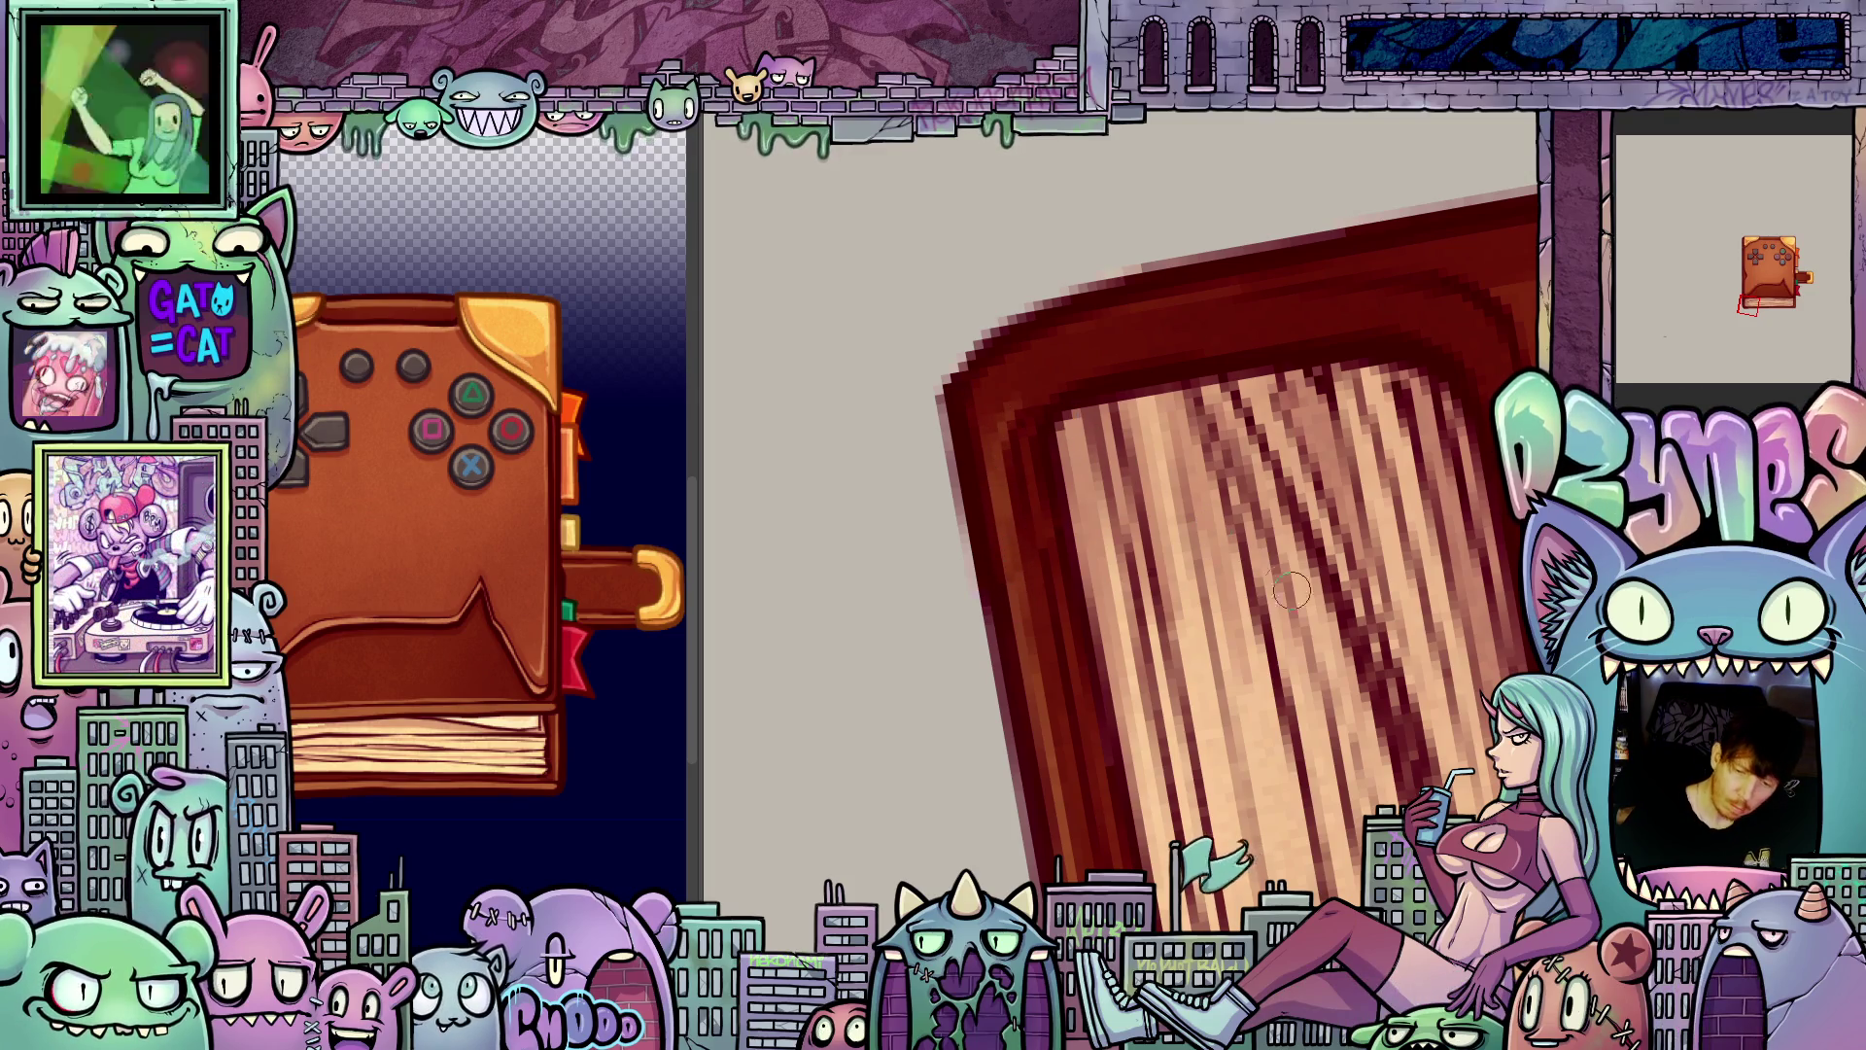
# Step: Rotate the view to inspect the book, then confirm the free transform on the fanned-pages frame
pyautogui.moveTo(1383, 671)
pyautogui.mouseDown()
pyautogui.moveTo(1215, 681)
pyautogui.moveTo(968, 567)
pyautogui.mouseUp()
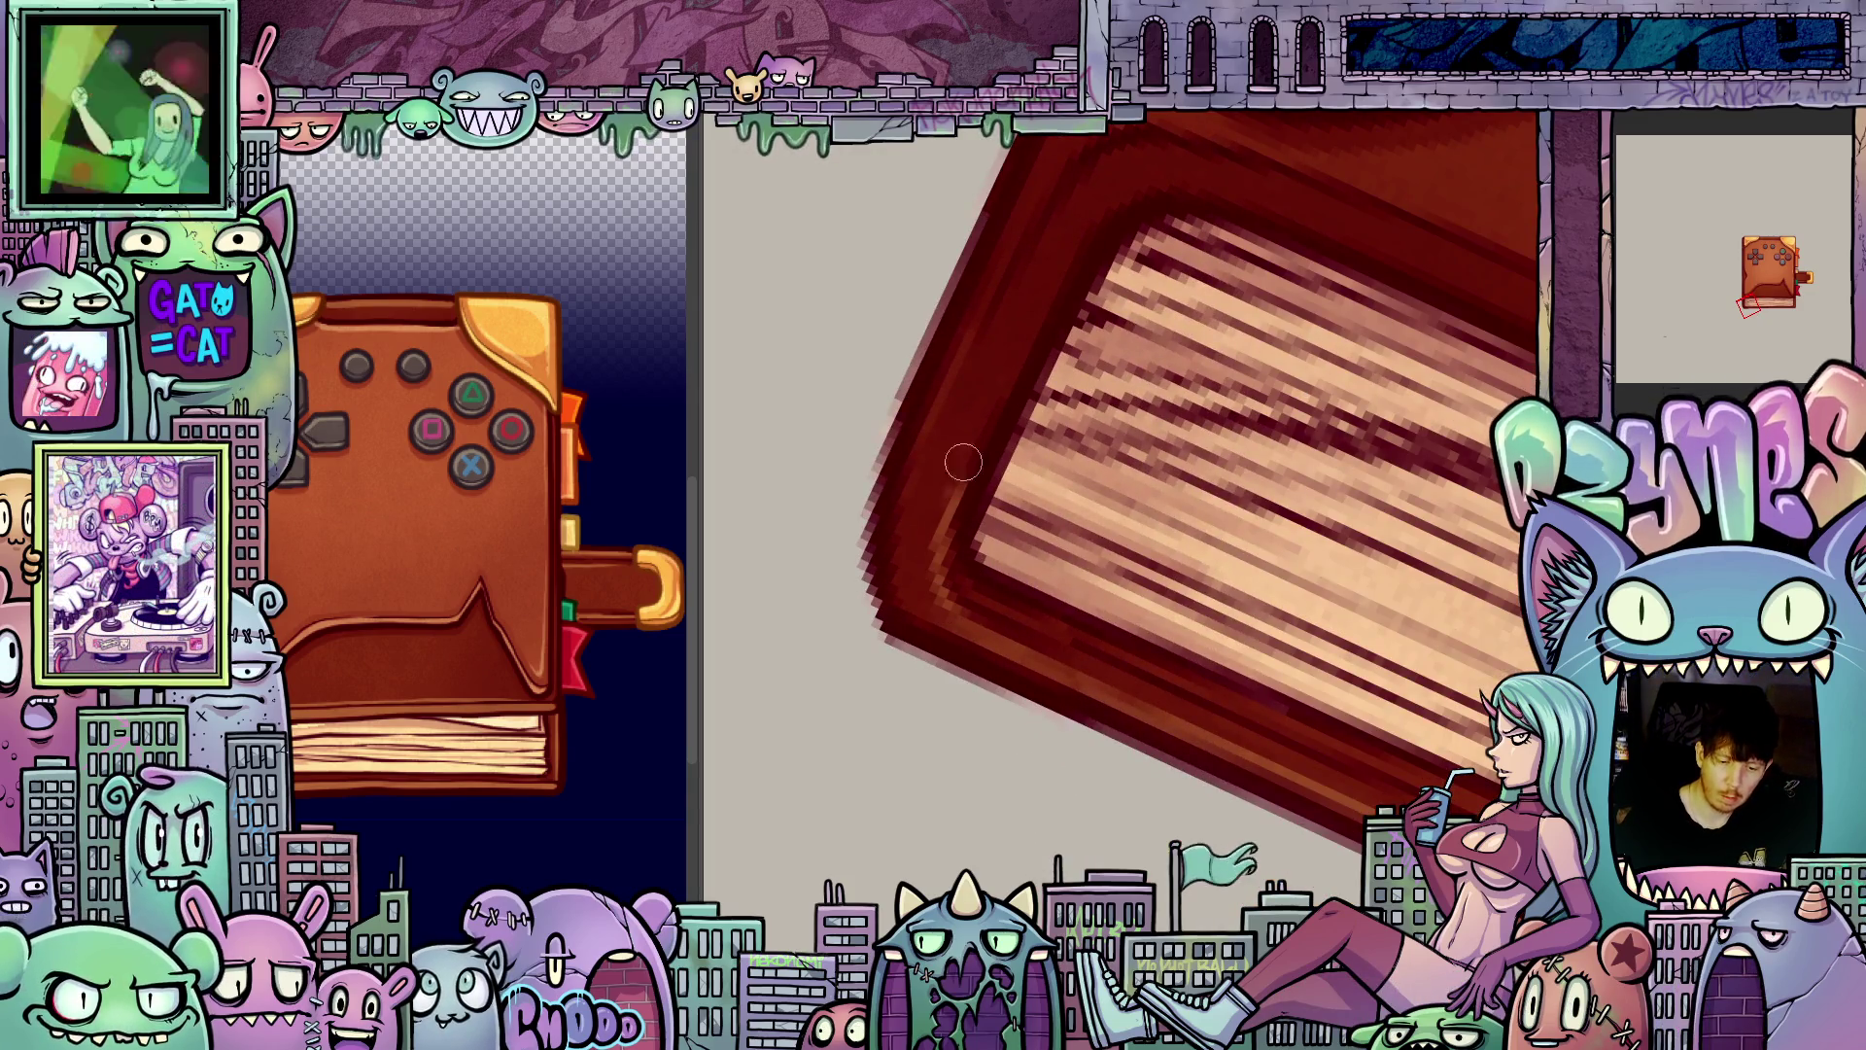
pyautogui.moveTo(1079, 213)
pyautogui.mouseDown()
pyautogui.moveTo(1293, 292)
pyautogui.moveTo(1420, 547)
pyautogui.mouseUp()
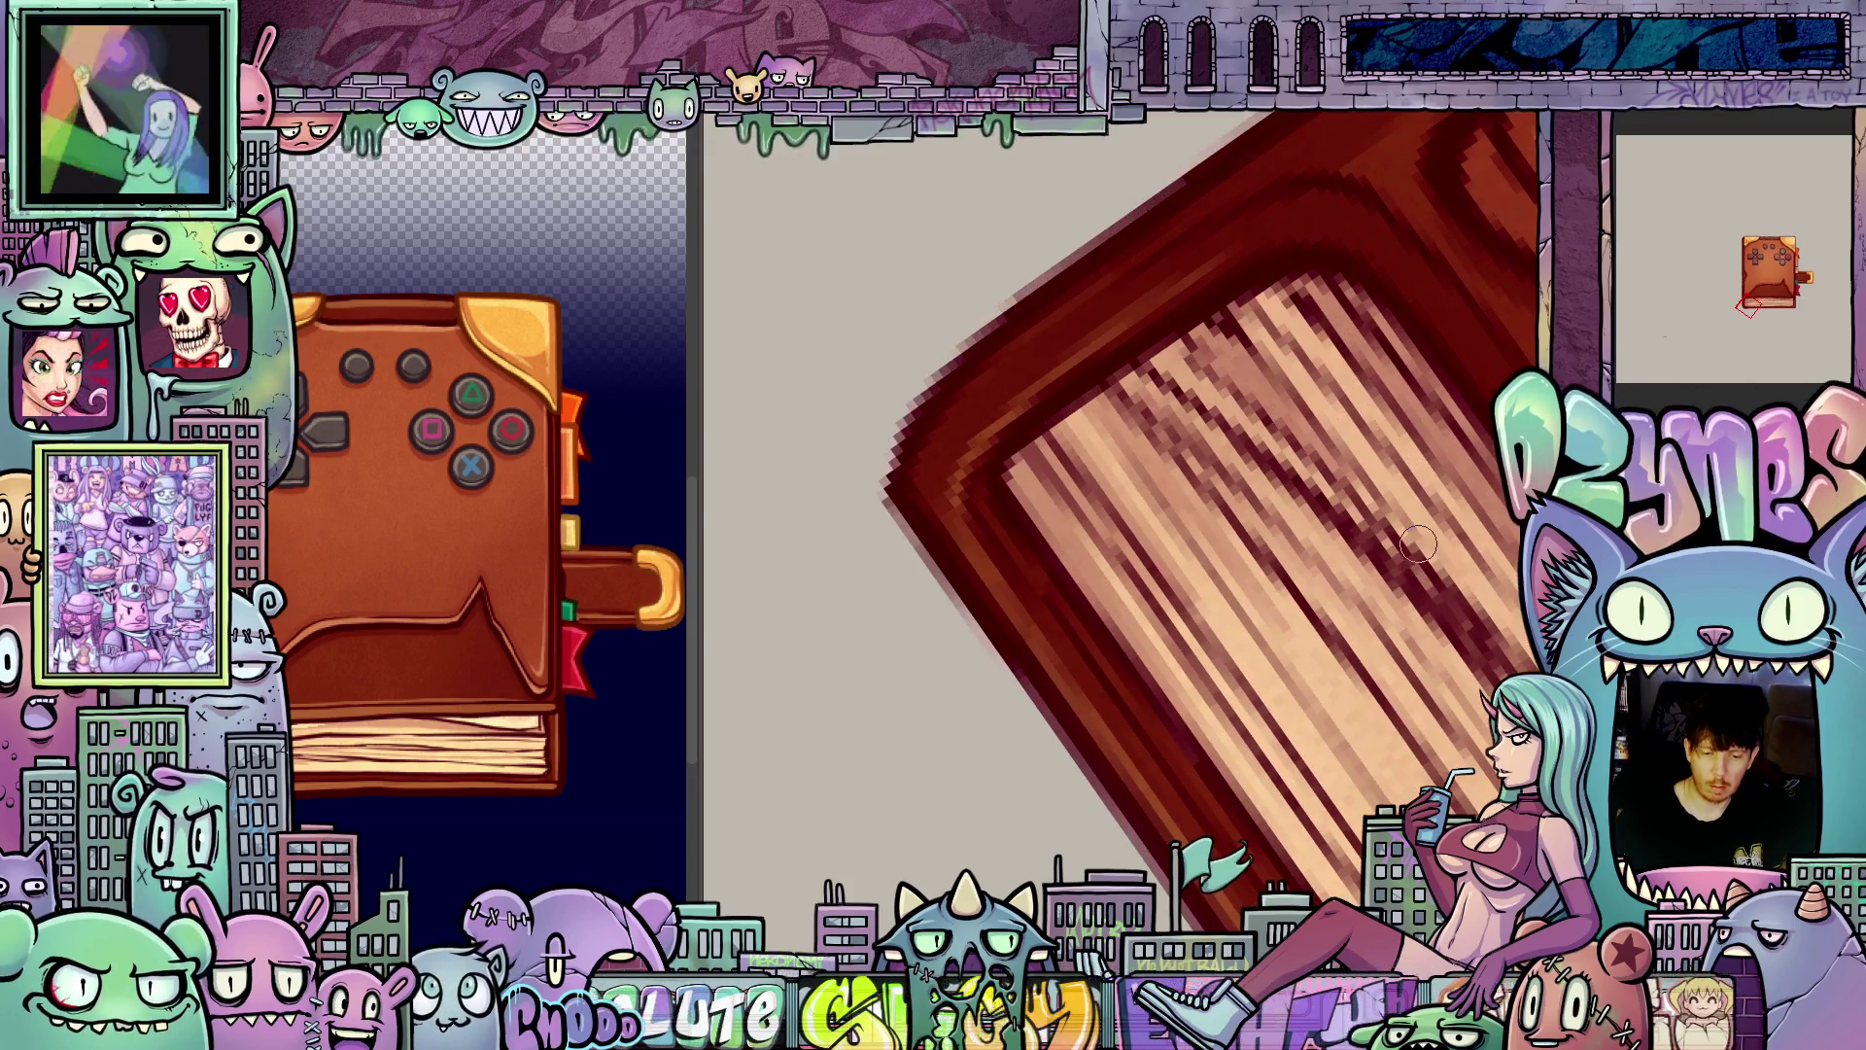
pyautogui.press('4')
pyautogui.press('4')
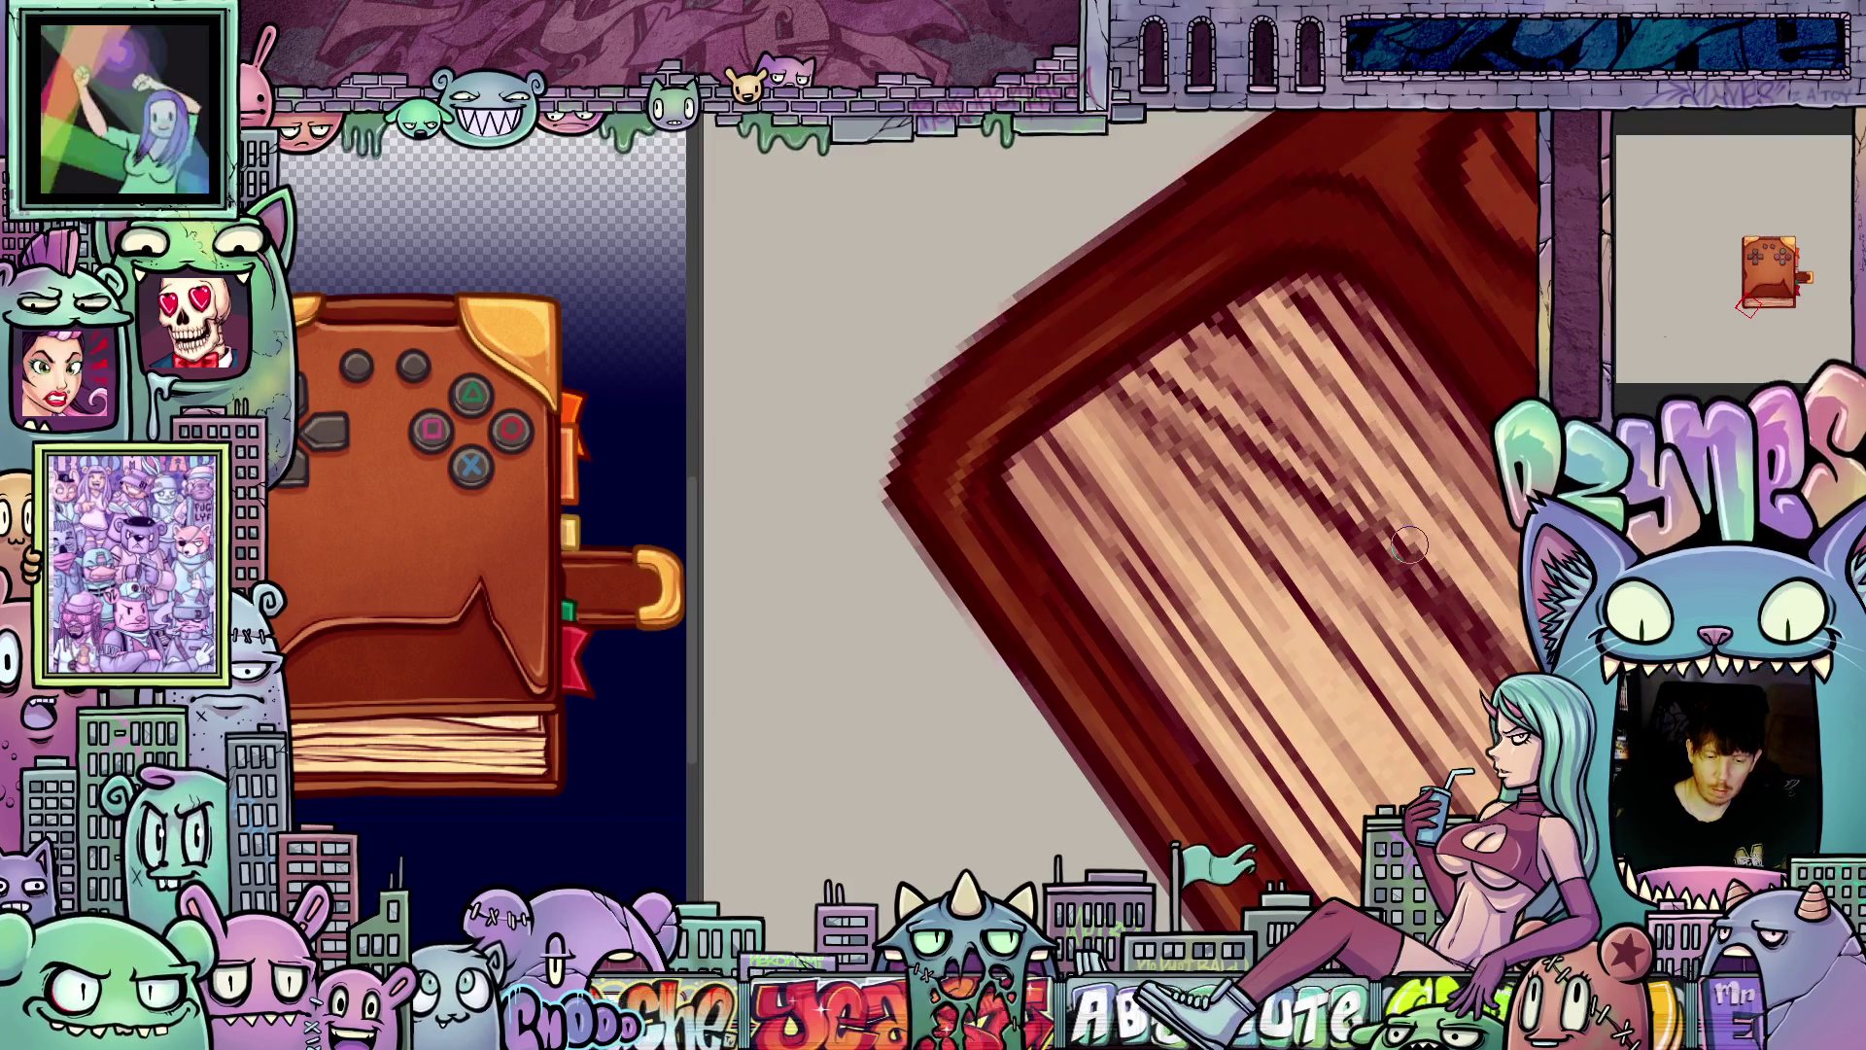
pyautogui.press('6')
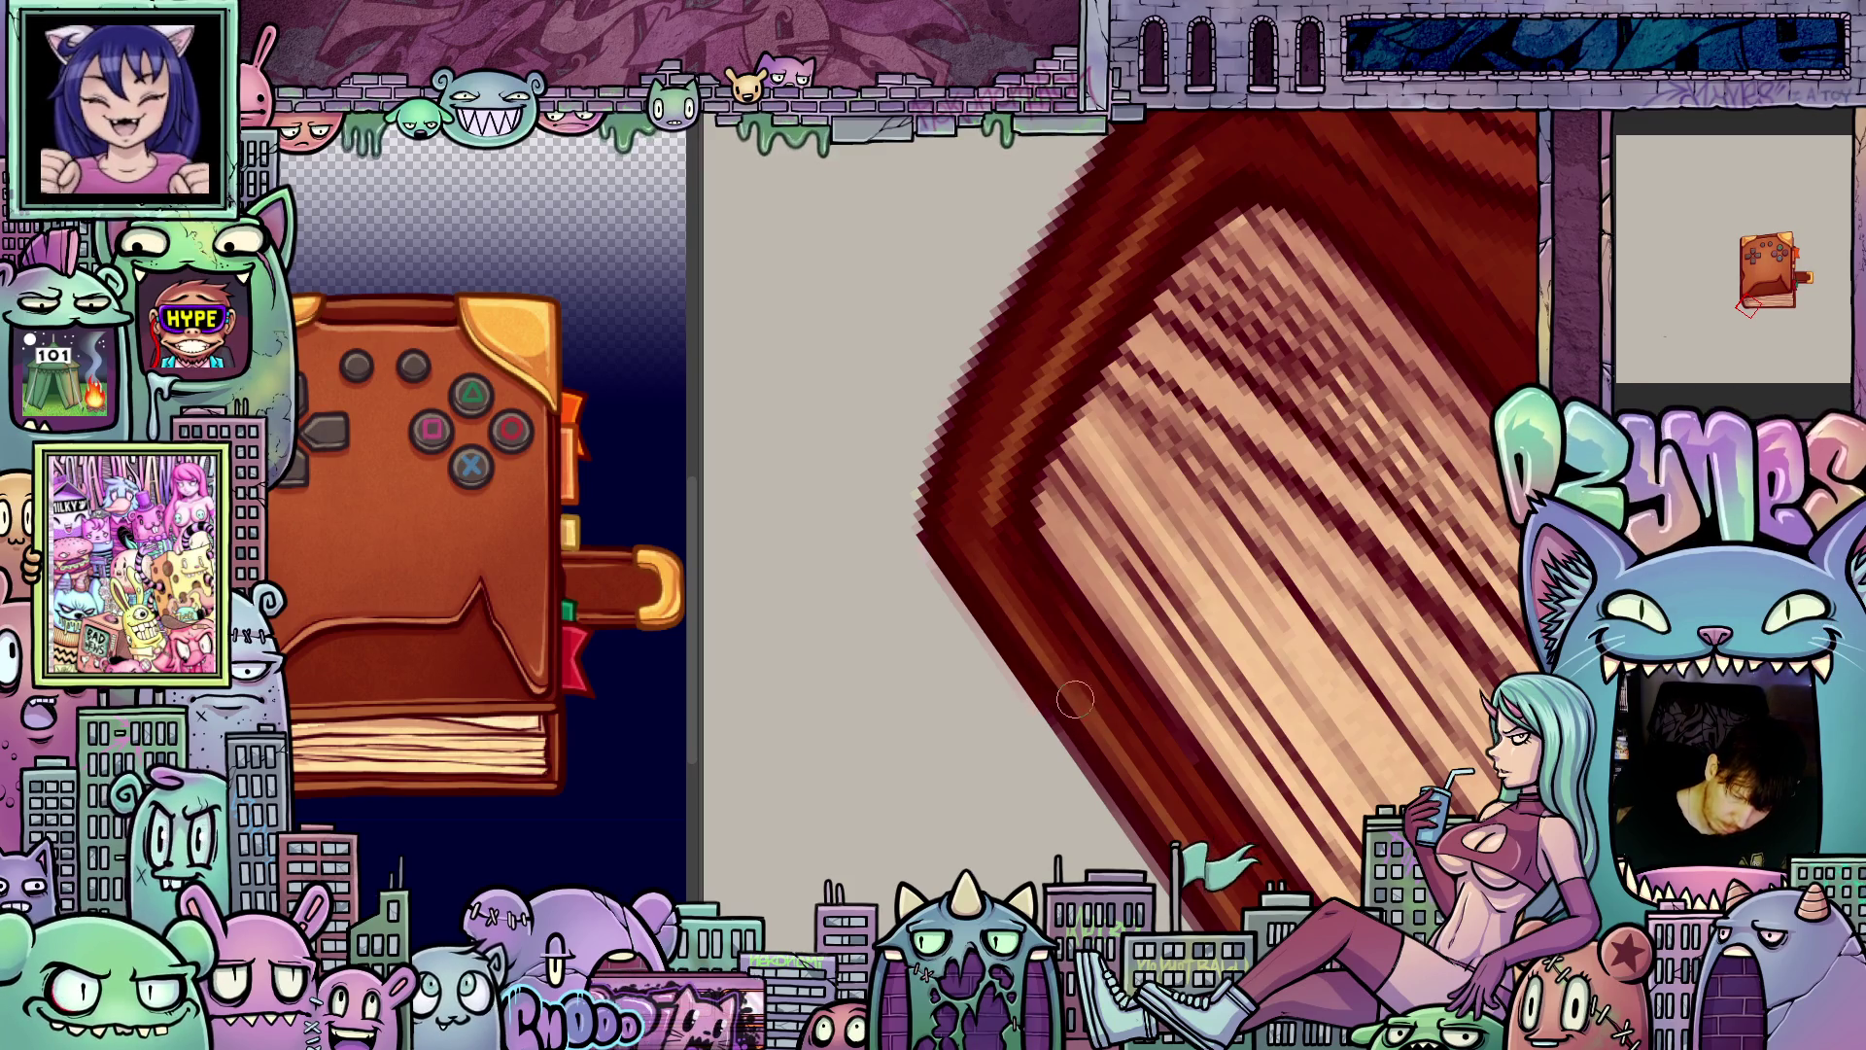
pyautogui.press('6')
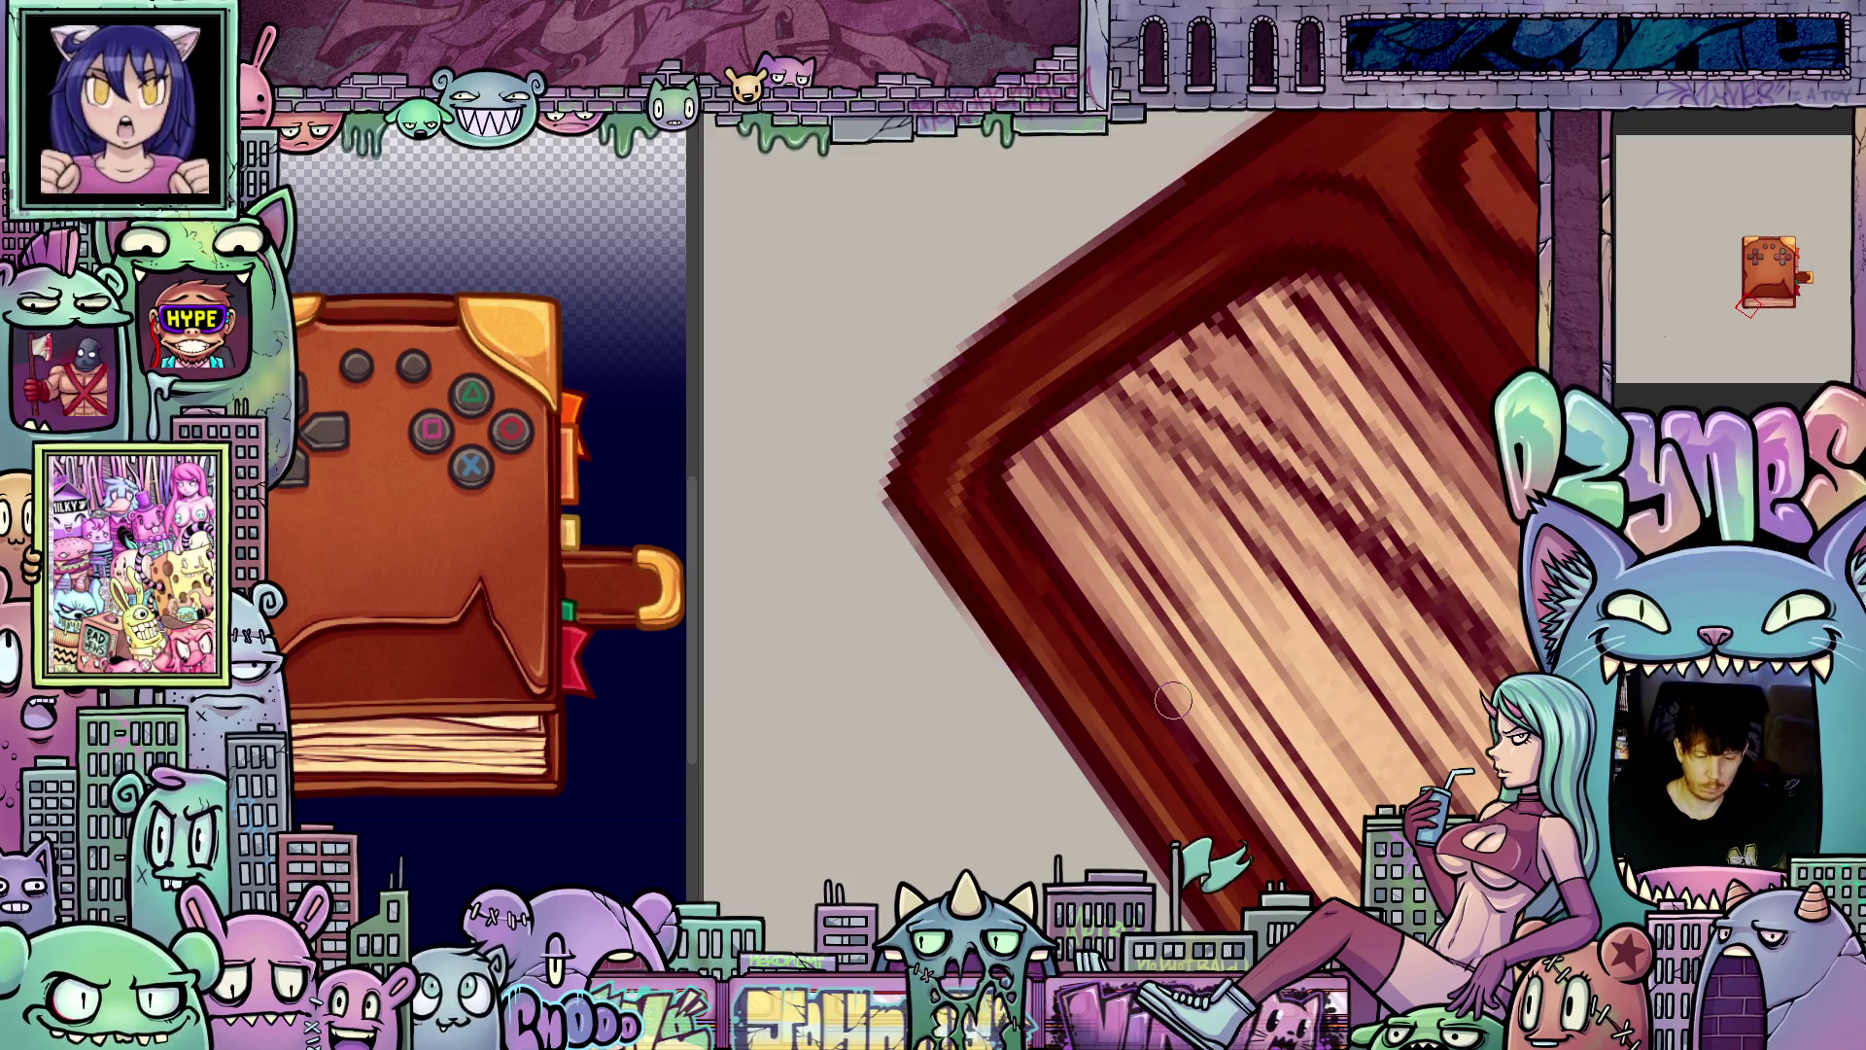
pyautogui.press('6')
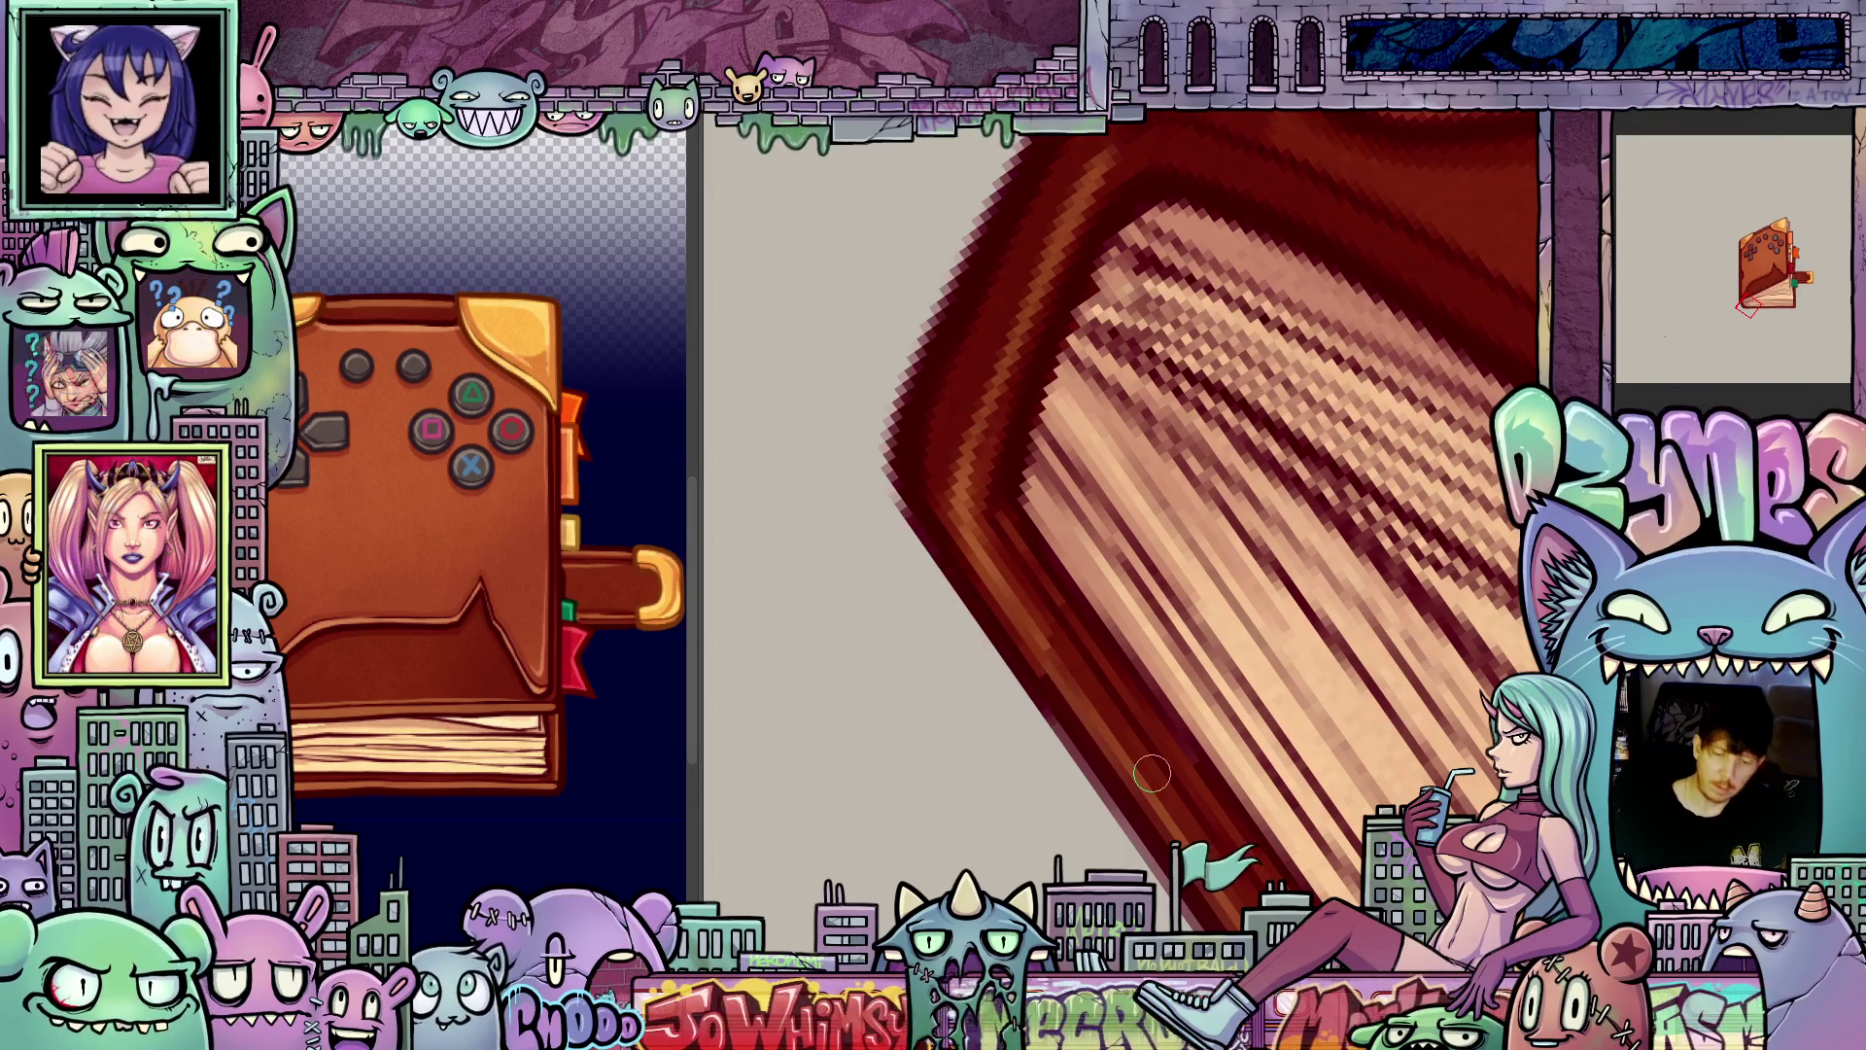
pyautogui.press('-')
pyautogui.press('5')
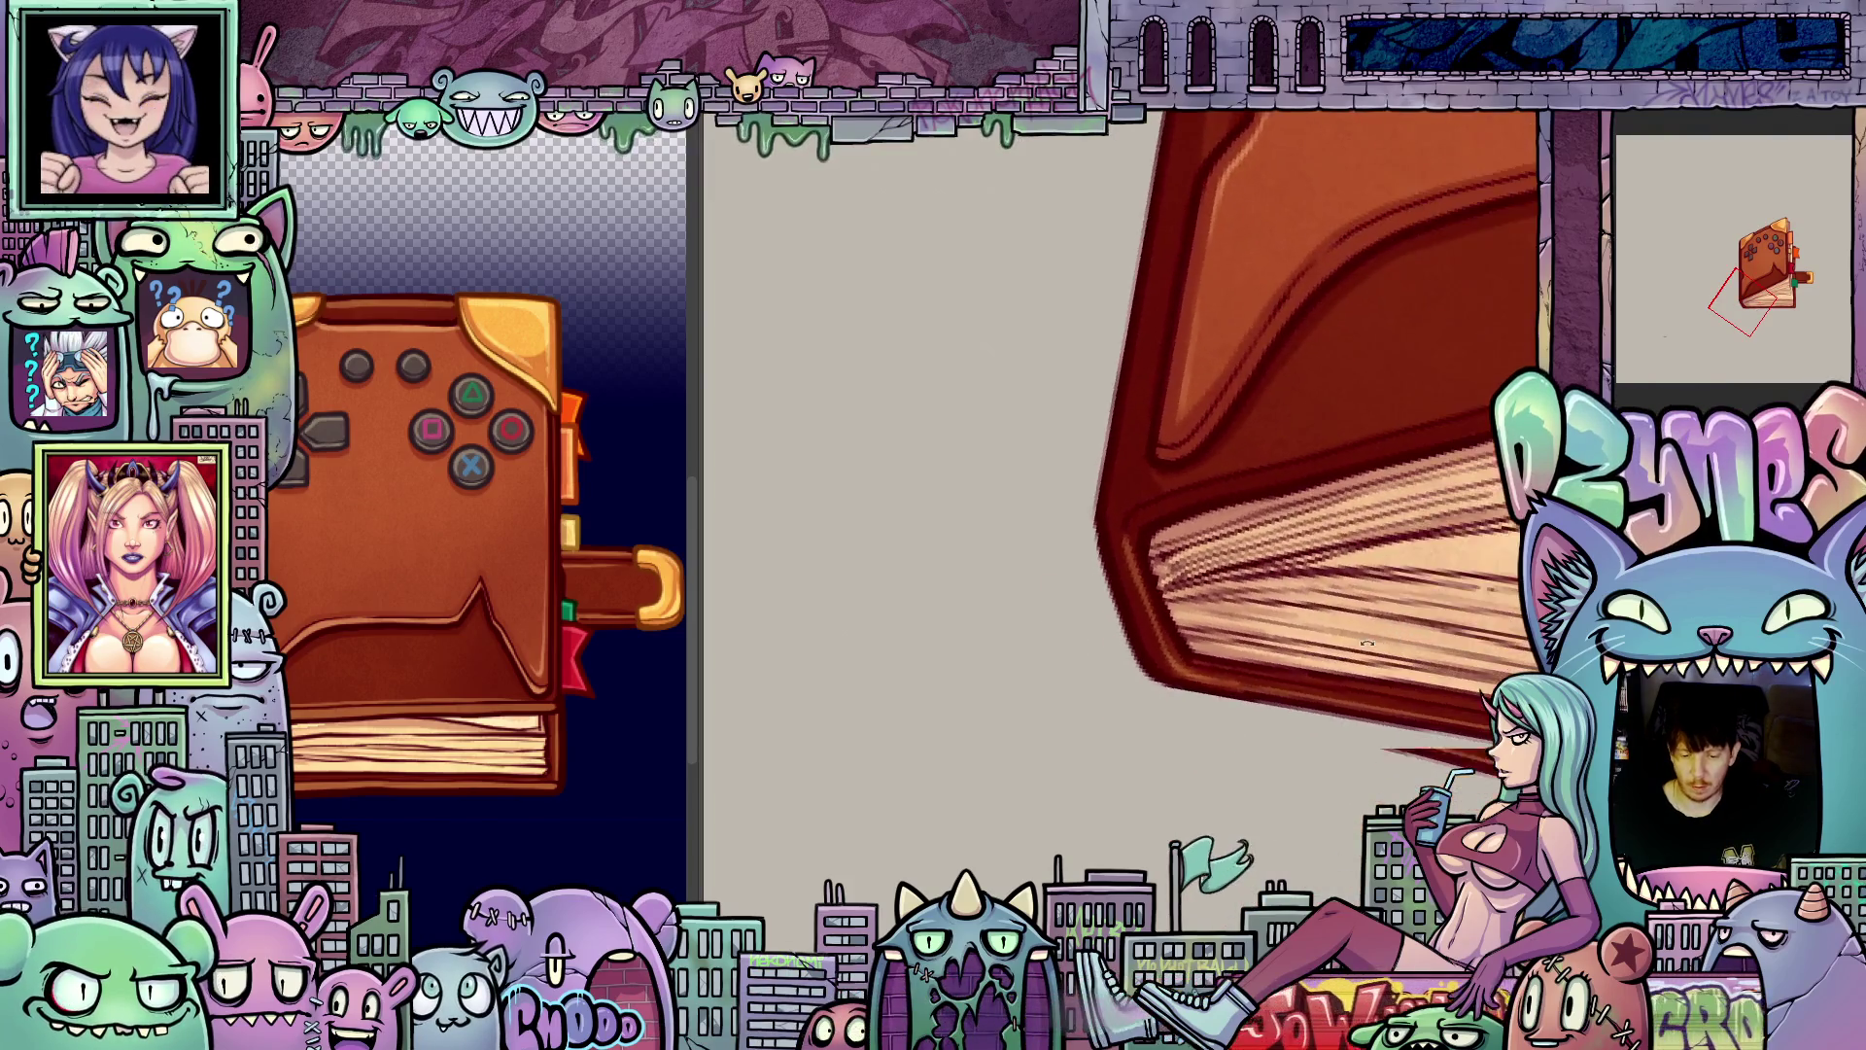
pyautogui.press('=')
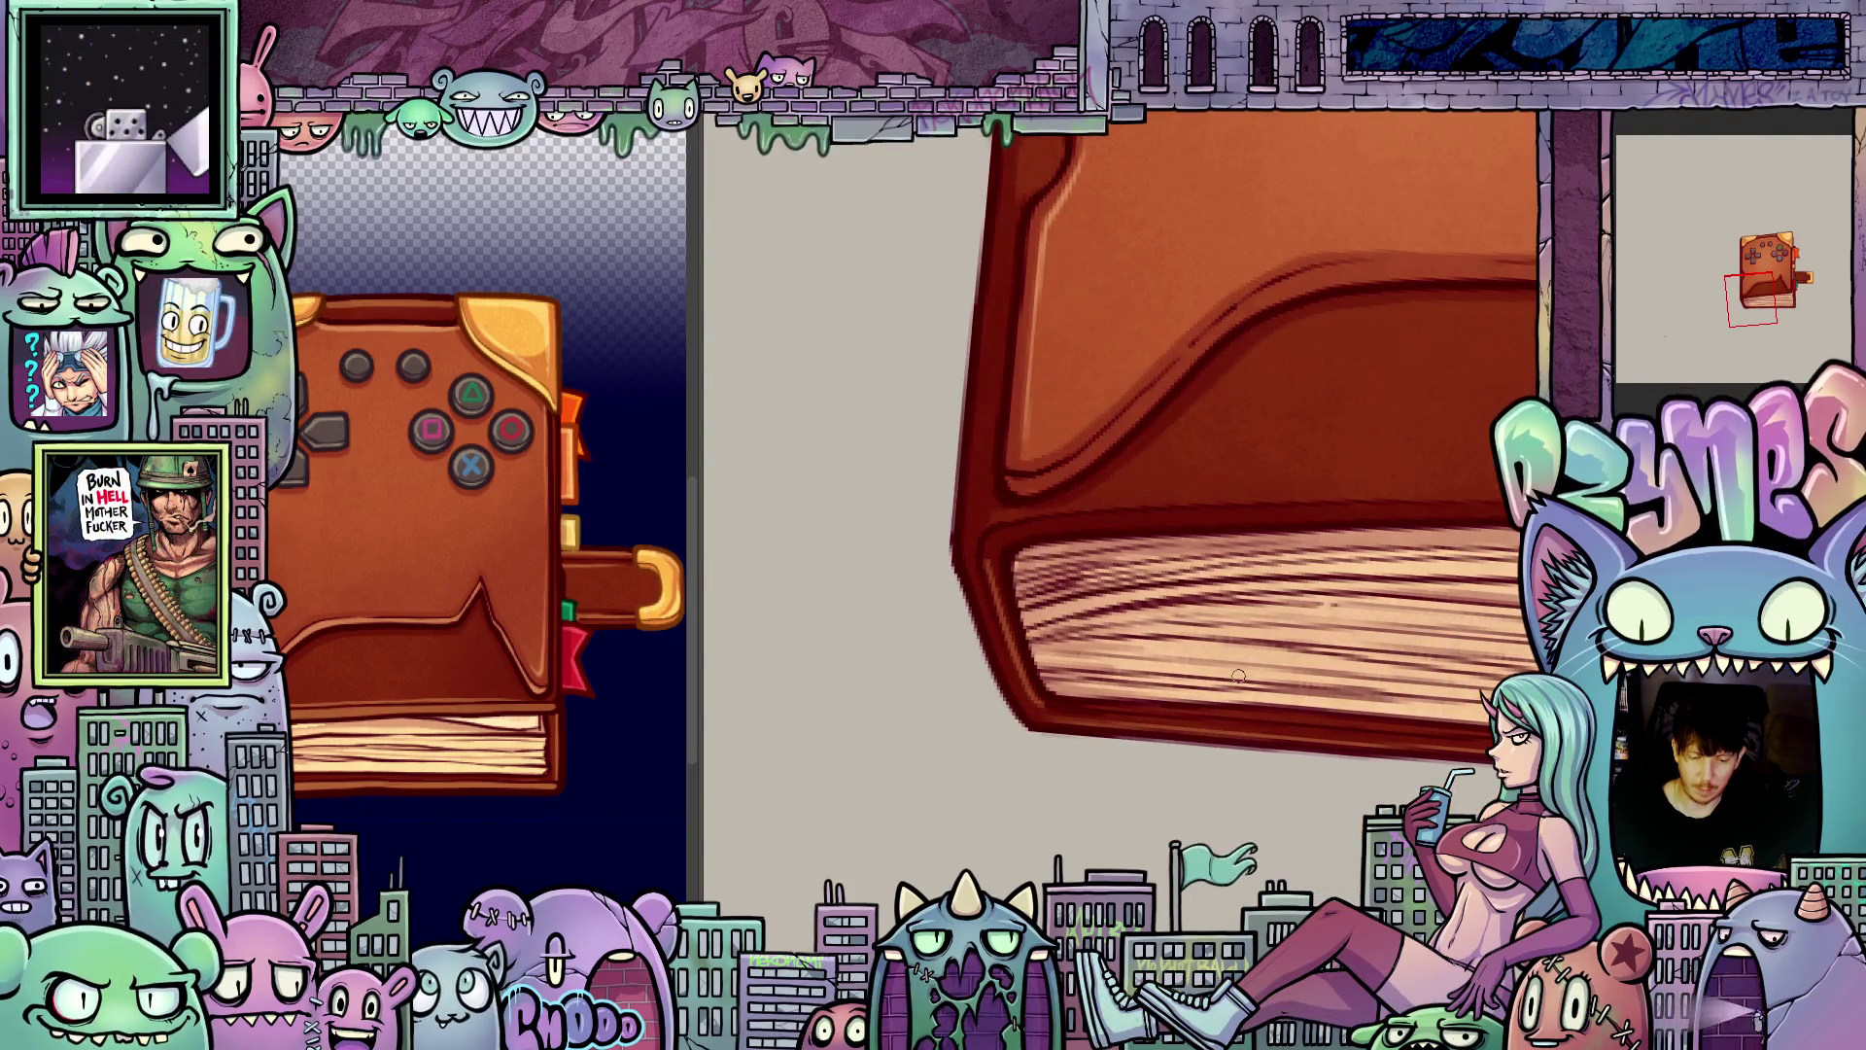
pyautogui.press('.')
pyautogui.press('.')
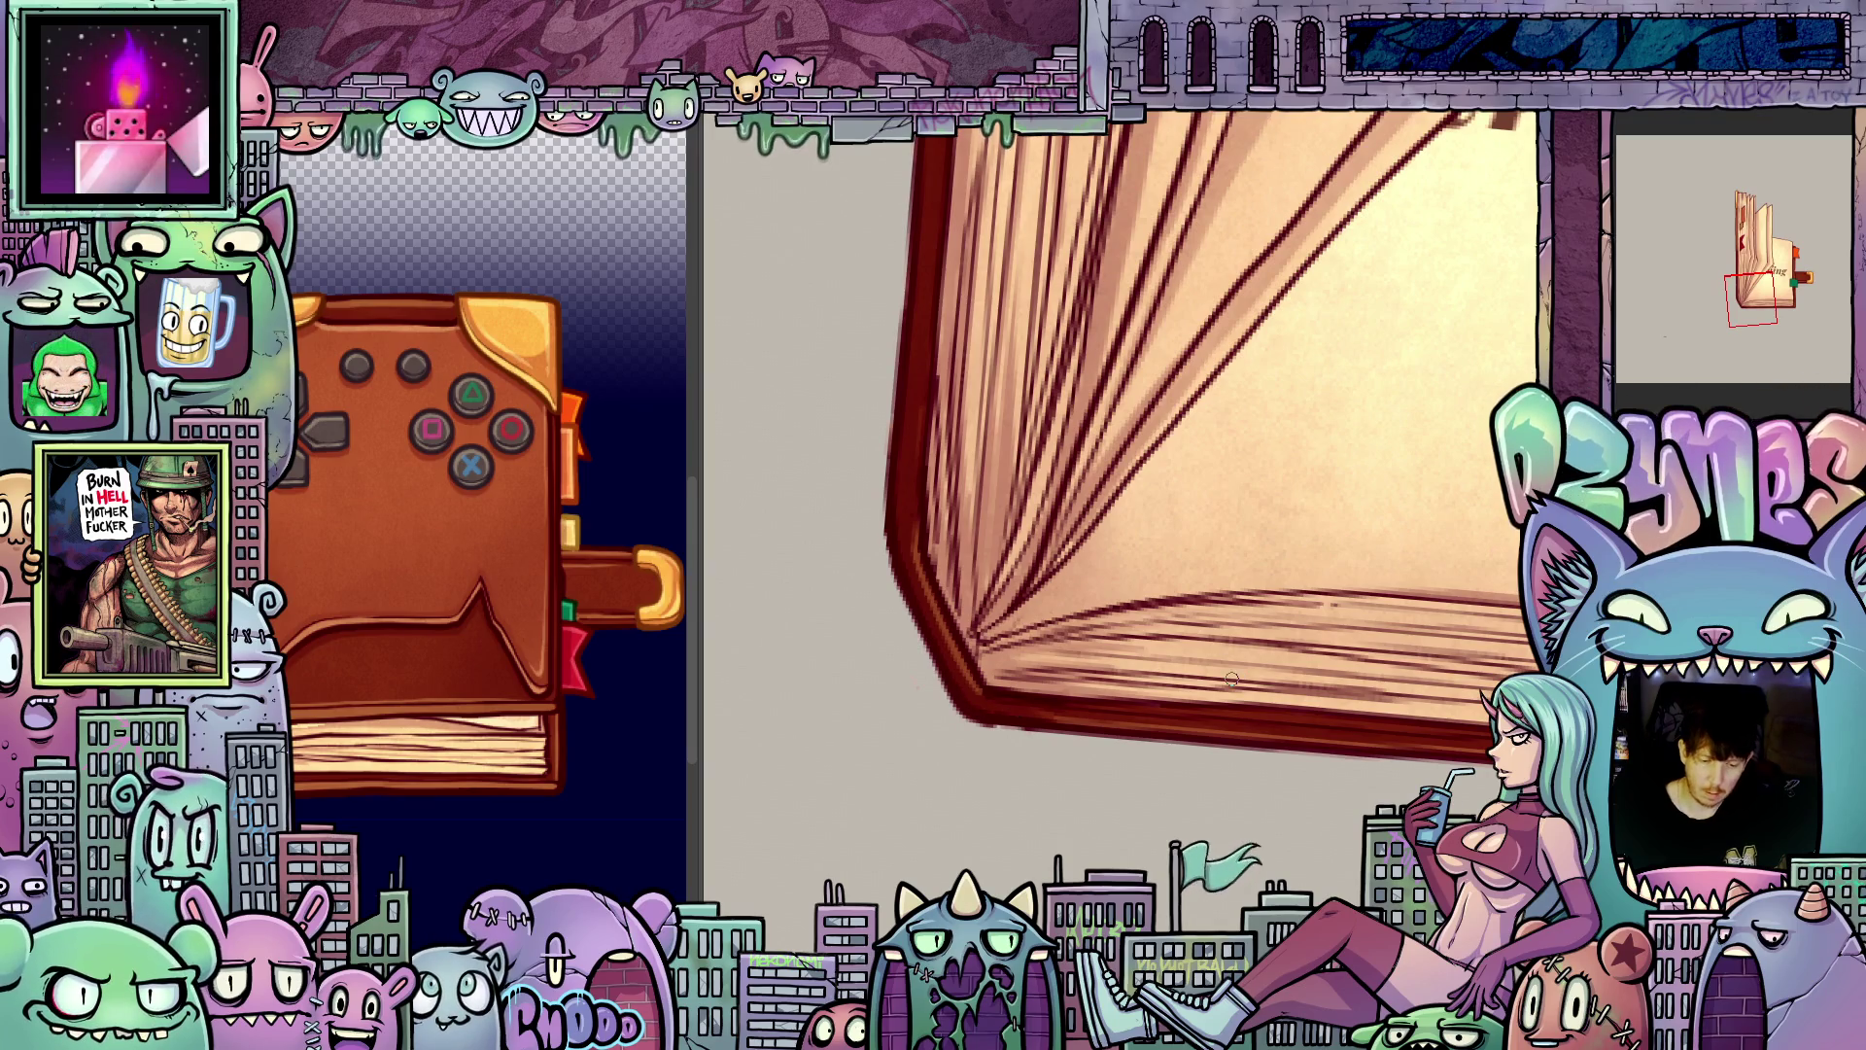
pyautogui.press('6')
pyautogui.press('6')
pyautogui.press('6')
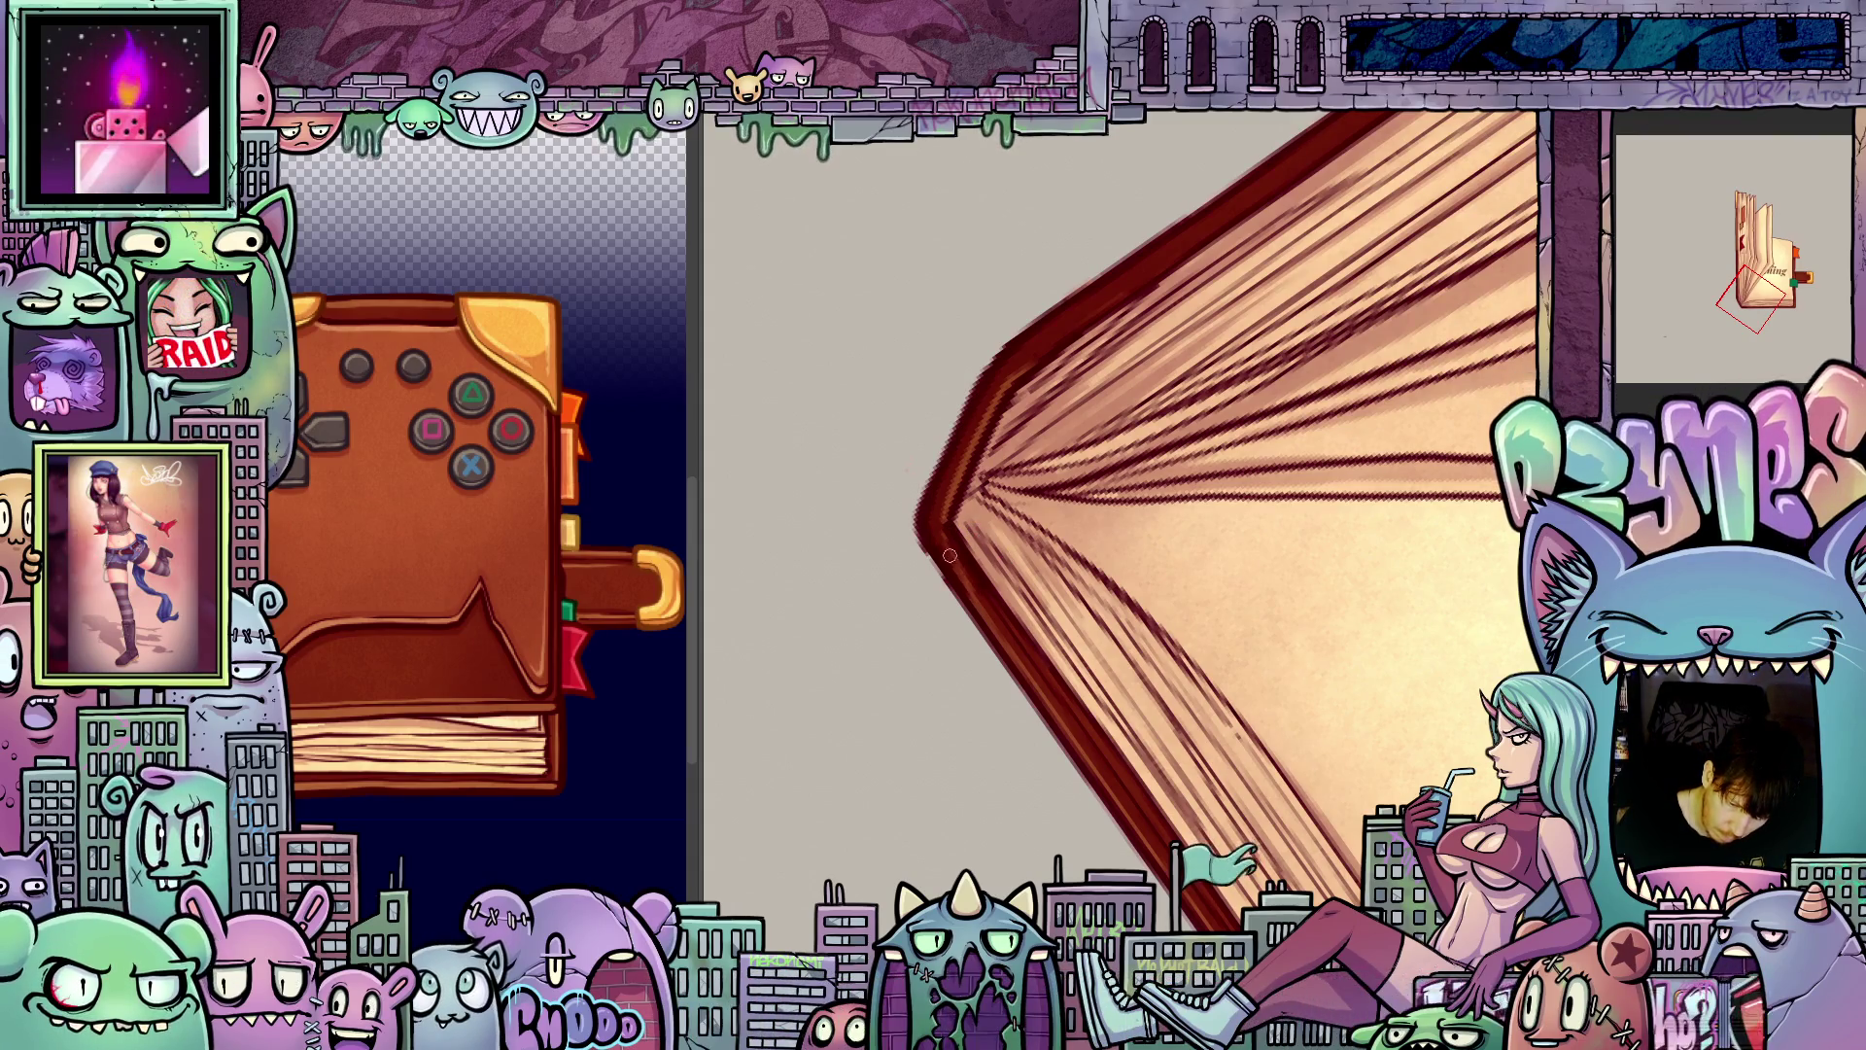
pyautogui.press('Return')
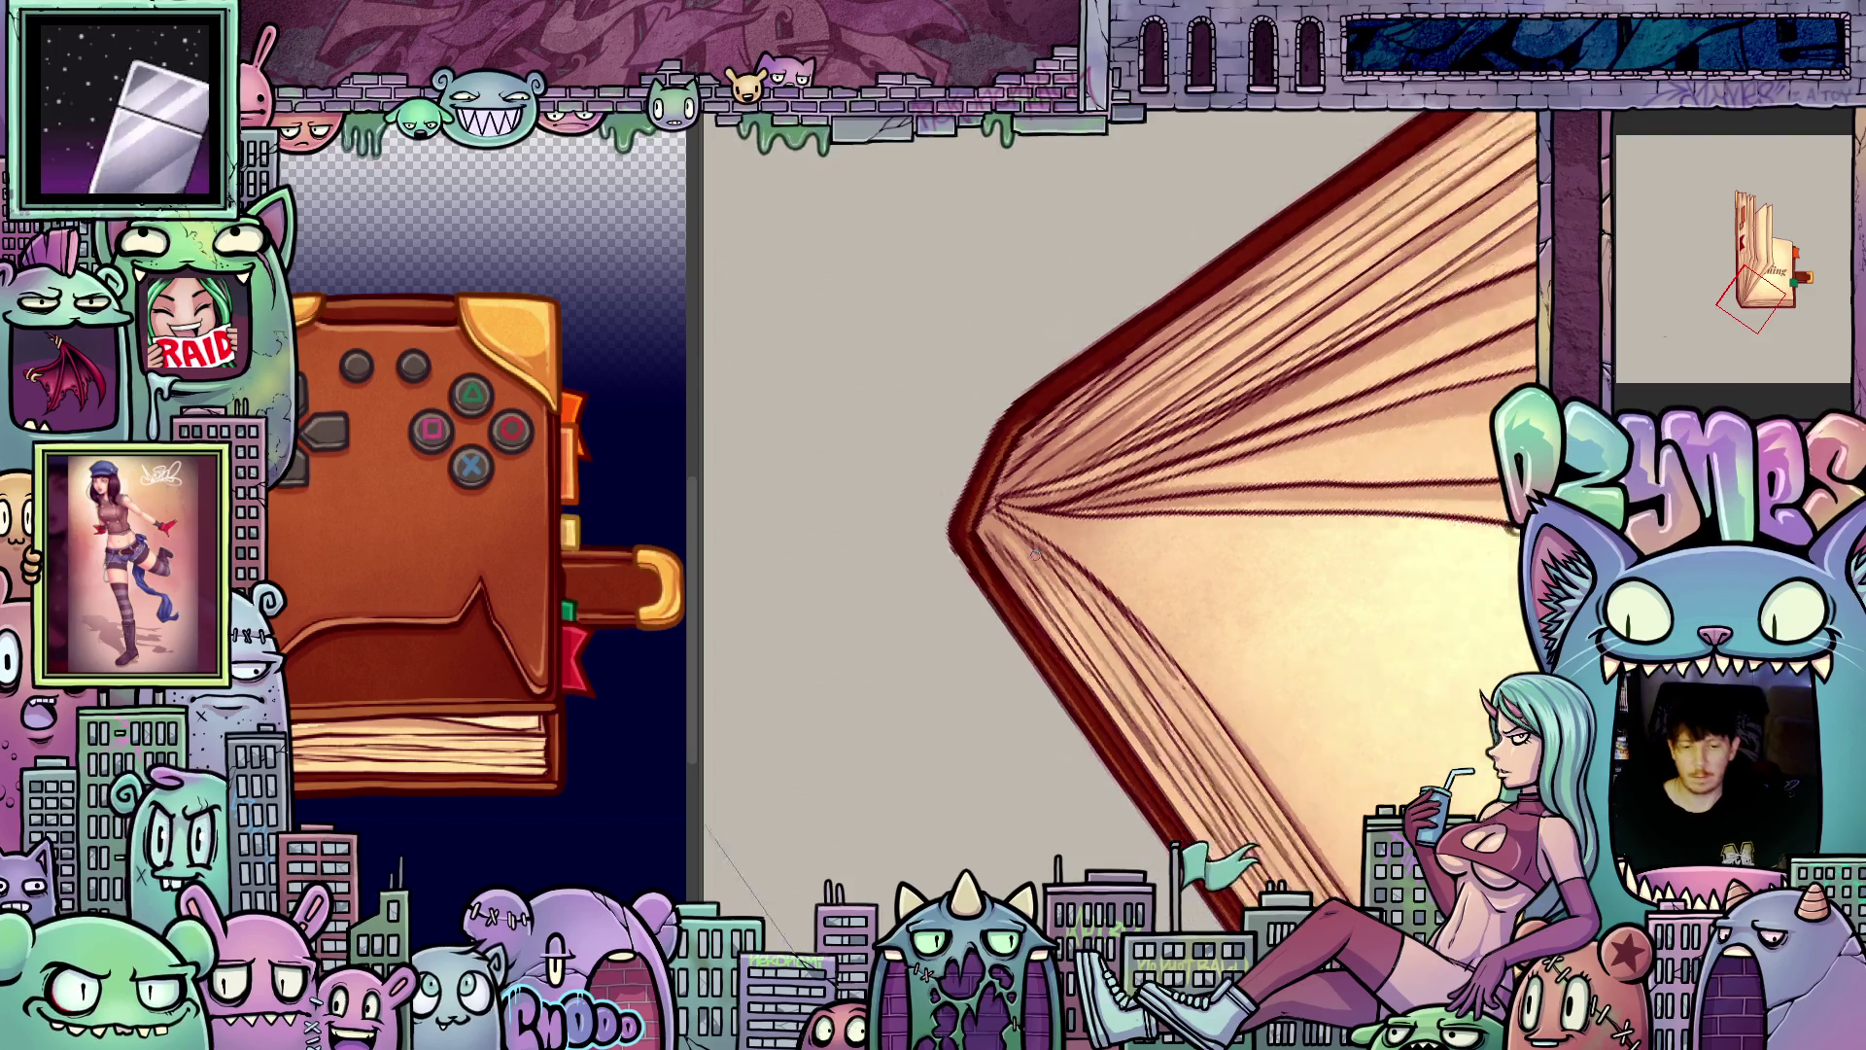
# Step: Straighten the view and flip through the frames, from the open 'ads. running' spread to mid-turn pages
pyautogui.moveTo(1034, 554); pyautogui.dragTo(1232, 629)
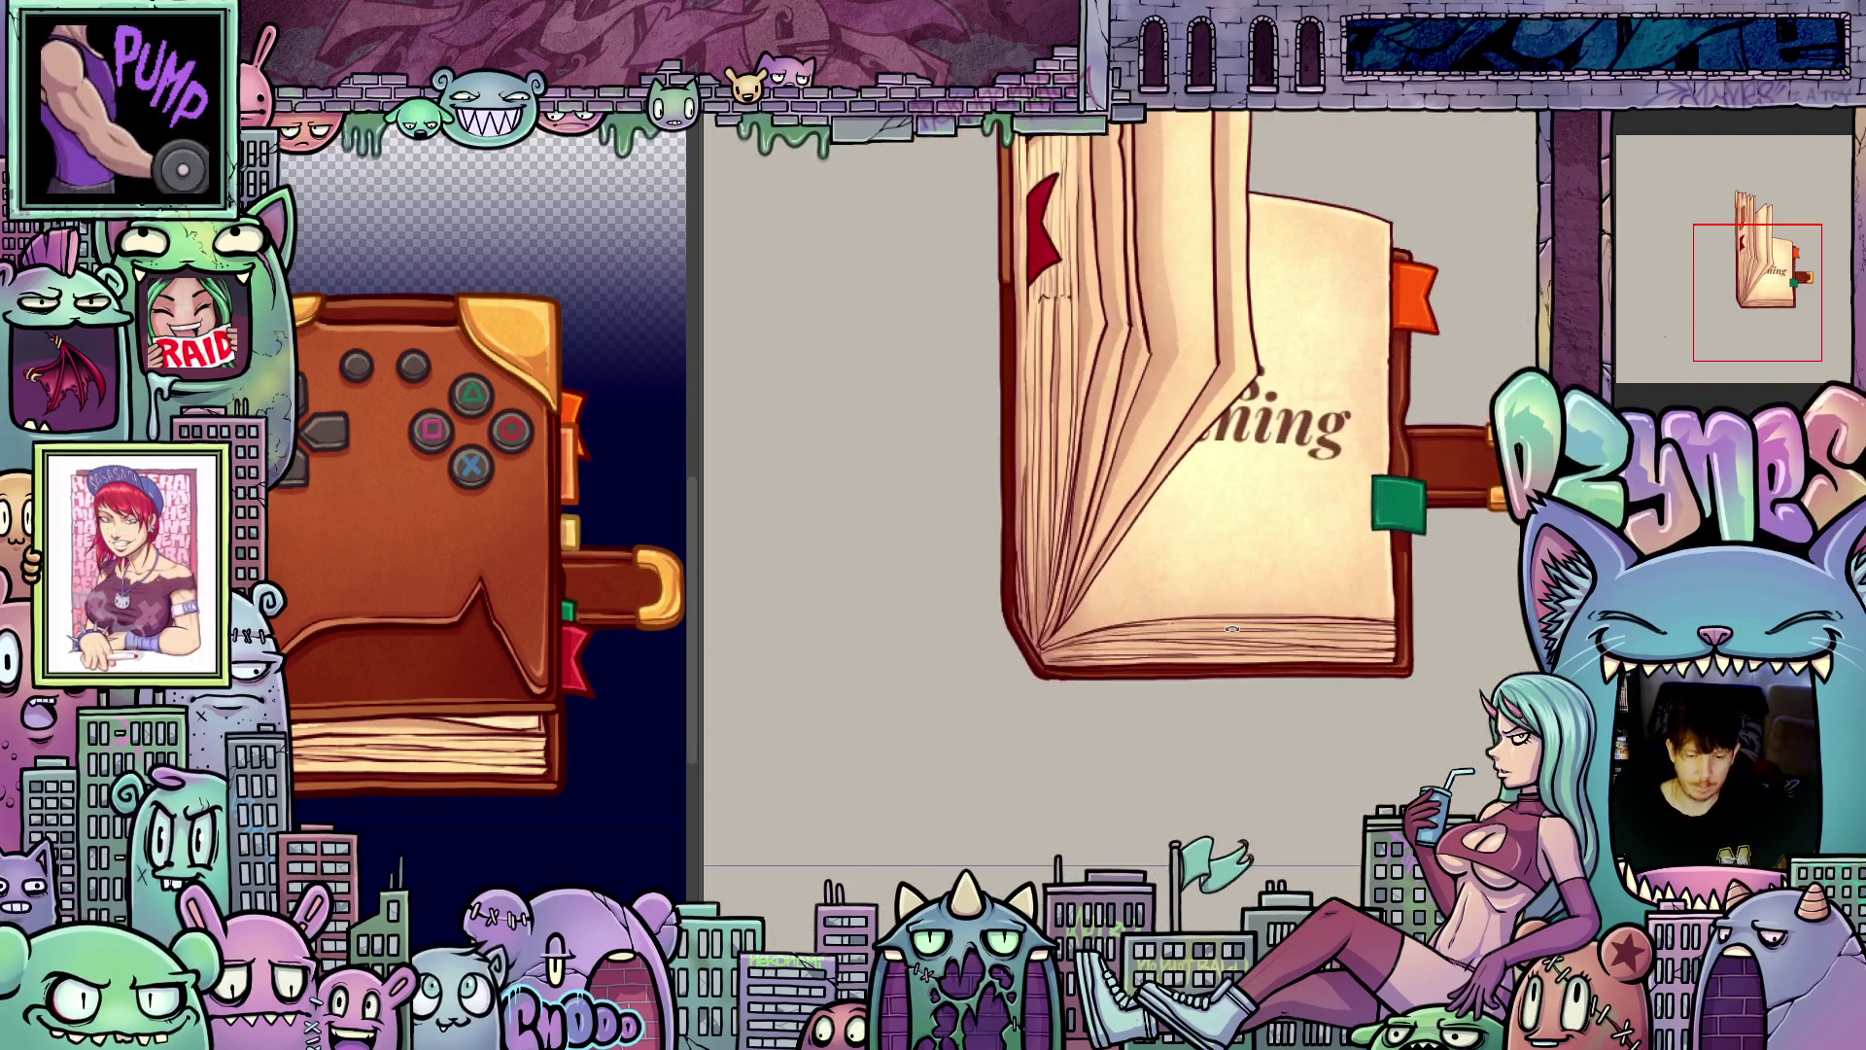
pyautogui.press('Left')
pyautogui.press('Right')
pyautogui.press('Right')
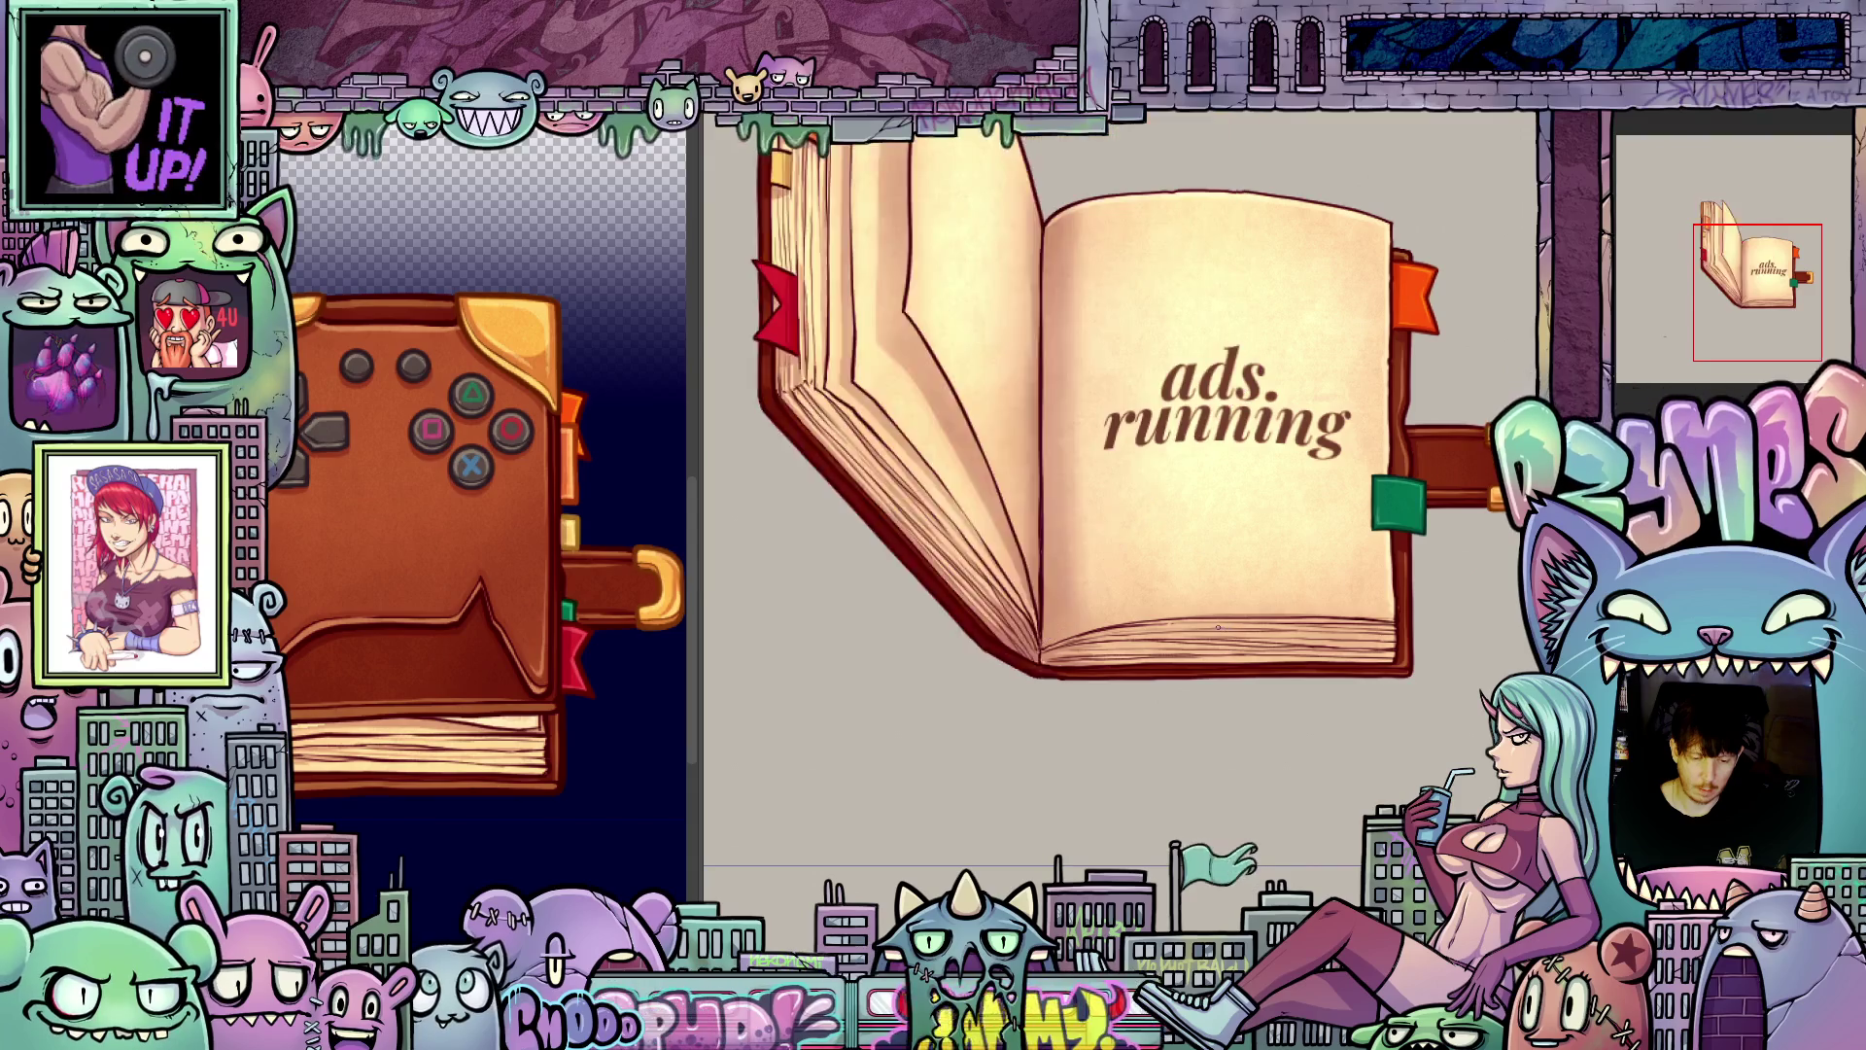
pyautogui.press('Right')
pyautogui.press('Right')
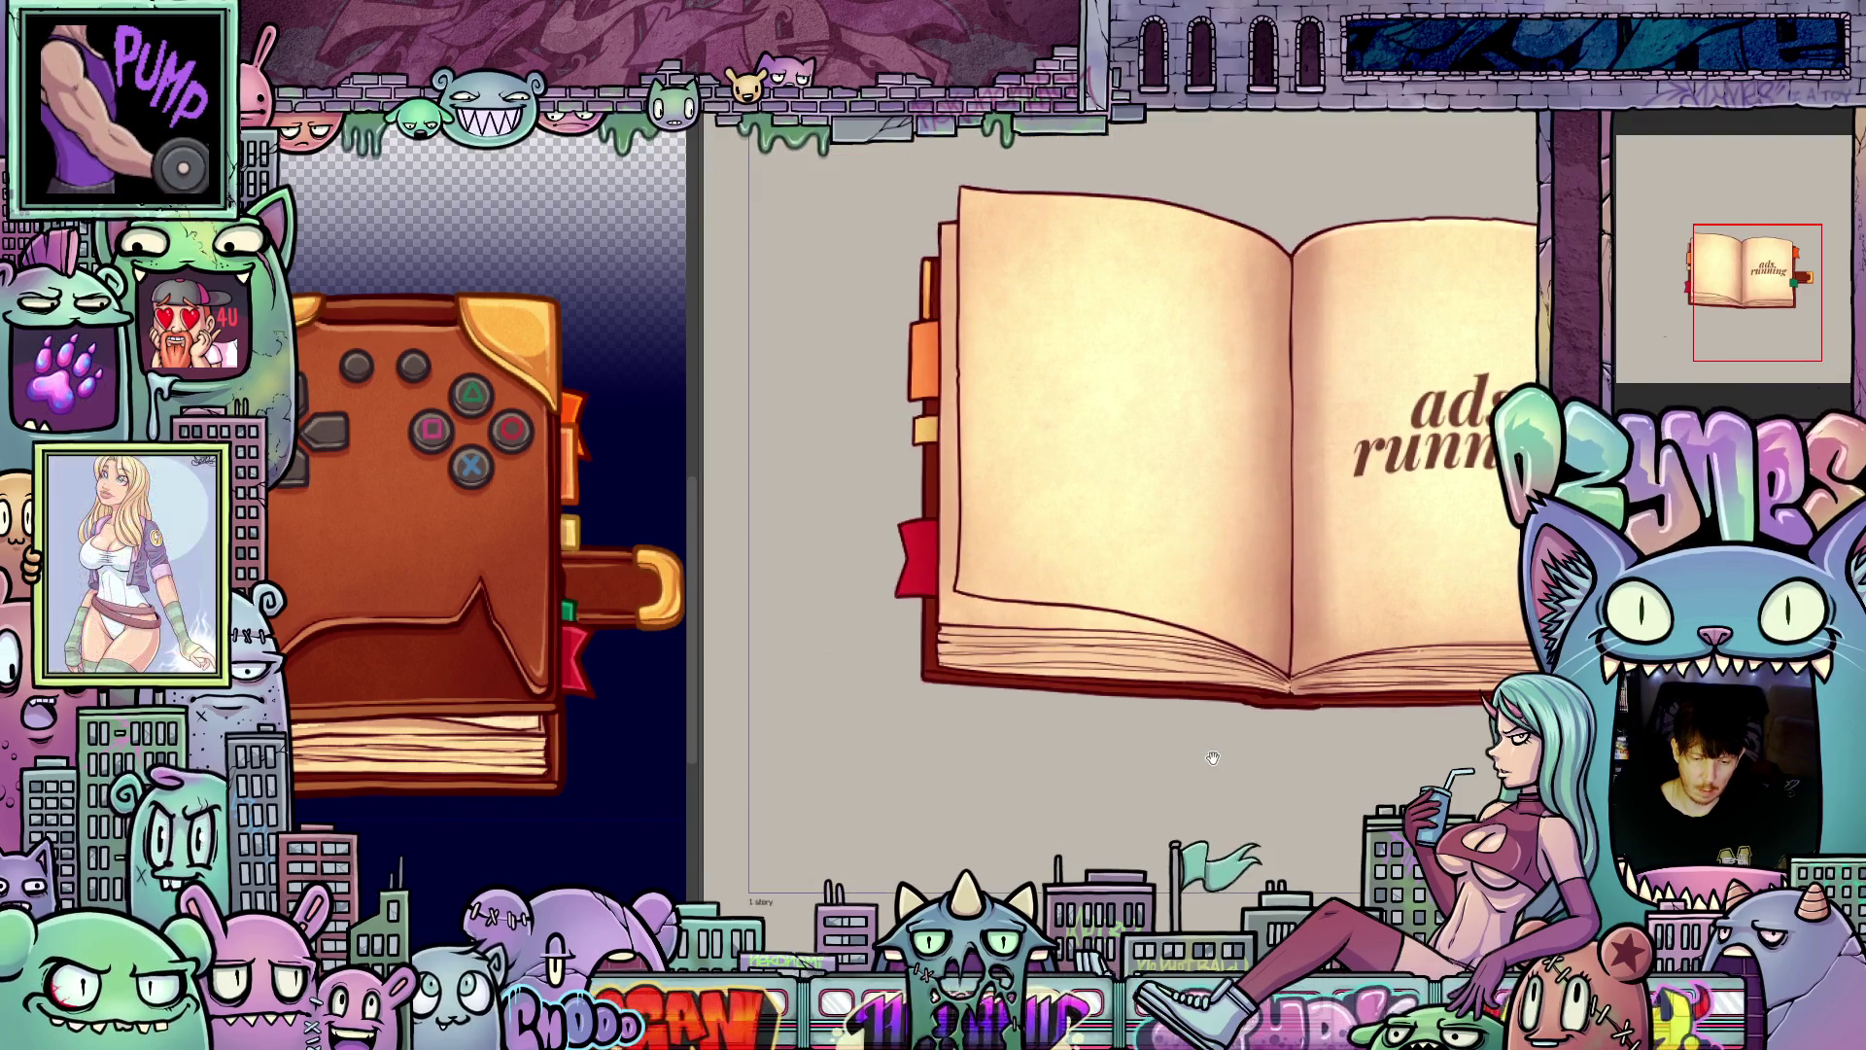
pyautogui.press('Right')
pyautogui.press('Right')
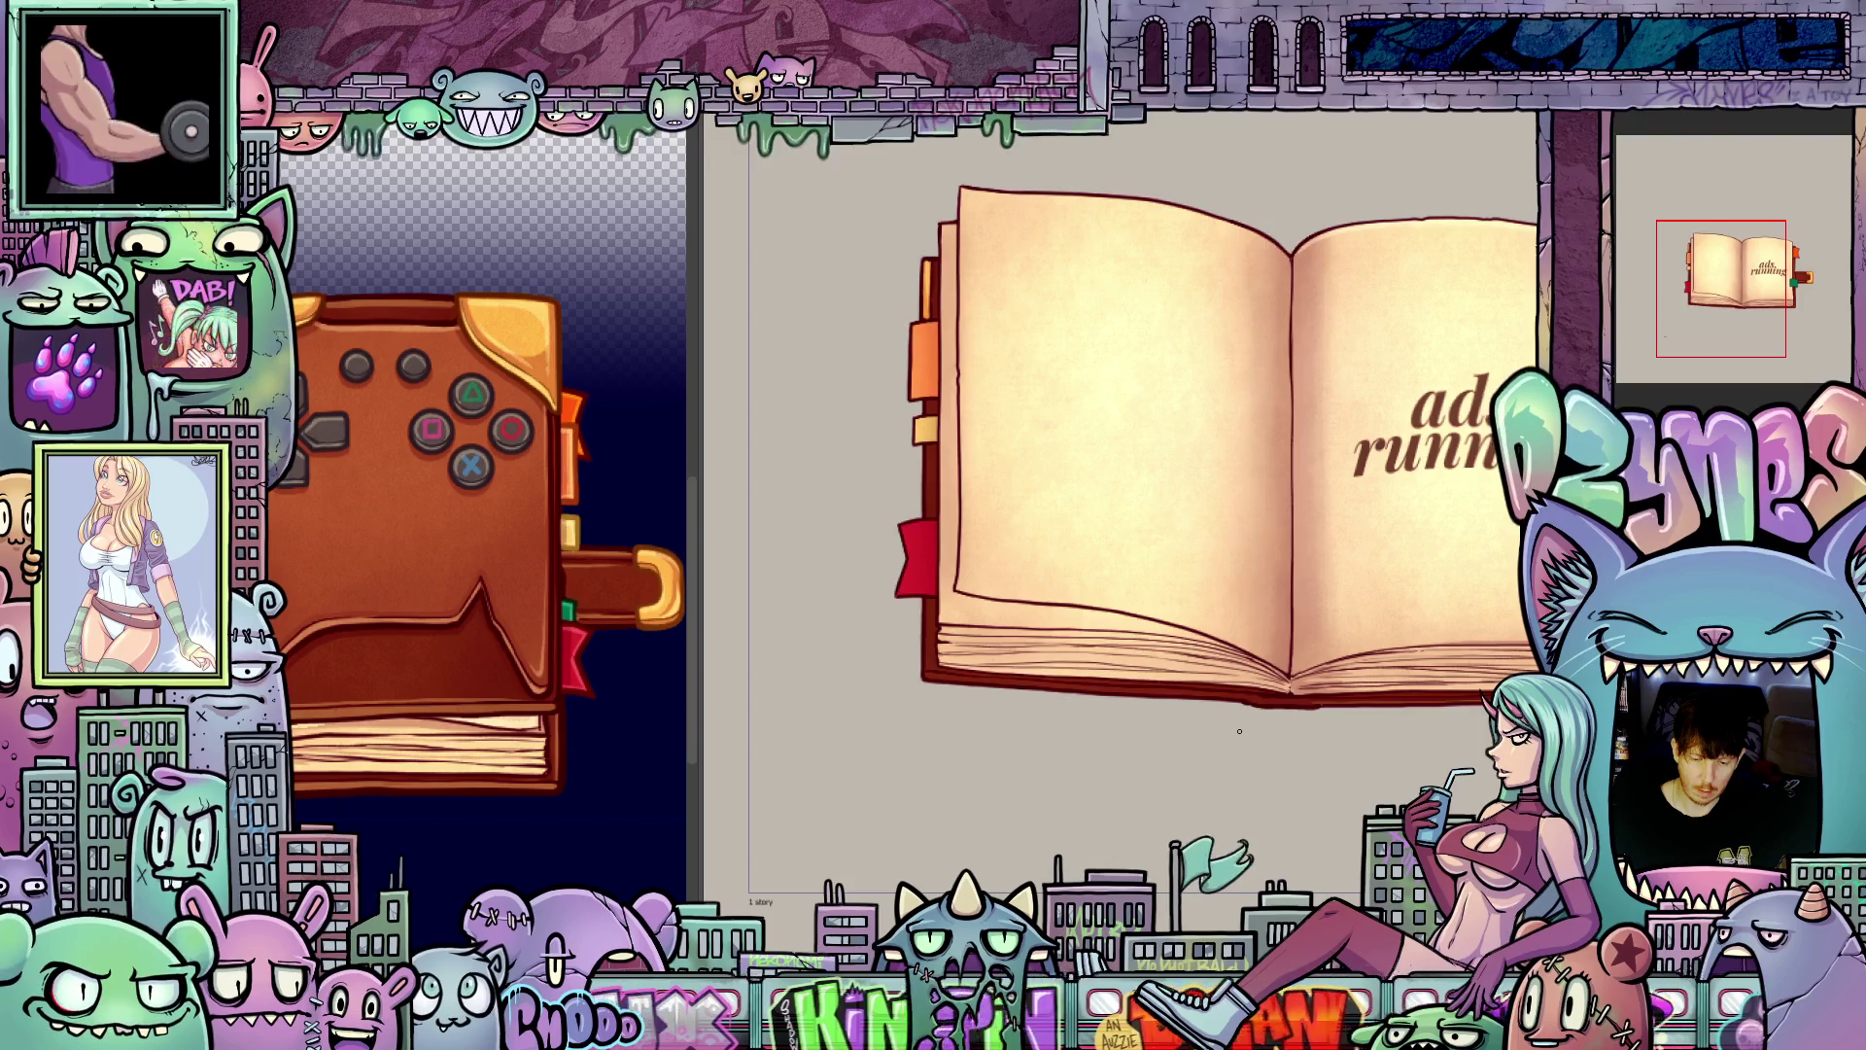
pyautogui.press('Right')
pyautogui.press('Right')
pyautogui.press('Right')
pyautogui.press('Right')
pyautogui.press('Right')
pyautogui.press('Right')
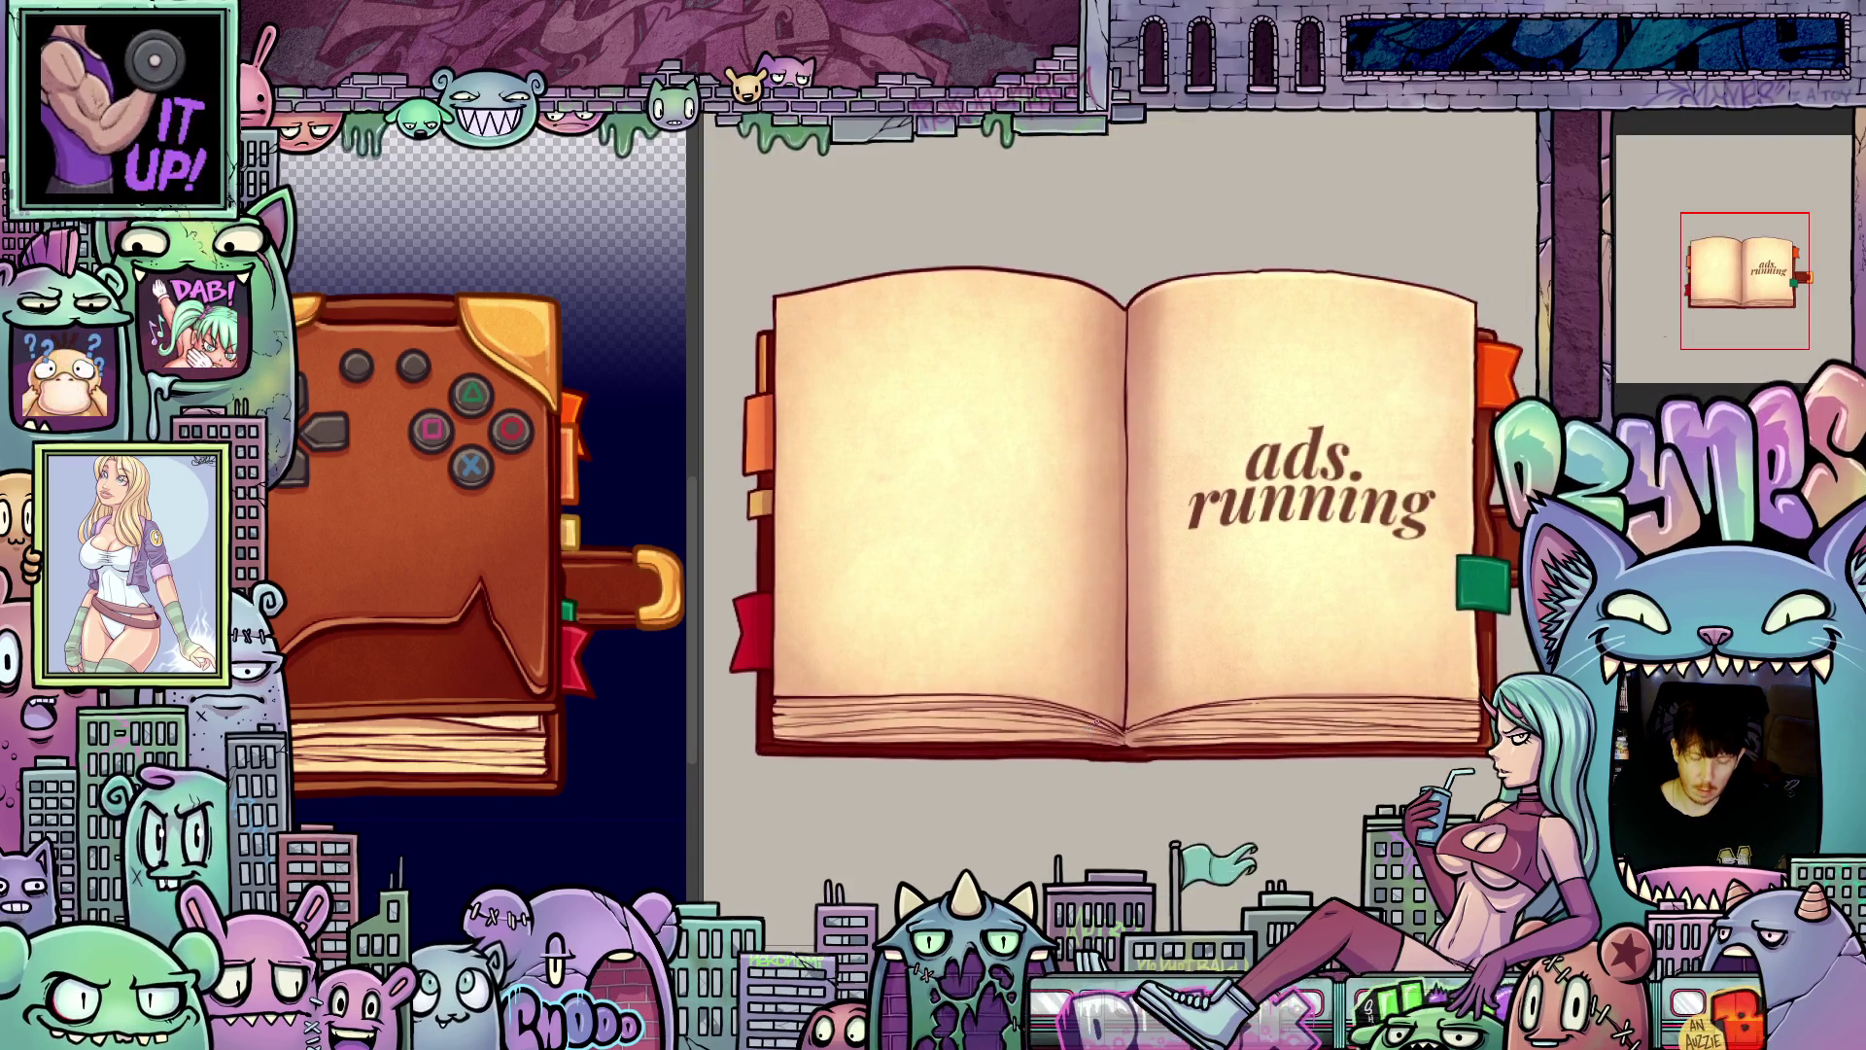
pyautogui.press('Right')
pyautogui.press('Right')
pyautogui.press('Right')
pyautogui.press('Right')
pyautogui.press('Right')
pyautogui.press('Right')
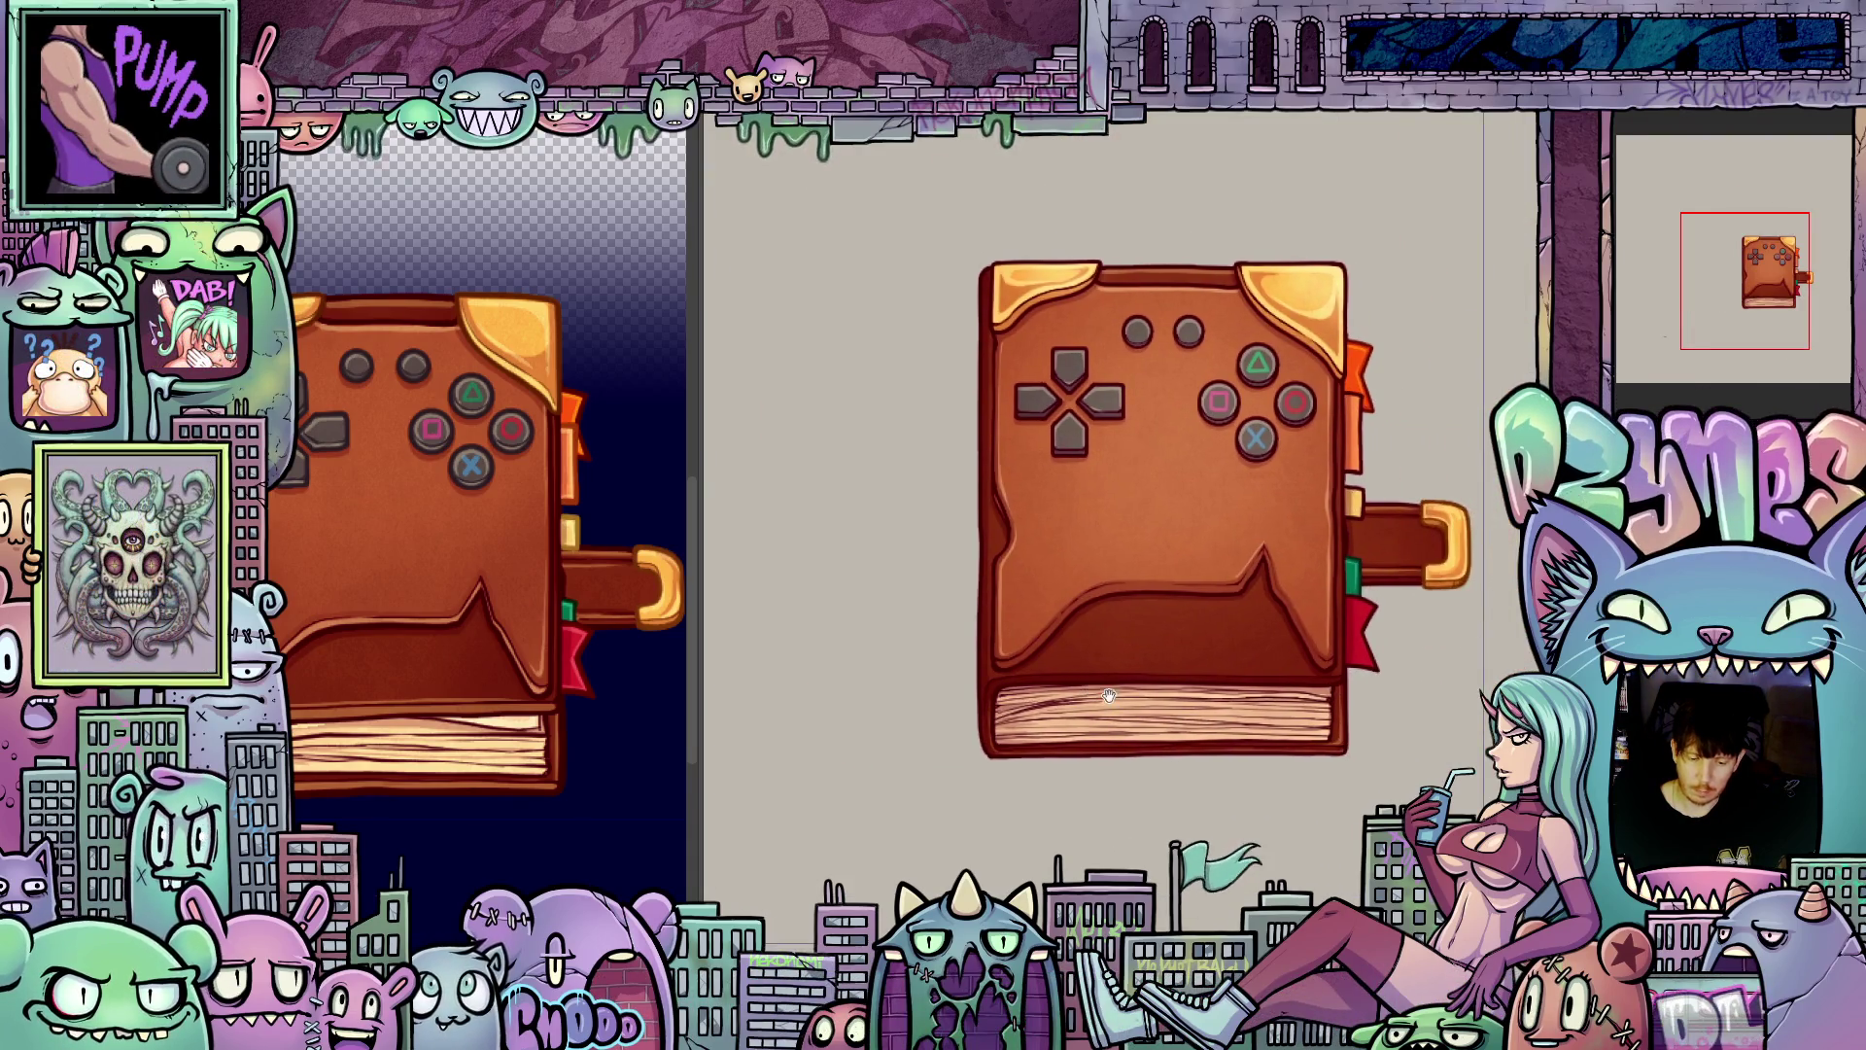
pyautogui.scroll(3, 1251, 602)
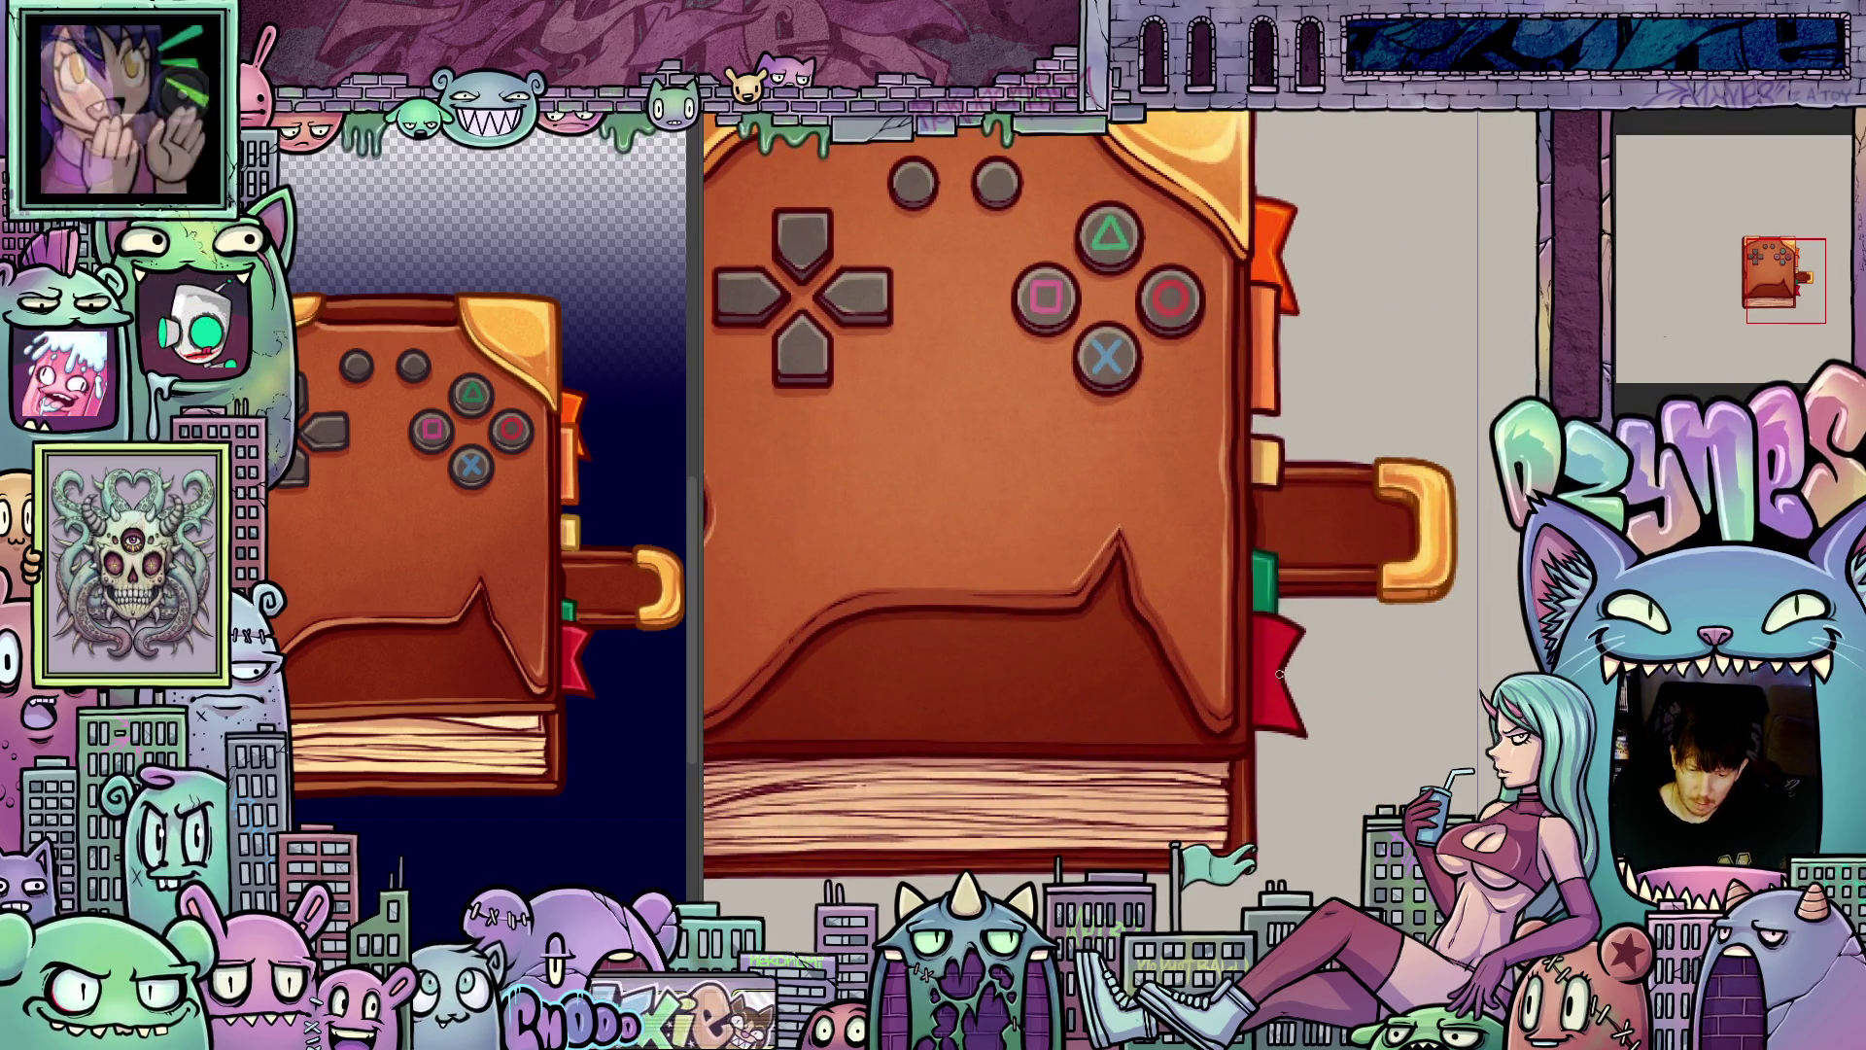
# Step: Nudge the controller-cover art up and left against the strap, panning over the cover to check
pyautogui.press('Left')
pyautogui.press('Left')
pyautogui.press('Right')
pyautogui.press('Right')
pyautogui.scroll(1, 1348, 666)
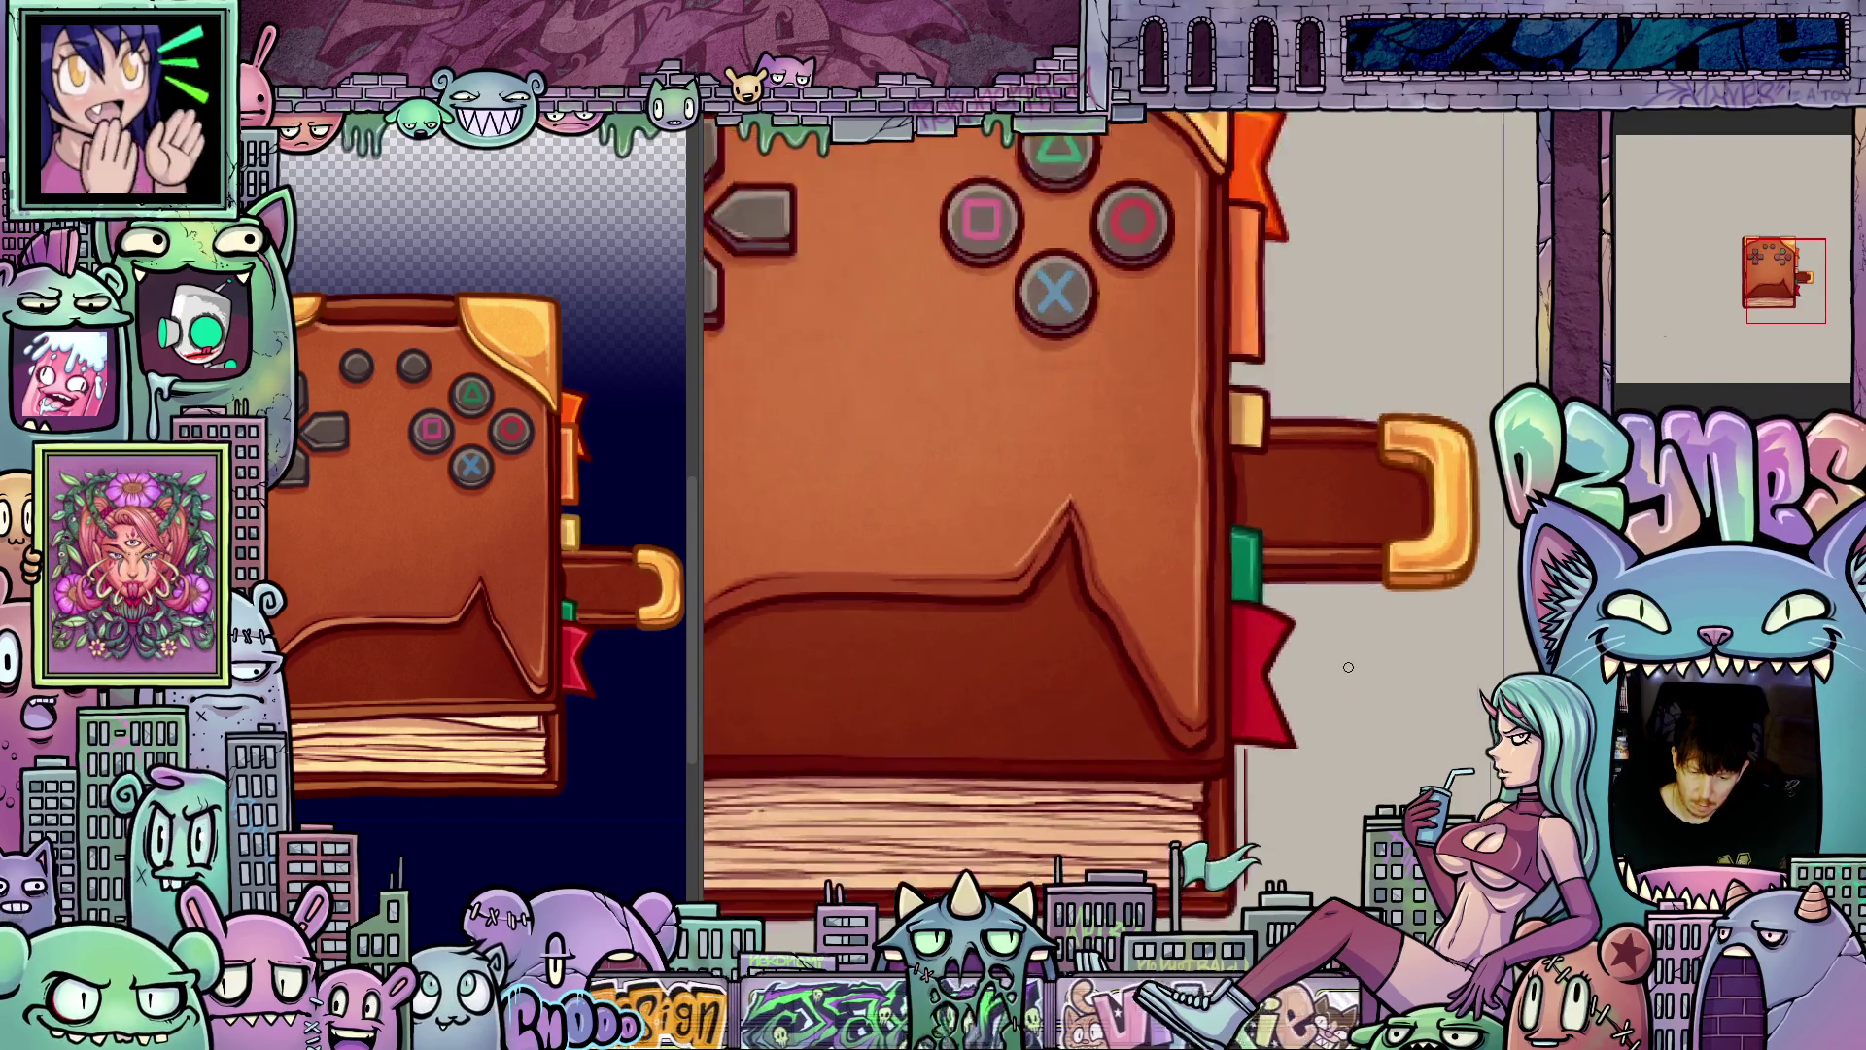
pyautogui.scroll(1, 1348, 667)
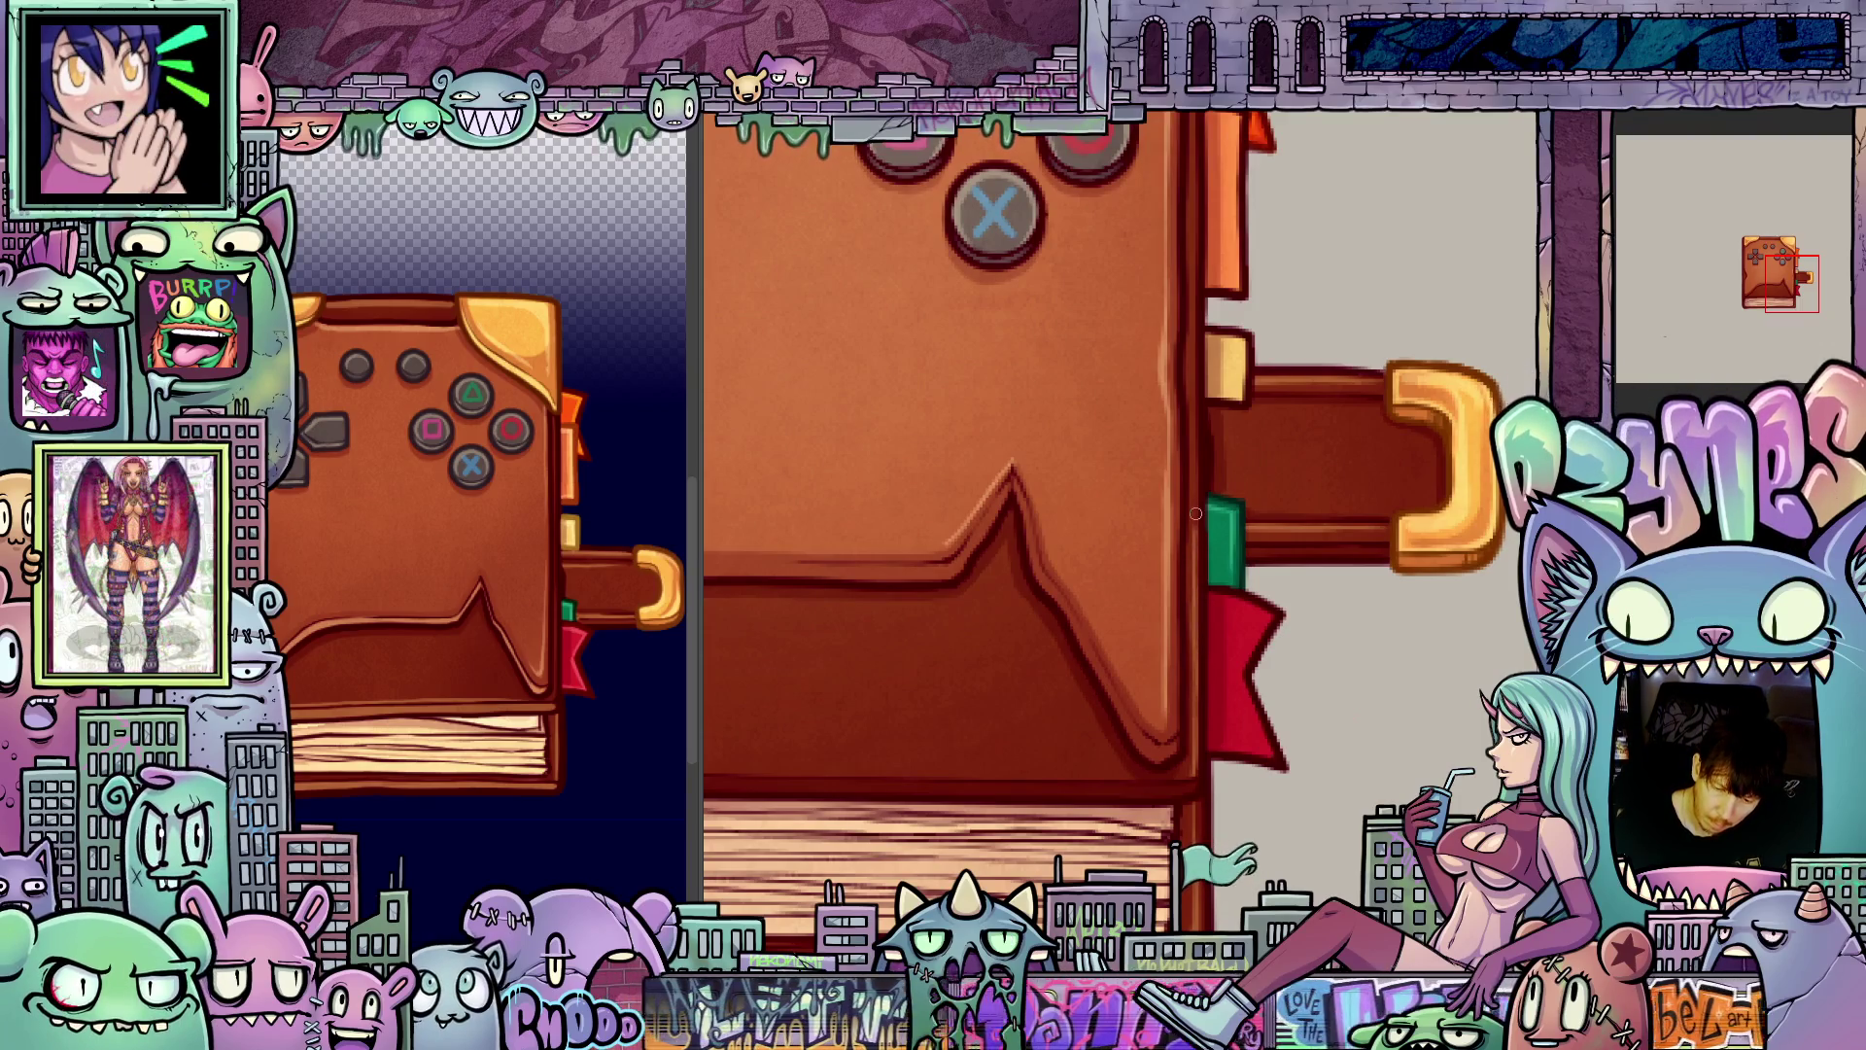
pyautogui.moveTo(1198, 419); pyautogui.dragTo(1206, 587)
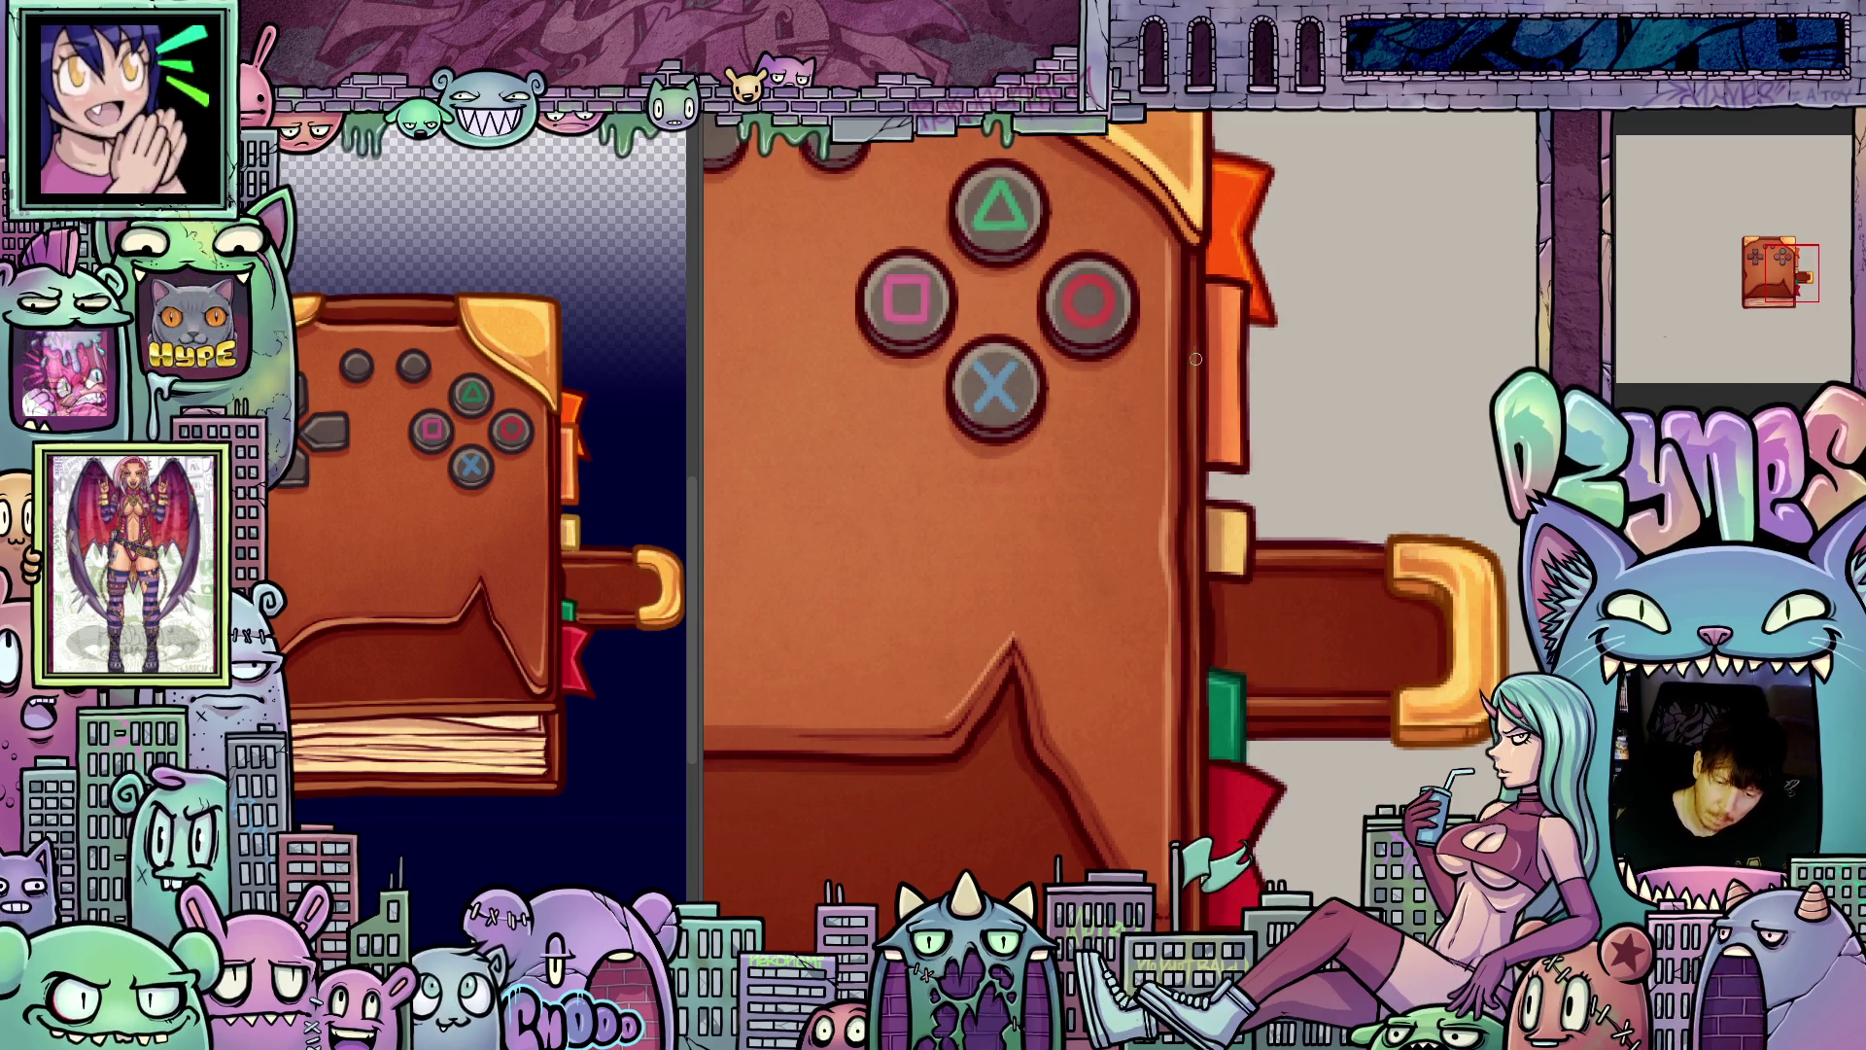
pyautogui.hotkey('ctrl', 'z')
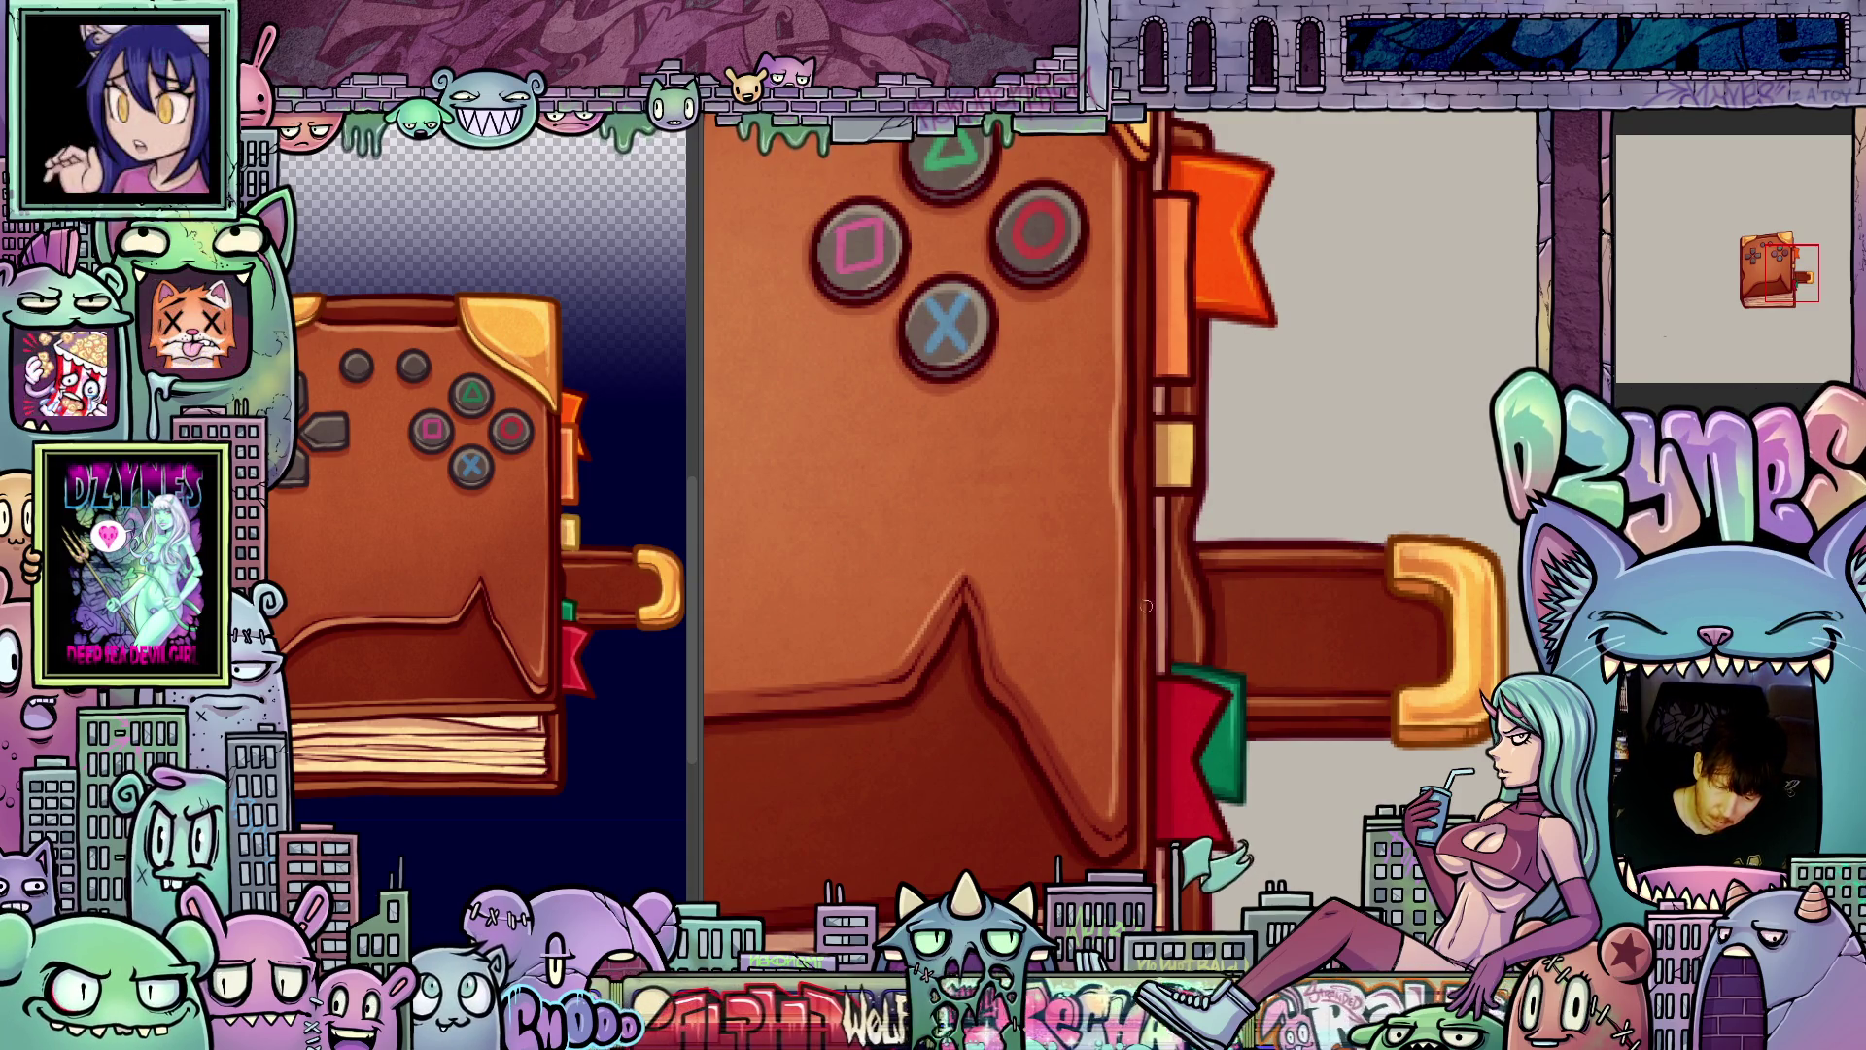
pyautogui.moveTo(1167, 452); pyautogui.dragTo(1137, 609)
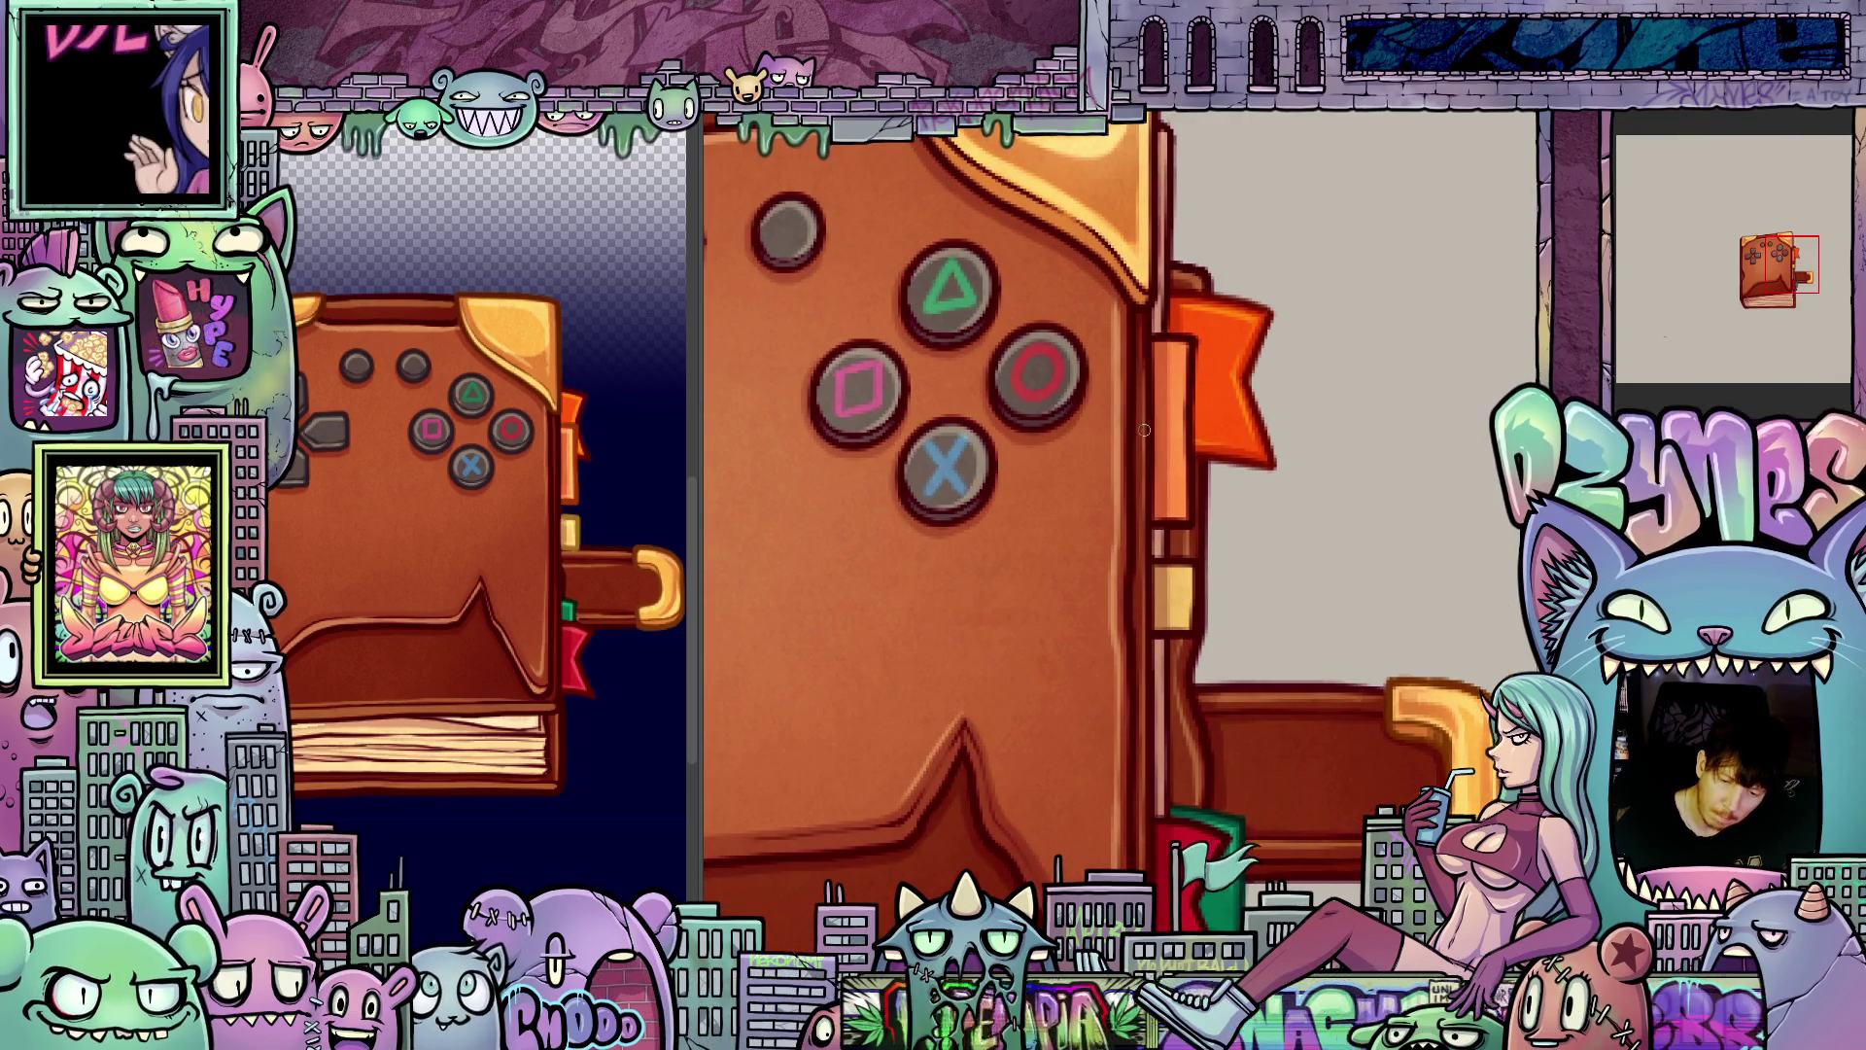
pyautogui.moveTo(1147, 345); pyautogui.dragTo(1095, 765)
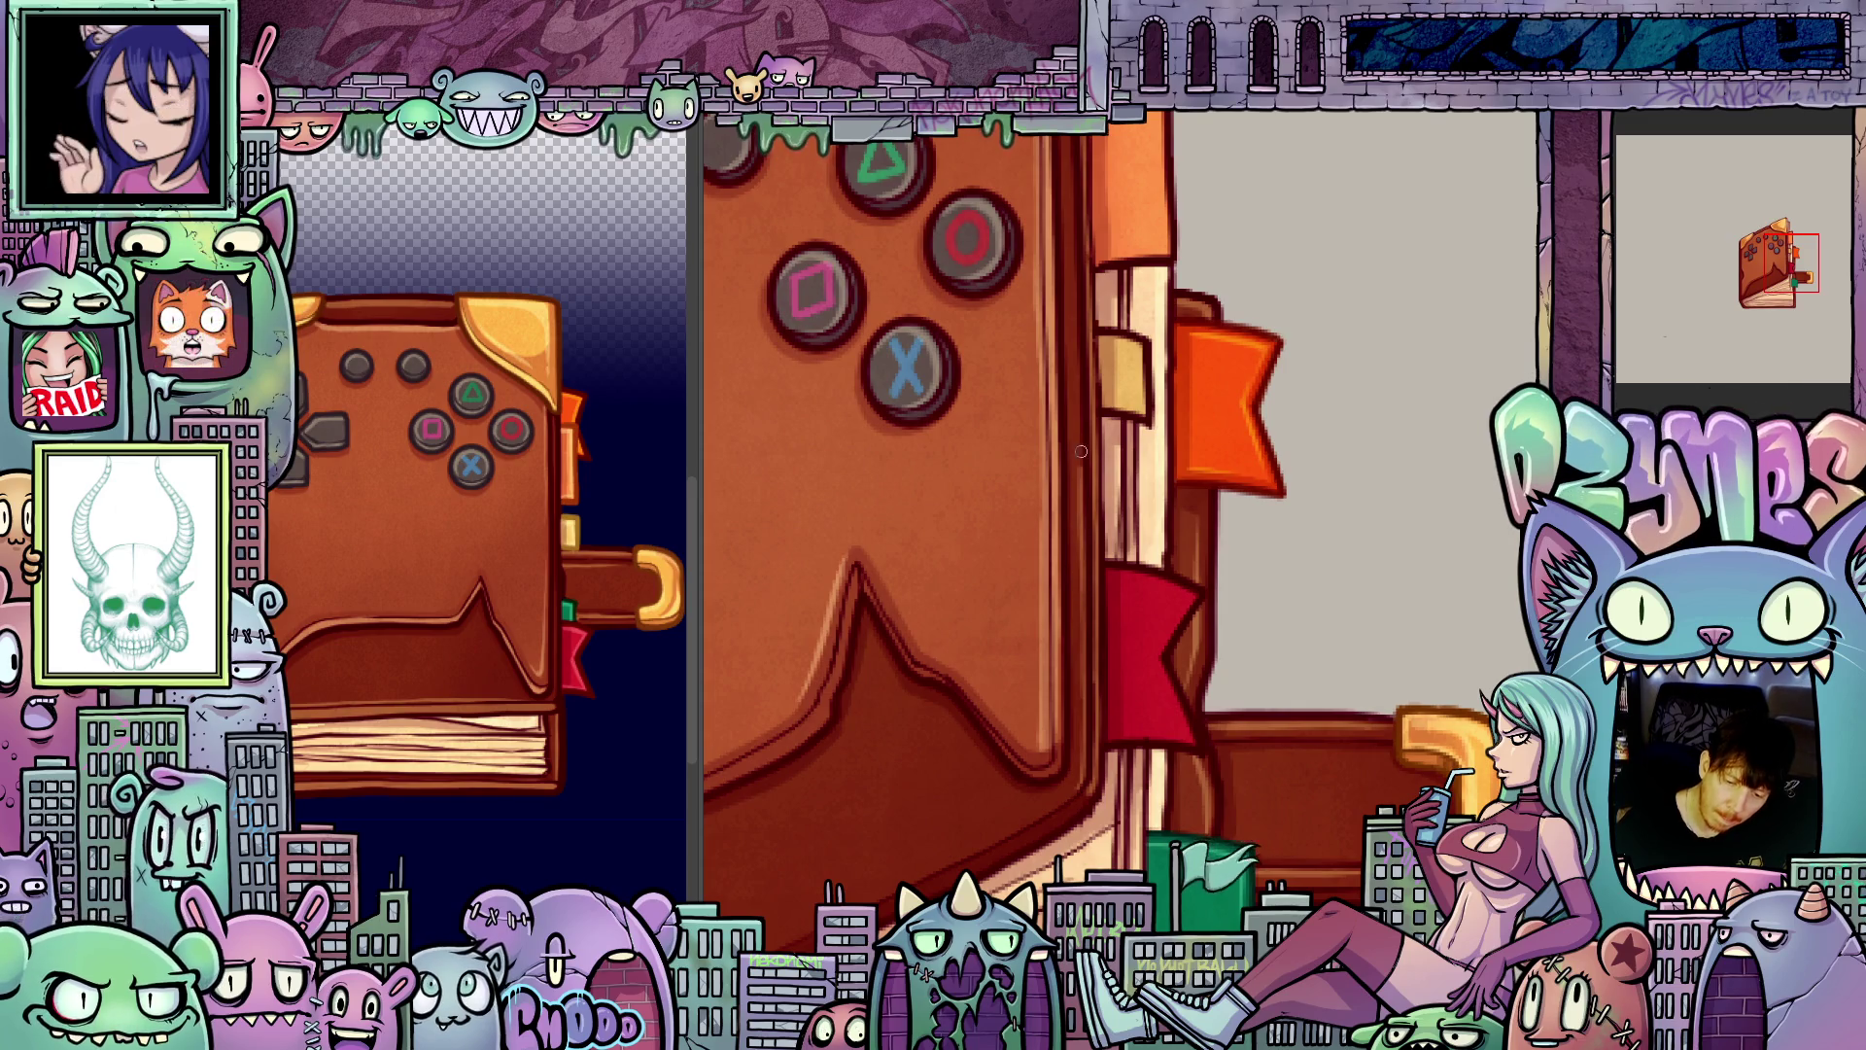
pyautogui.moveTo(1081, 442)
pyautogui.mouseDown()
pyautogui.moveTo(1108, 496)
pyautogui.moveTo(1096, 566)
pyautogui.mouseUp()
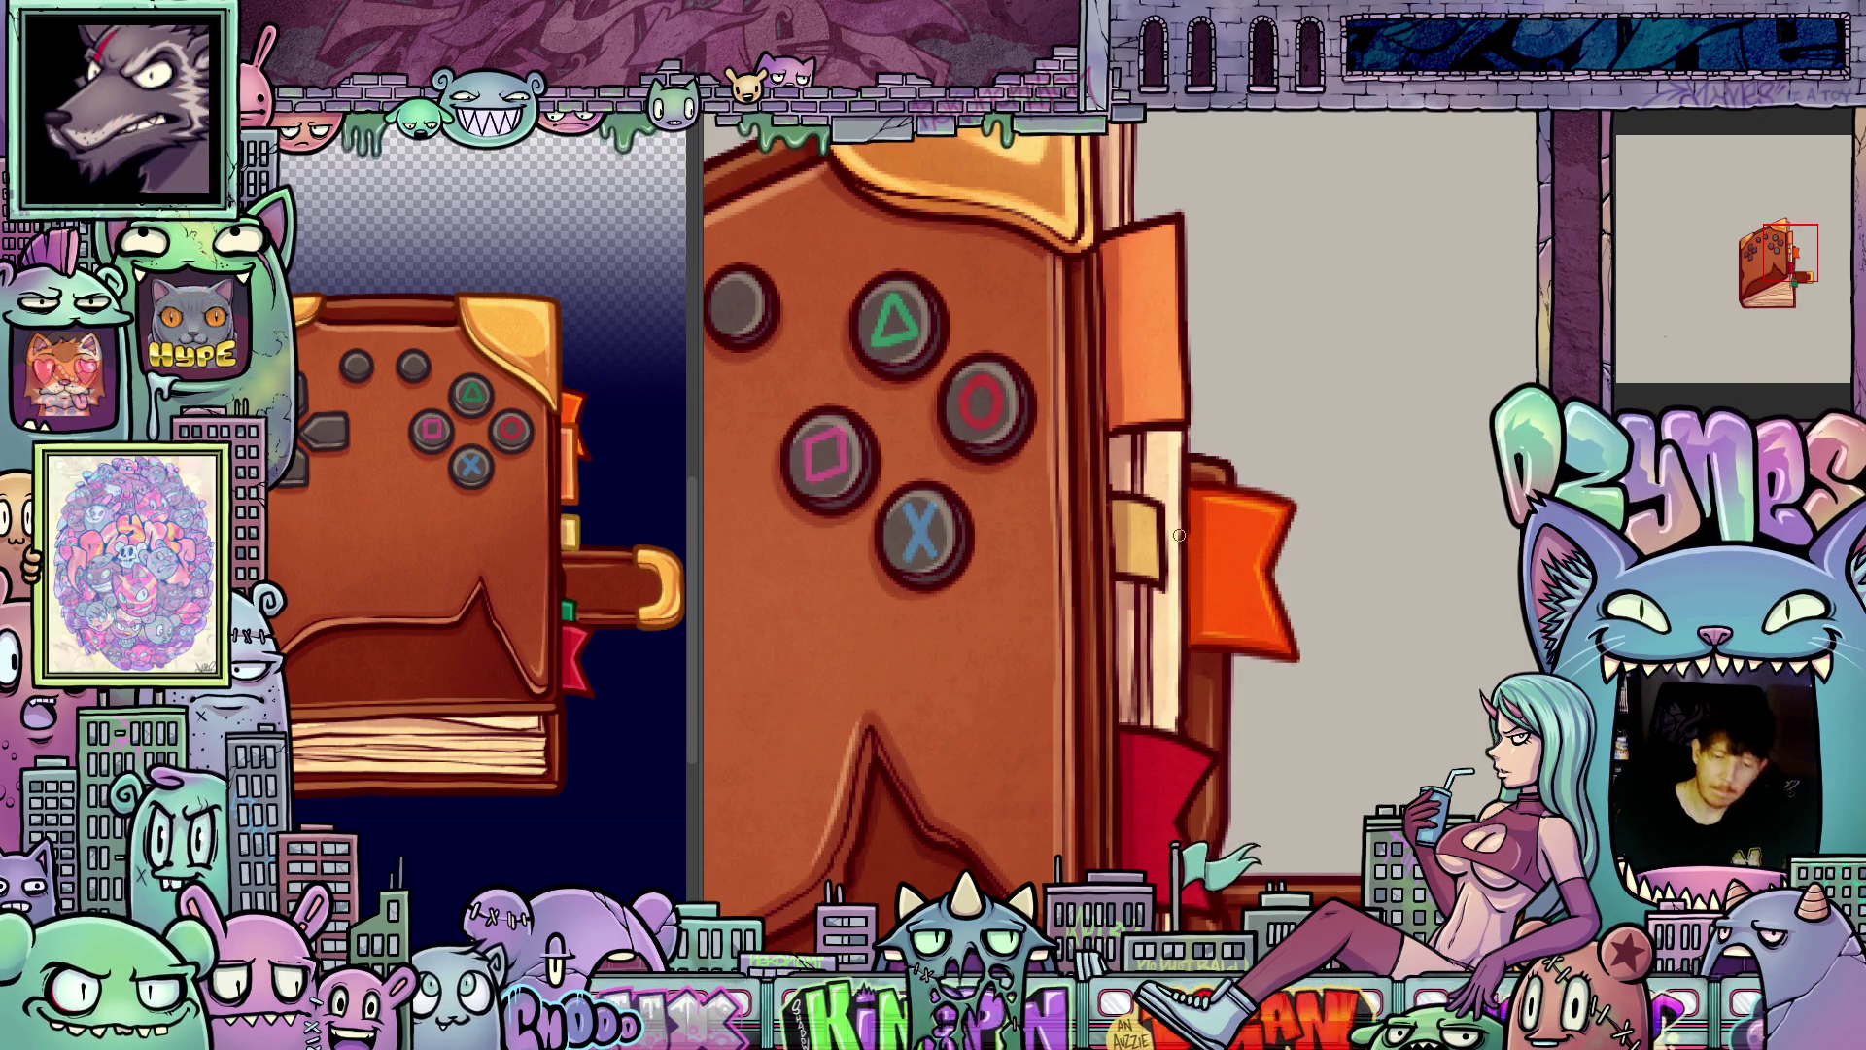
pyautogui.hotkey('ctrl', 'Tab')
pyautogui.moveTo(1355, 697); pyautogui.dragTo(1651, 630)
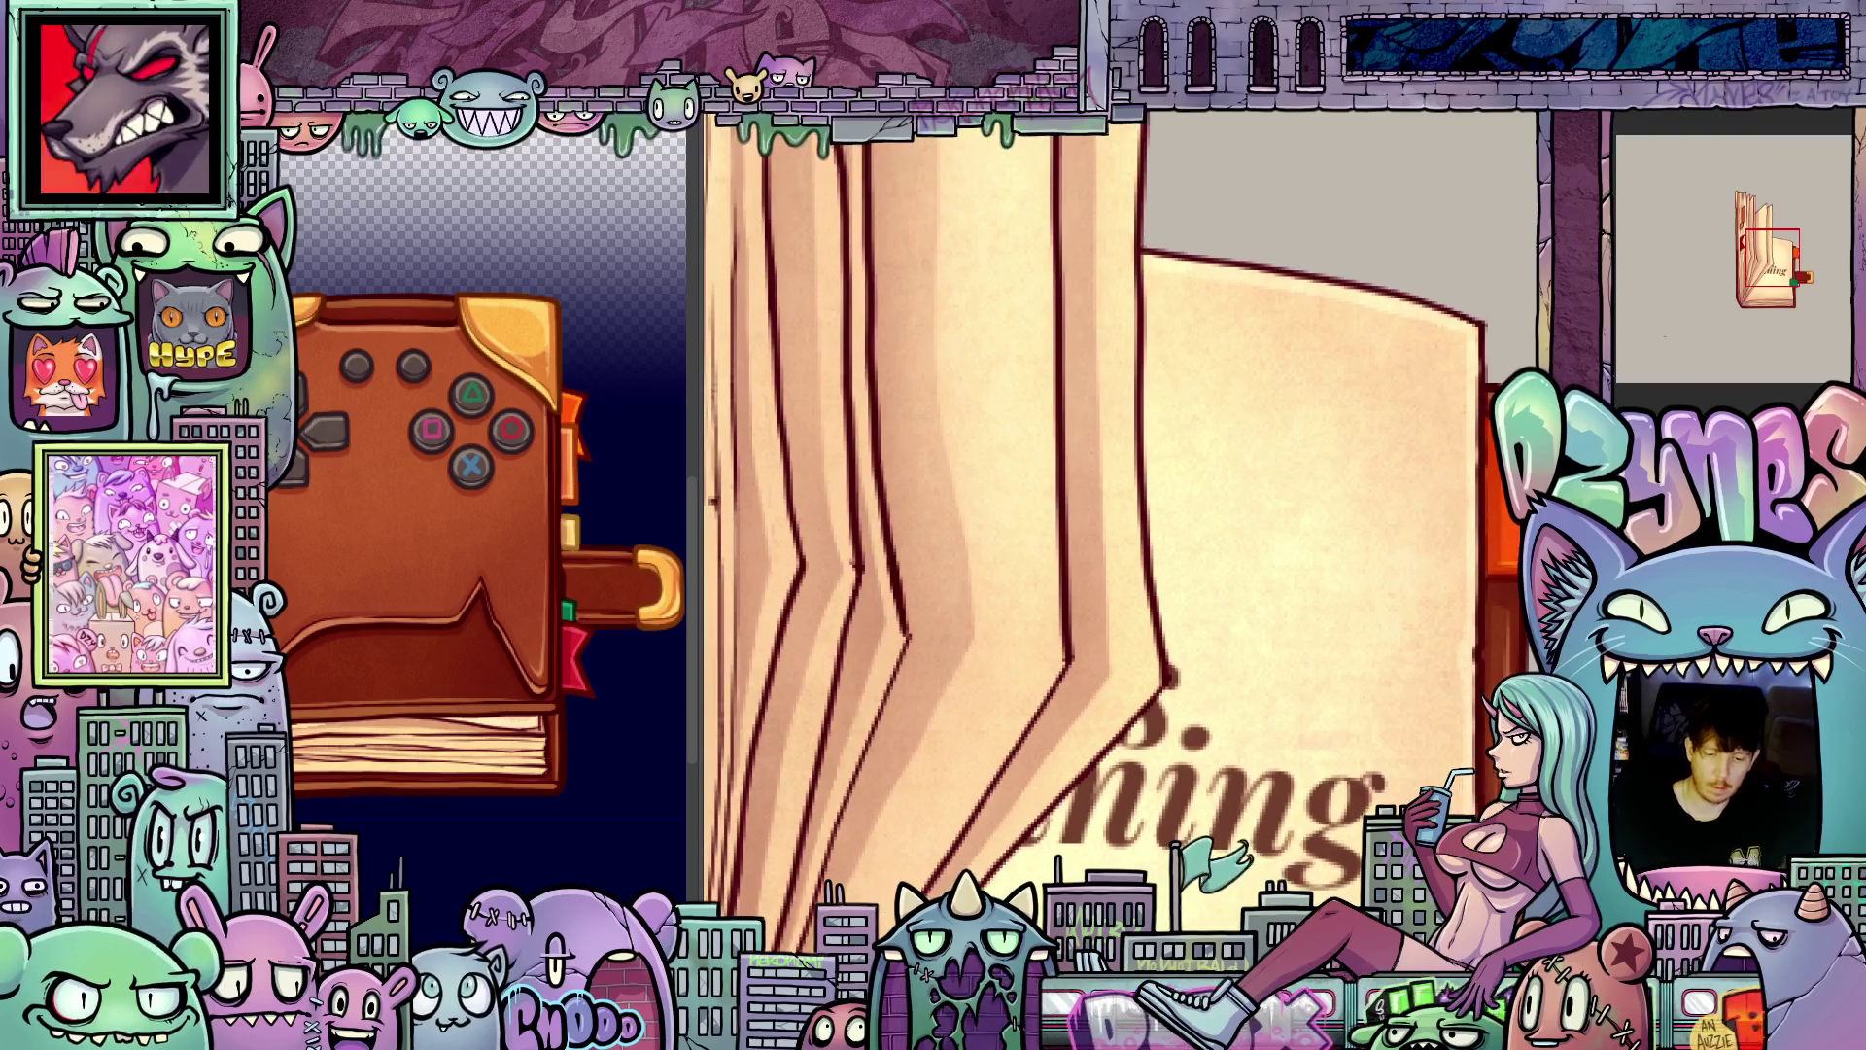
pyautogui.scroll(-3, 1216, 603)
pyautogui.scroll(3, 1216, 603)
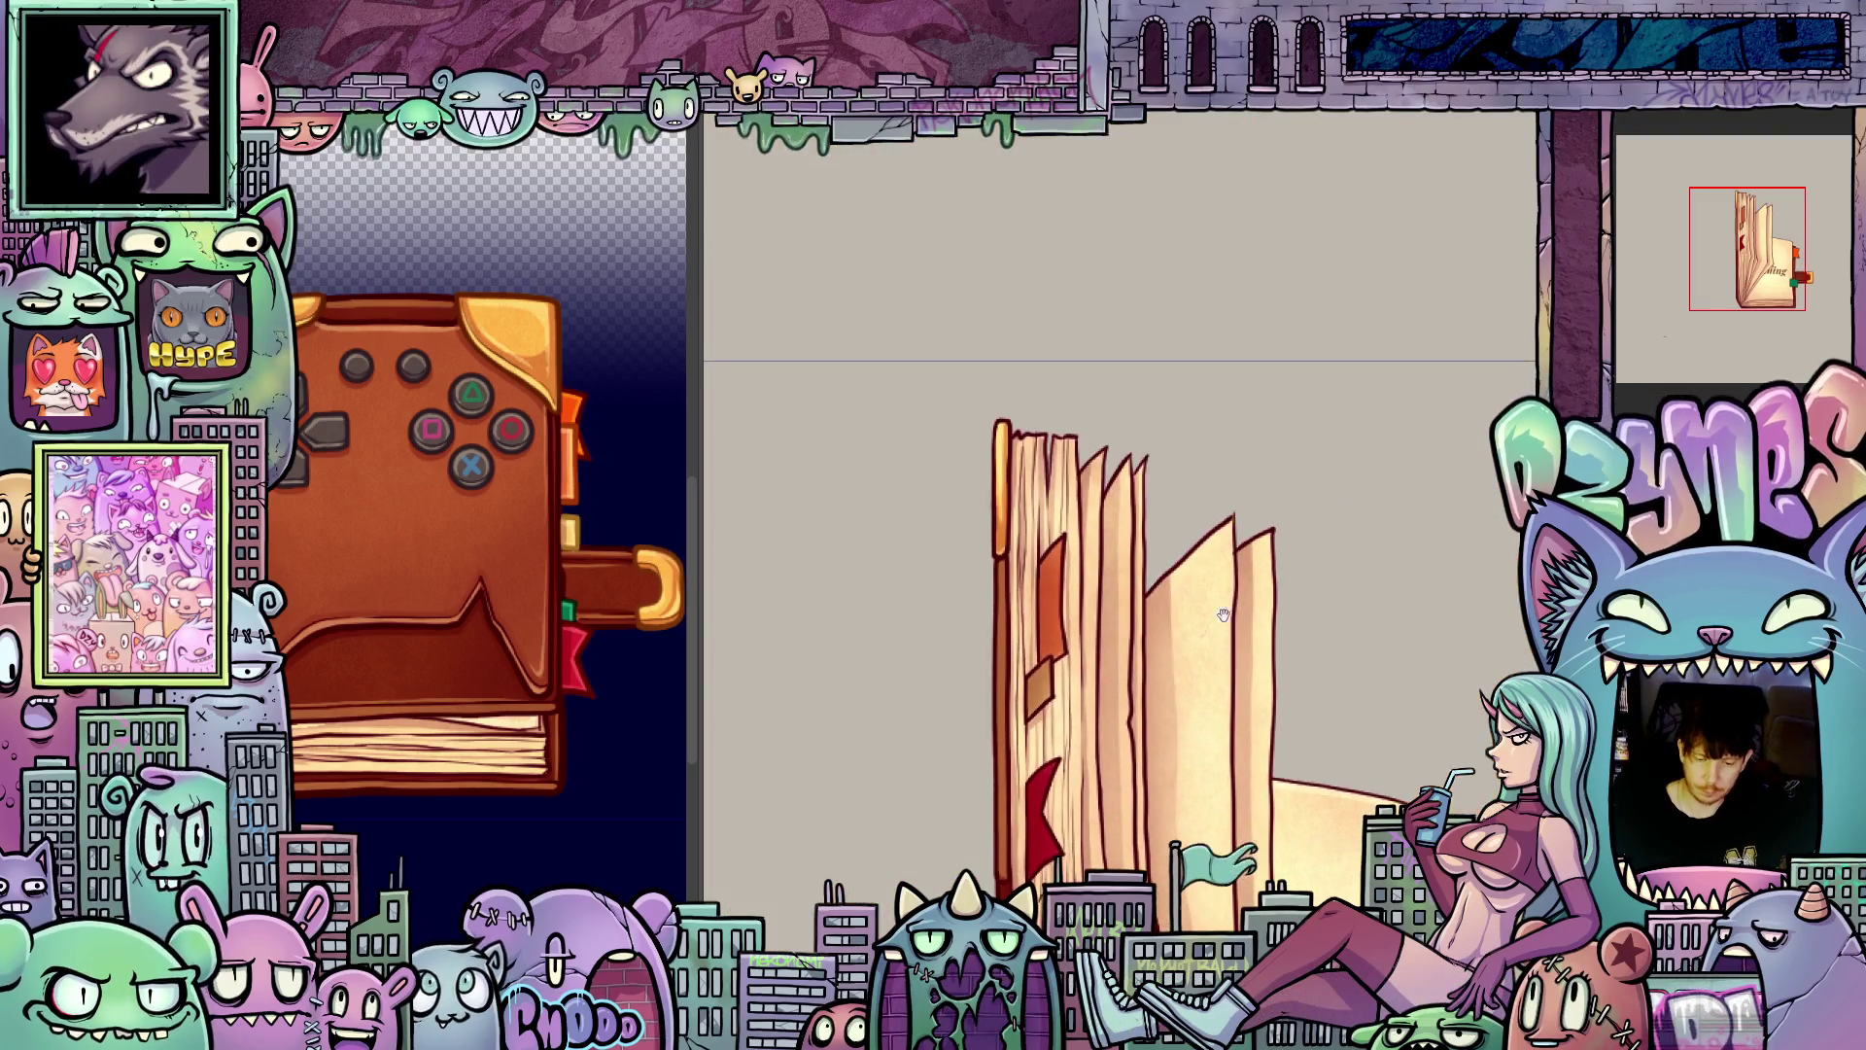
pyautogui.scroll(3, 1216, 603)
pyautogui.scroll(-3, 1142, 596)
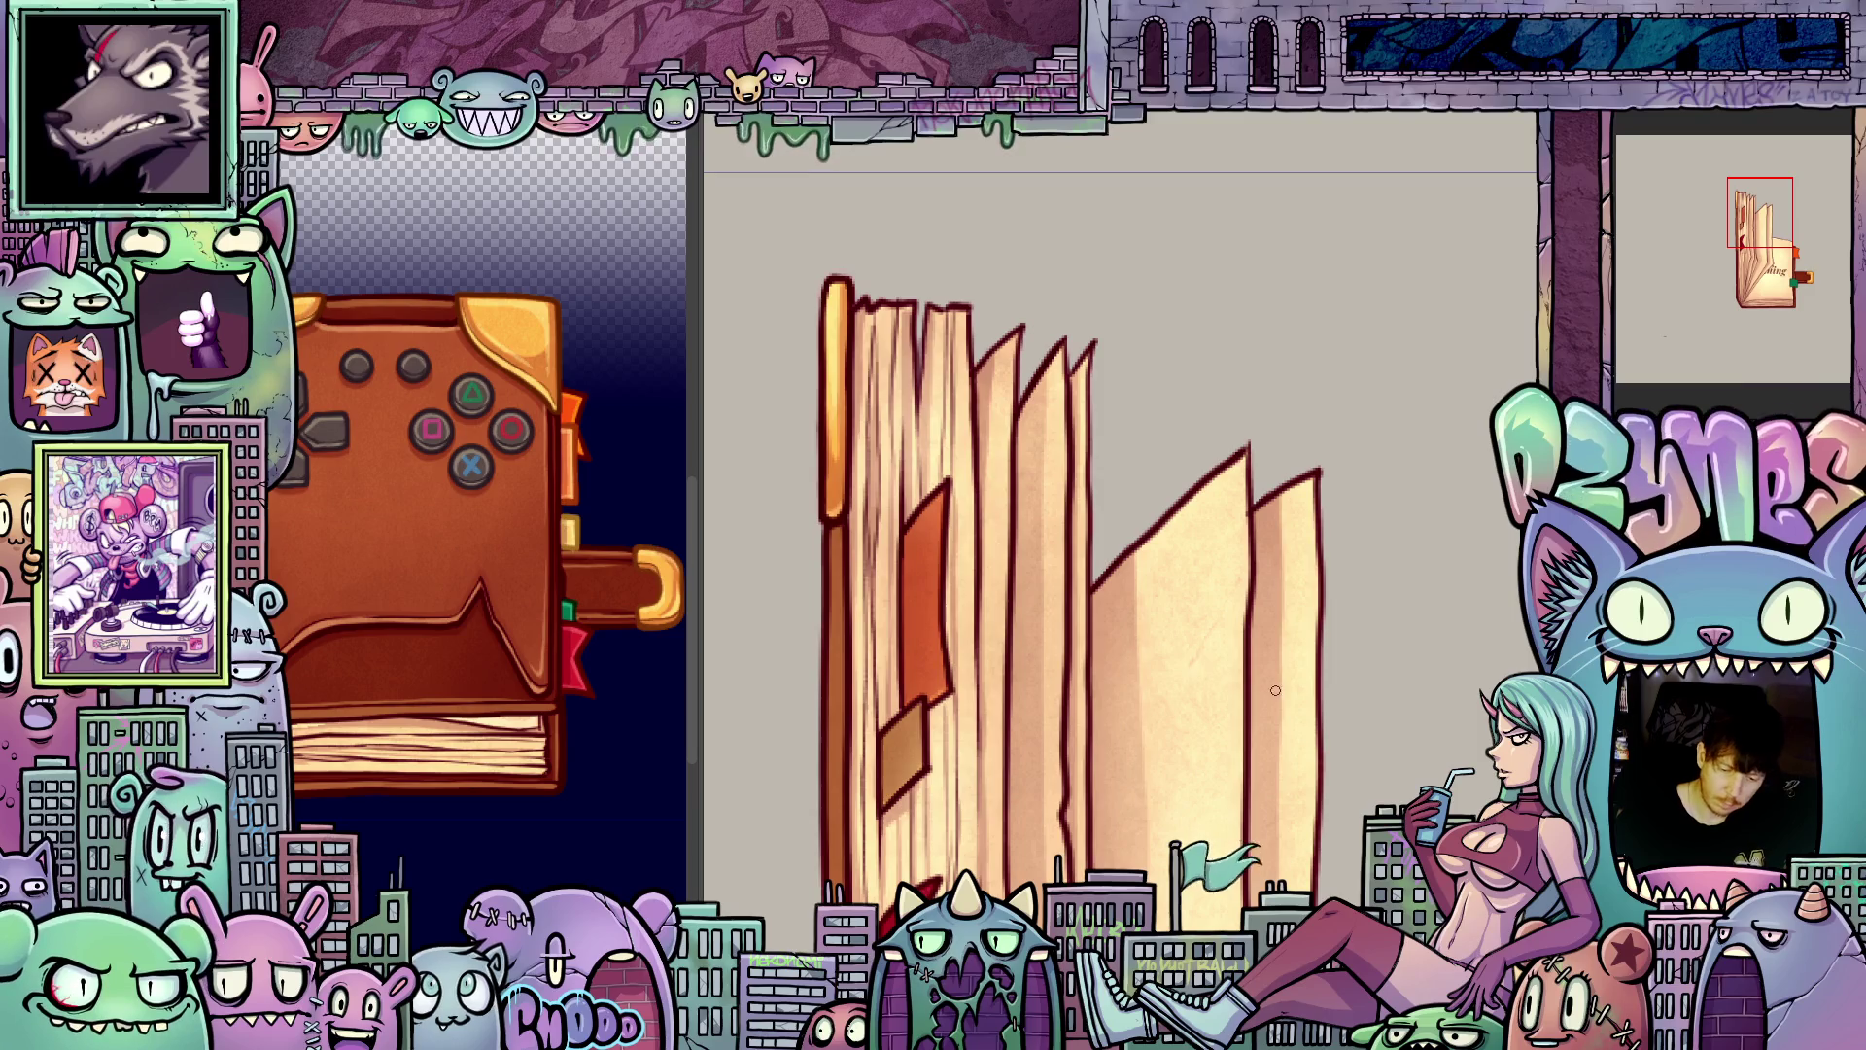
pyautogui.moveTo(1275, 691); pyautogui.dragTo(1413, 685)
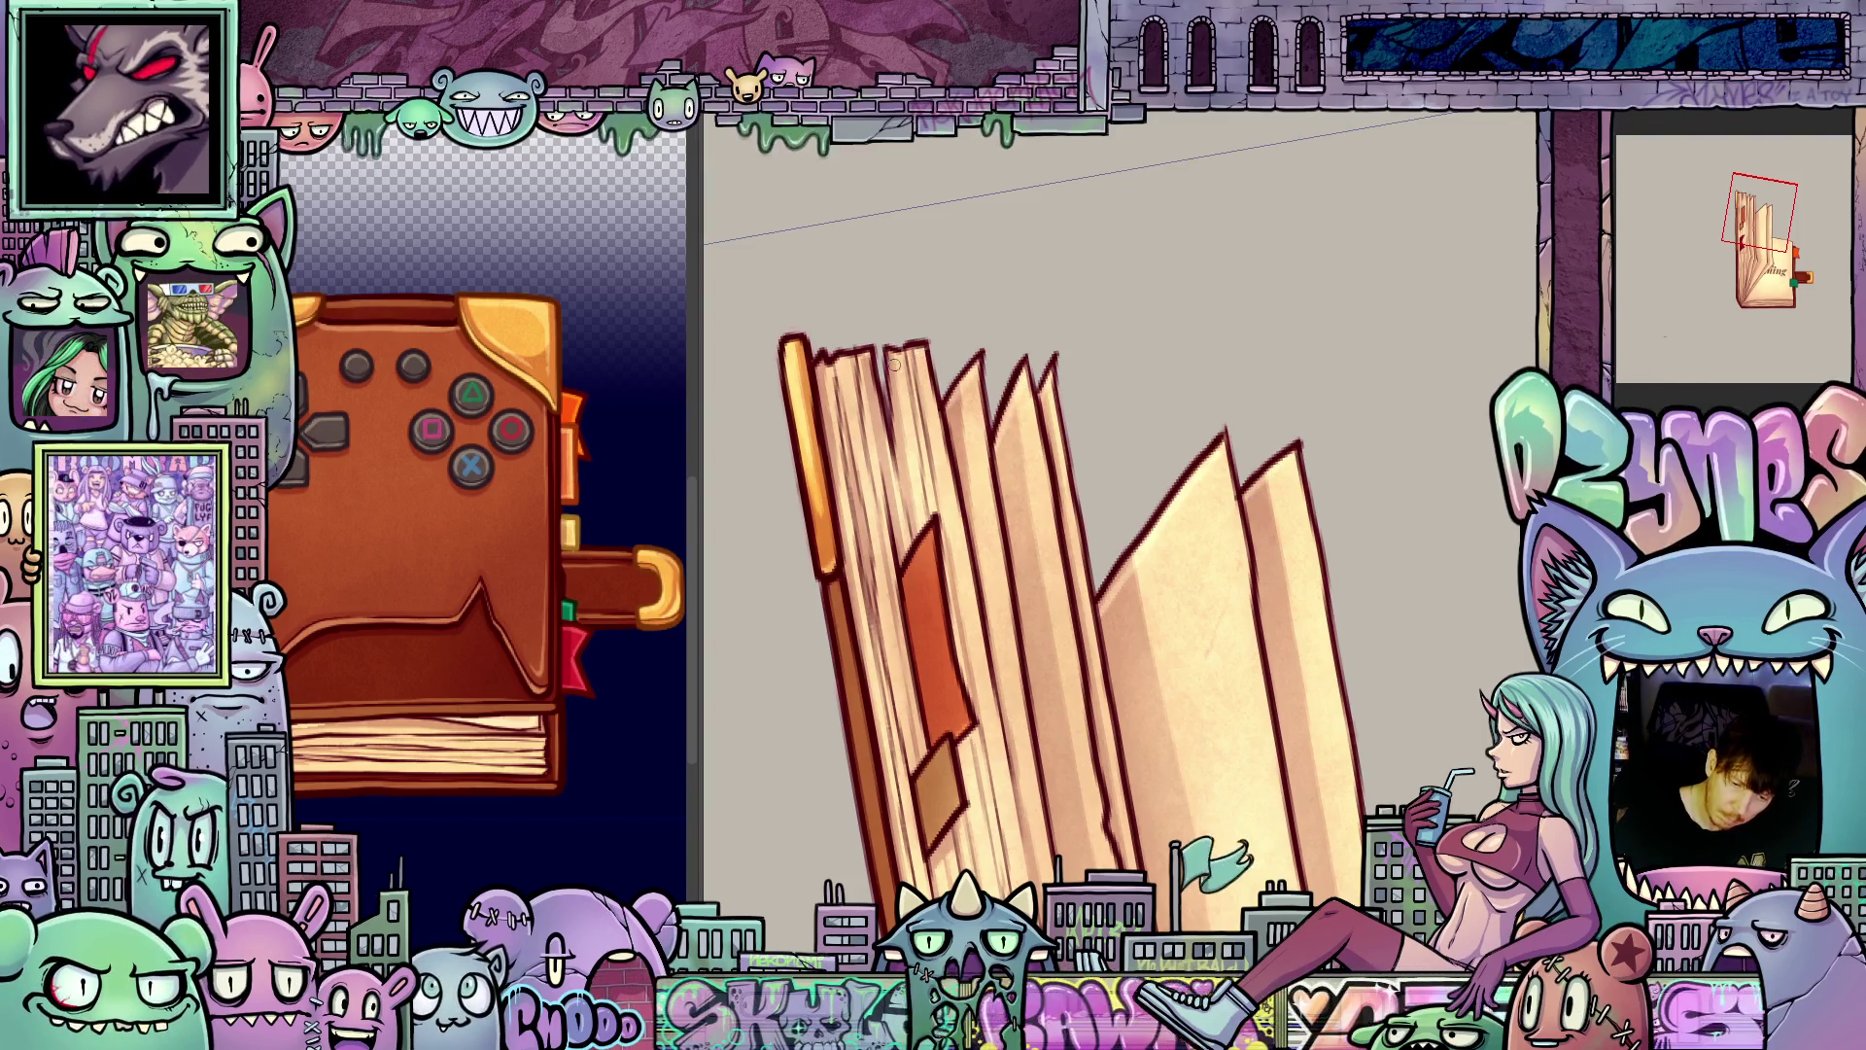
pyautogui.press('5')
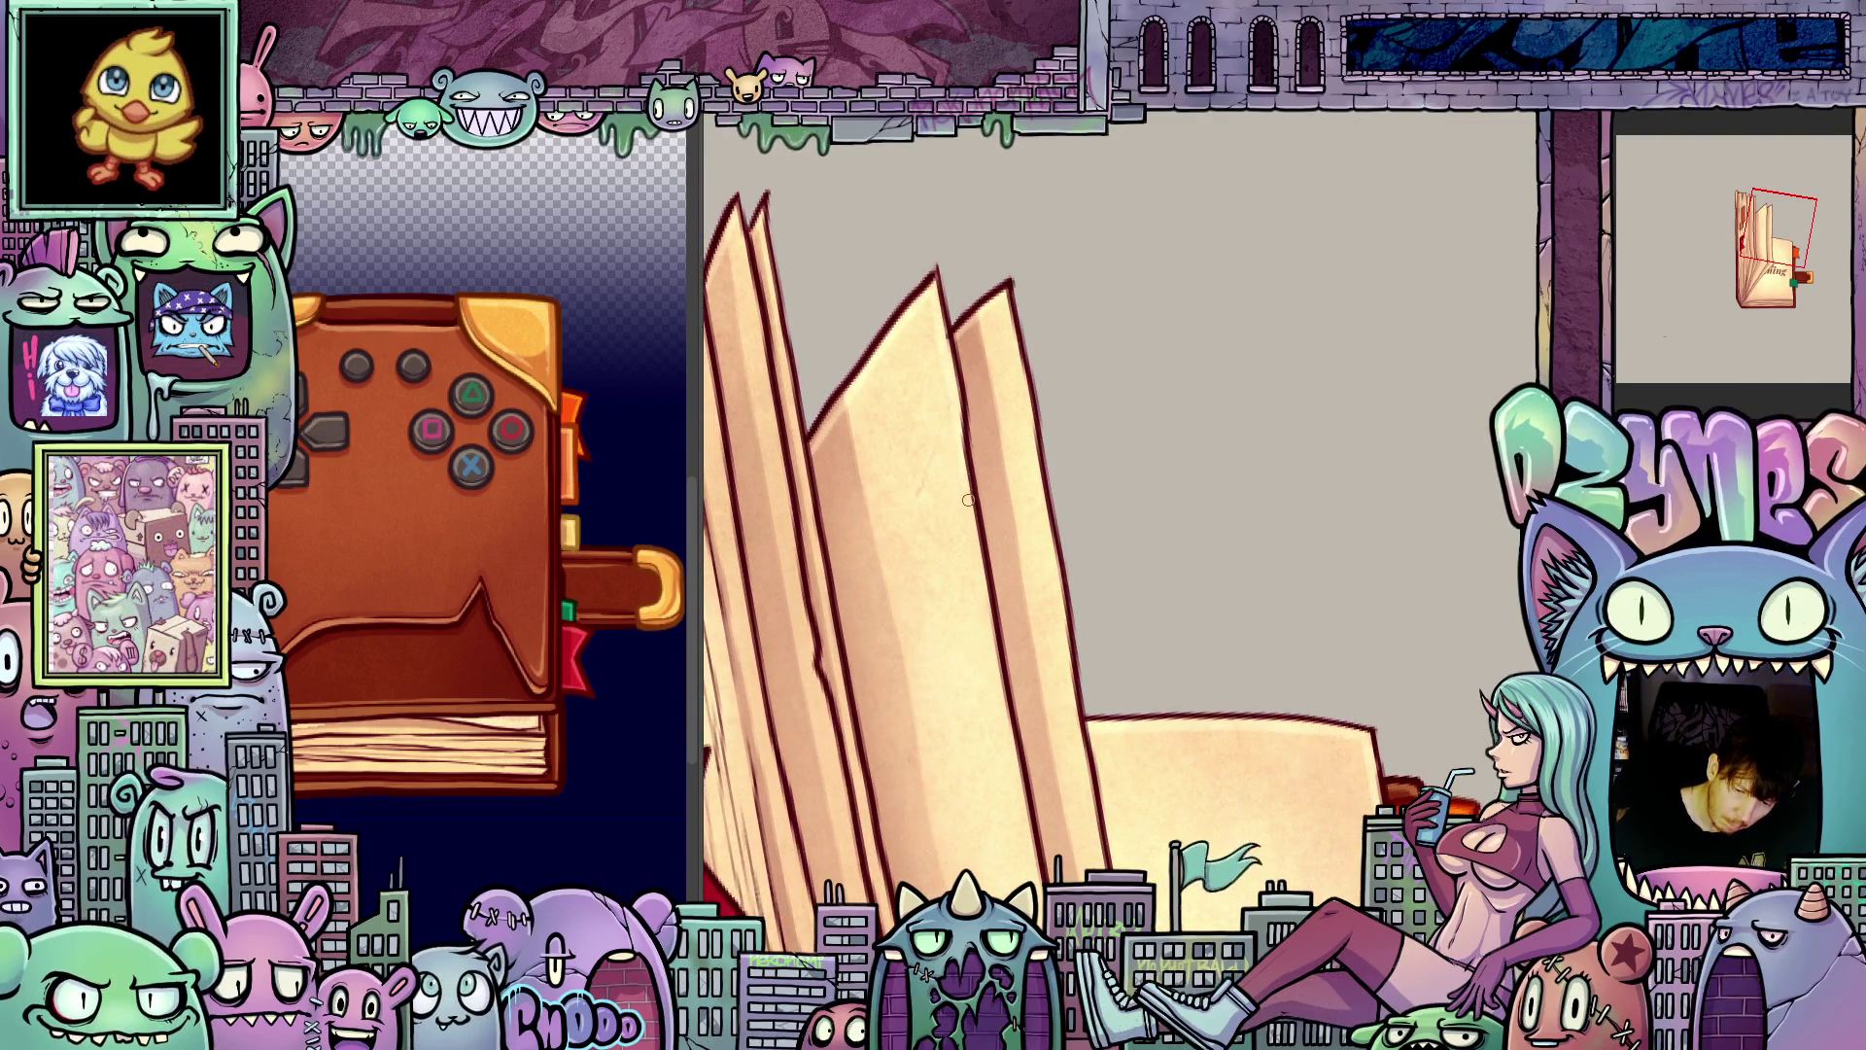
pyautogui.moveTo(1027, 824)
pyautogui.mouseDown()
pyautogui.moveTo(1060, 586)
pyautogui.moveTo(1250, 658)
pyautogui.moveTo(1271, 715)
pyautogui.moveTo(1233, 734)
pyautogui.moveTo(1243, 721)
pyautogui.mouseUp()
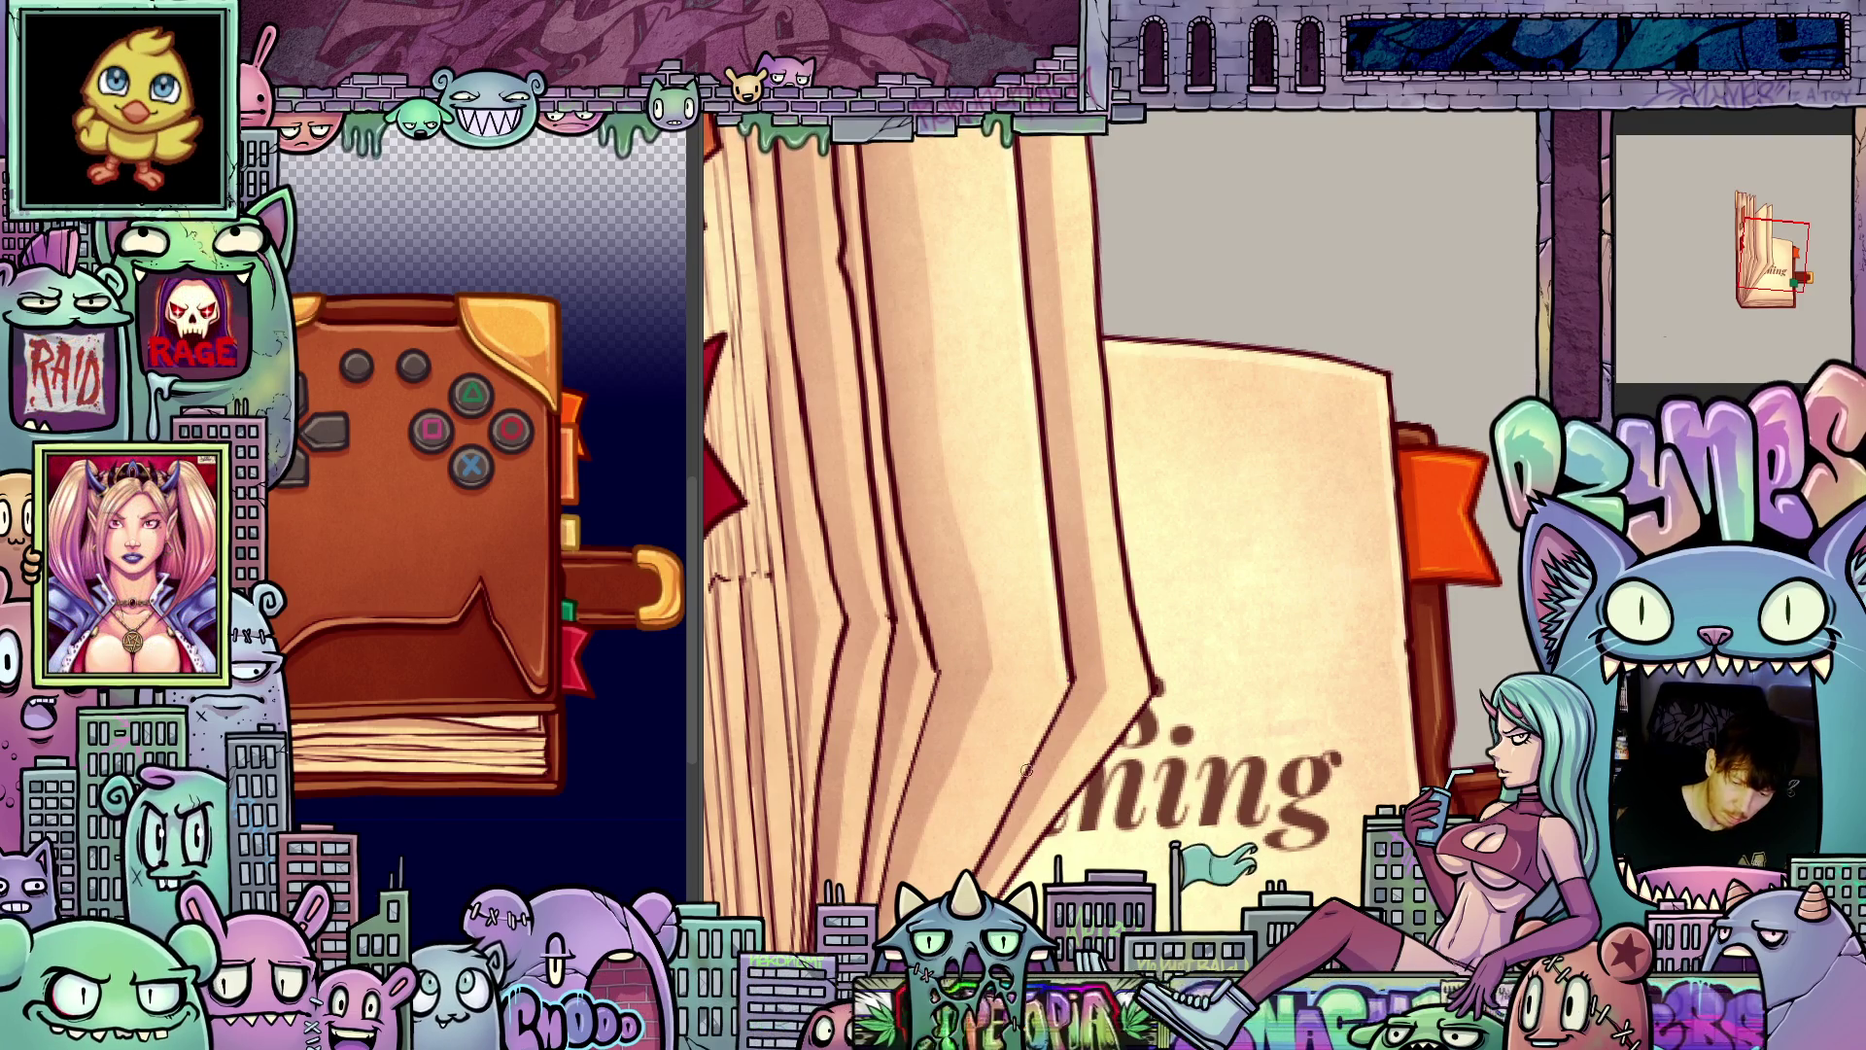
pyautogui.scroll(5, 1089, 736)
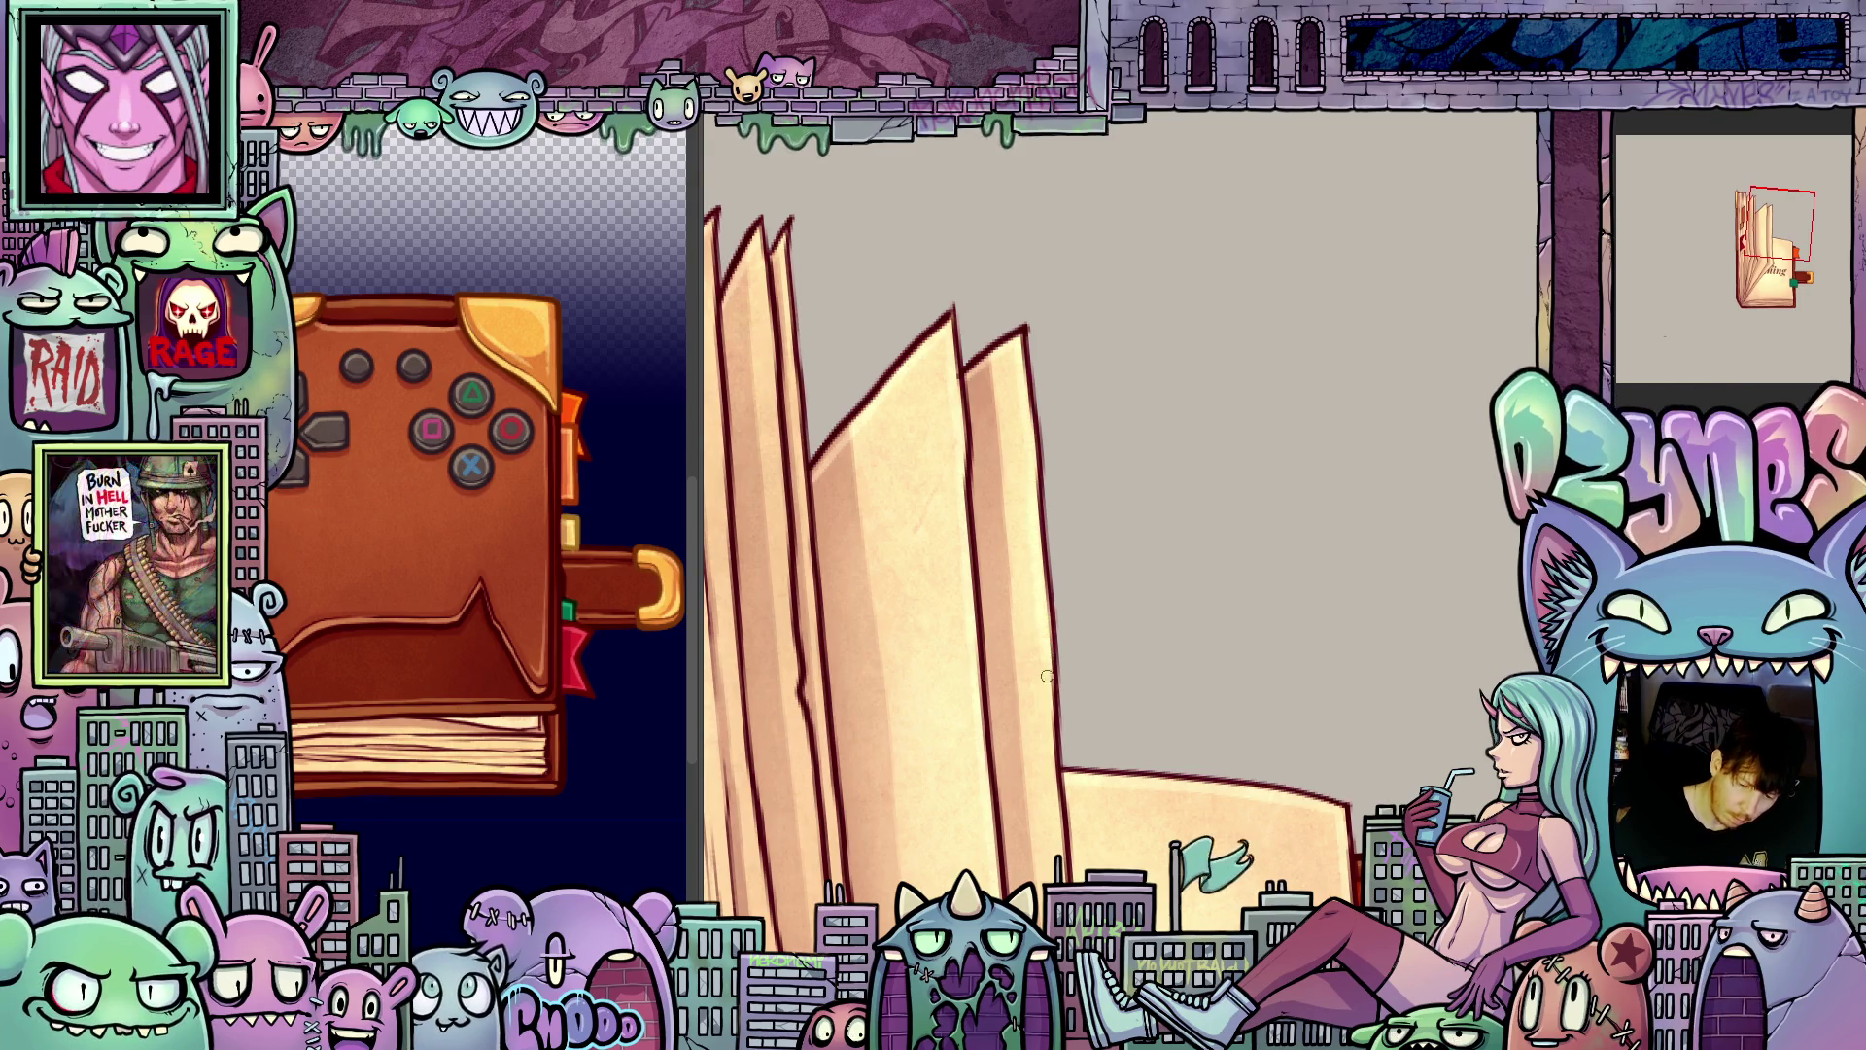
pyautogui.scroll(2, 1047, 676)
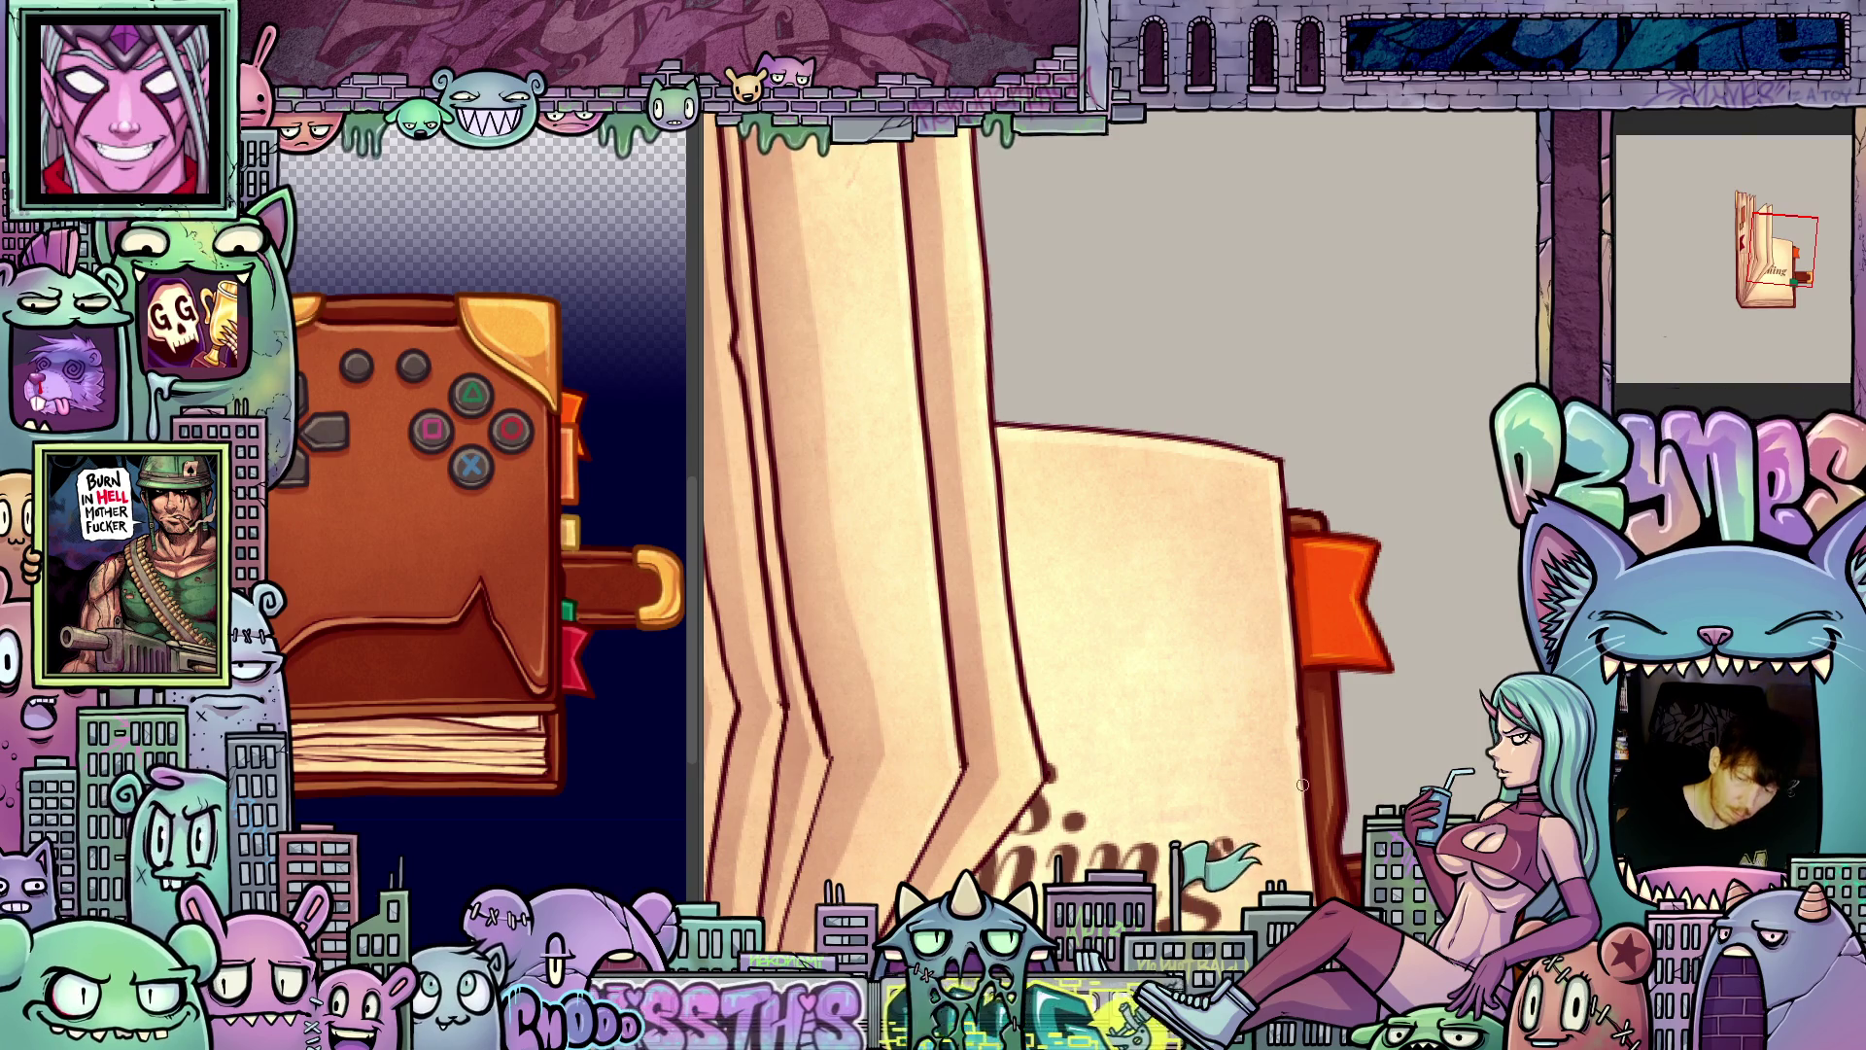
pyautogui.scroll(-3, 1302, 784)
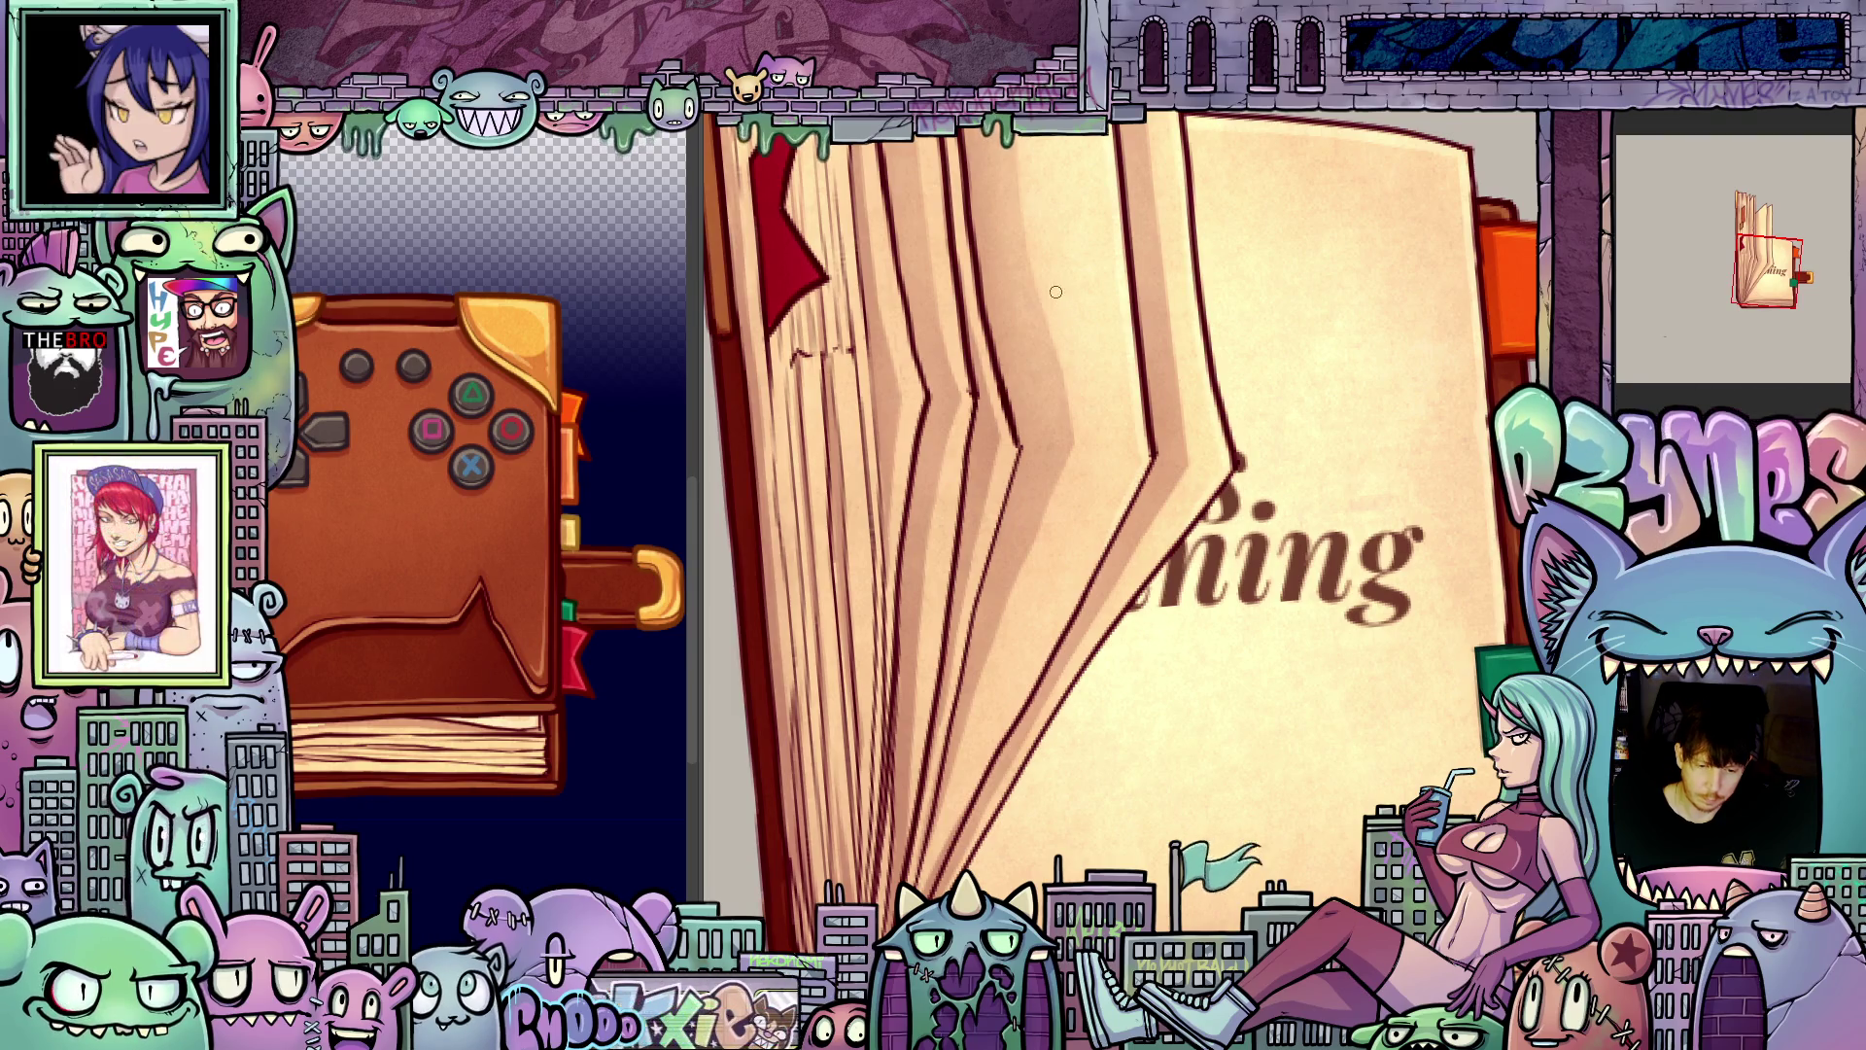
pyautogui.moveTo(1026, 78)
pyautogui.mouseDown()
pyautogui.moveTo(1137, 622)
pyautogui.moveTo(1207, 639)
pyautogui.mouseUp()
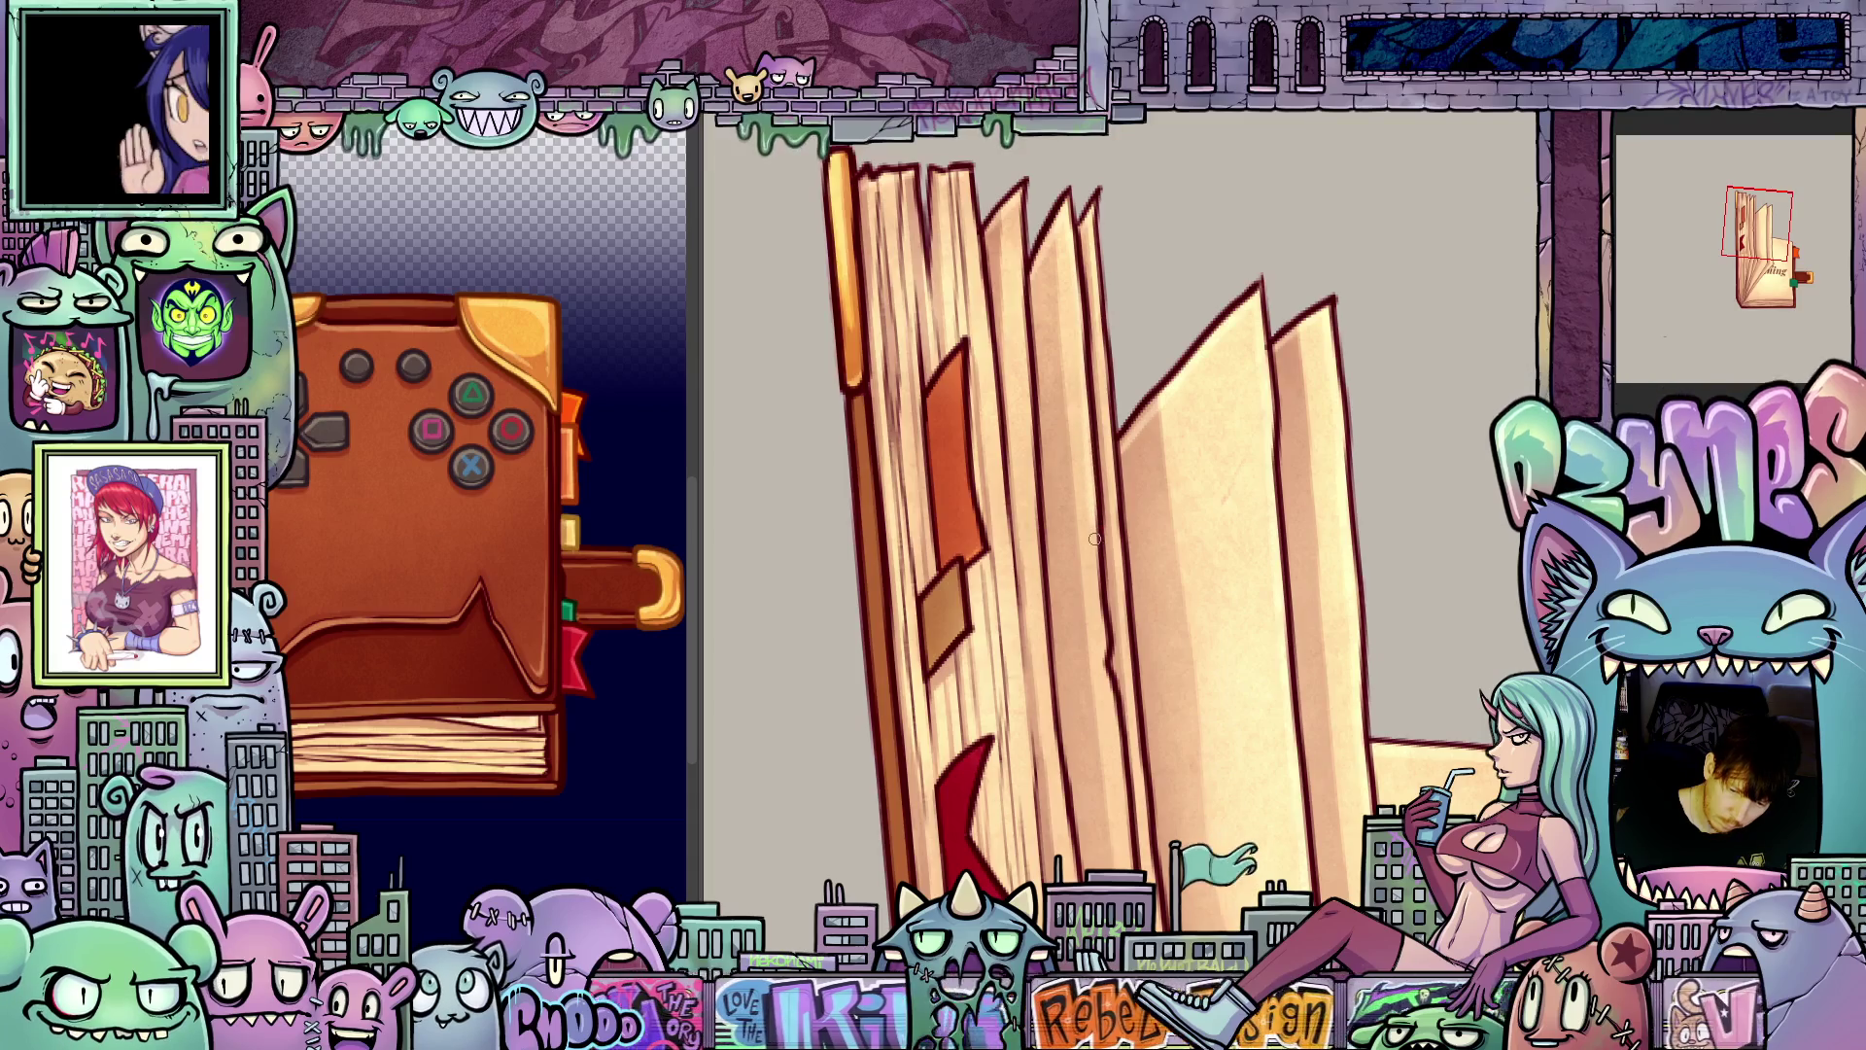
pyautogui.moveTo(1128, 625)
pyautogui.mouseDown()
pyautogui.moveTo(1163, 752)
pyautogui.moveTo(1074, 705)
pyautogui.moveTo(967, 591)
pyautogui.moveTo(1437, 644)
pyautogui.mouseUp()
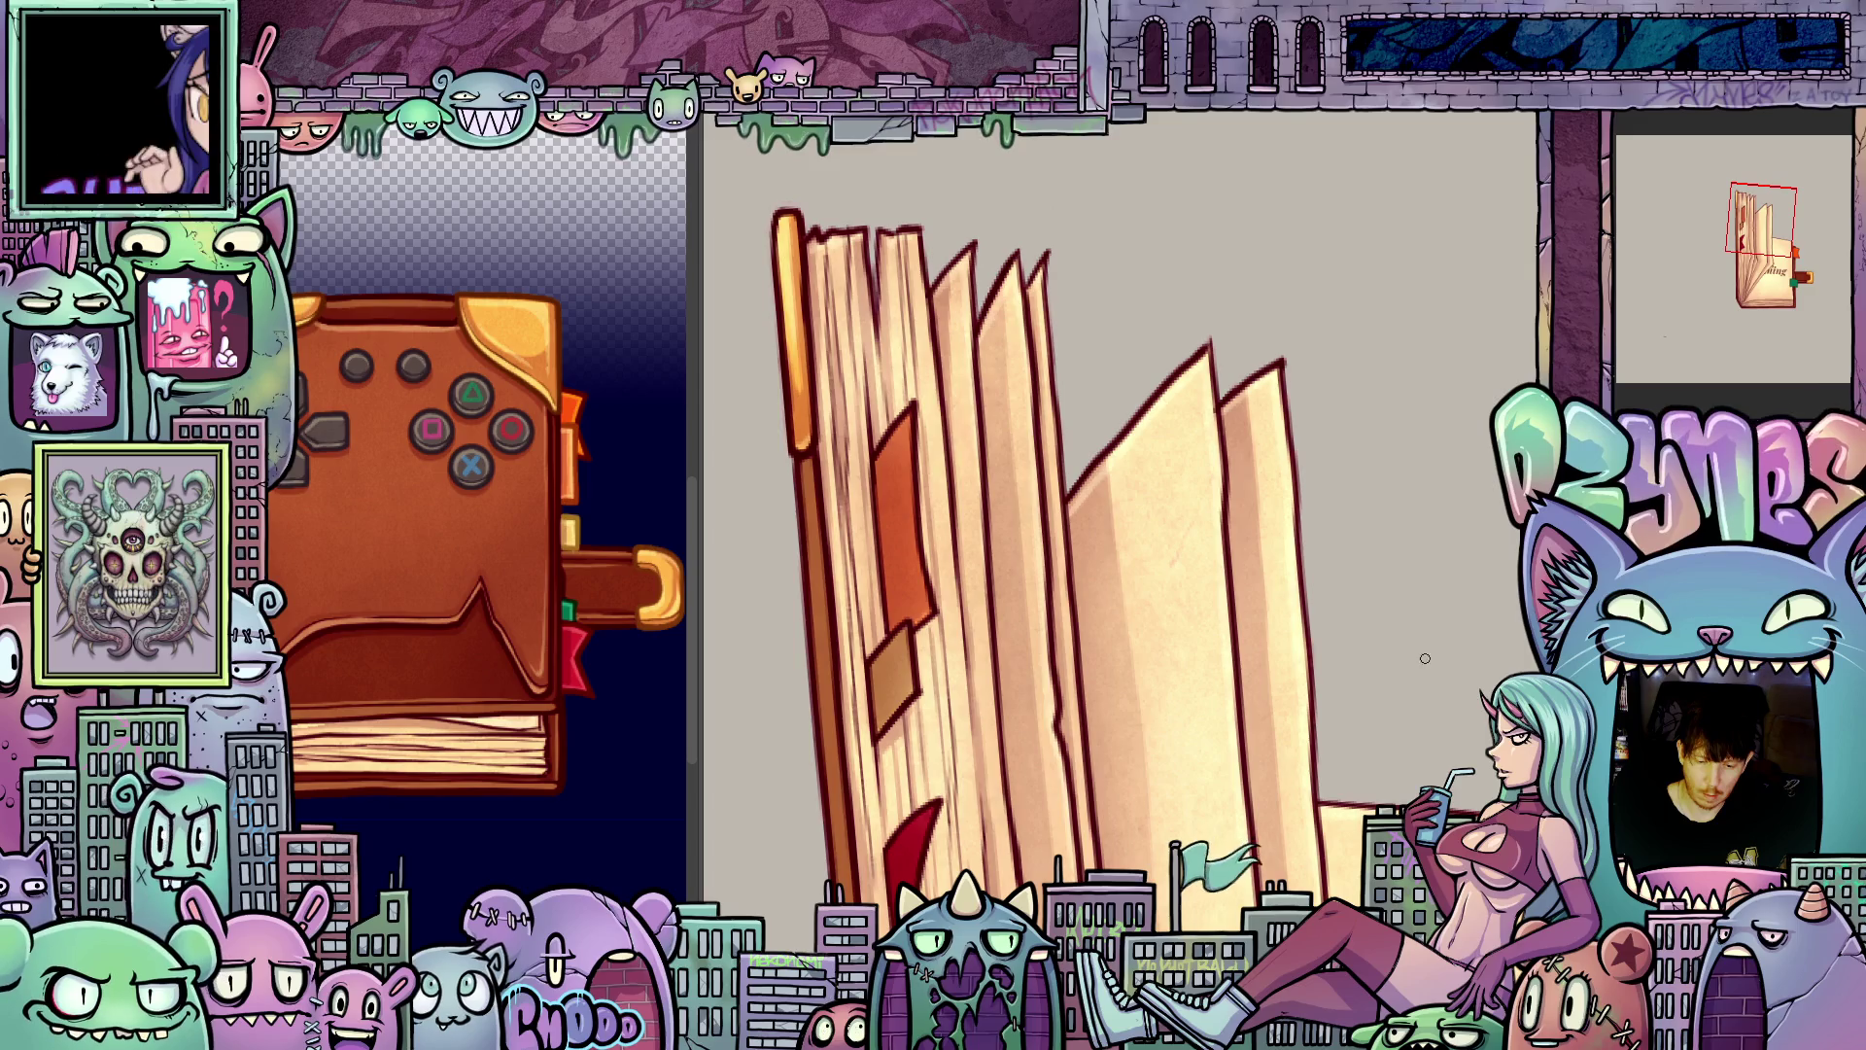
pyautogui.hotkey('ctrl', 'Tab')
pyautogui.moveTo(1452, 758); pyautogui.dragTo(1286, 649)
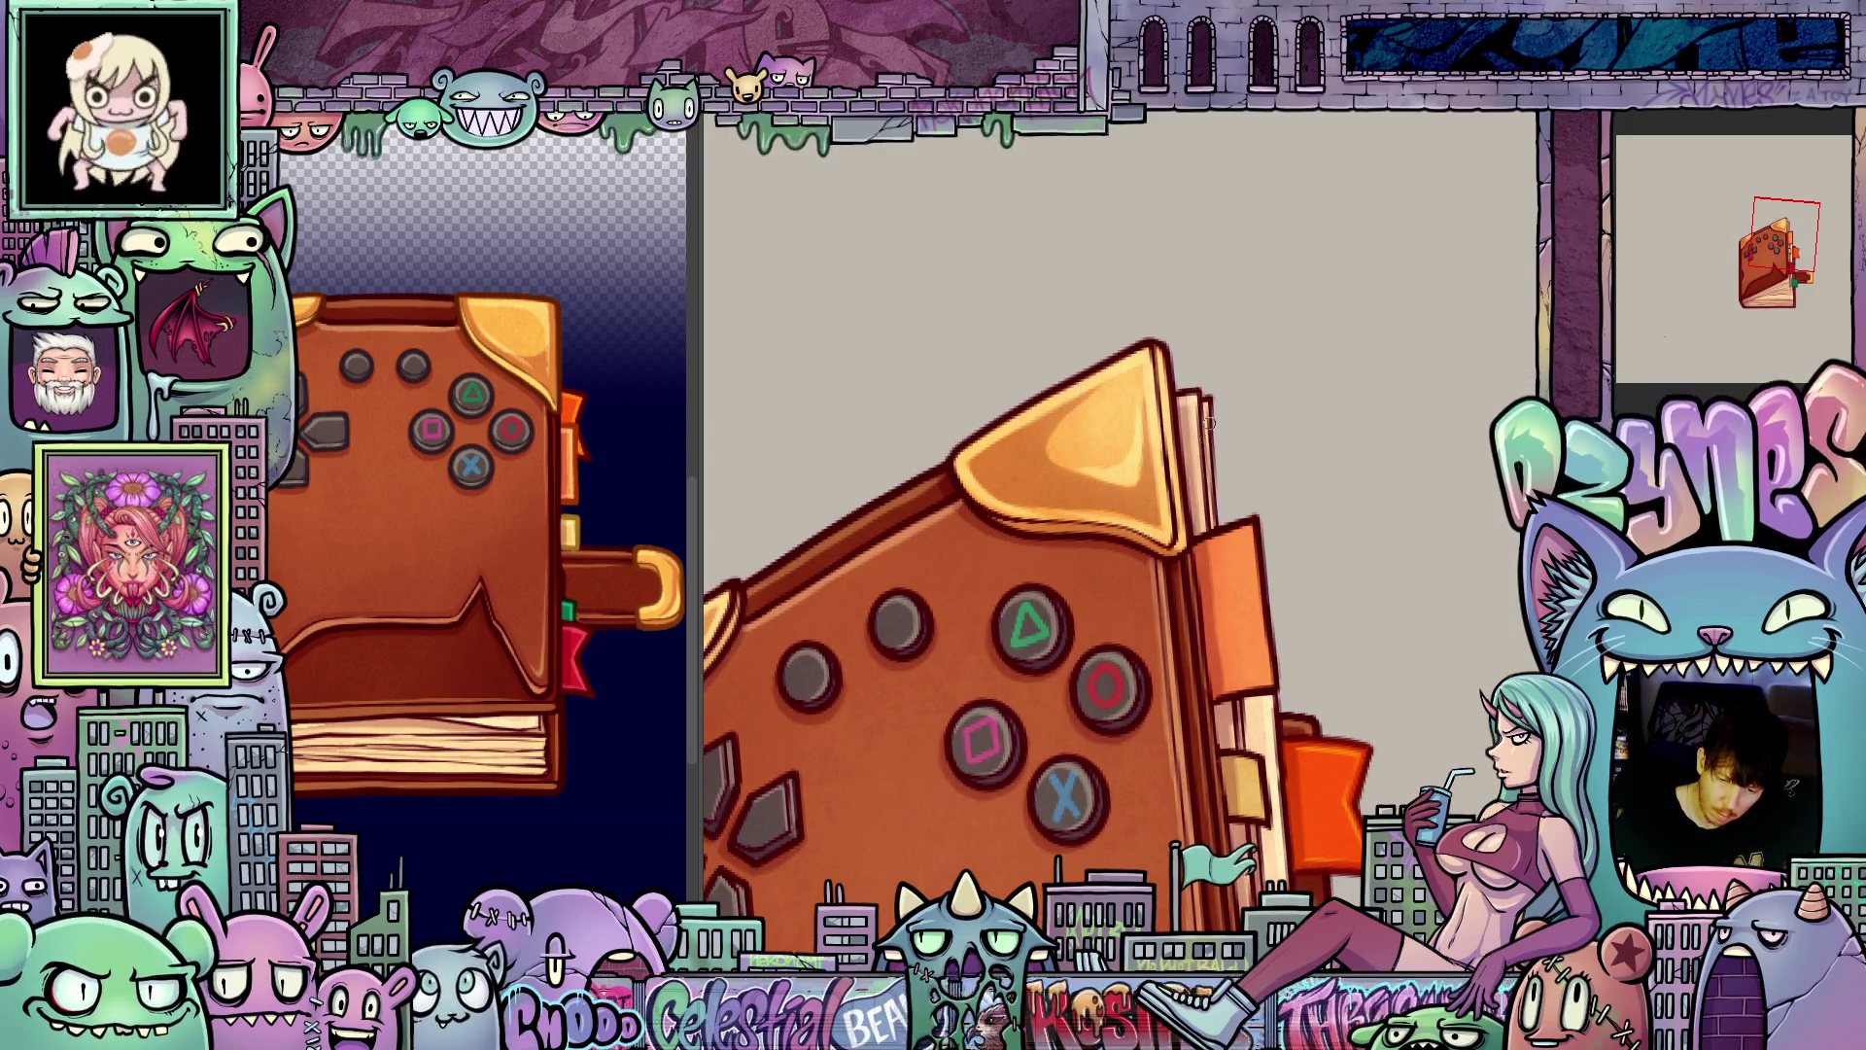
# Step: Pan and rotate the view over the controller book's pages, bookmarks and face buttons
pyautogui.scroll(-6, 1292, 656)
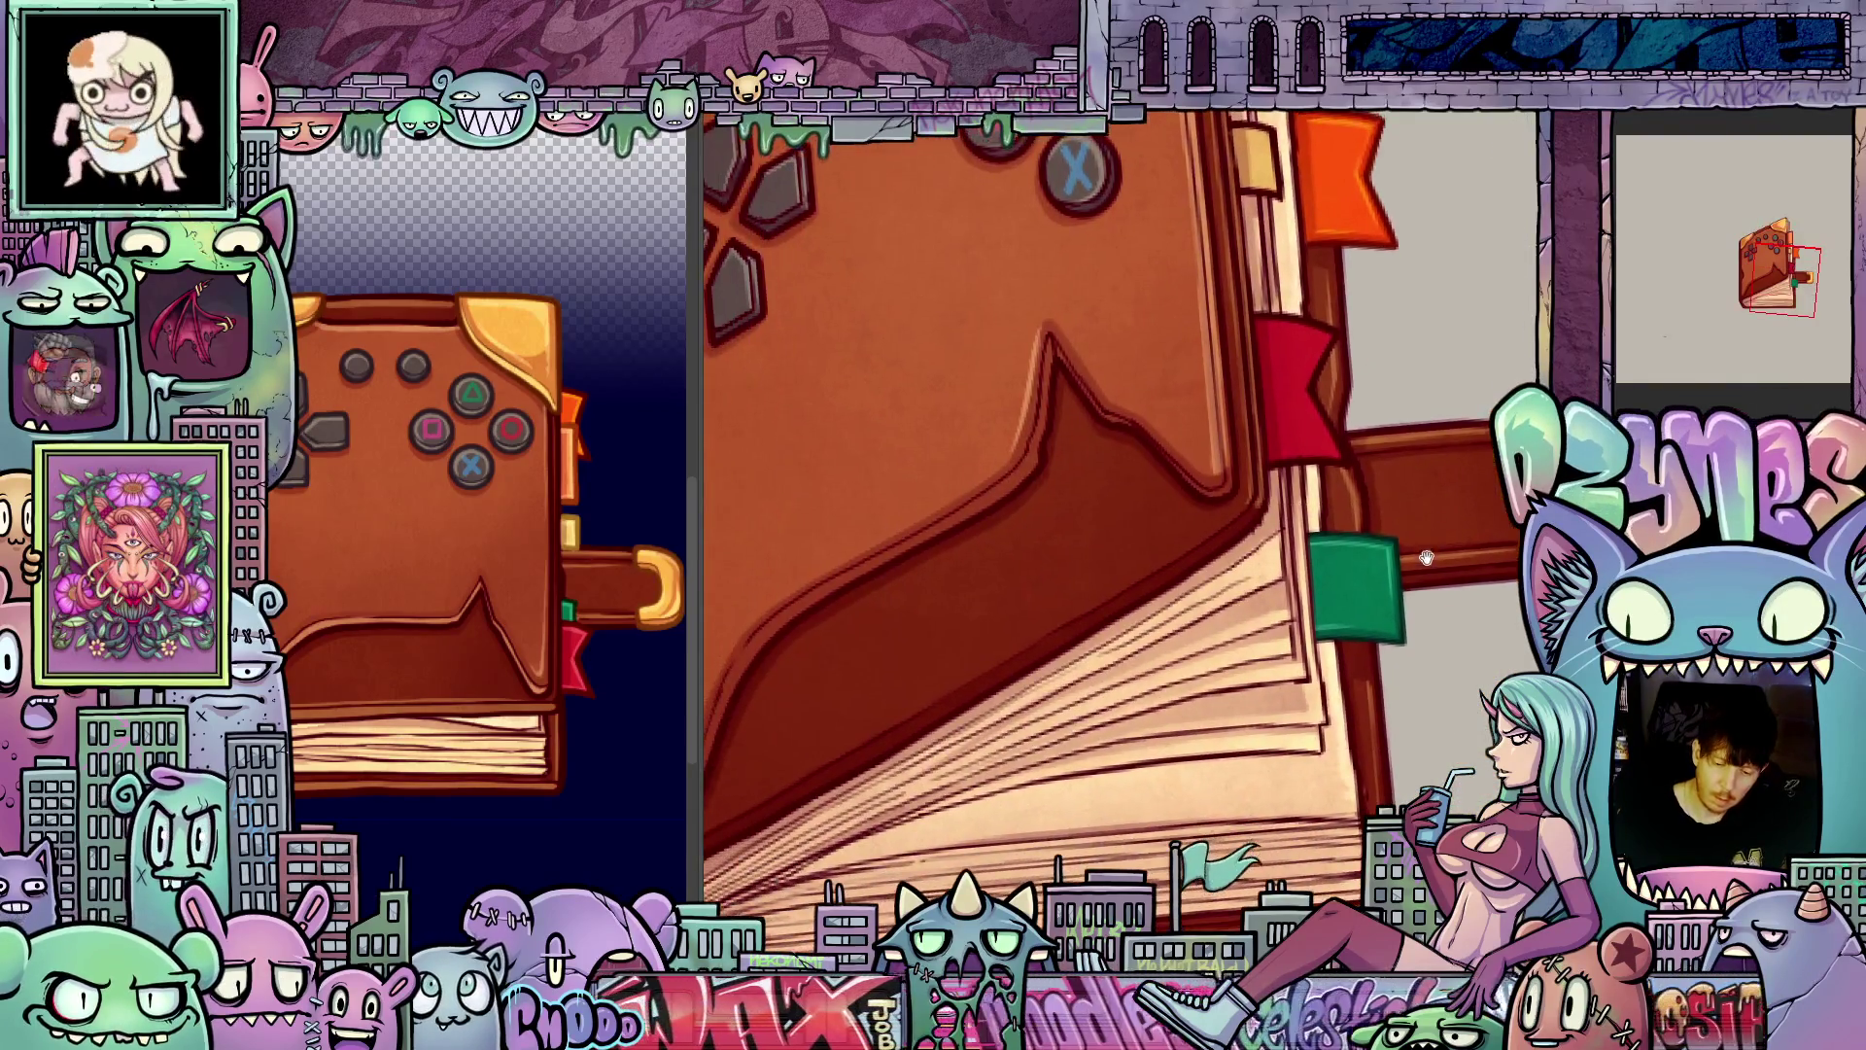
pyautogui.moveTo(1417, 523)
pyautogui.mouseDown()
pyautogui.moveTo(1473, 705)
pyautogui.moveTo(1320, 454)
pyautogui.mouseUp()
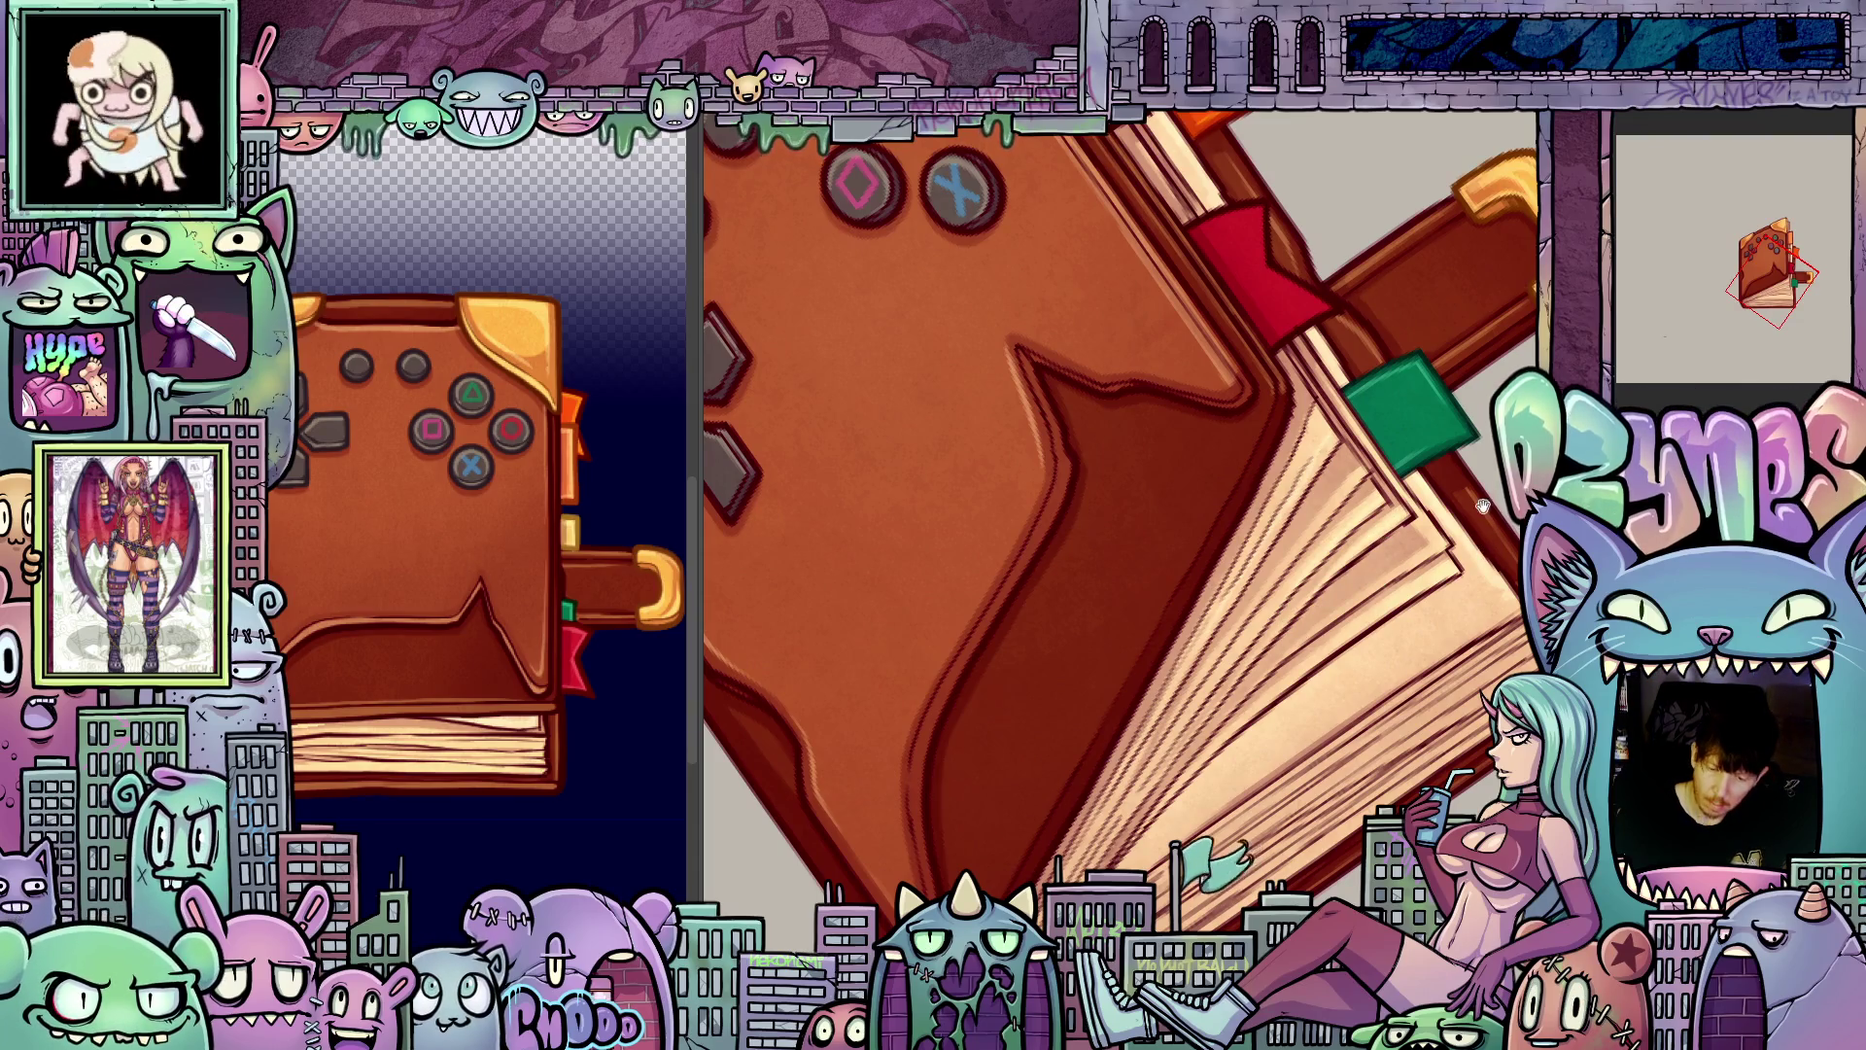
pyautogui.moveTo(1482, 506); pyautogui.dragTo(1483, 603)
pyautogui.hotkey('ctrl', 'Tab')
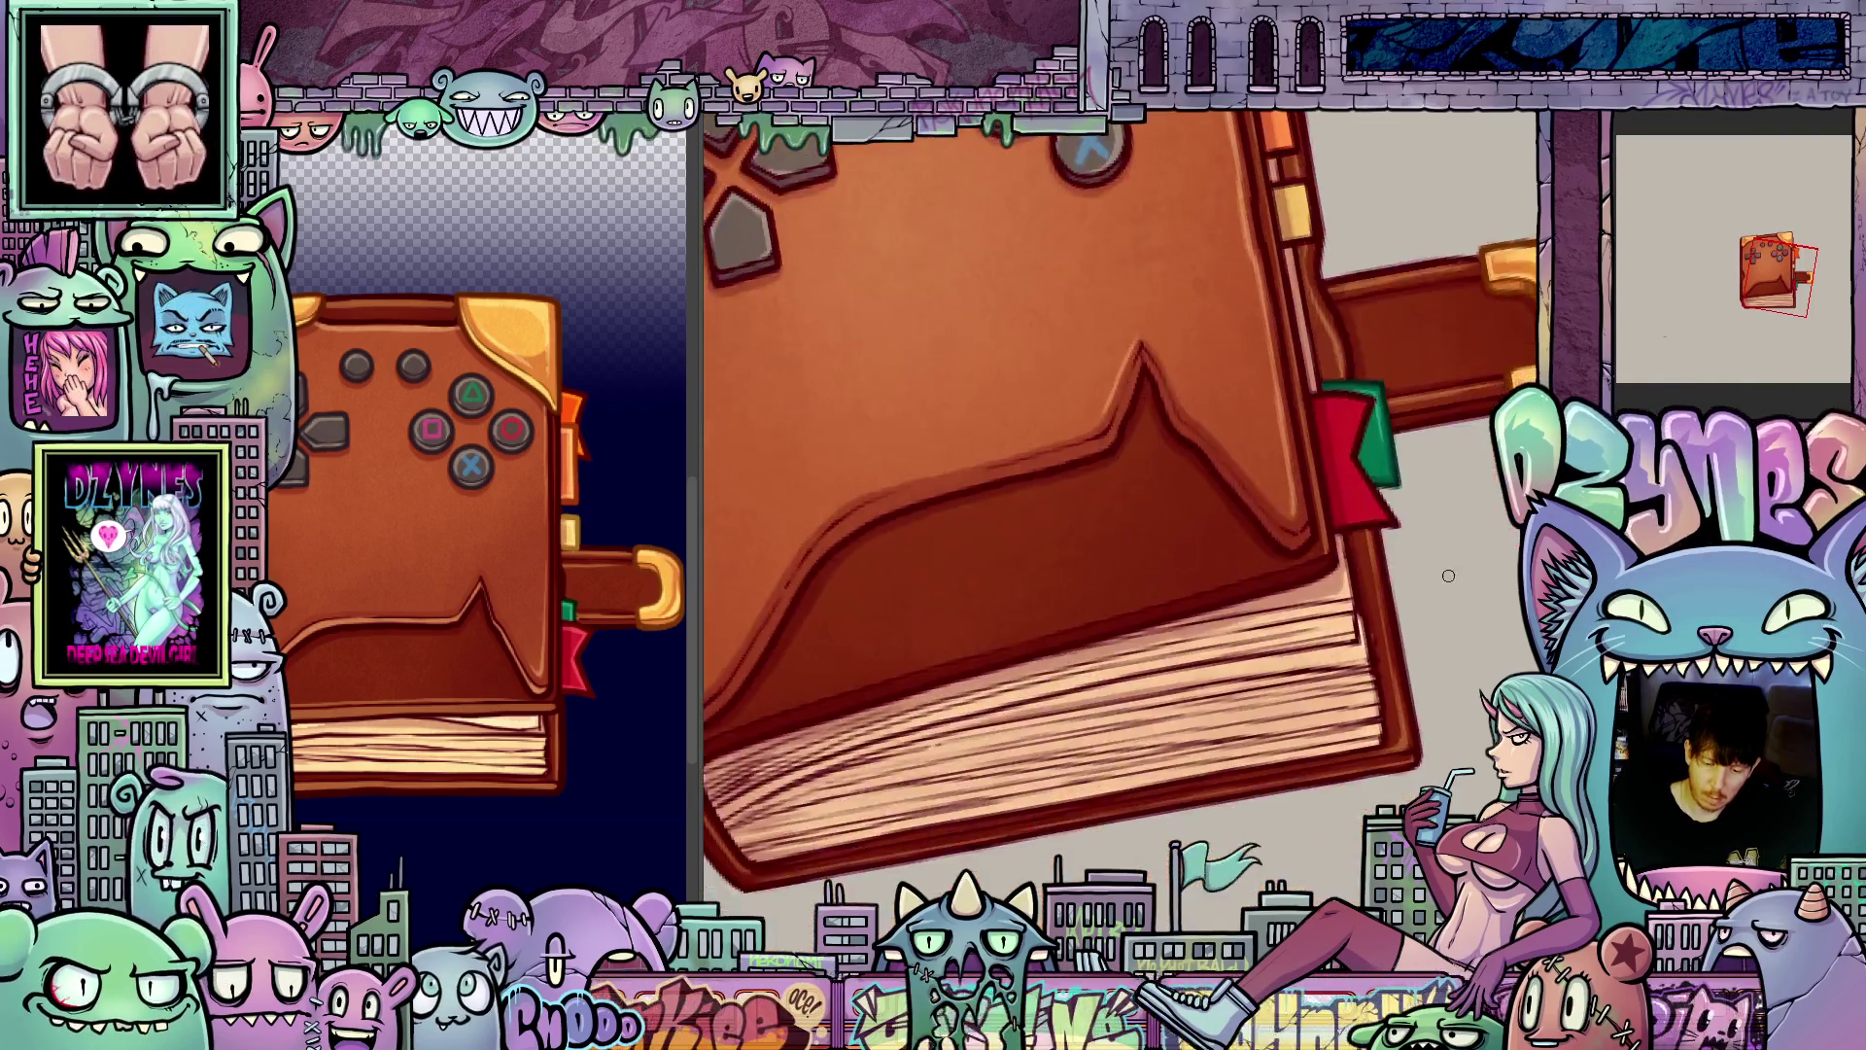
pyautogui.moveTo(1449, 576)
pyautogui.mouseDown()
pyautogui.moveTo(1455, 504)
pyautogui.moveTo(1402, 757)
pyautogui.mouseUp()
pyautogui.moveTo(1473, 599); pyautogui.dragTo(1381, 852)
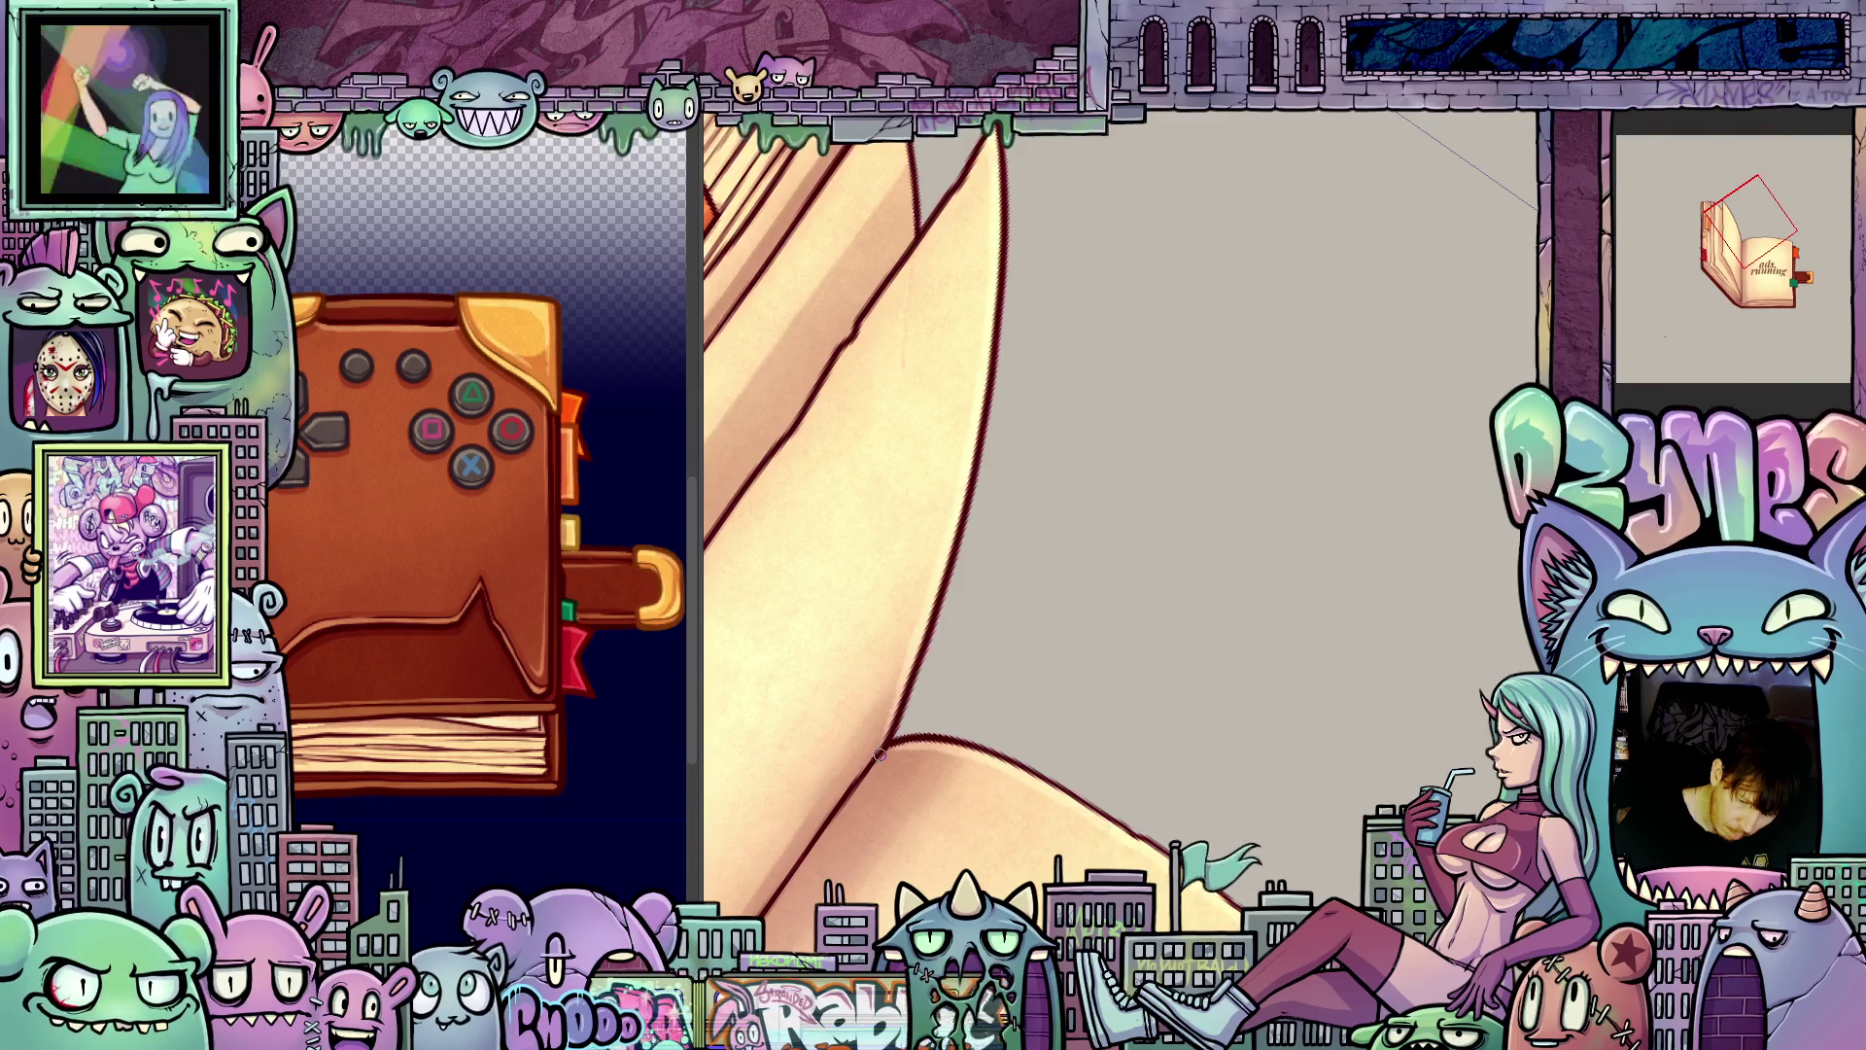
pyautogui.moveTo(1075, 687)
pyautogui.mouseDown()
pyautogui.moveTo(1183, 762)
pyautogui.moveTo(1235, 934)
pyautogui.mouseUp()
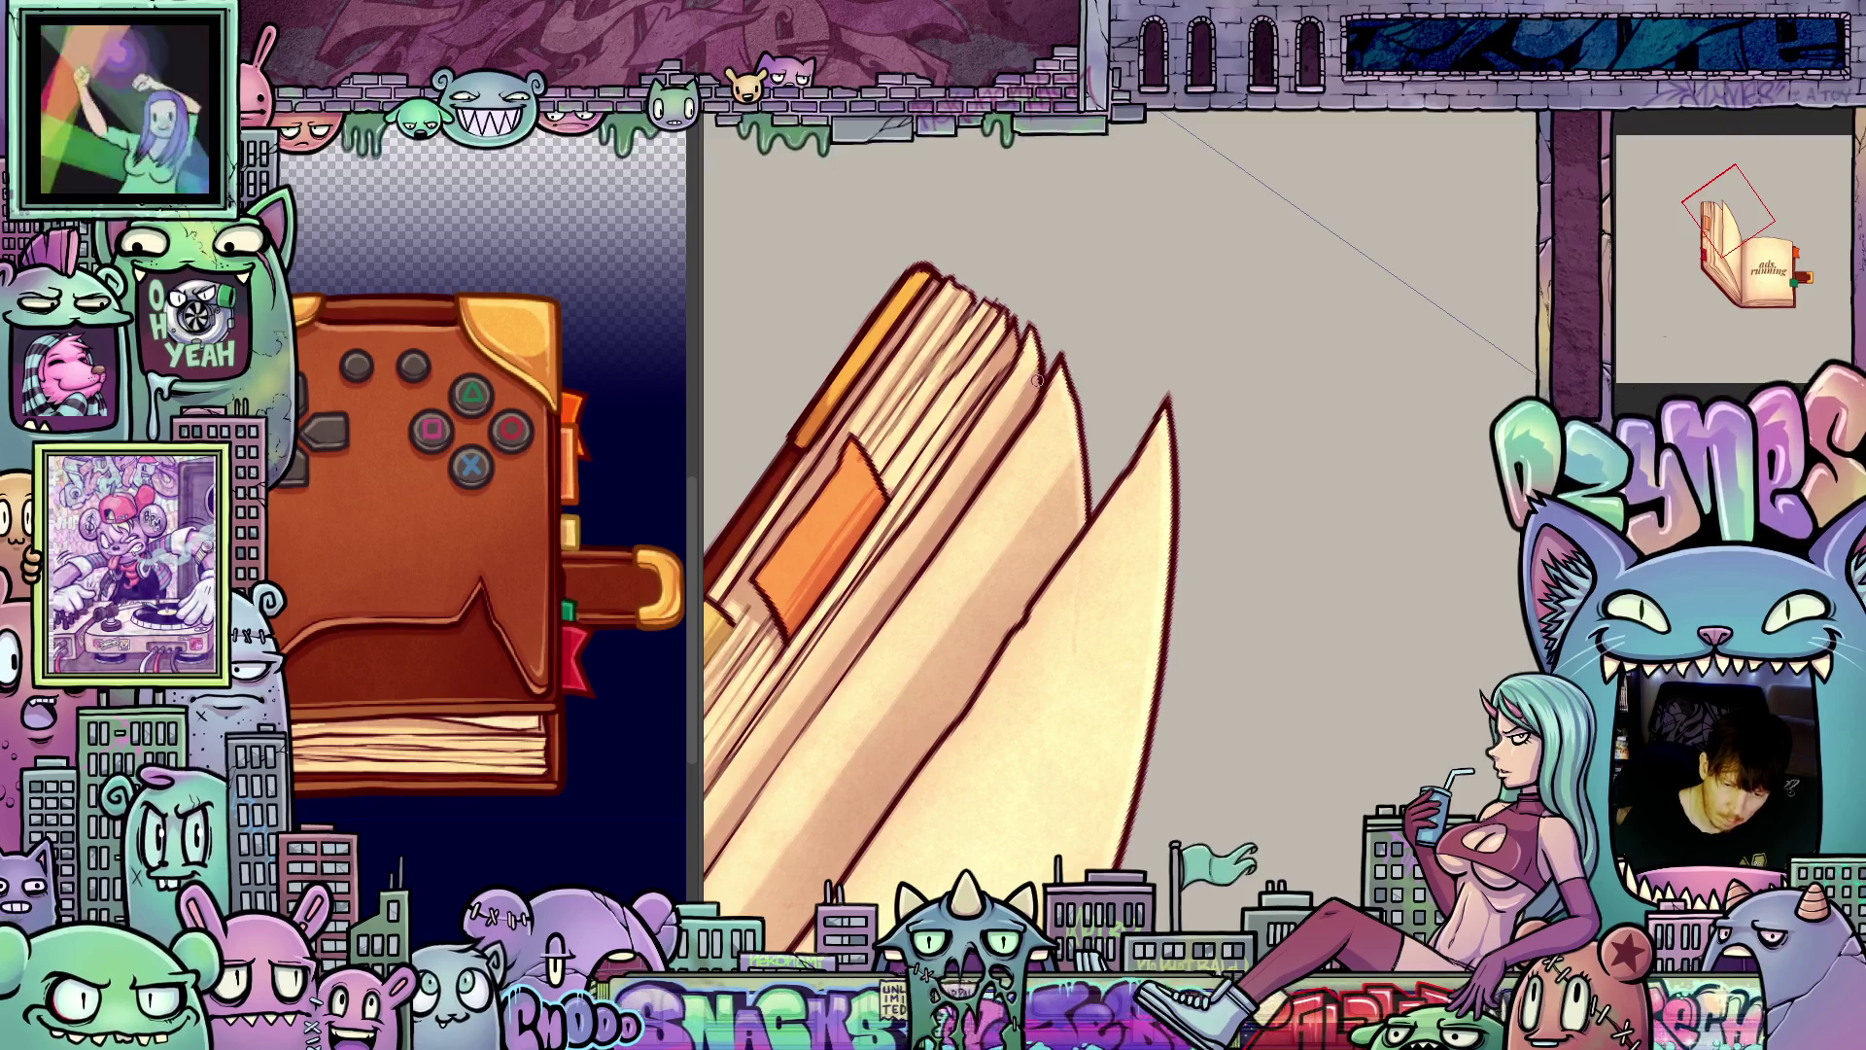
pyautogui.scroll(6, 1437, 521)
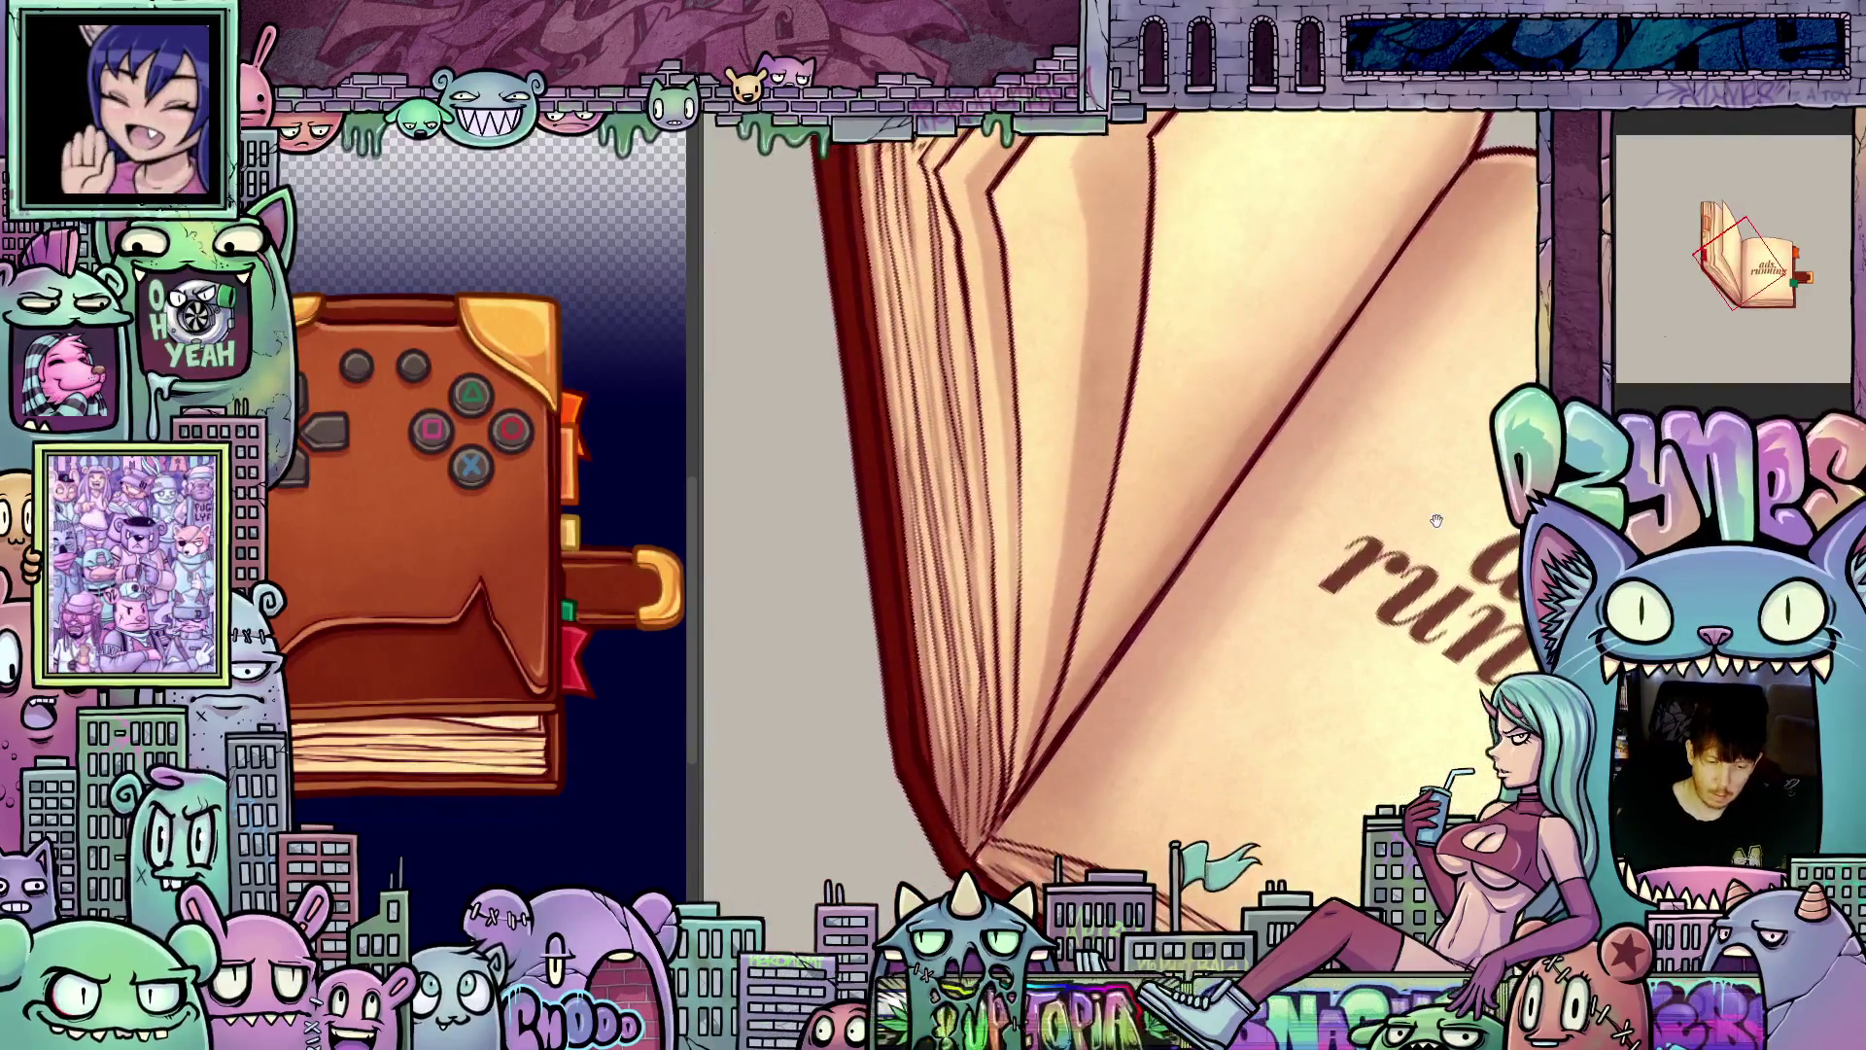
pyautogui.scroll(-1, 1437, 521)
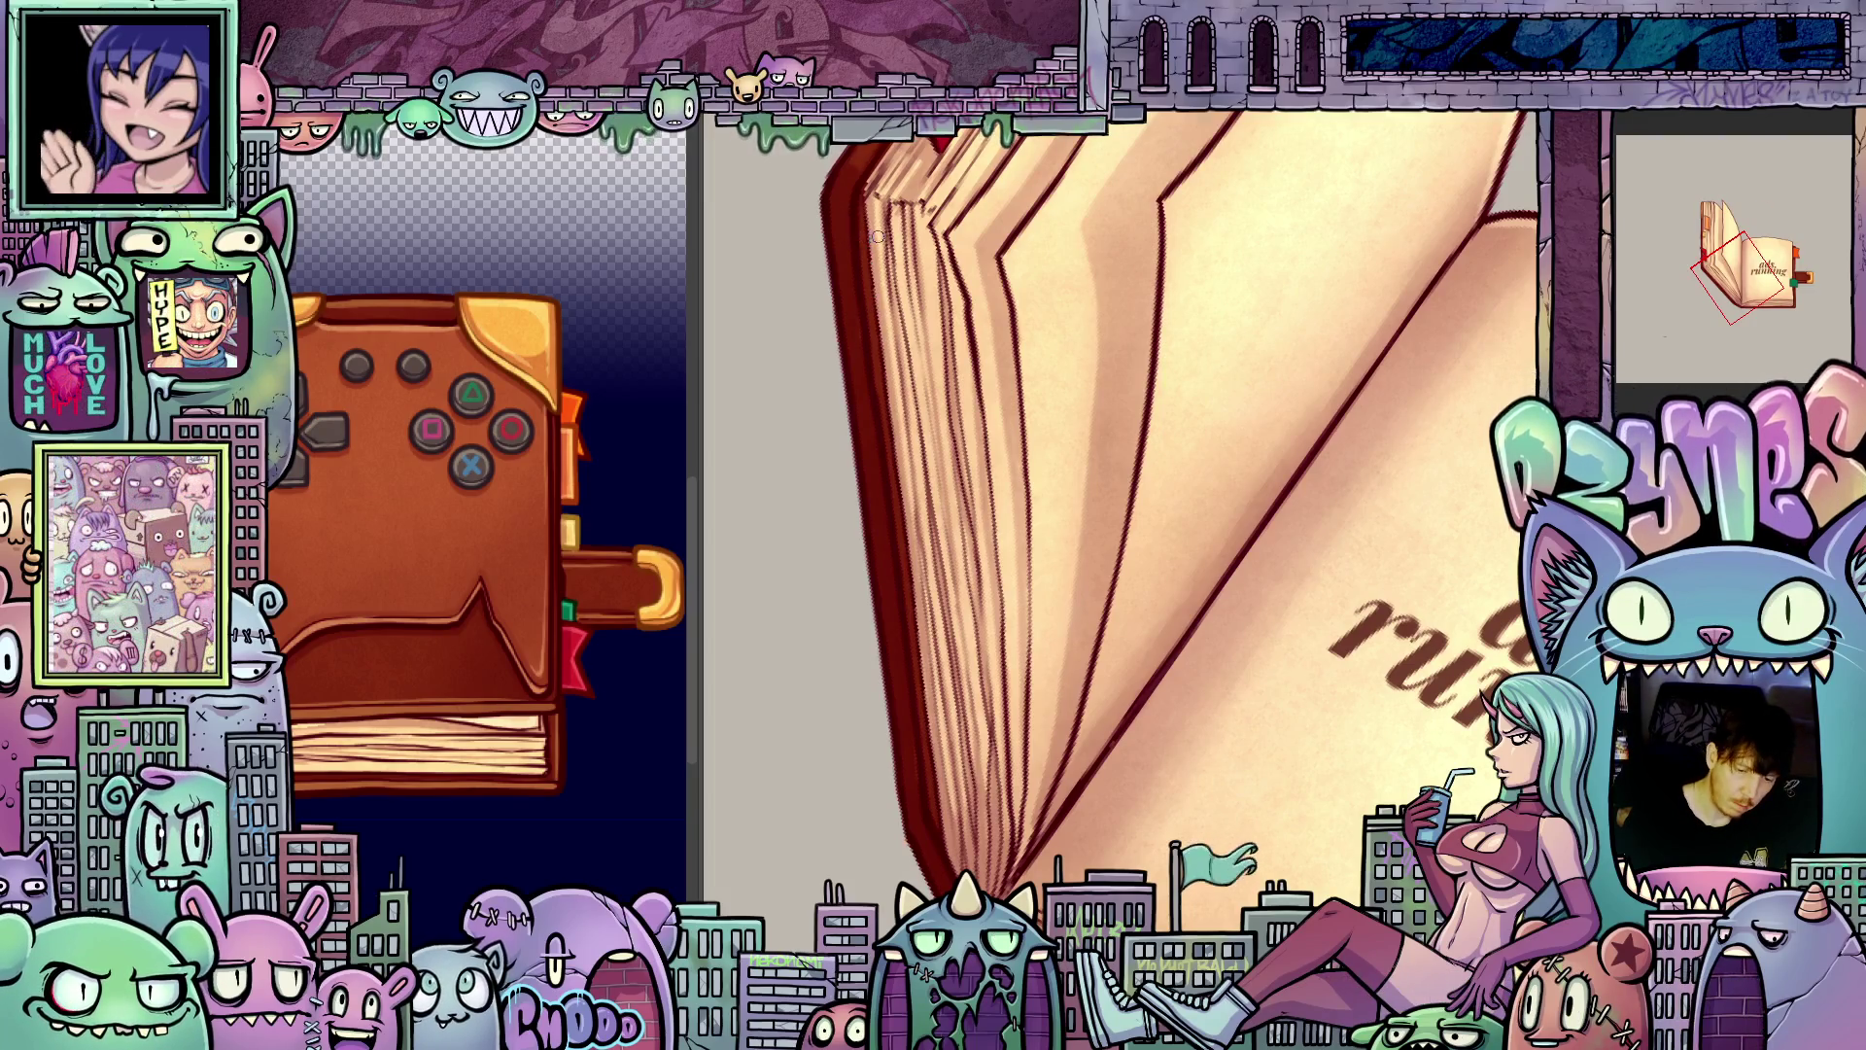
pyautogui.press('m')
pyautogui.moveTo(1442, 588); pyautogui.dragTo(1410, 585)
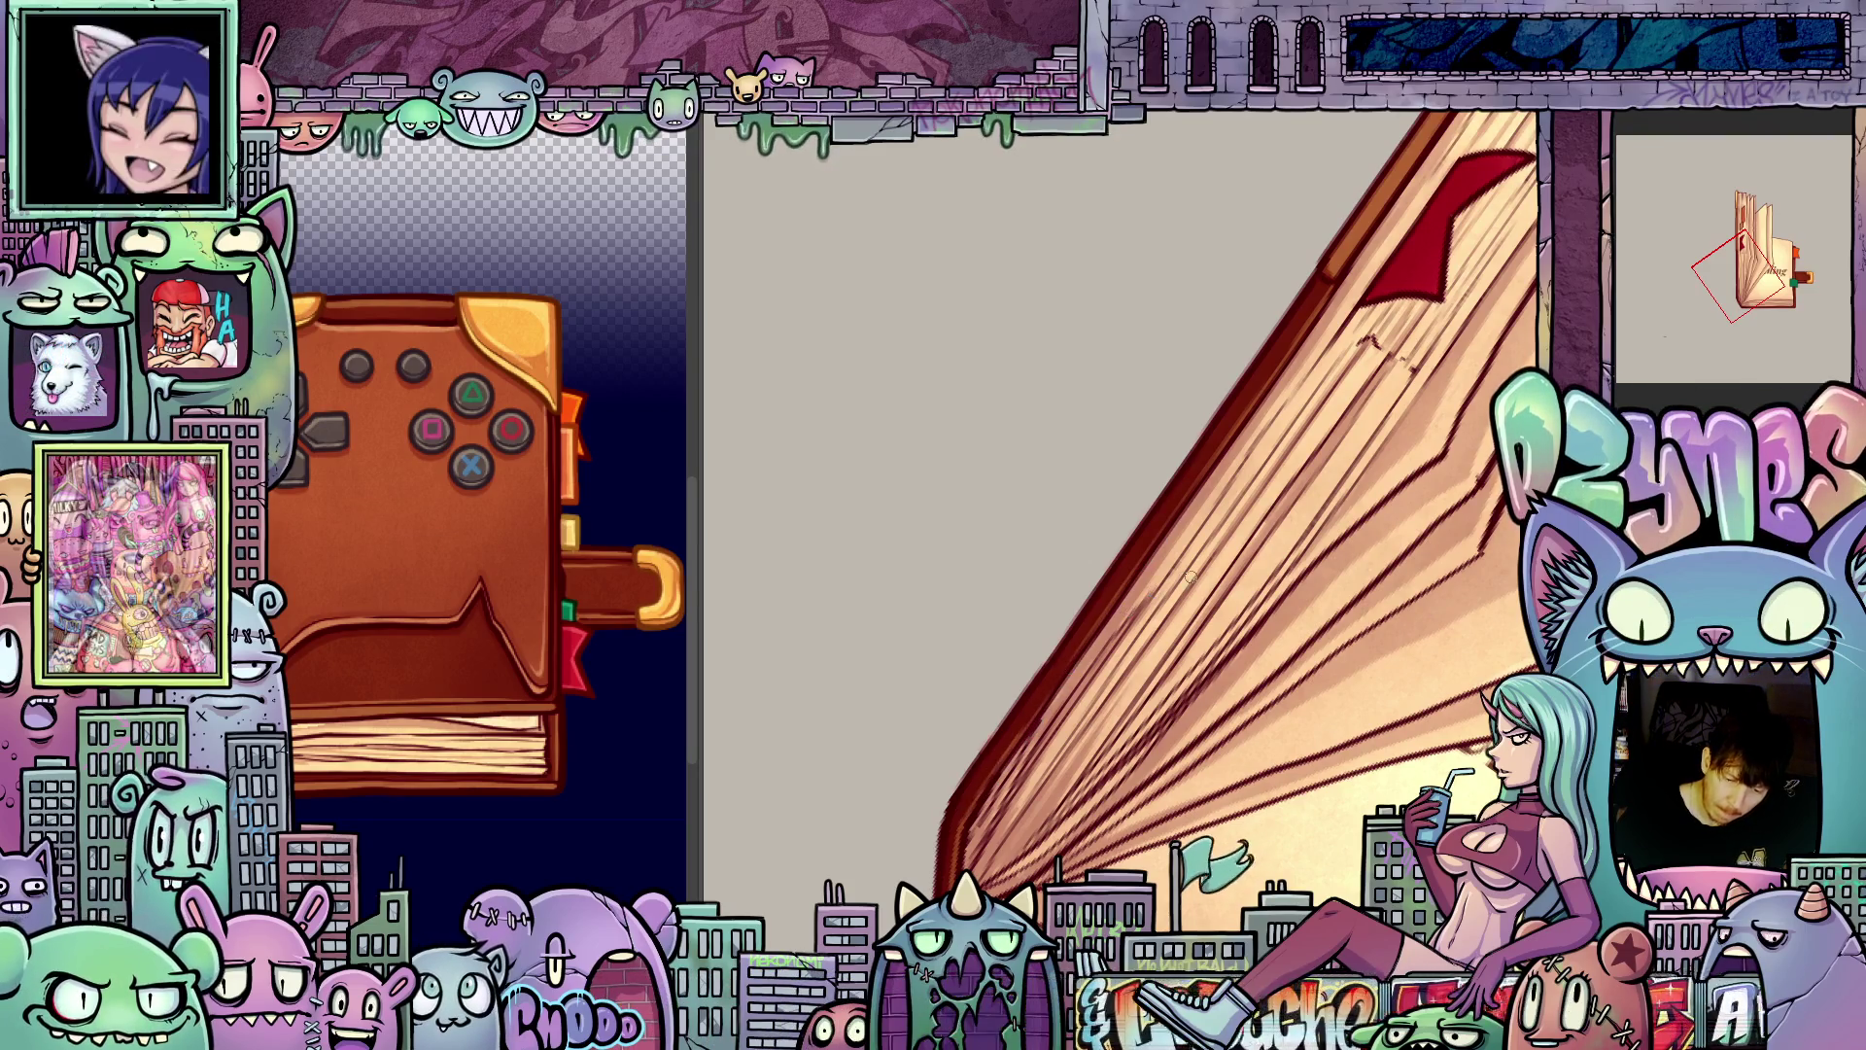
pyautogui.moveTo(1217, 718)
pyautogui.mouseDown()
pyautogui.moveTo(1217, 688)
pyautogui.moveTo(933, 290)
pyautogui.mouseUp()
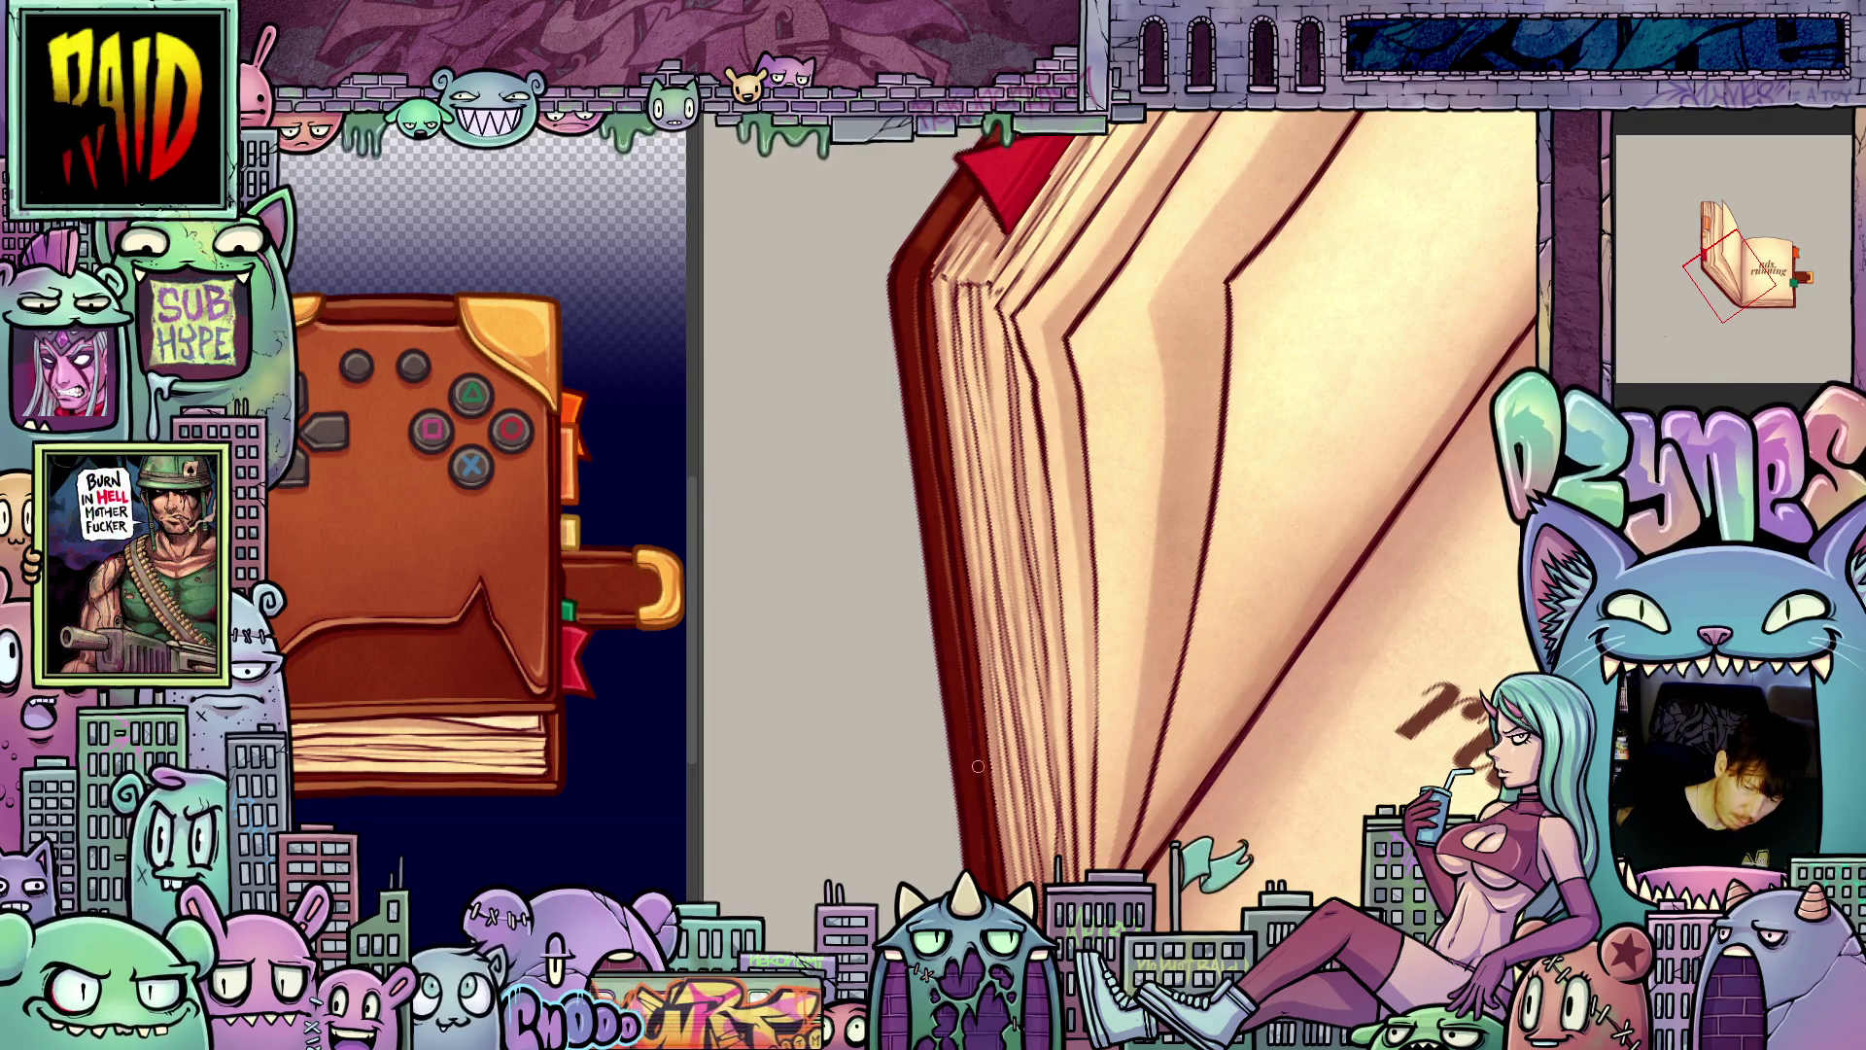
pyautogui.scroll(-2, 1264, 681)
pyautogui.moveTo(1264, 583)
pyautogui.mouseDown()
pyautogui.moveTo(1313, 743)
pyautogui.moveTo(1483, 611)
pyautogui.moveTo(1518, 639)
pyautogui.mouseUp()
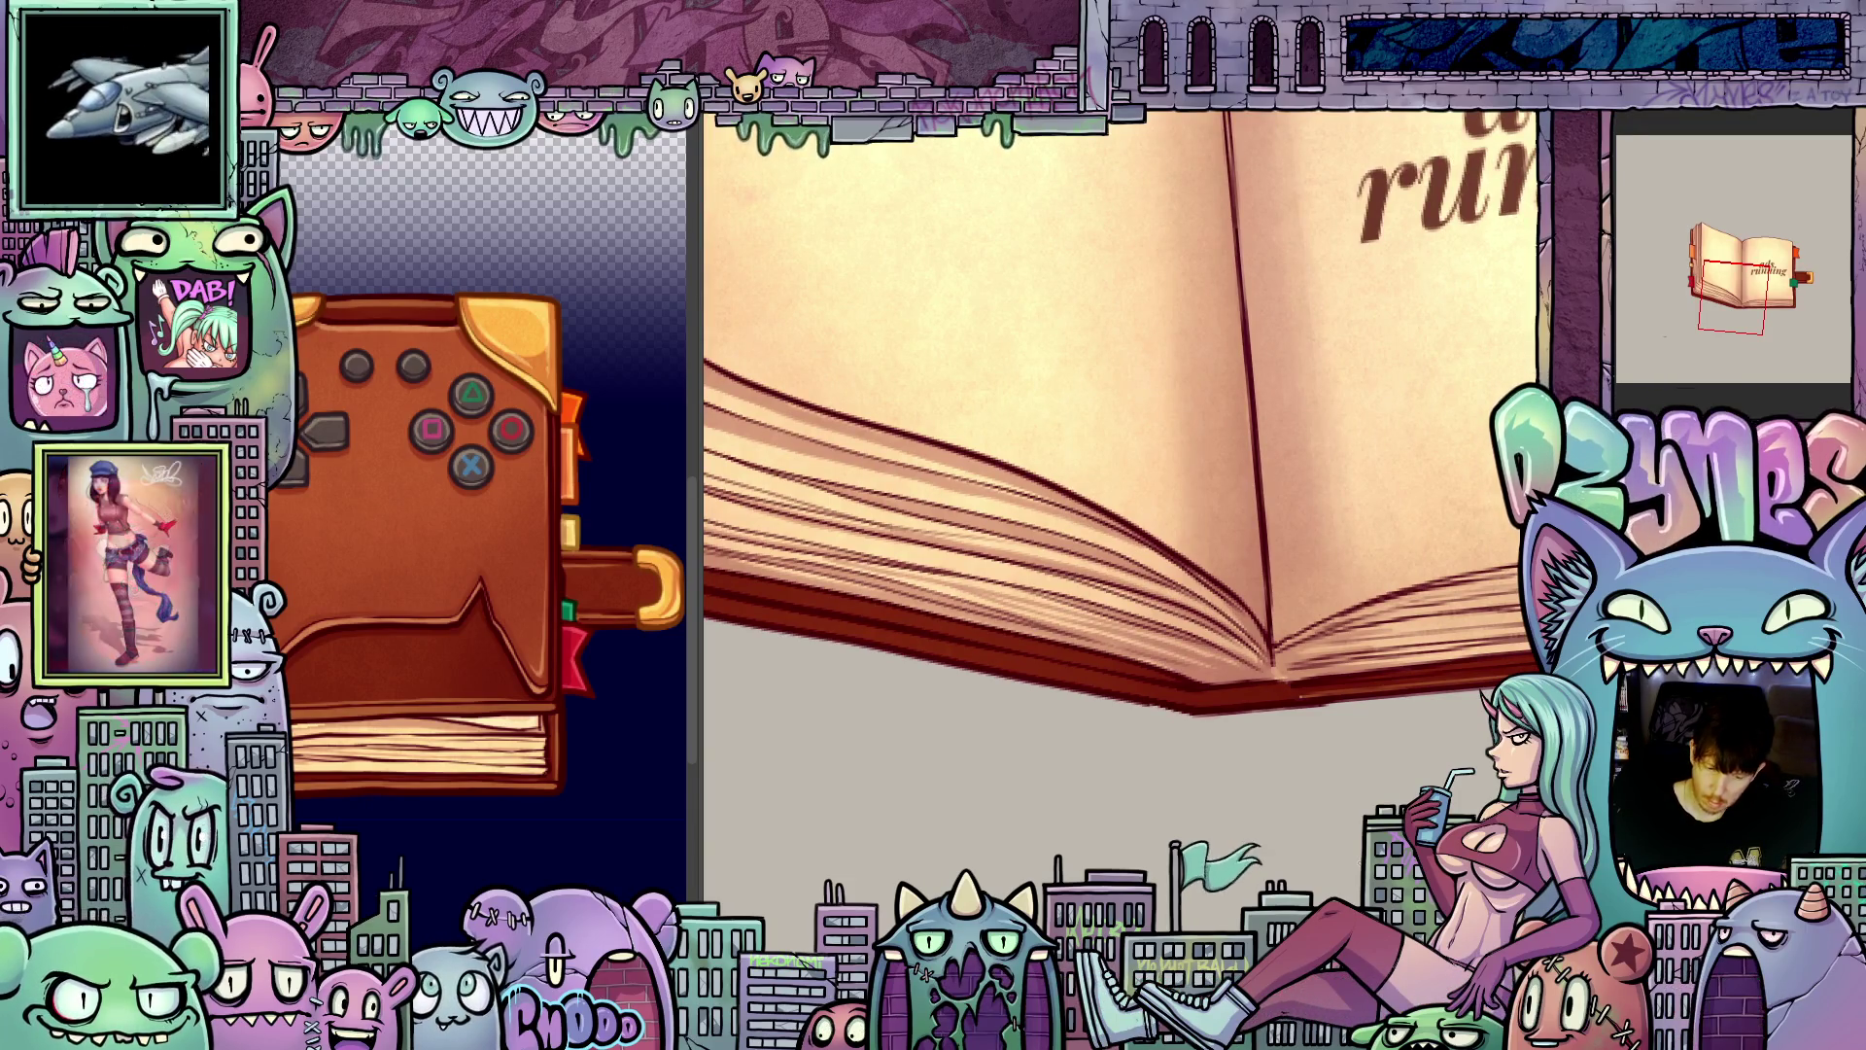
pyautogui.moveTo(972, 680); pyautogui.dragTo(1163, 865)
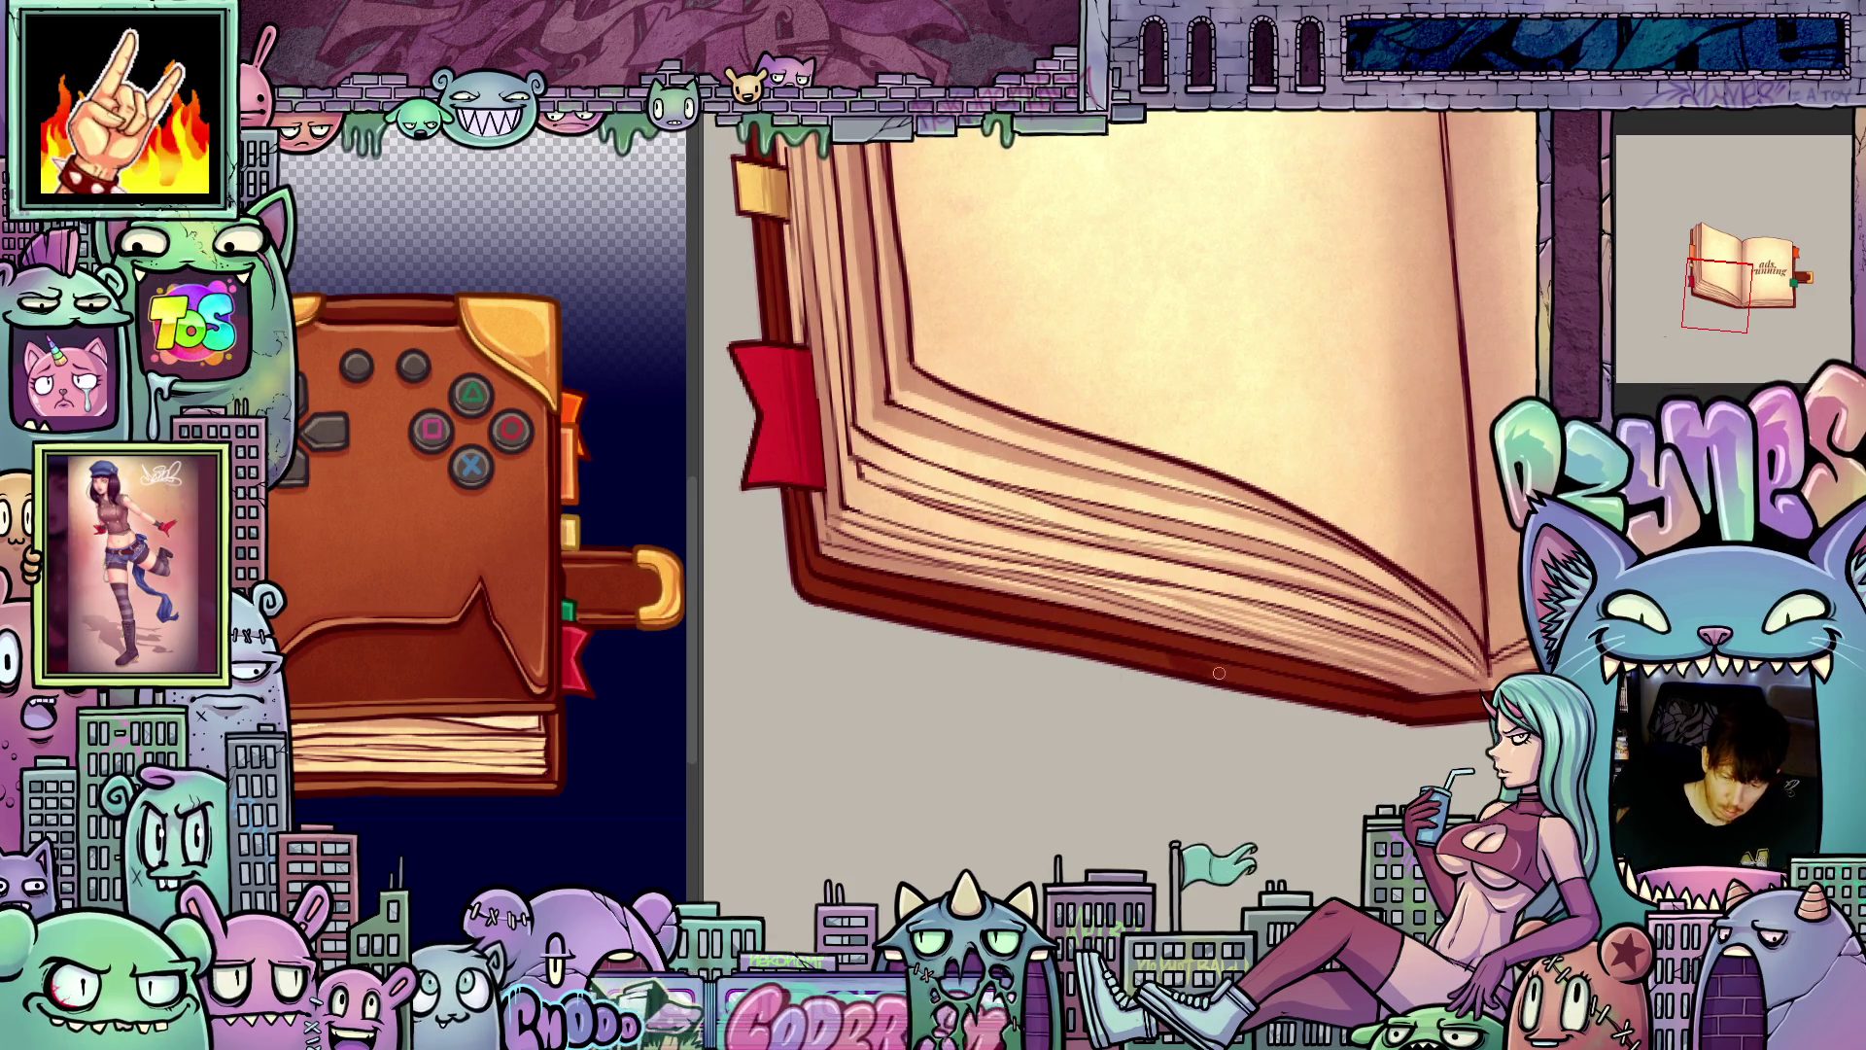
pyautogui.moveTo(1220, 673); pyautogui.dragTo(1108, 833)
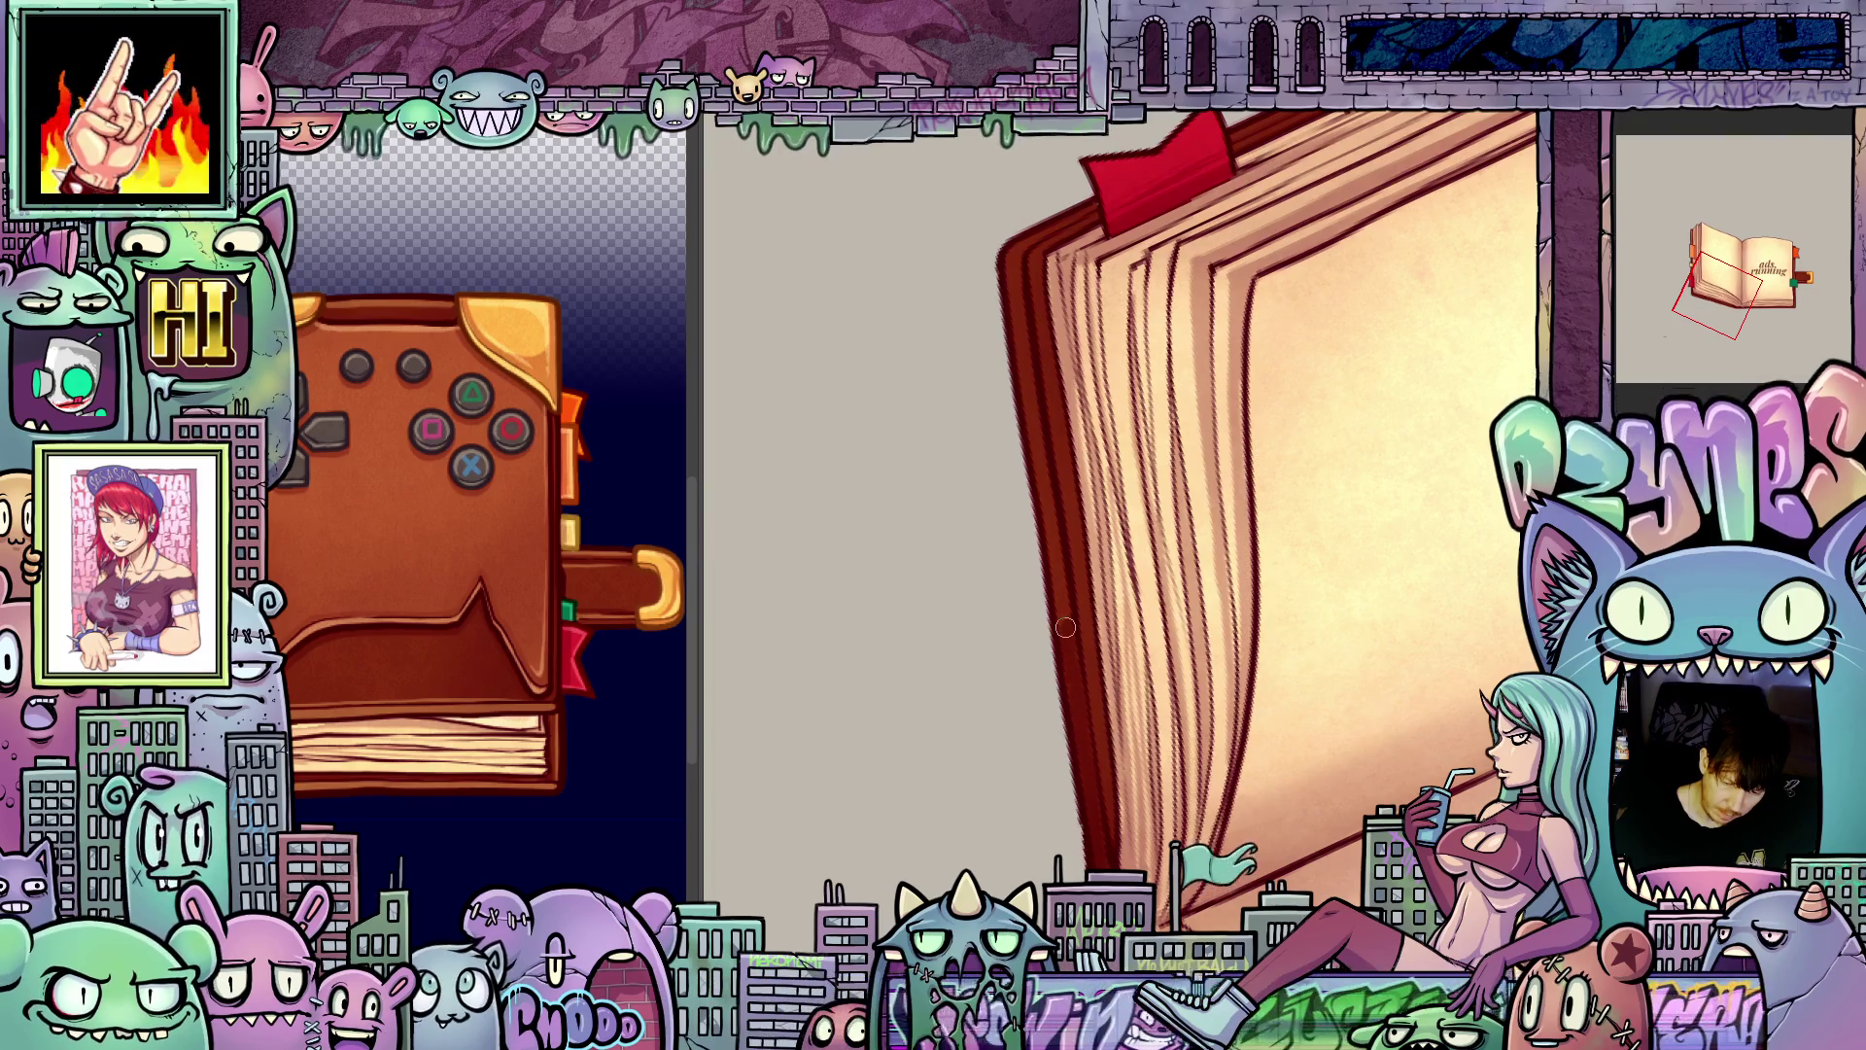
pyautogui.moveTo(1032, 425); pyautogui.dragTo(1065, 583)
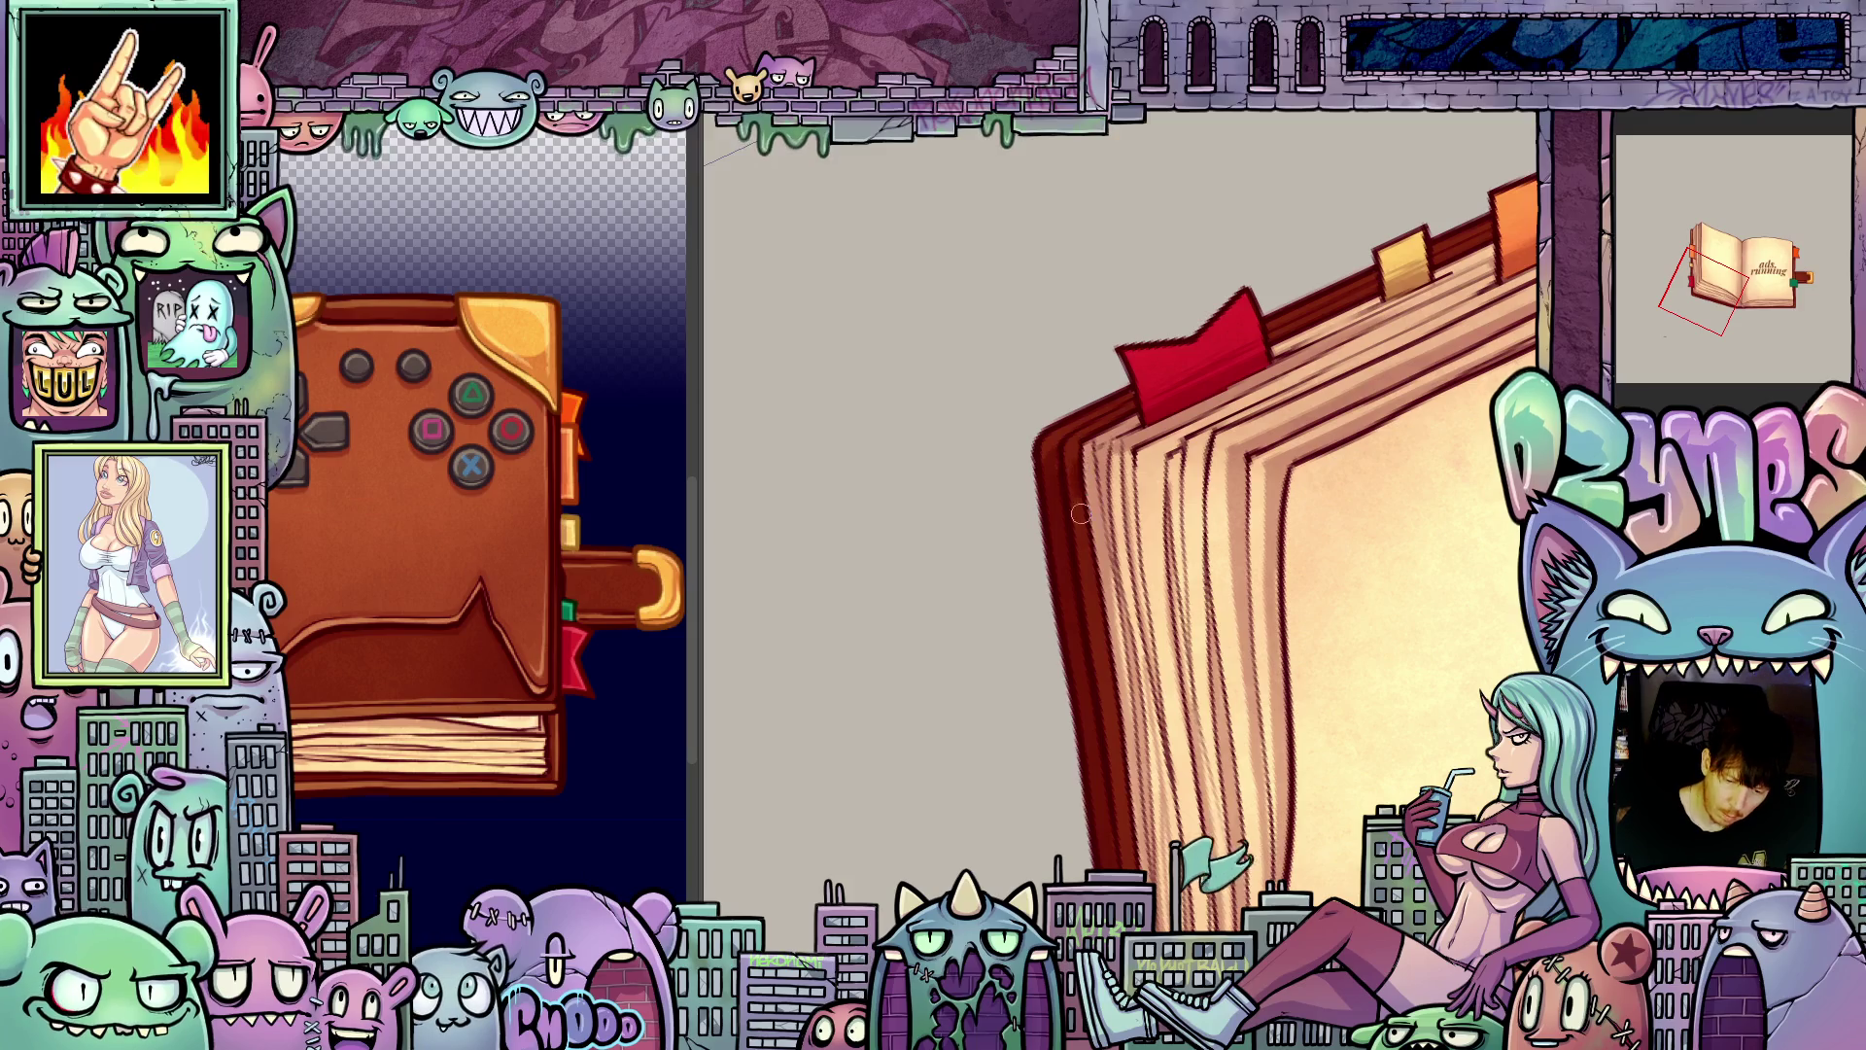
pyautogui.moveTo(1165, 767); pyautogui.dragTo(1006, 384)
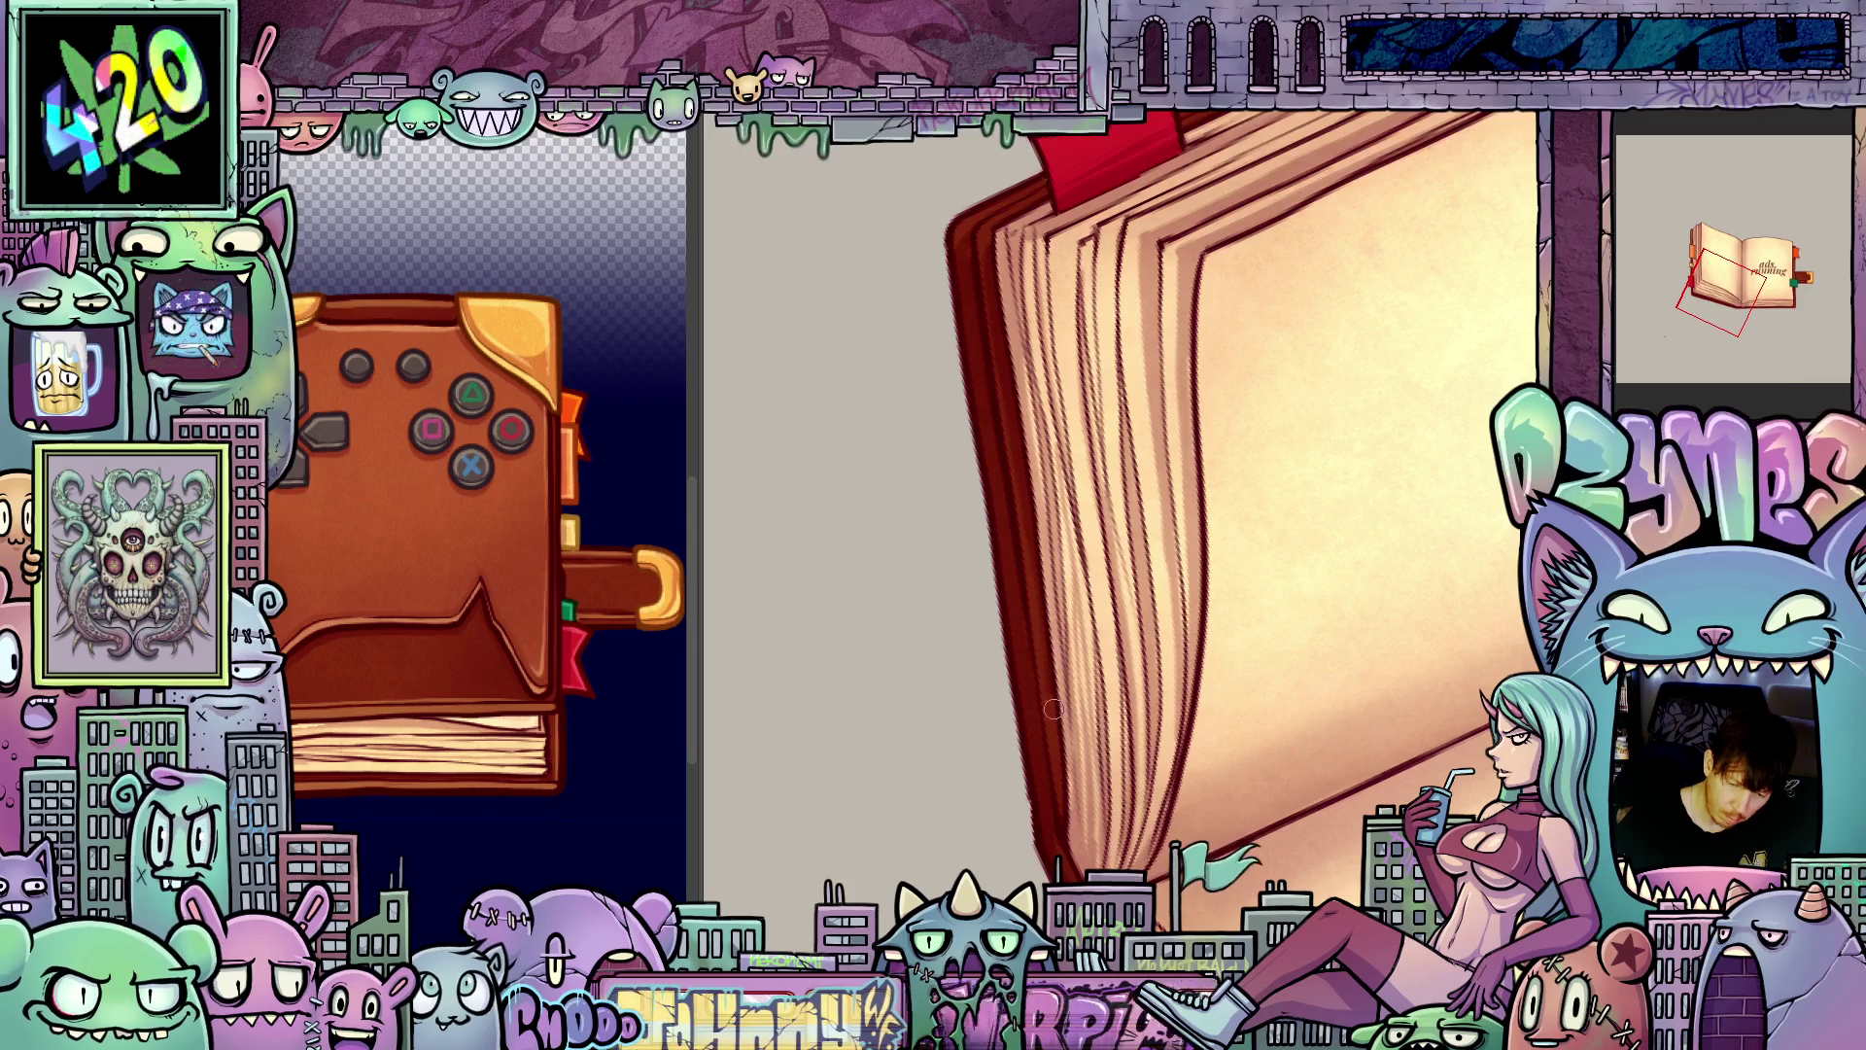
pyautogui.moveTo(1186, 828)
pyautogui.mouseDown()
pyautogui.moveTo(1454, 541)
pyautogui.moveTo(1361, 632)
pyautogui.moveTo(1017, 815)
pyautogui.mouseUp()
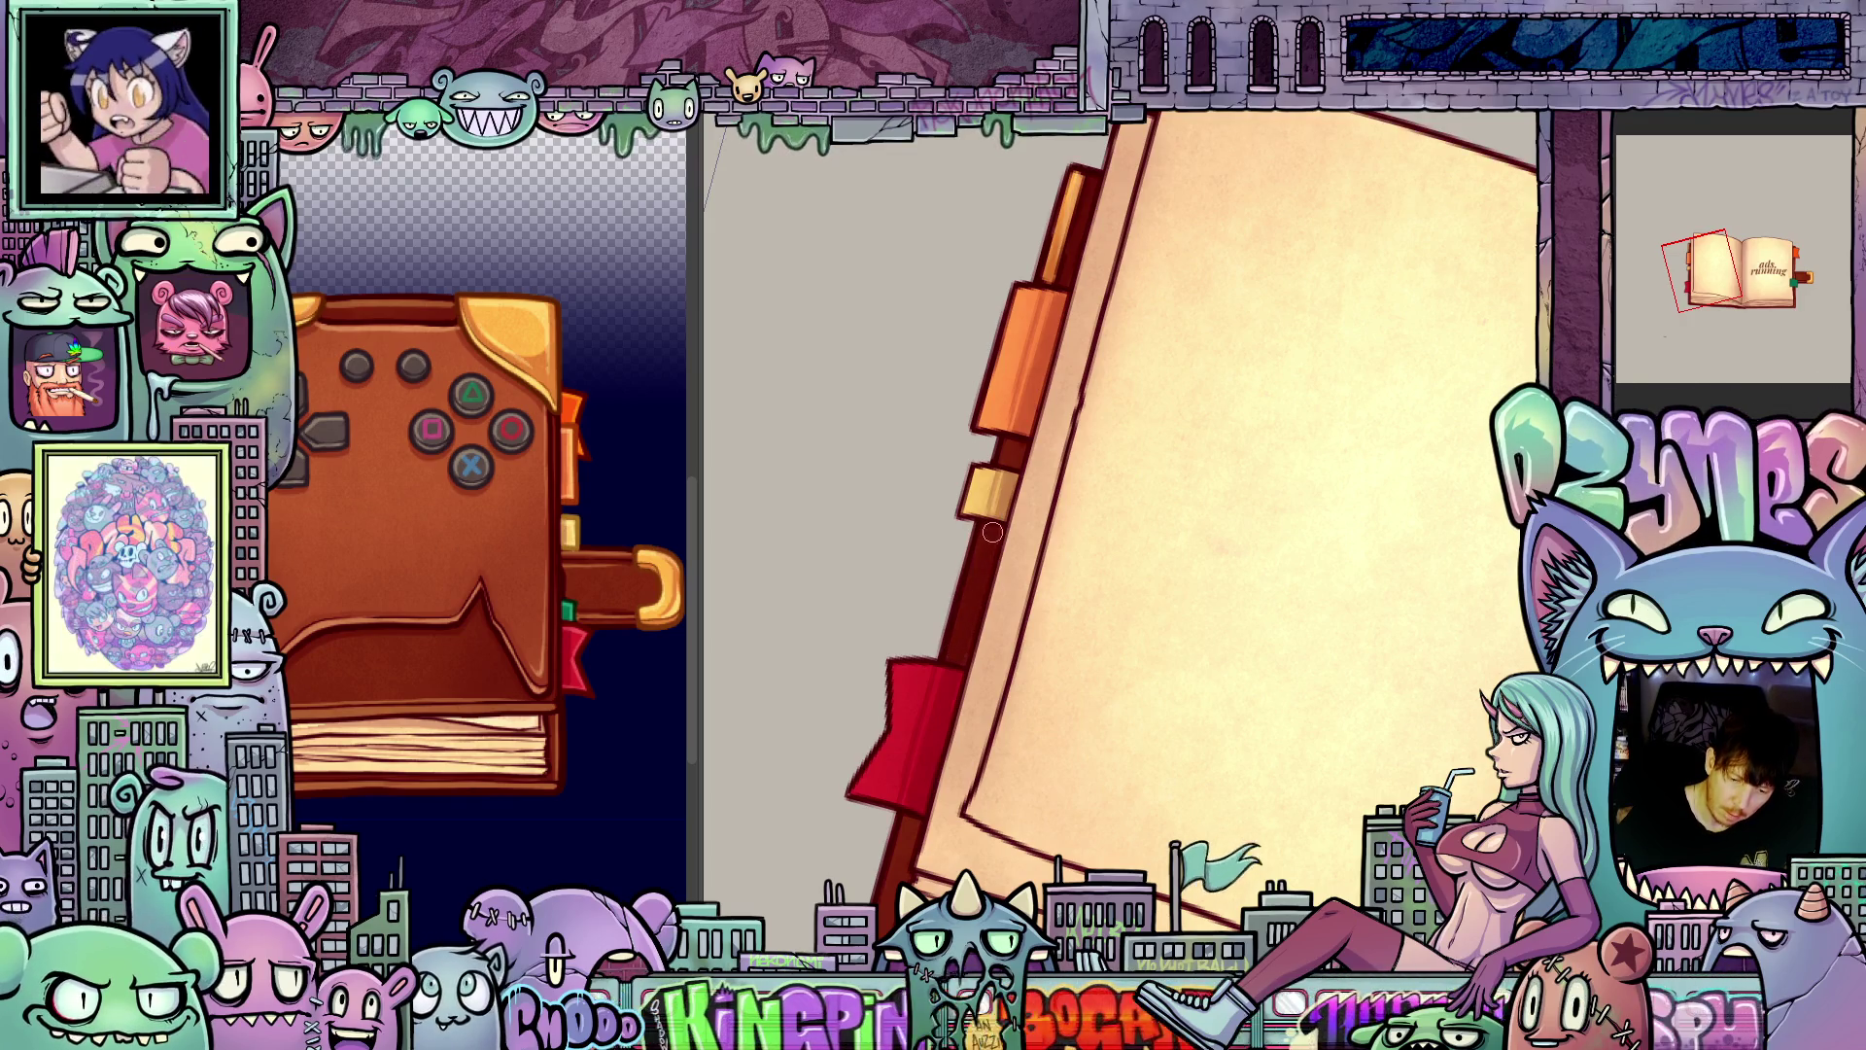
pyautogui.scroll(-3, 1001, 675)
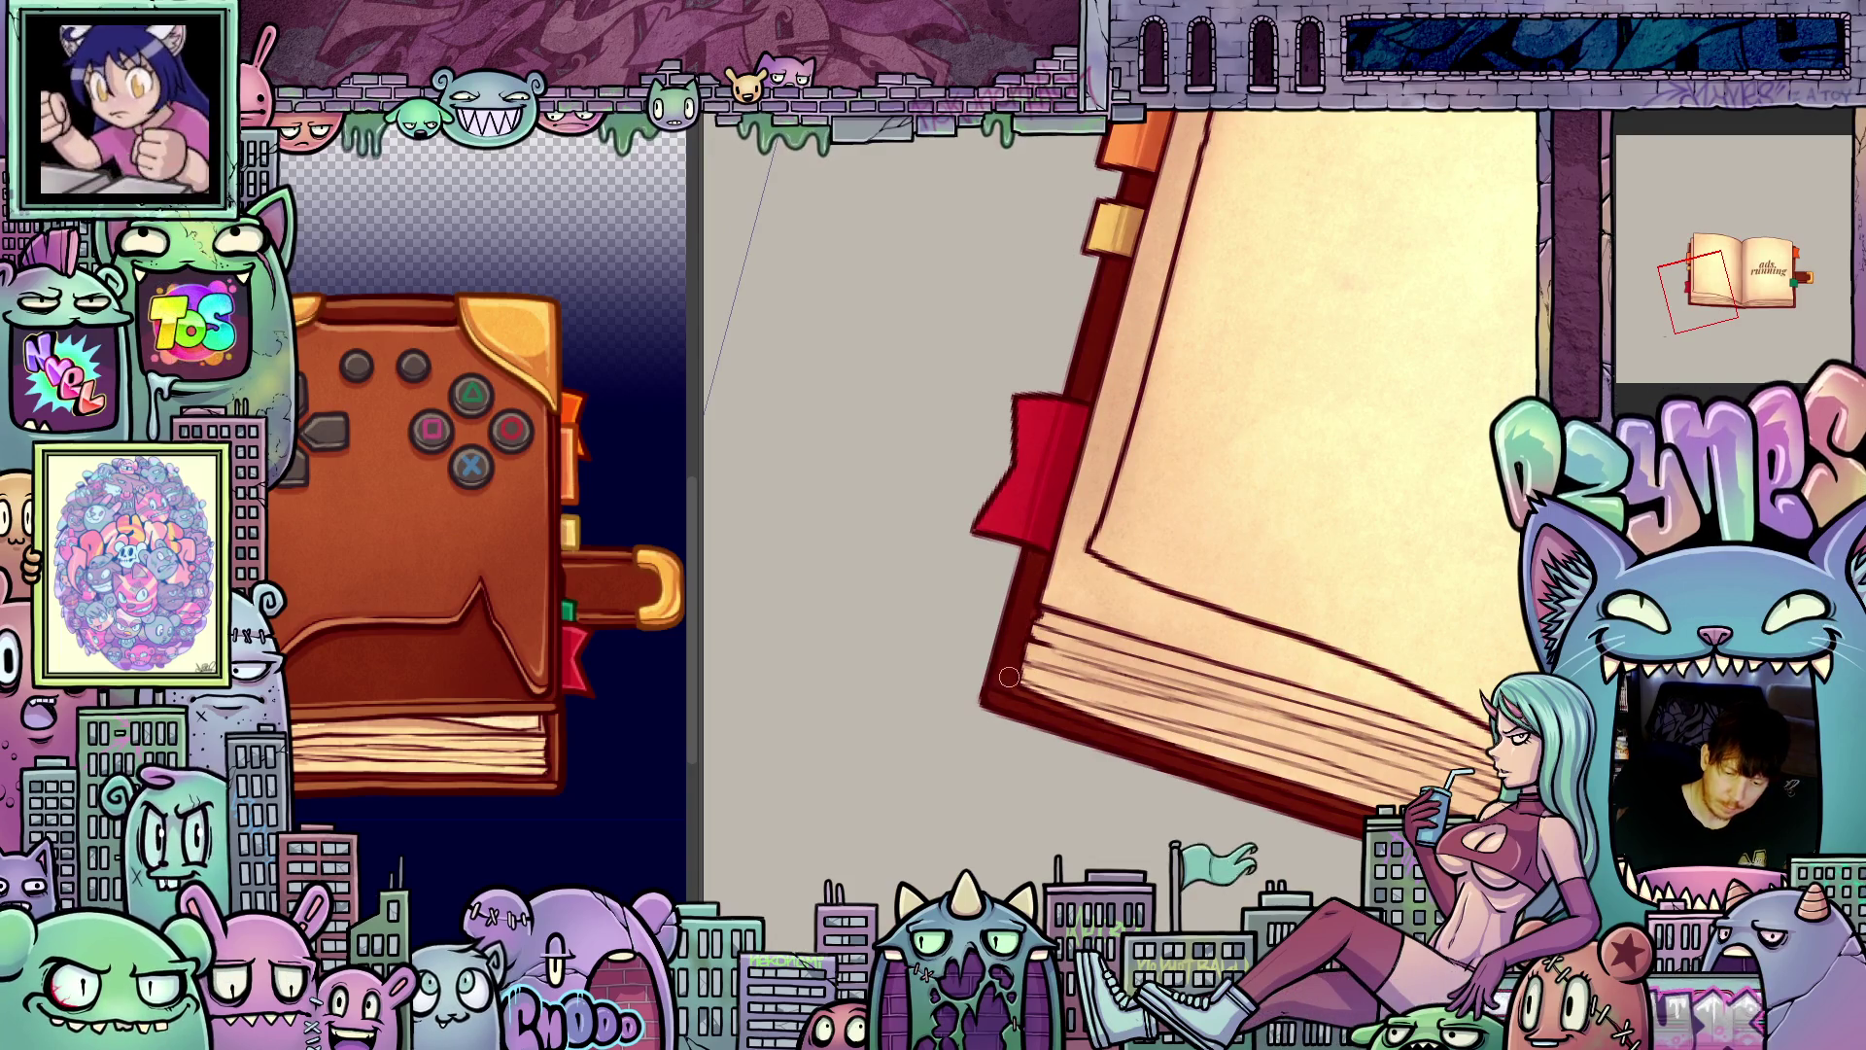
# Step: Straighten the view and draw dark sketch strokes down the book's page edges
pyautogui.press('5')
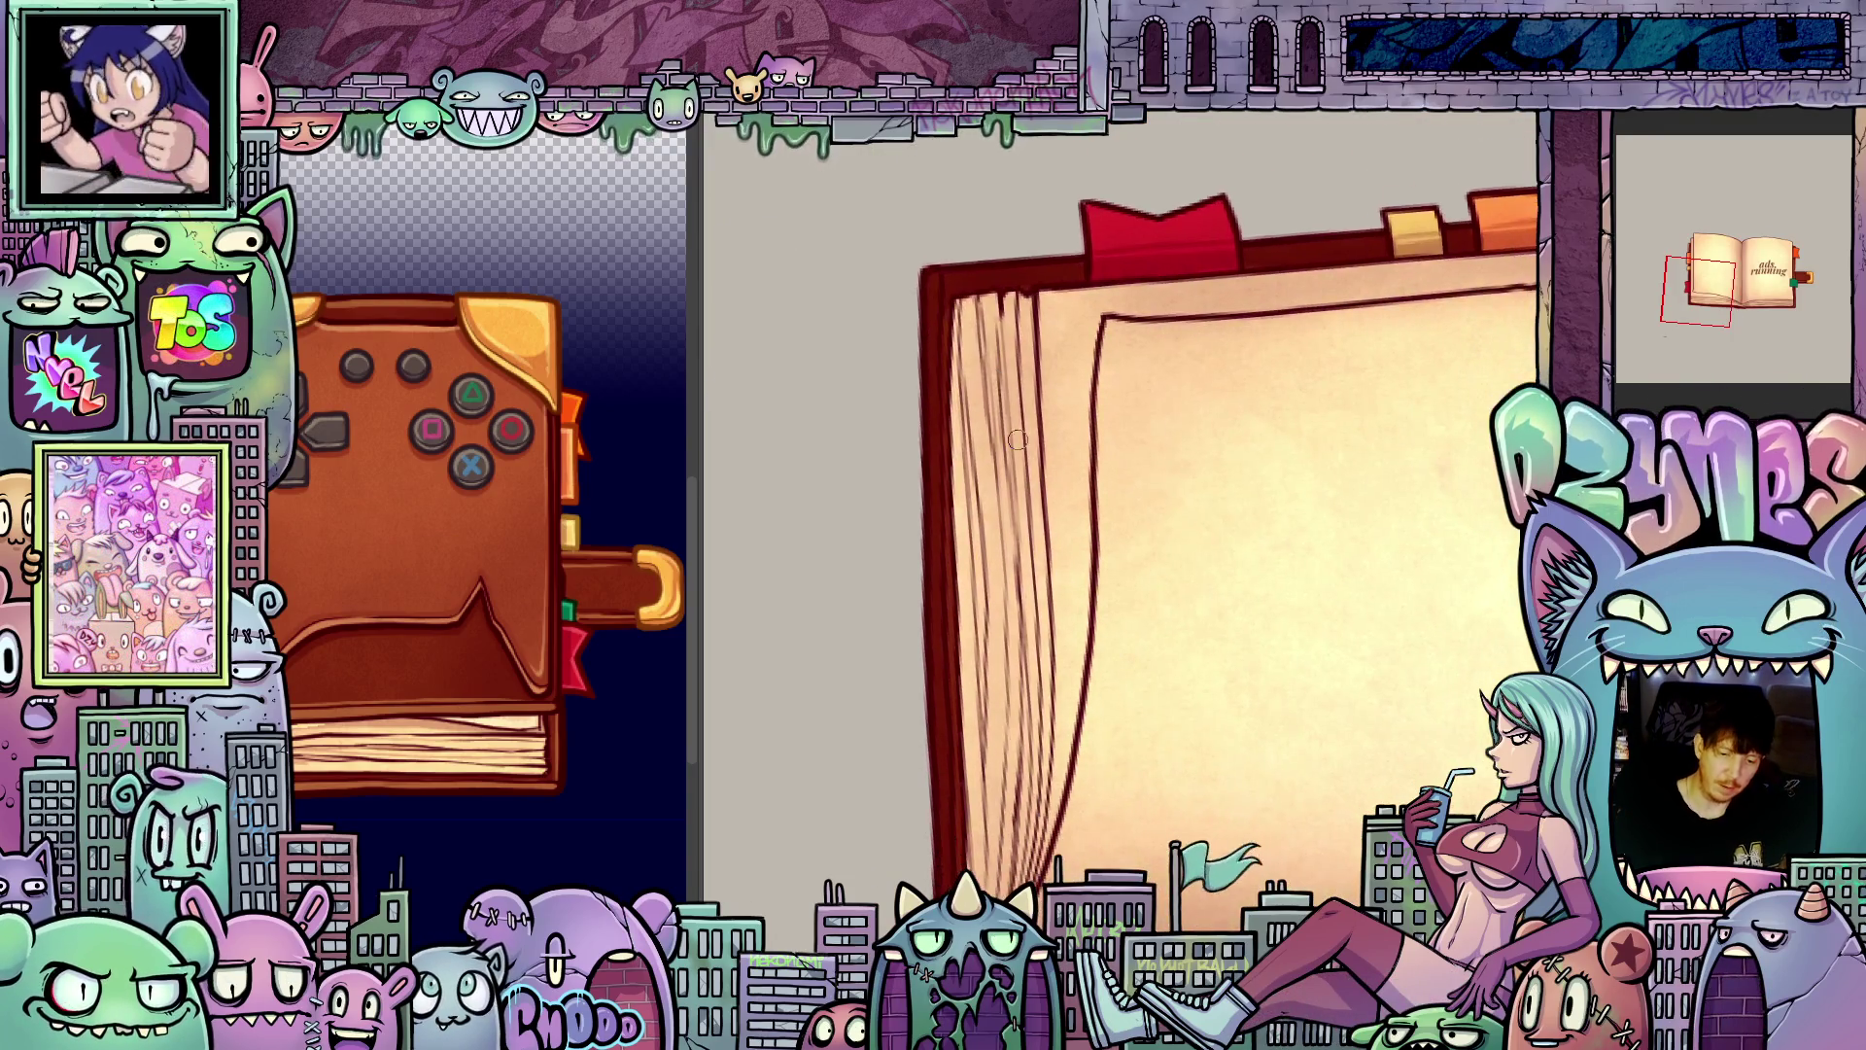
pyautogui.moveTo(971, 297); pyautogui.dragTo(997, 526)
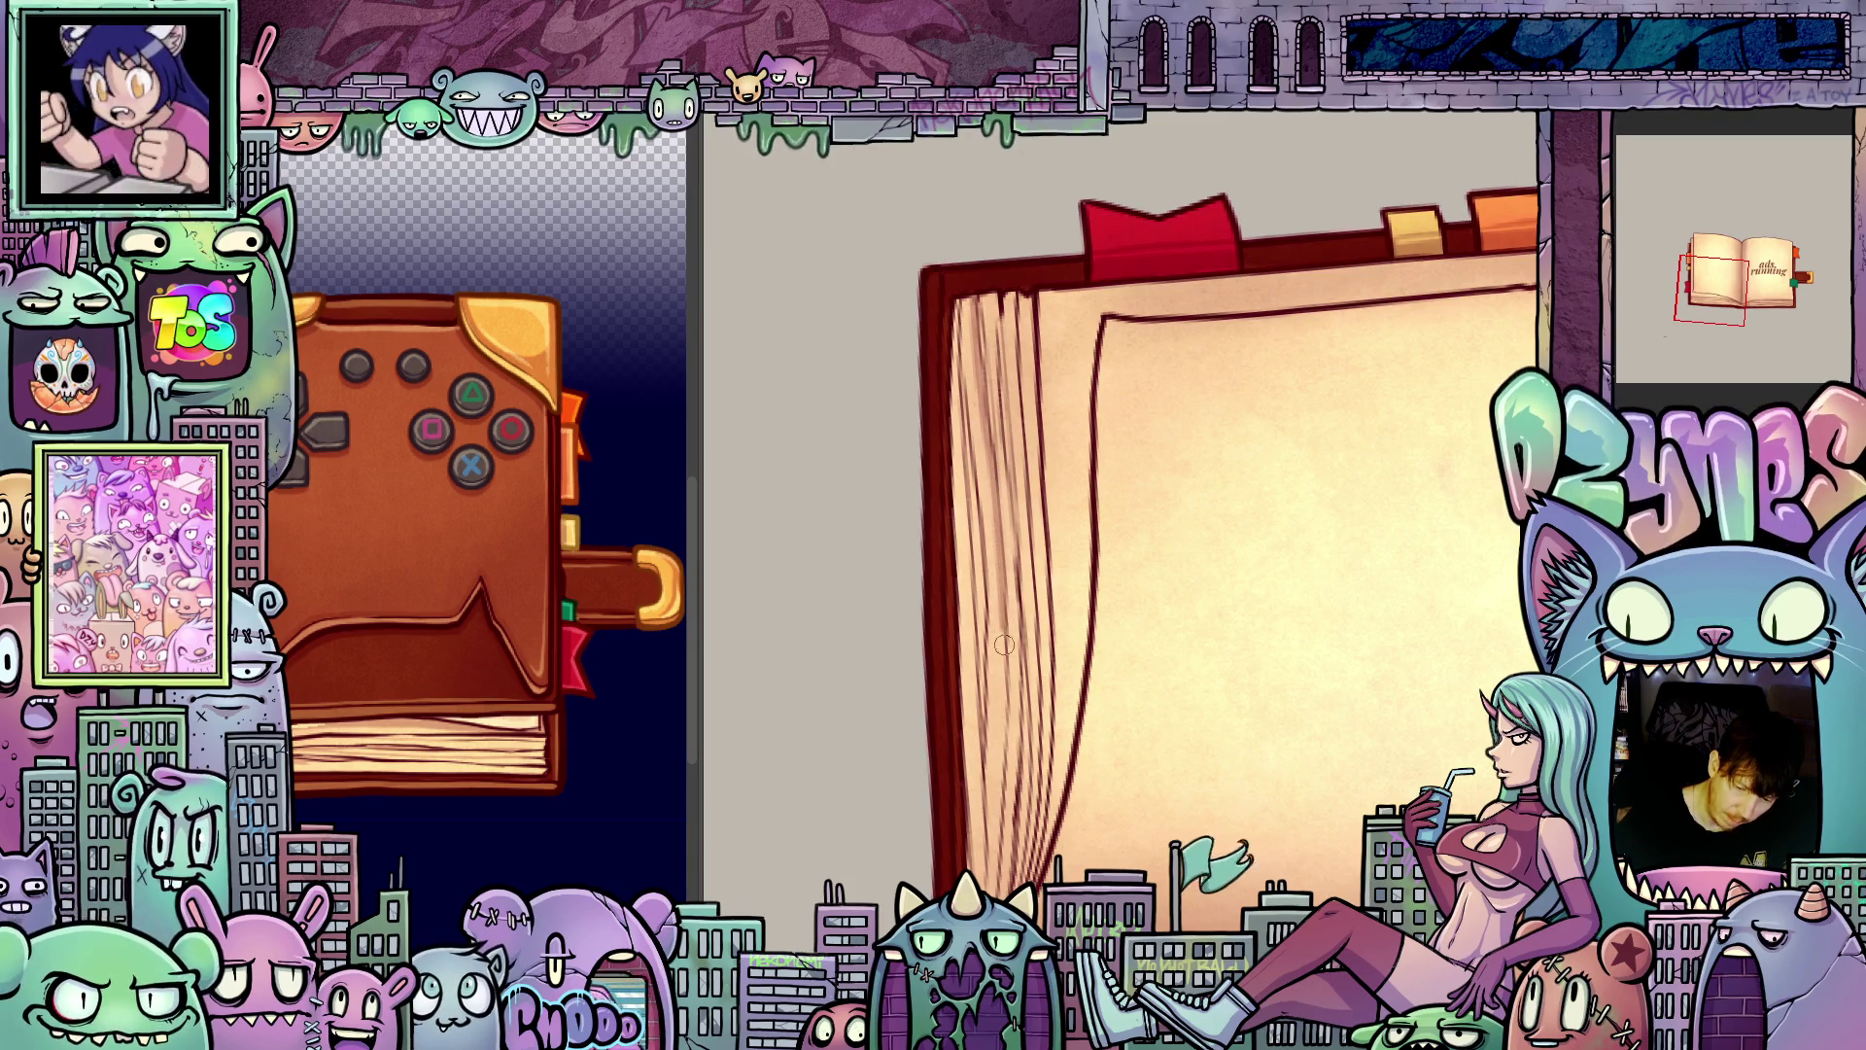
pyautogui.moveTo(1004, 748)
pyautogui.mouseDown()
pyautogui.moveTo(997, 897)
pyautogui.moveTo(964, 849)
pyautogui.mouseUp()
pyautogui.moveTo(962, 311); pyautogui.dragTo(980, 486)
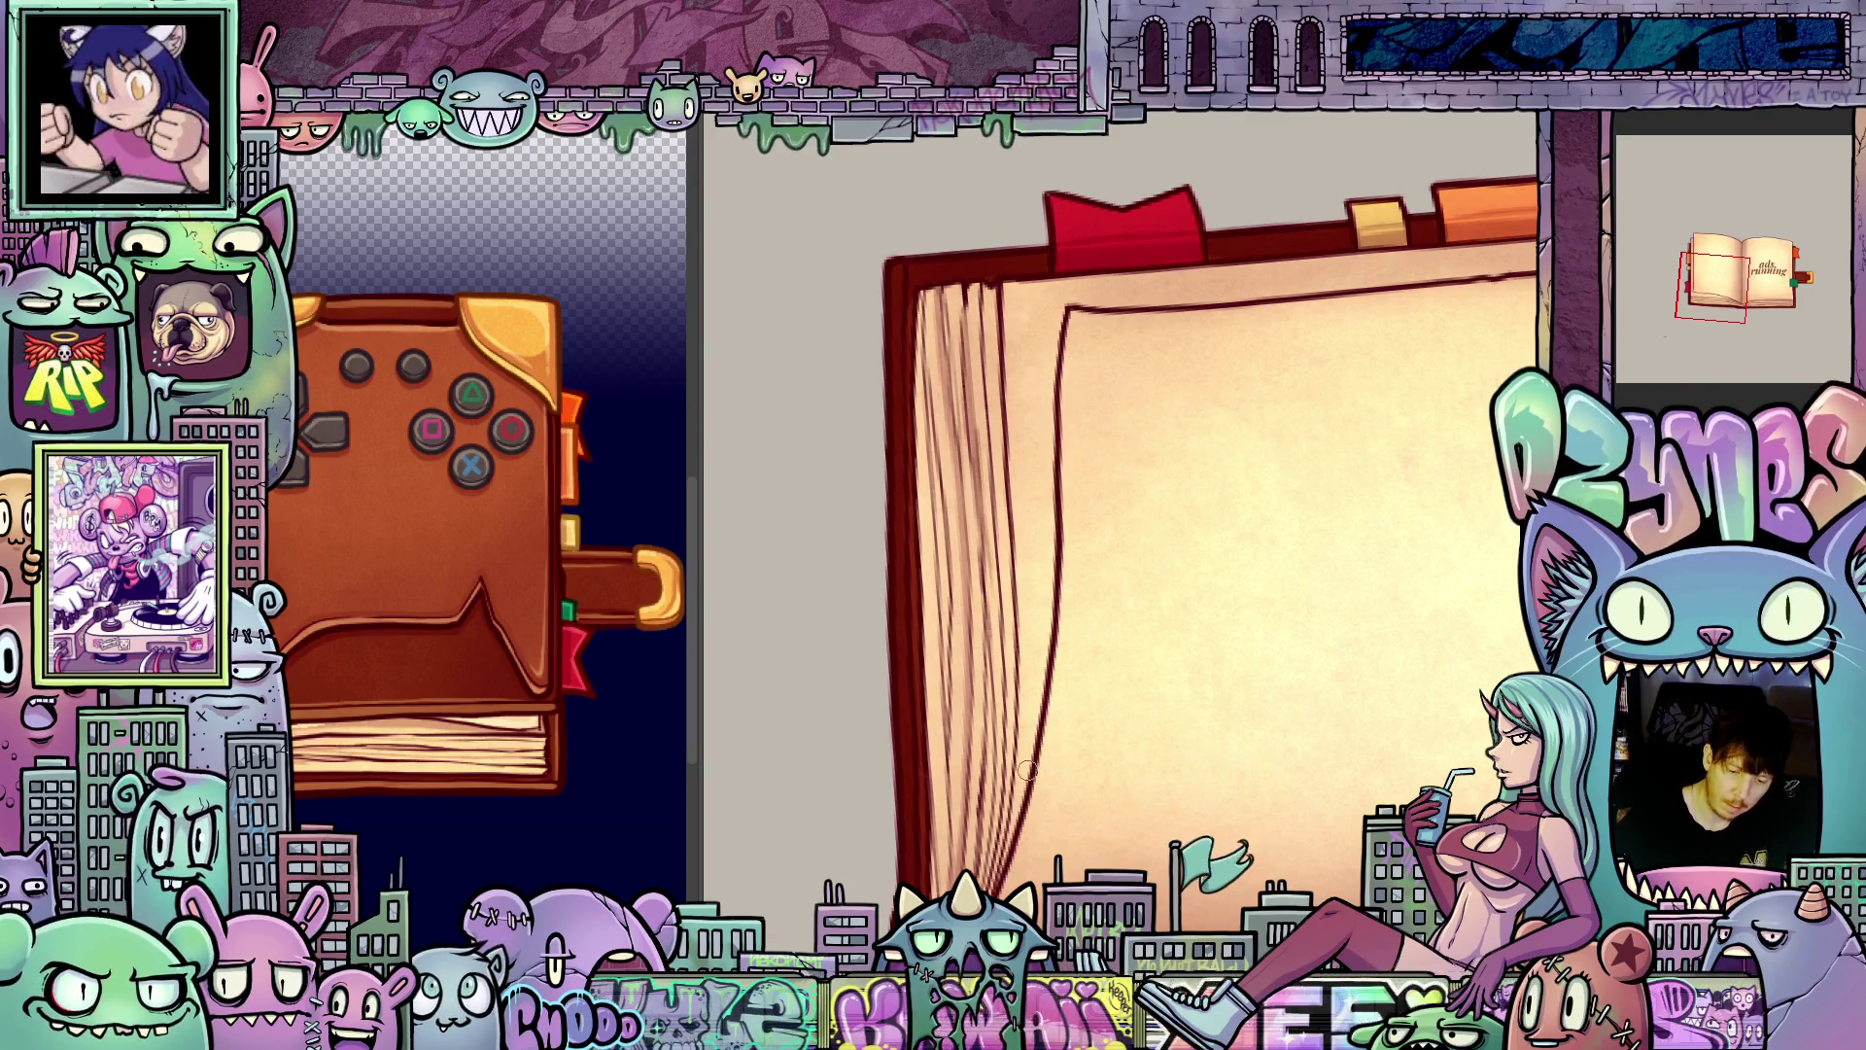
pyautogui.moveTo(1008, 852)
pyautogui.mouseDown()
pyautogui.moveTo(1036, 391)
pyautogui.moveTo(1045, 687)
pyautogui.mouseUp()
pyautogui.moveTo(1032, 390)
pyautogui.mouseDown()
pyautogui.moveTo(1027, 309)
pyautogui.moveTo(992, 481)
pyautogui.moveTo(1003, 692)
pyautogui.mouseUp()
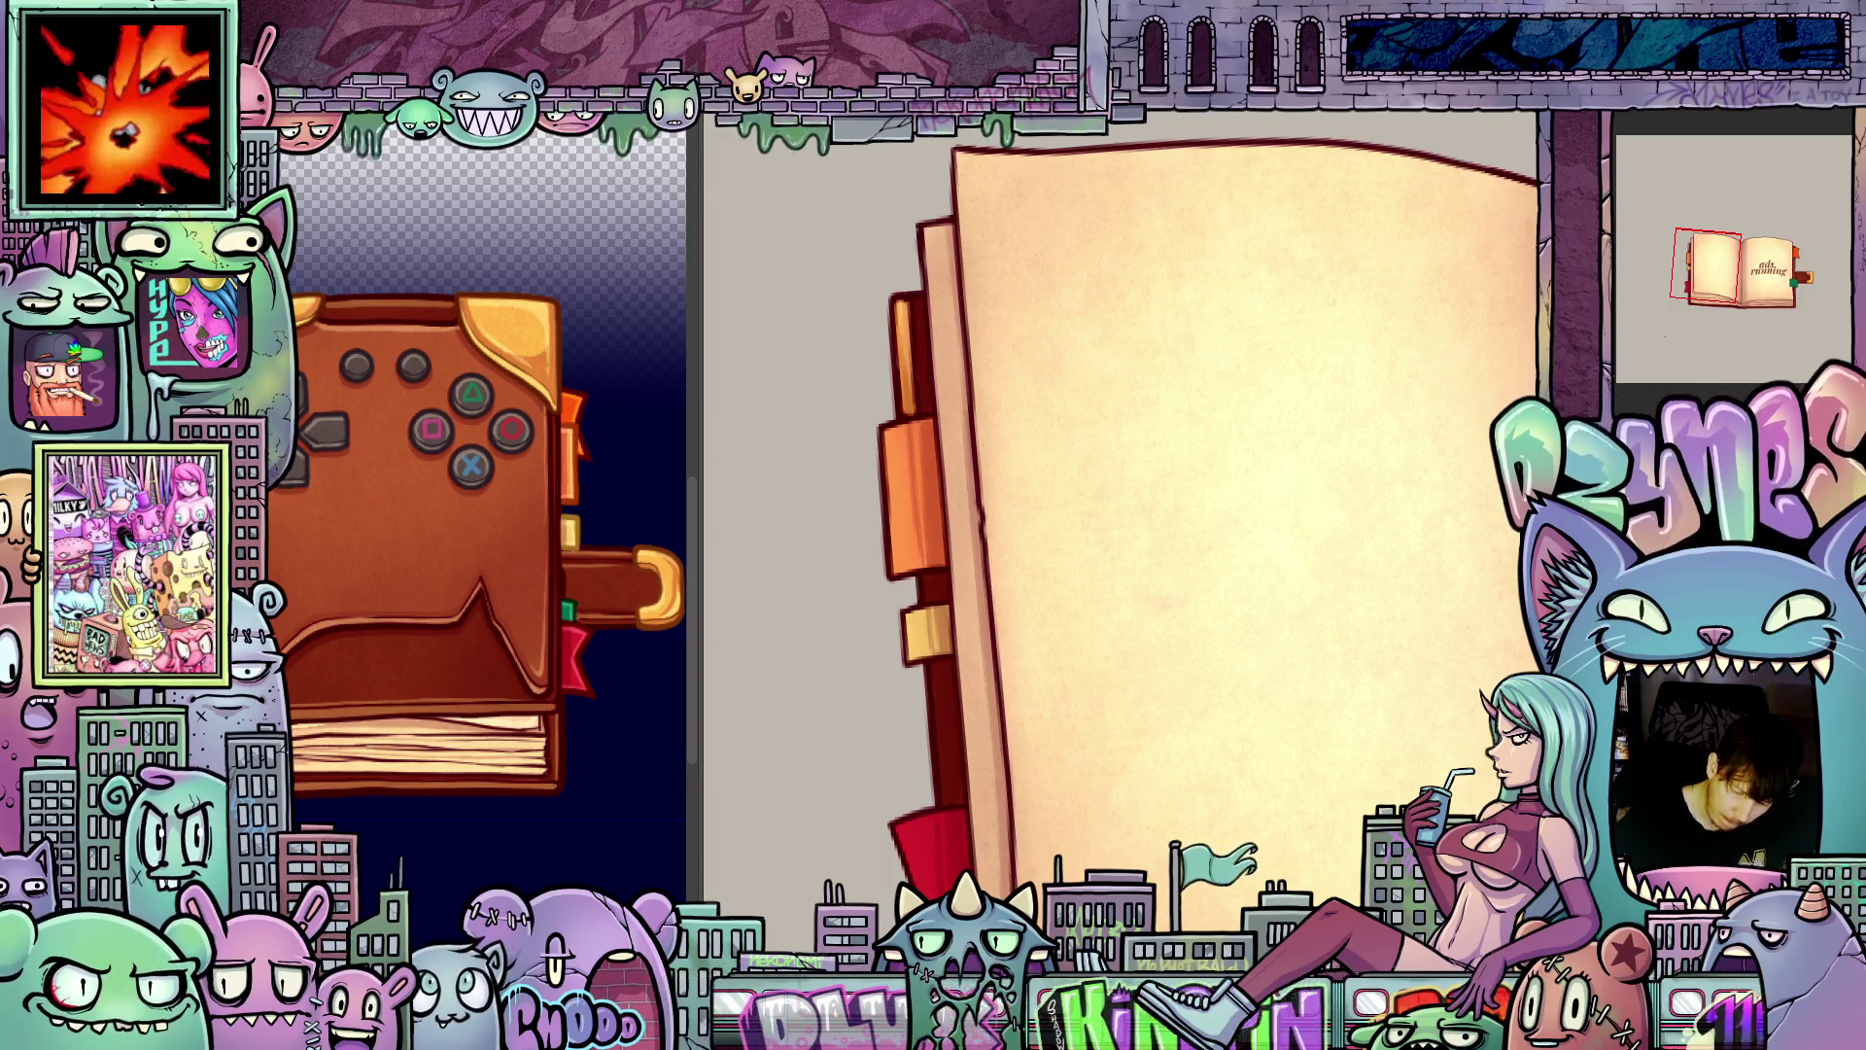
# Step: Zoom out and resize the brush, making it much larger then slightly smaller
pyautogui.press('-')
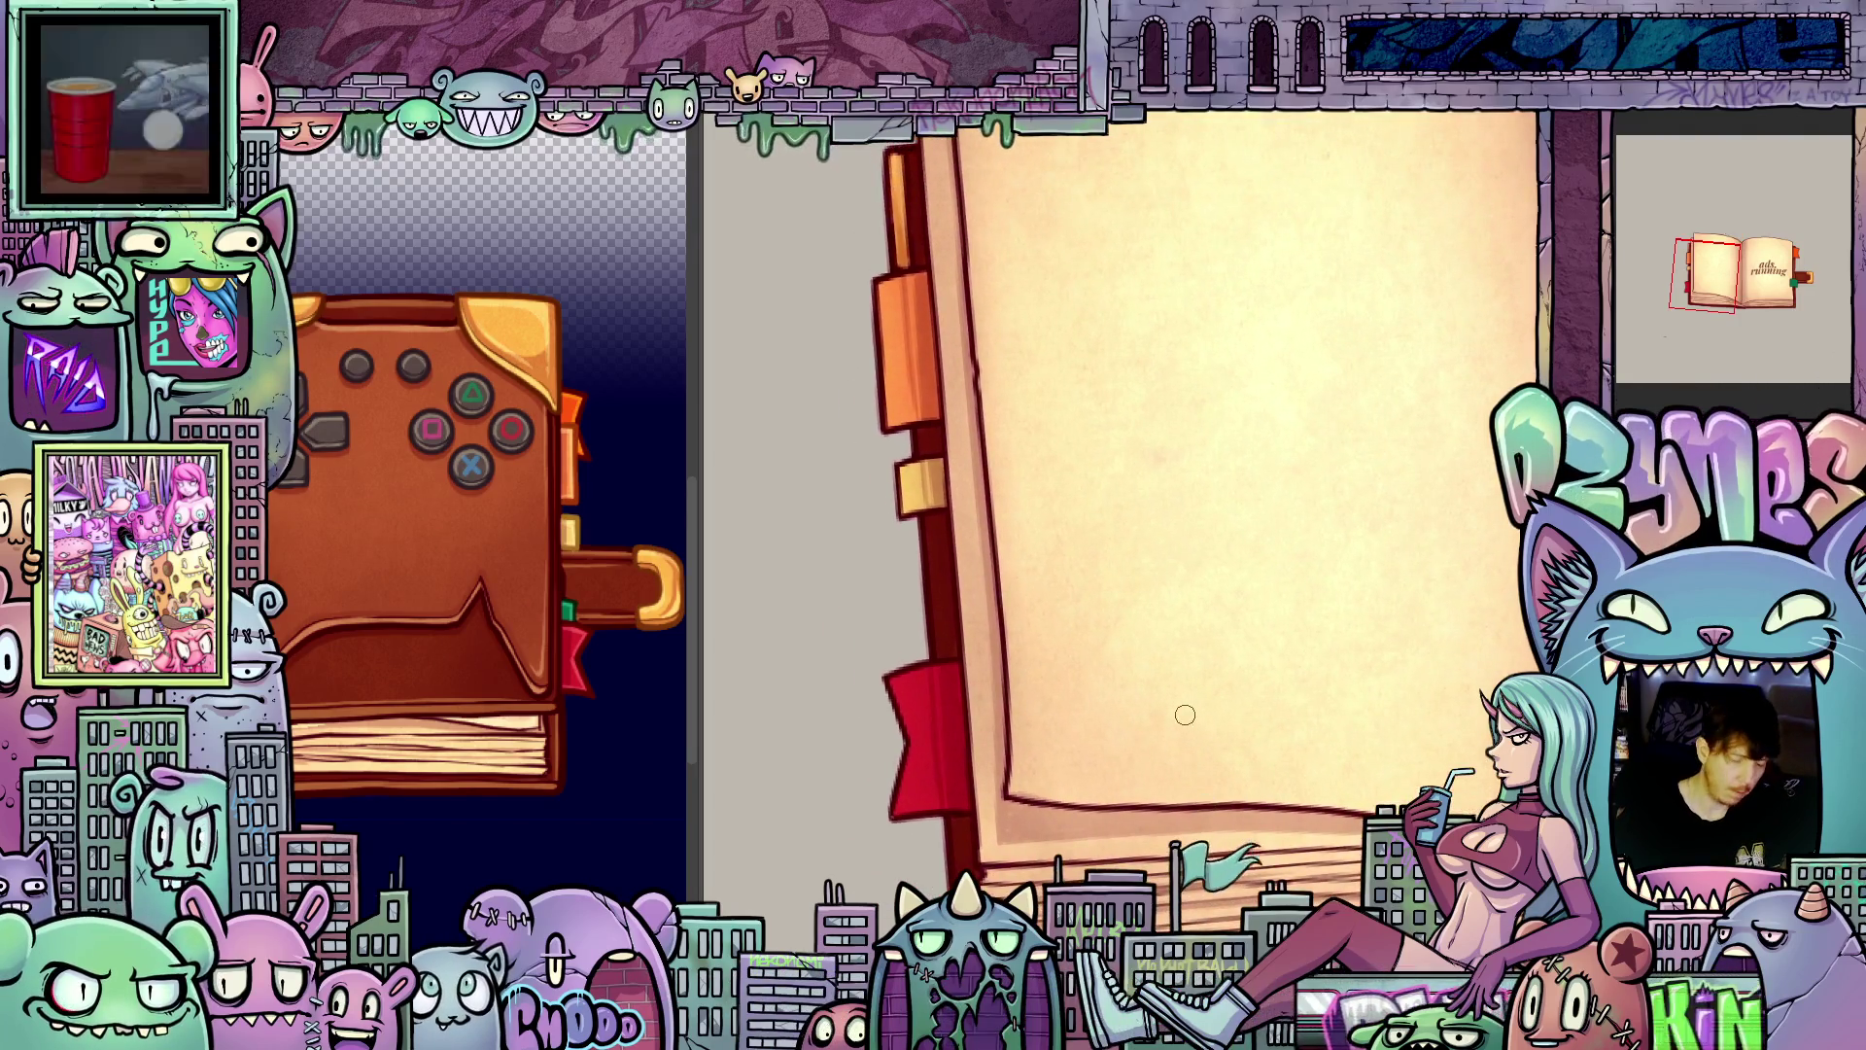
pyautogui.scroll(-5, 1341, 598)
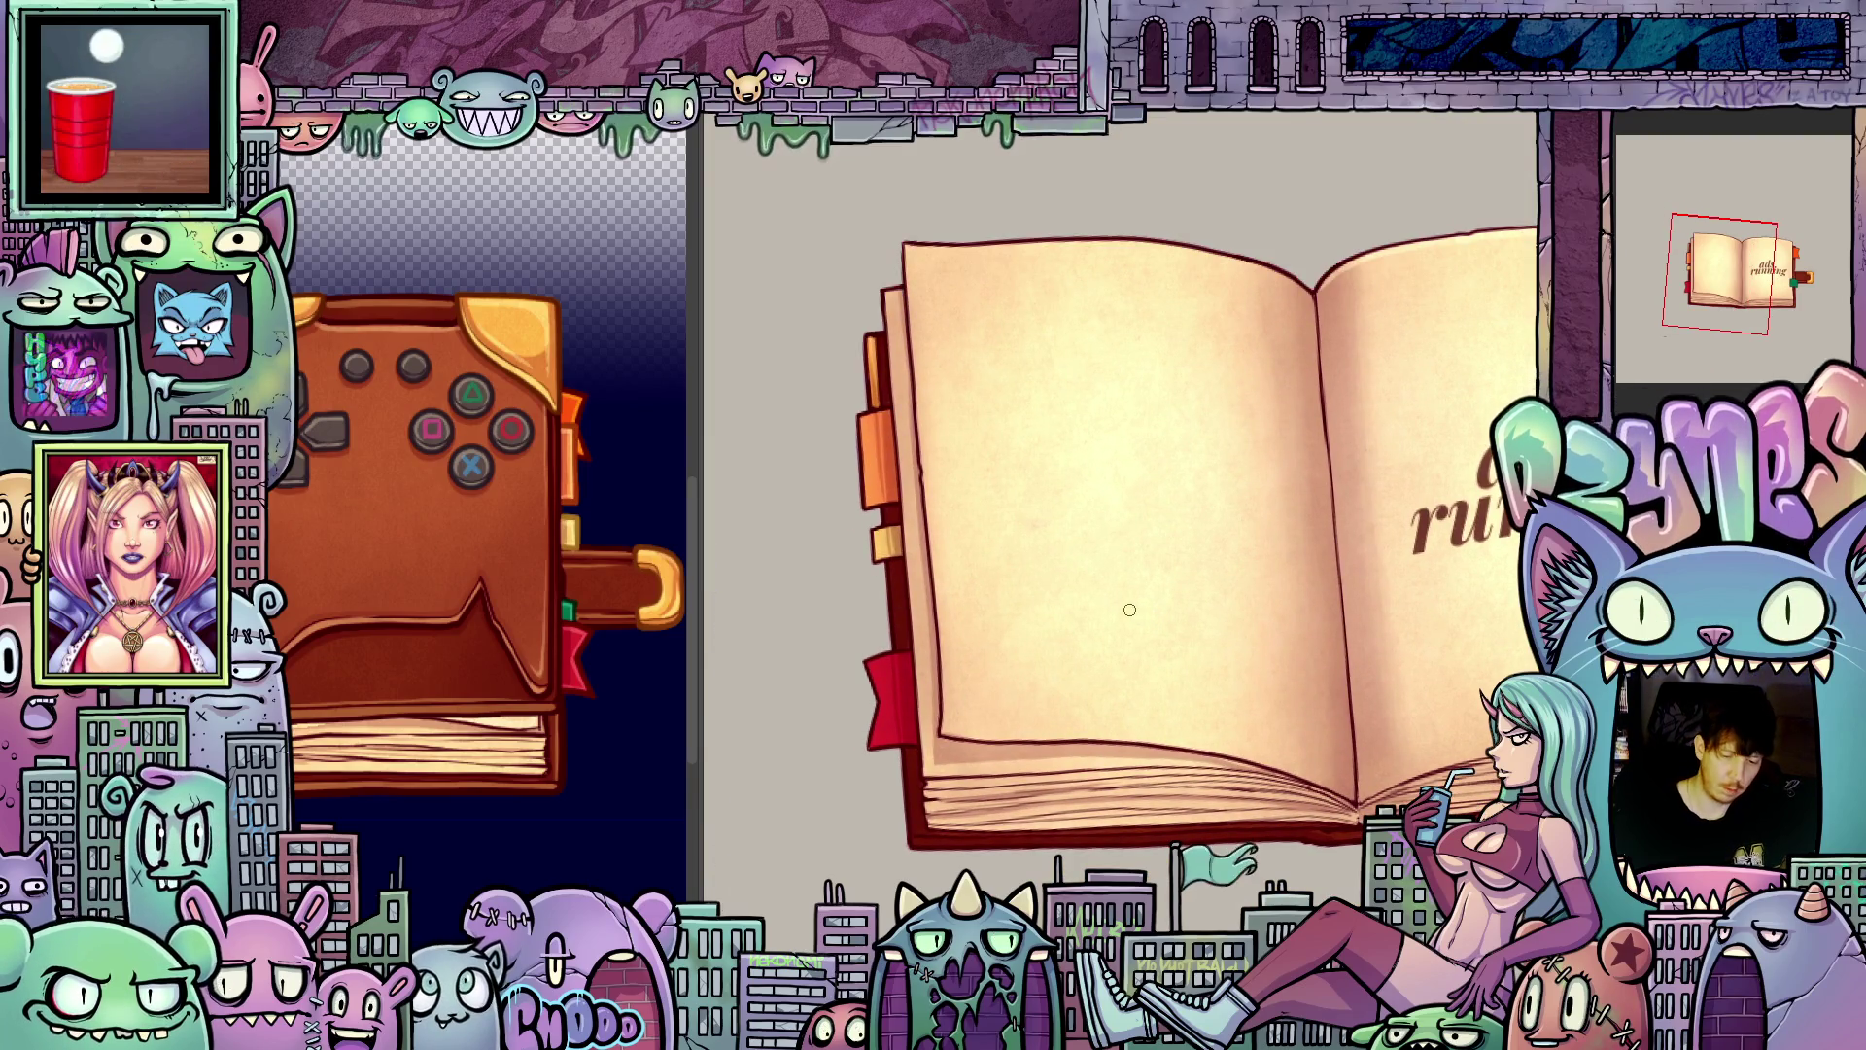
pyautogui.press(']')
pyautogui.press(']')
pyautogui.press(']')
pyautogui.press('[')
pyautogui.press('[')
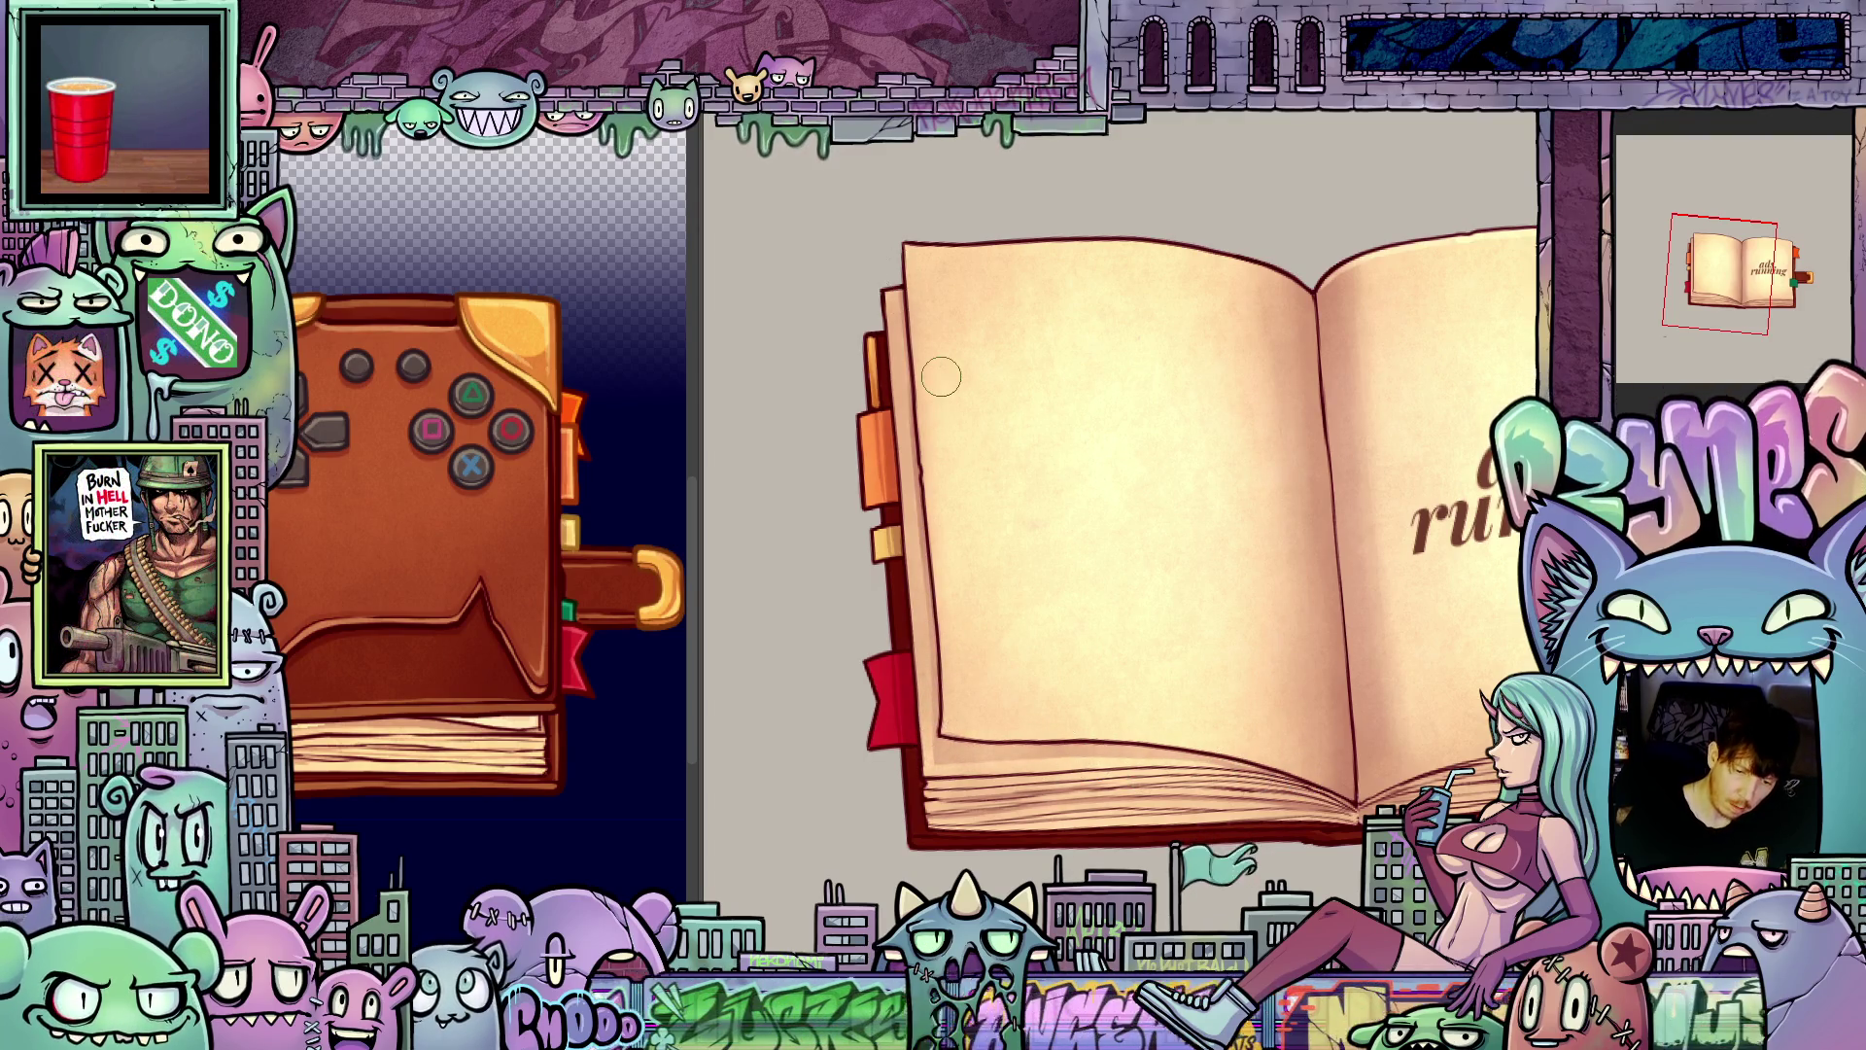
pyautogui.scroll(-3, 941, 376)
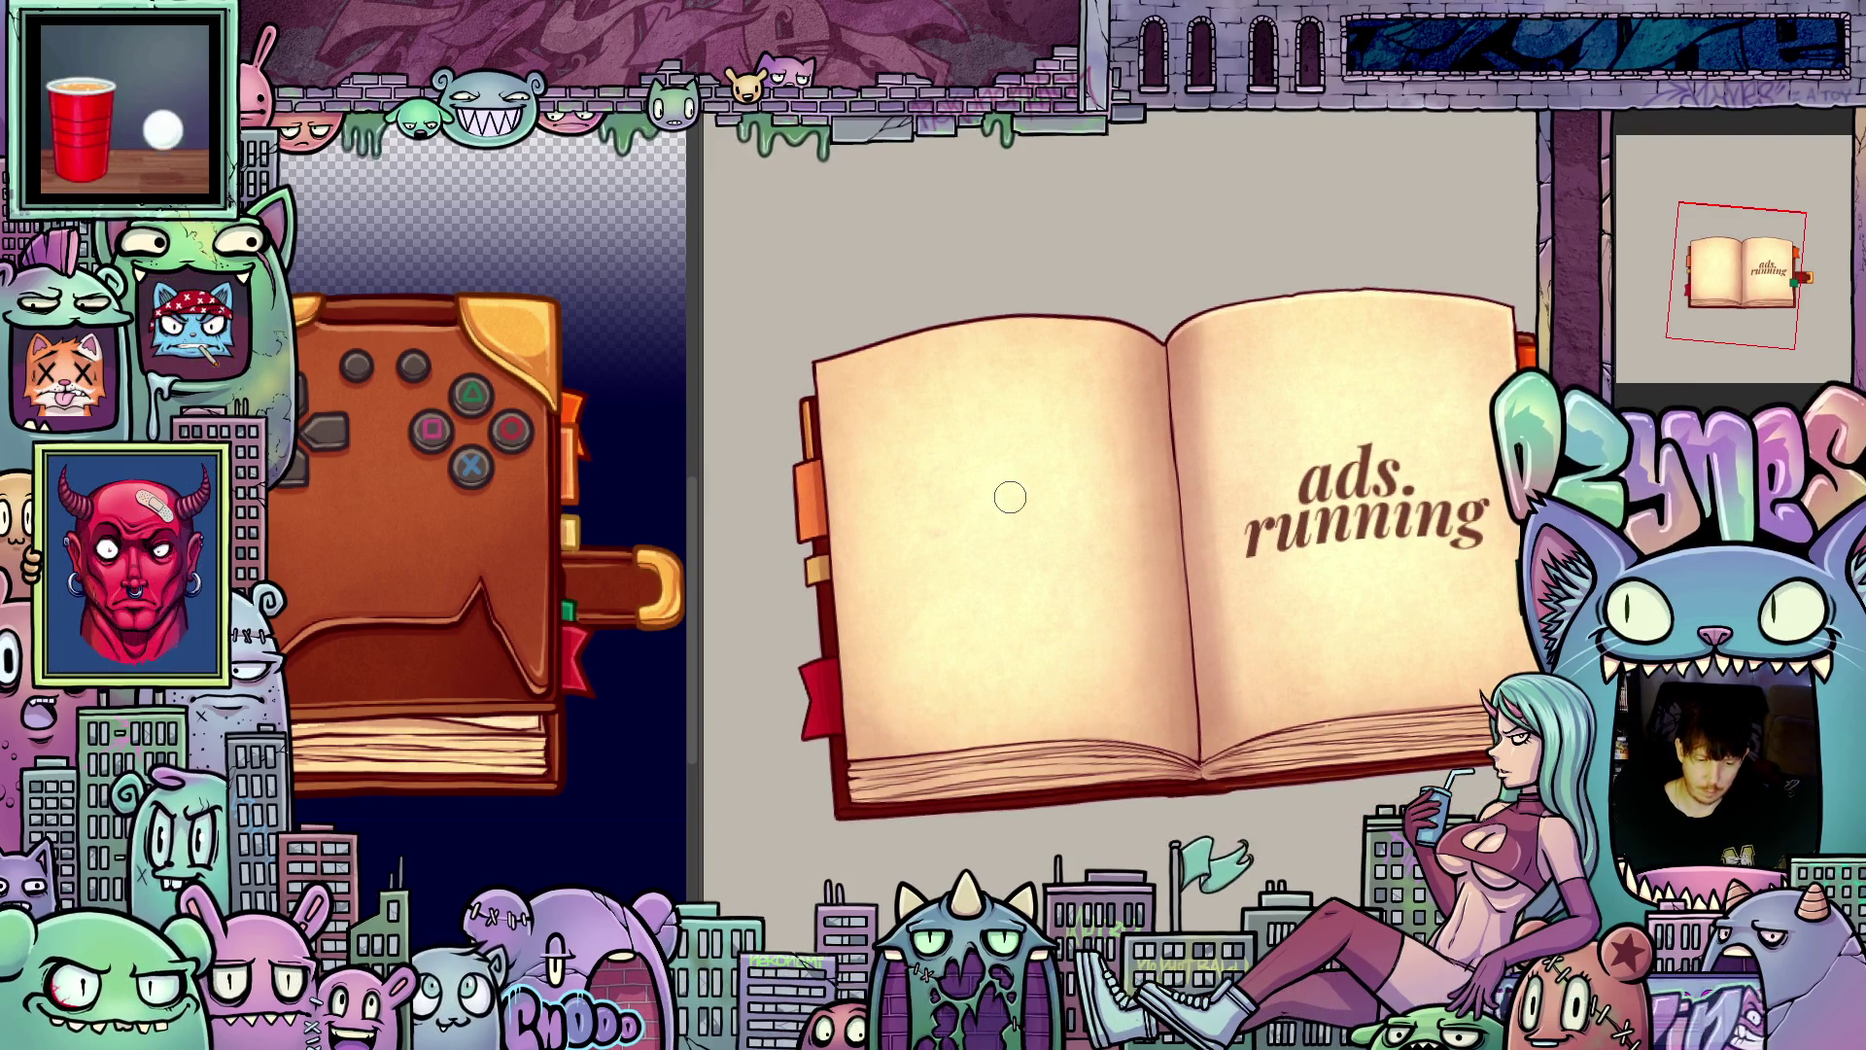
# Step: Flip back and forth through the book-opening frames, ending on the fully open book
pyautogui.hotkey('ctrl', 'z')
pyautogui.hotkey('ctrl', 'z')
pyautogui.hotkey('ctrl', 'z')
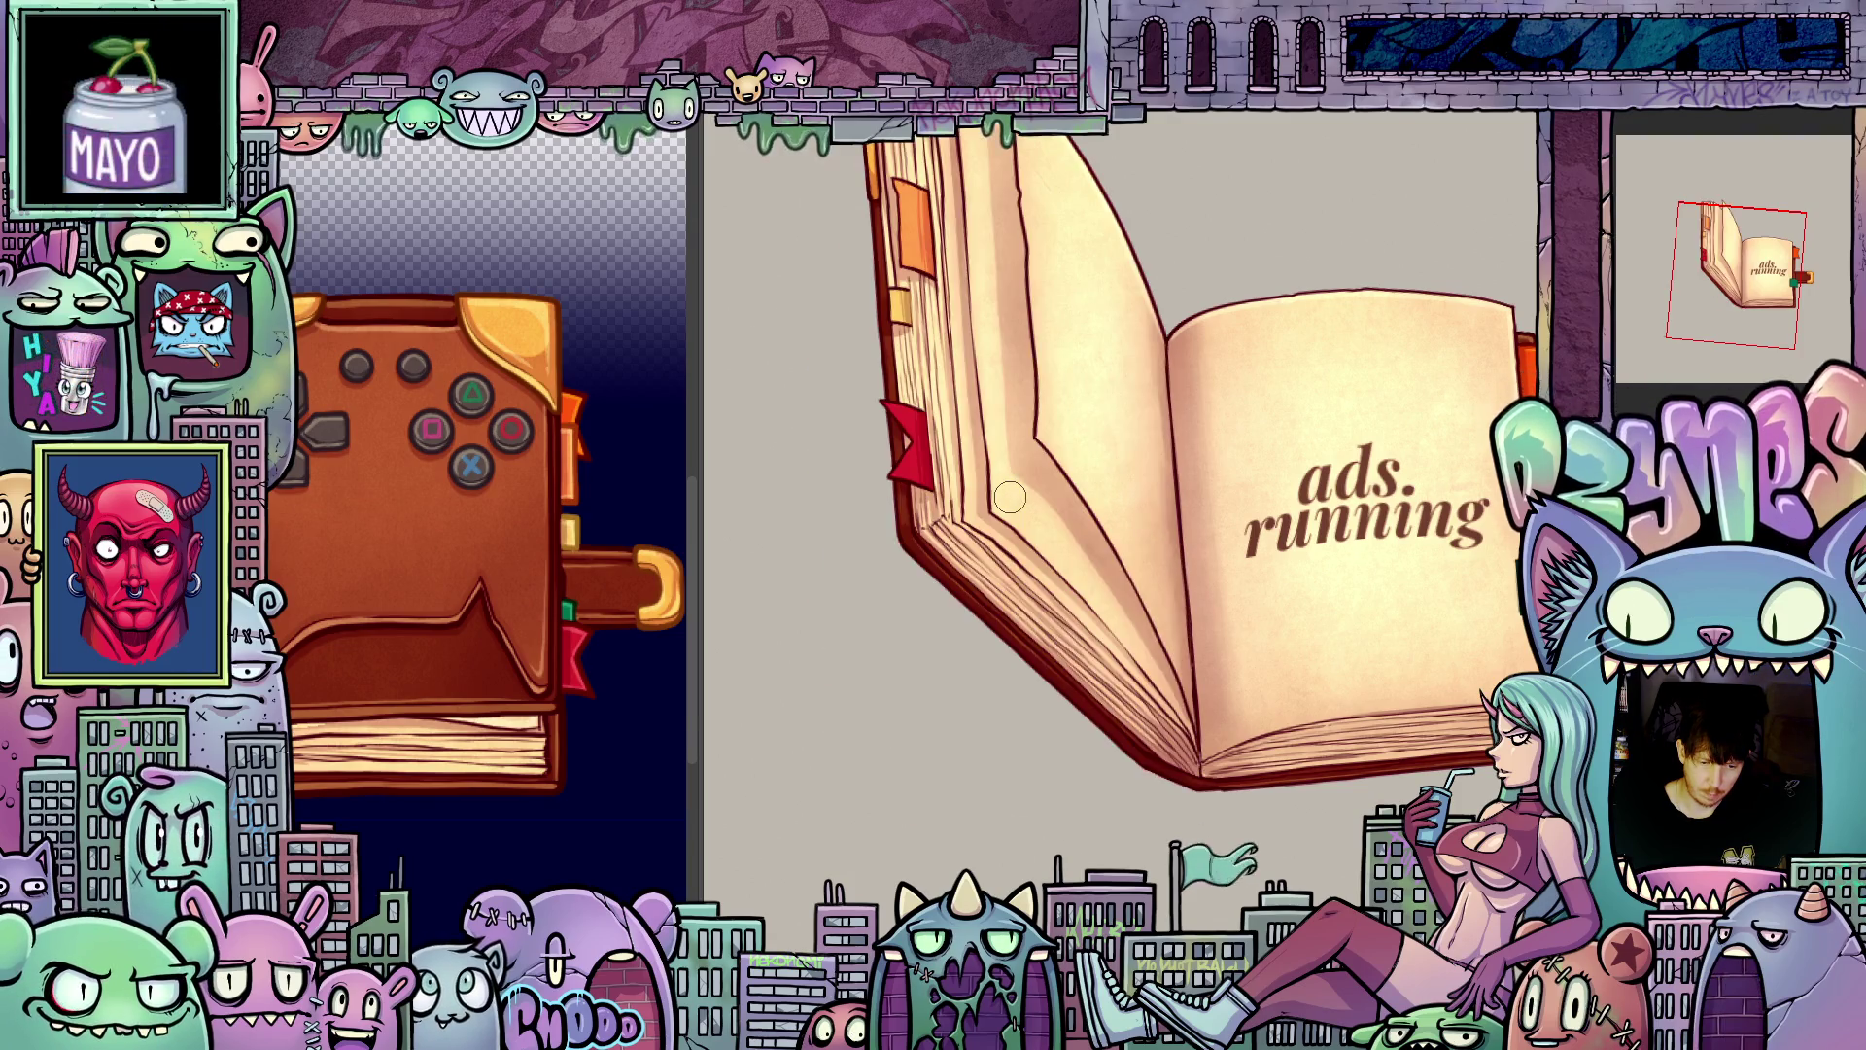
pyautogui.hotkey('ctrl', 'z')
pyautogui.hotkey('ctrl', 'z')
pyautogui.hotkey('ctrl', 'y')
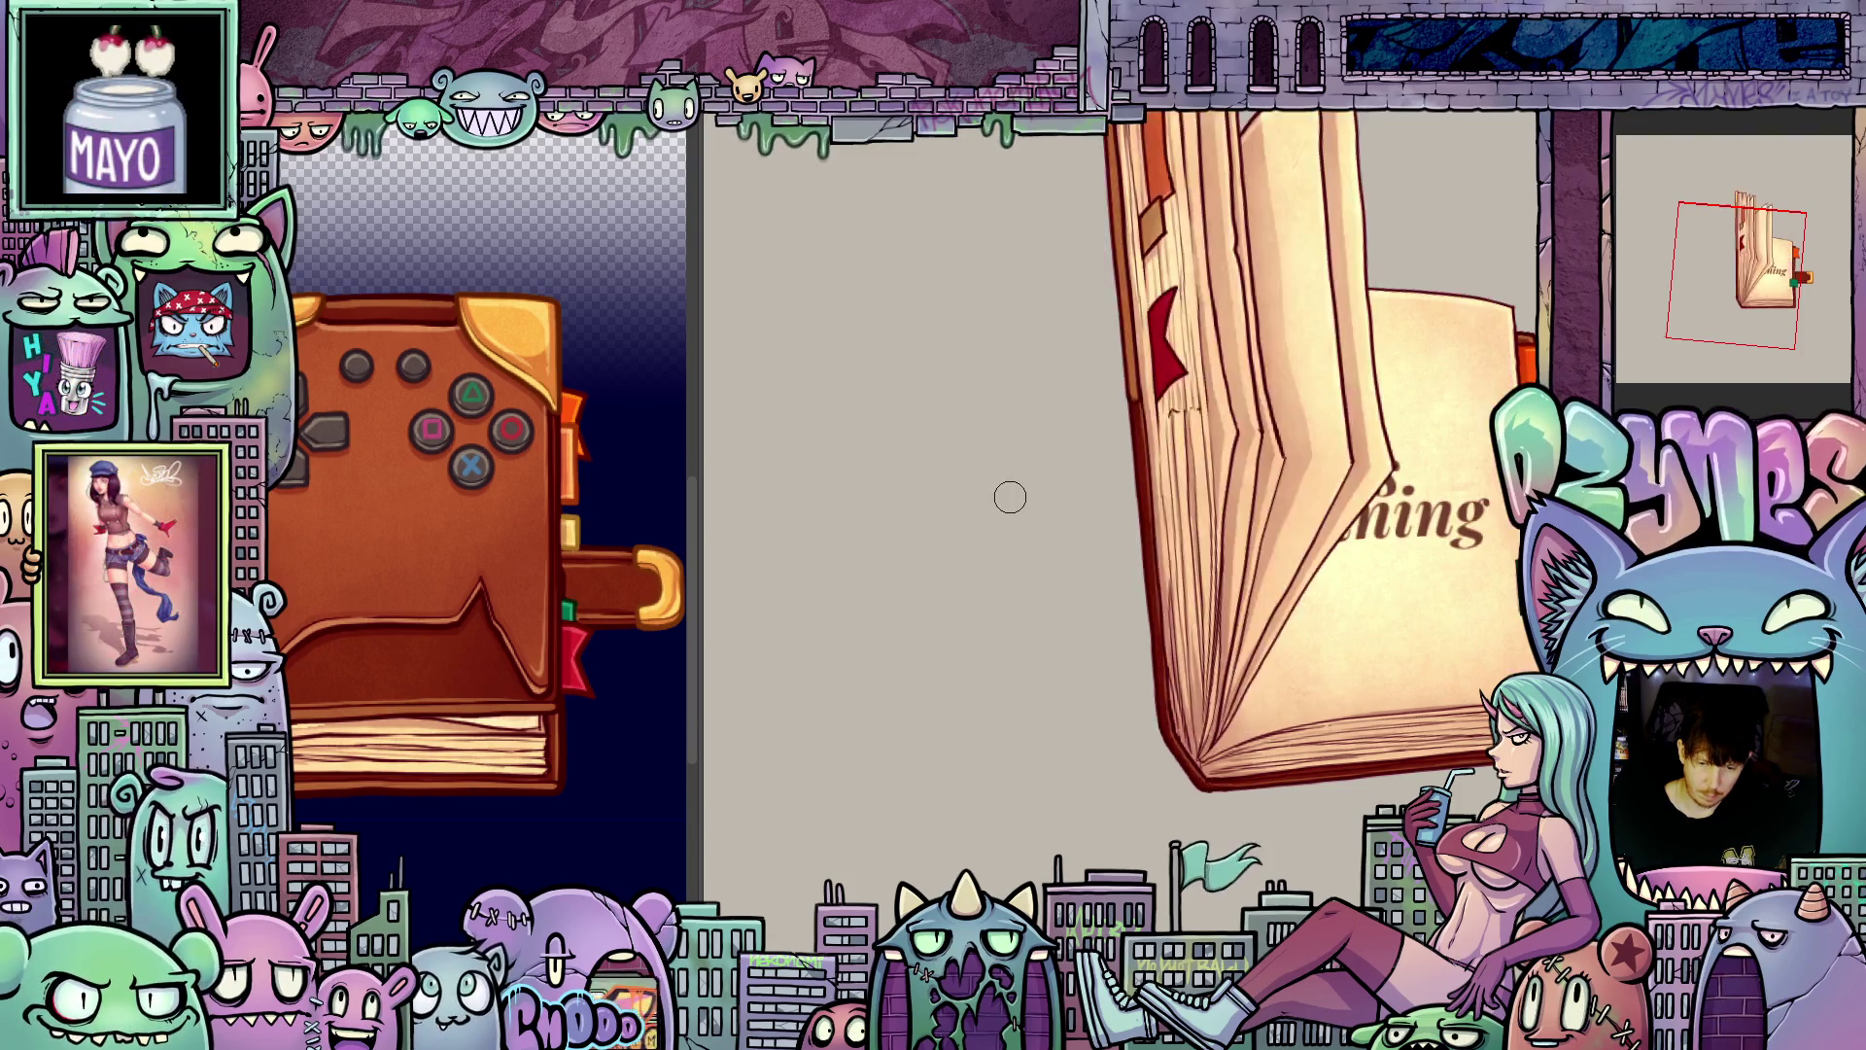
pyautogui.hotkey('ctrl', 'y')
pyautogui.hotkey('ctrl', 'z')
pyautogui.hotkey('ctrl', 'z')
pyautogui.hotkey('ctrl', 'y')
pyautogui.hotkey('ctrl', 'y')
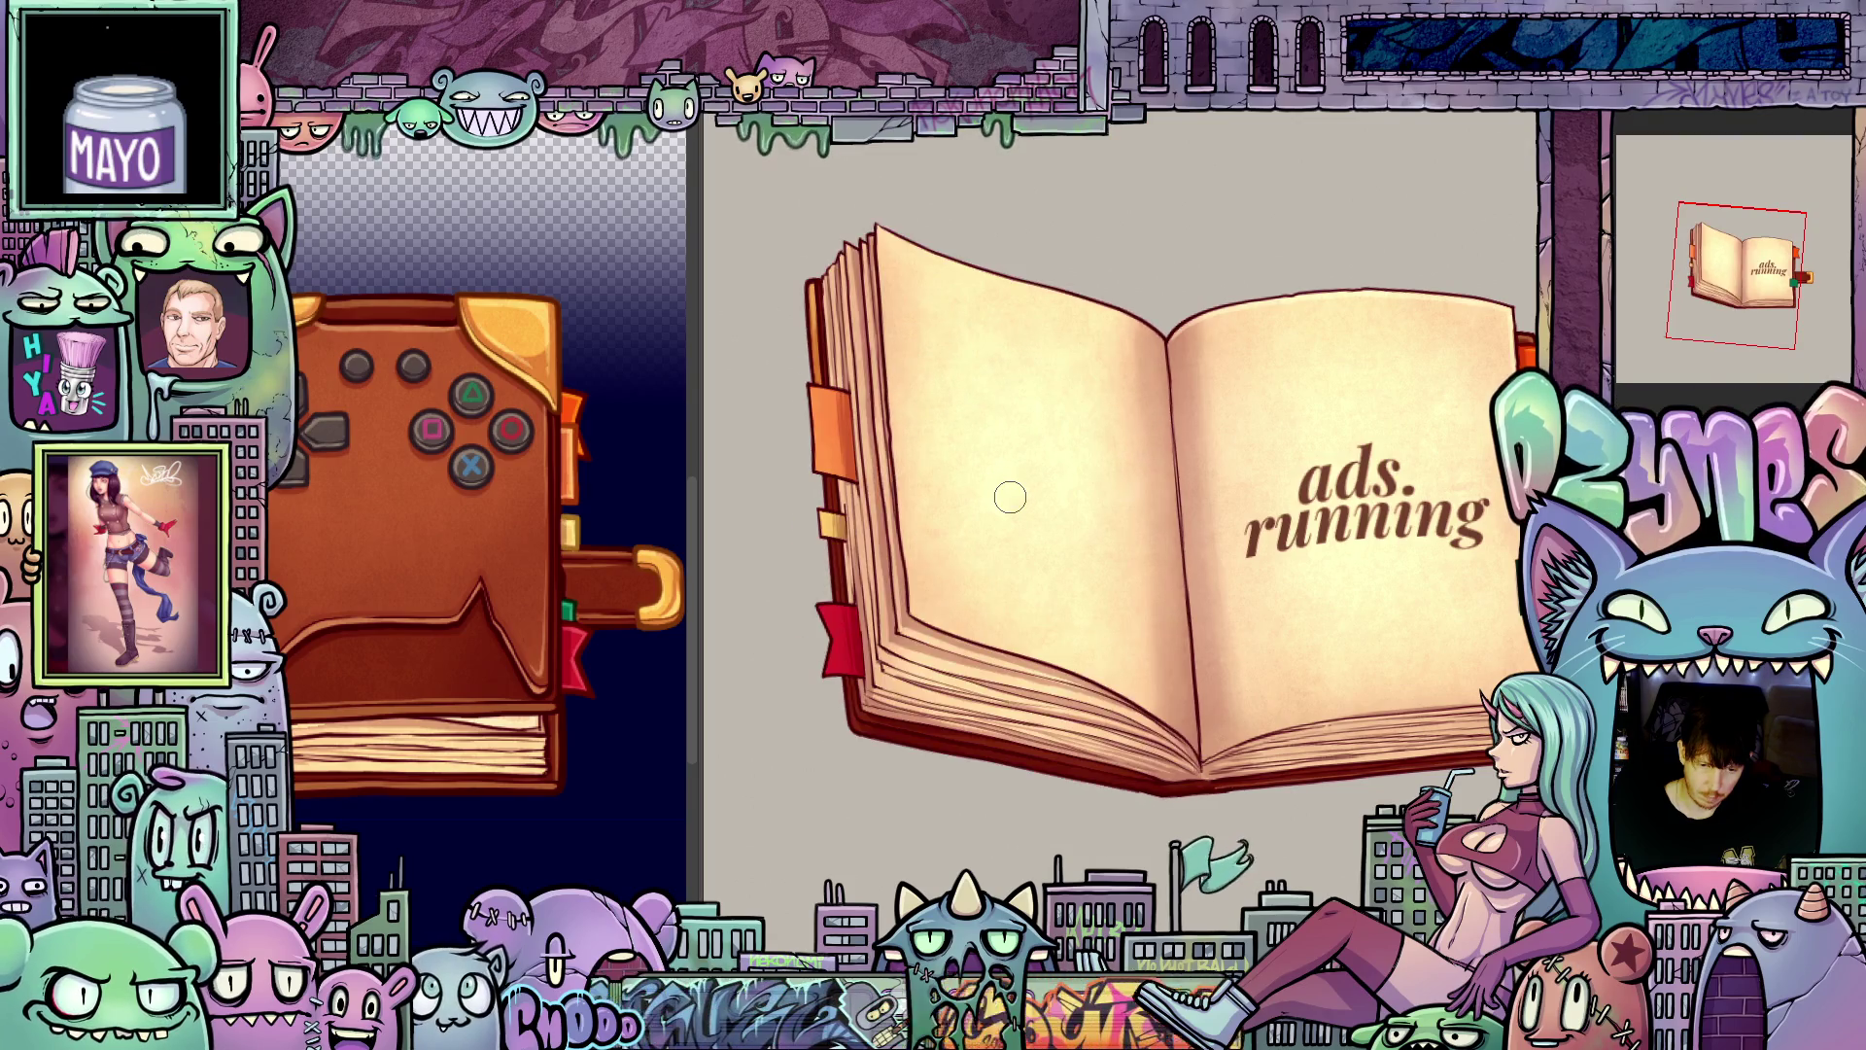
pyautogui.hotkey('ctrl', 'y')
pyautogui.hotkey('ctrl', 'z')
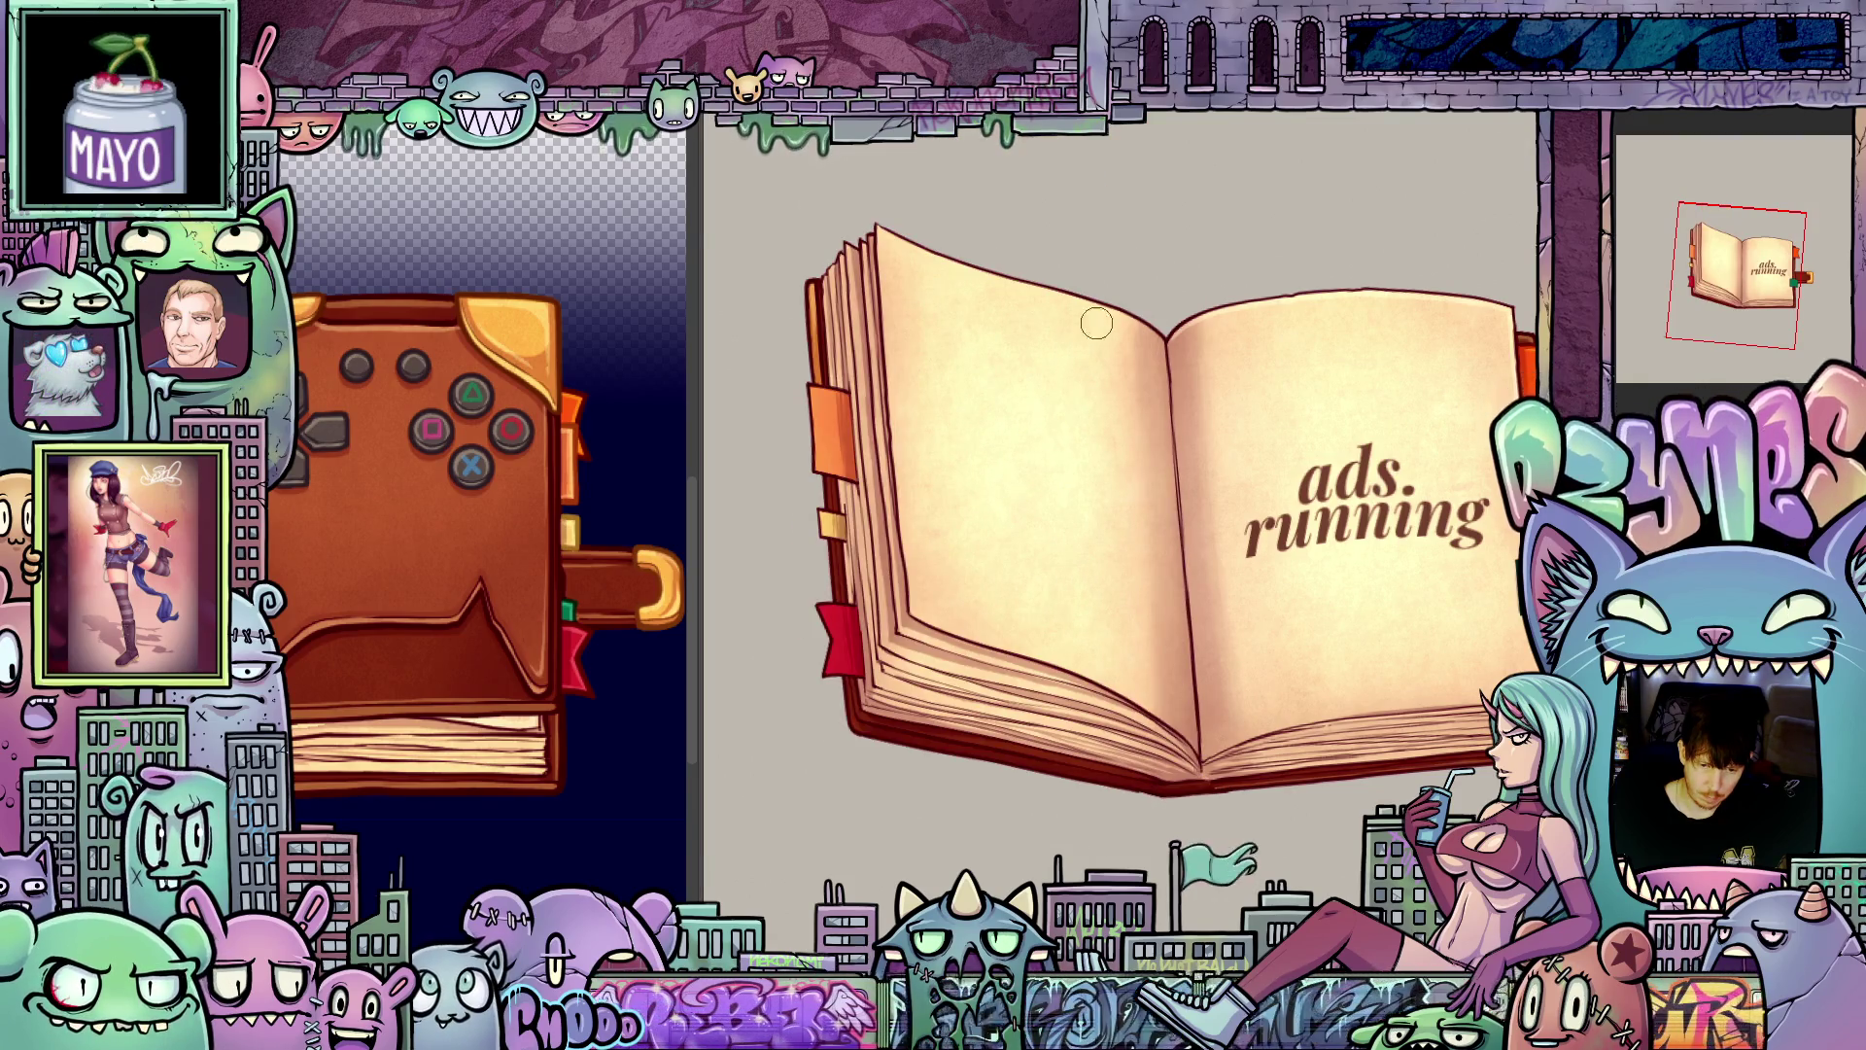
pyautogui.hotkey('ctrl', 'z')
pyautogui.moveTo(1130, 278)
pyautogui.mouseDown()
pyautogui.moveTo(1251, 655)
pyautogui.moveTo(1245, 625)
pyautogui.mouseUp()
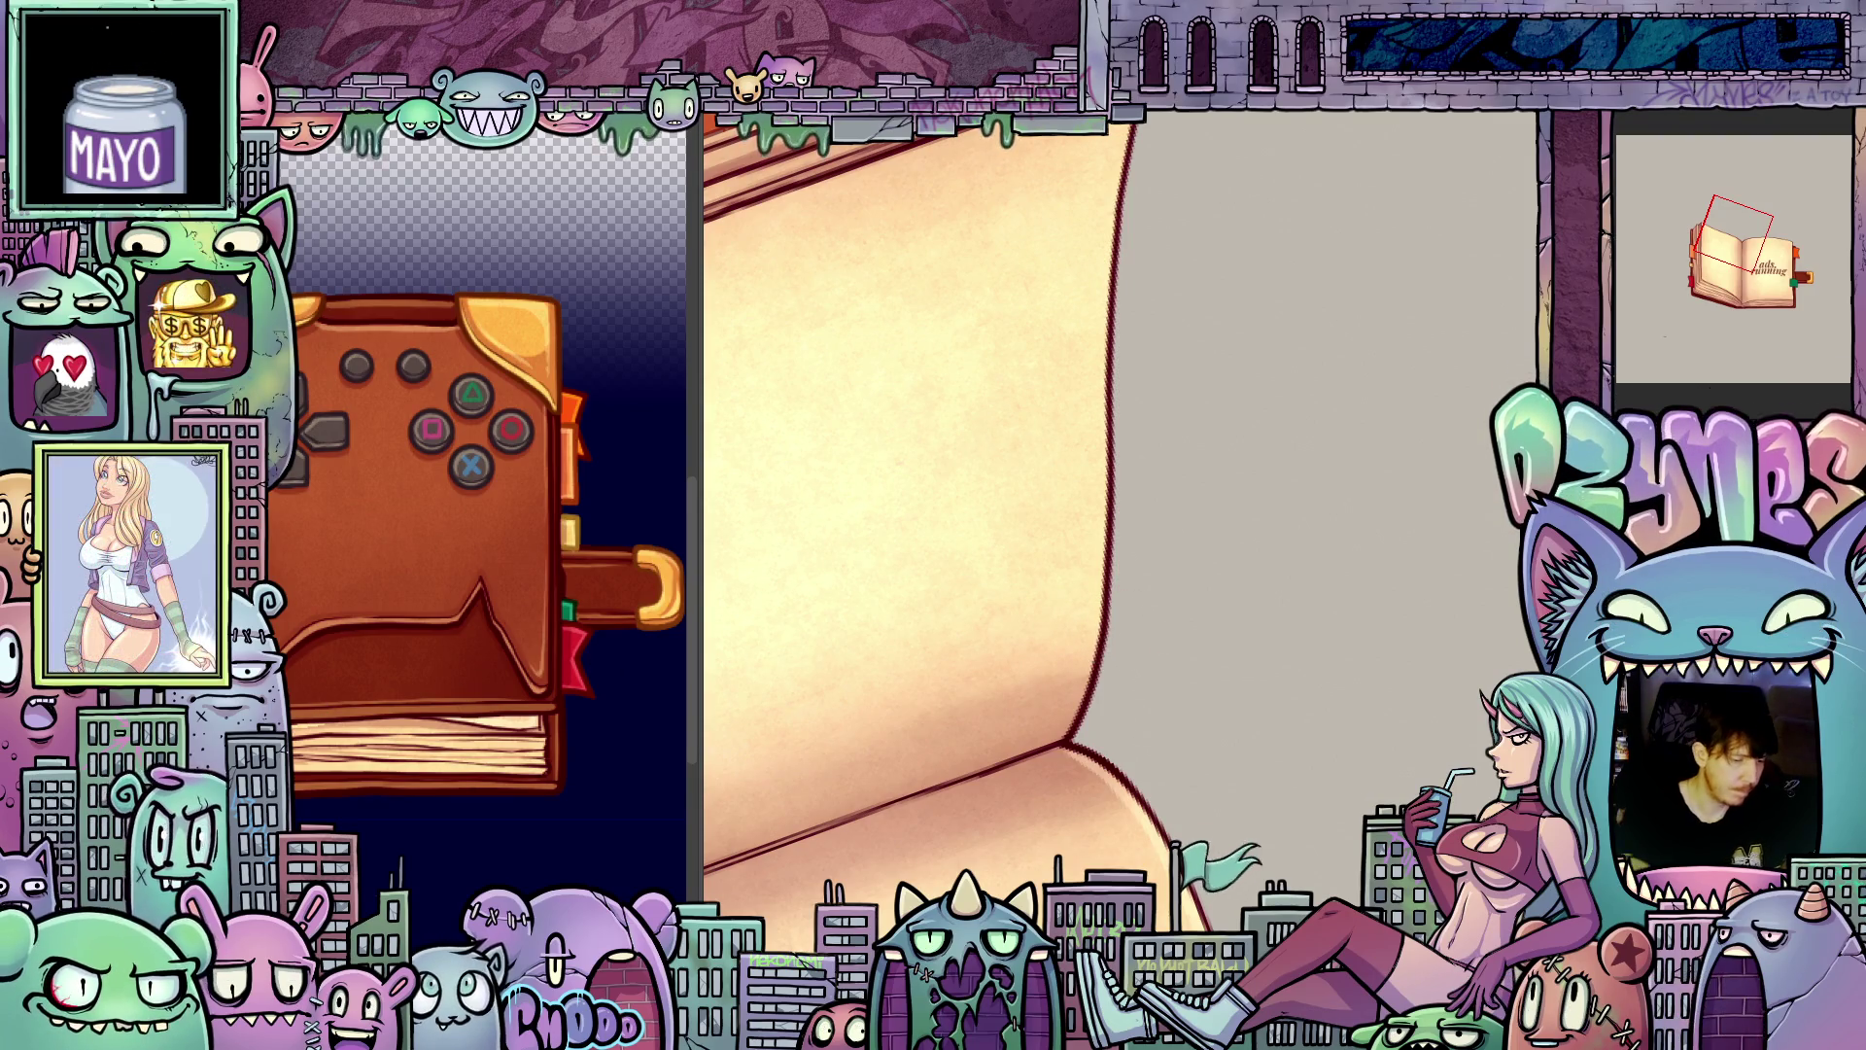
pyautogui.moveTo(1067, 512); pyautogui.dragTo(1118, 540)
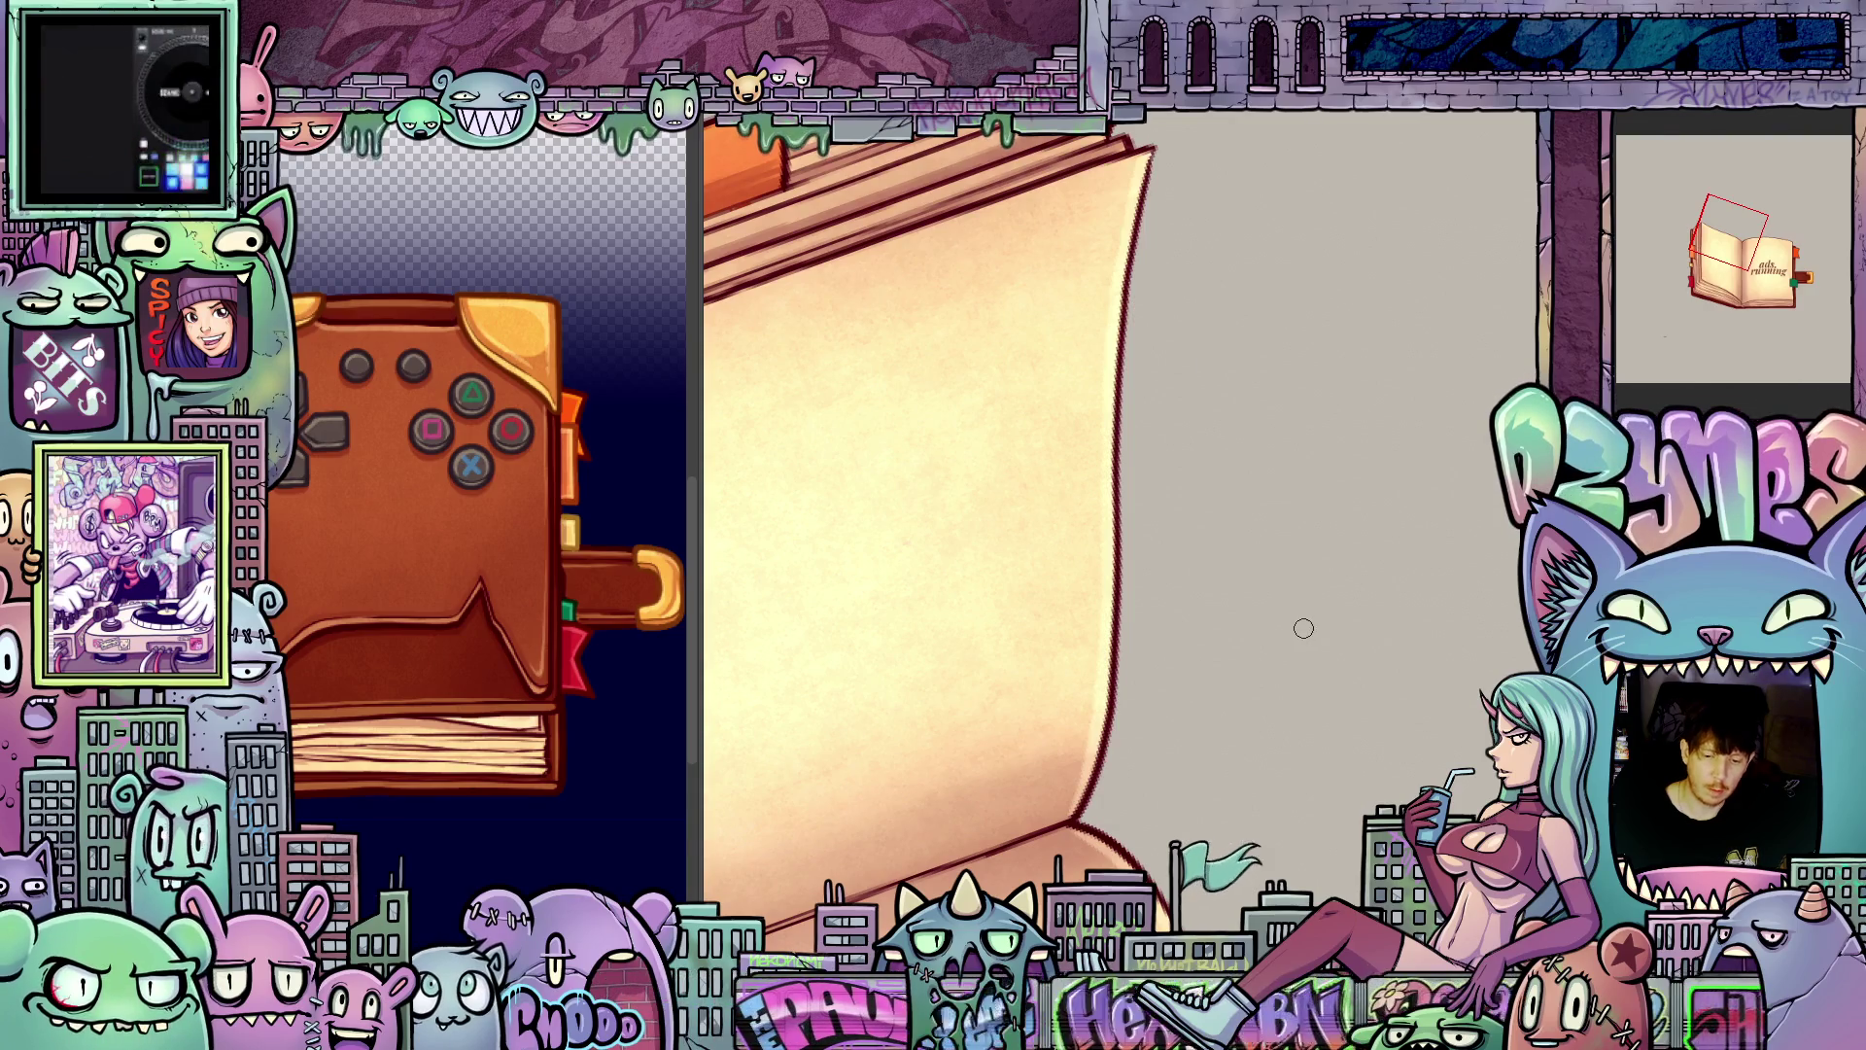
pyautogui.moveTo(1225, 434)
pyautogui.mouseDown()
pyautogui.moveTo(1427, 688)
pyautogui.moveTo(1475, 366)
pyautogui.mouseUp()
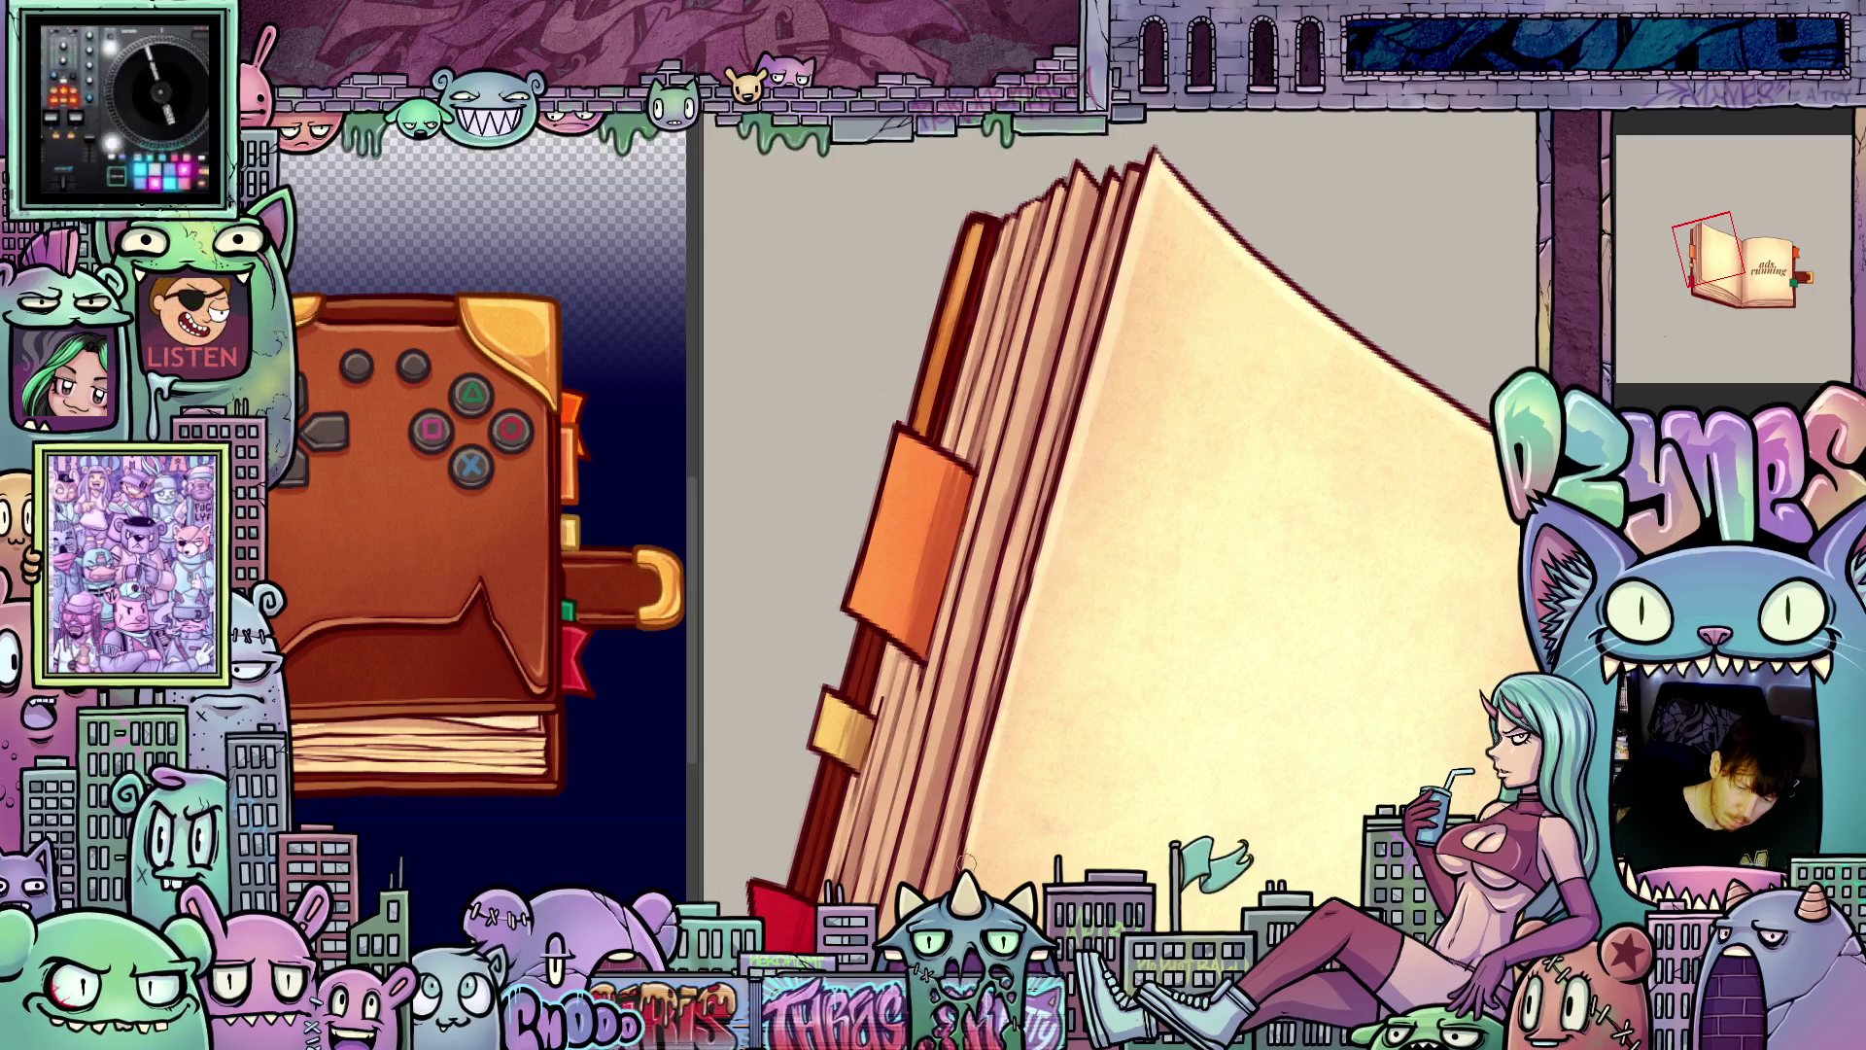
pyautogui.moveTo(988, 764)
pyautogui.mouseDown()
pyautogui.moveTo(1276, 868)
pyautogui.moveTo(987, 423)
pyautogui.mouseUp()
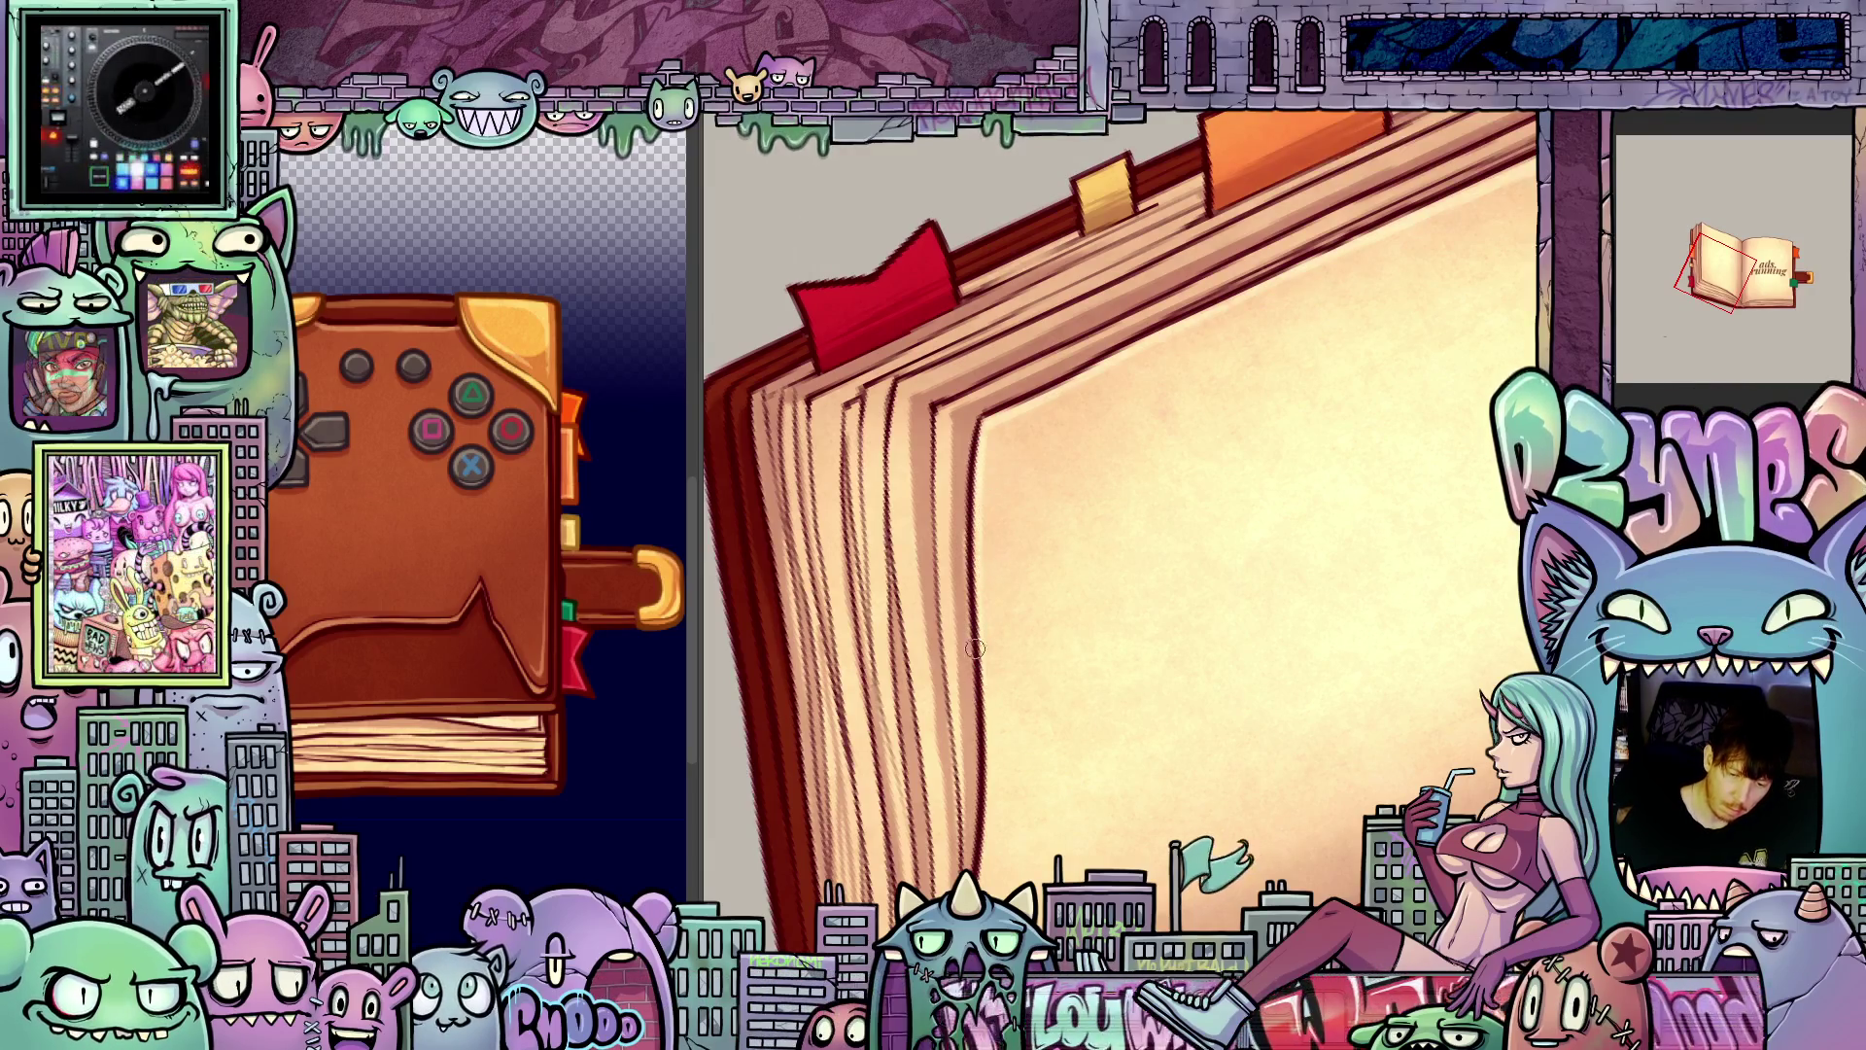
pyautogui.scroll(-5, 1447, 616)
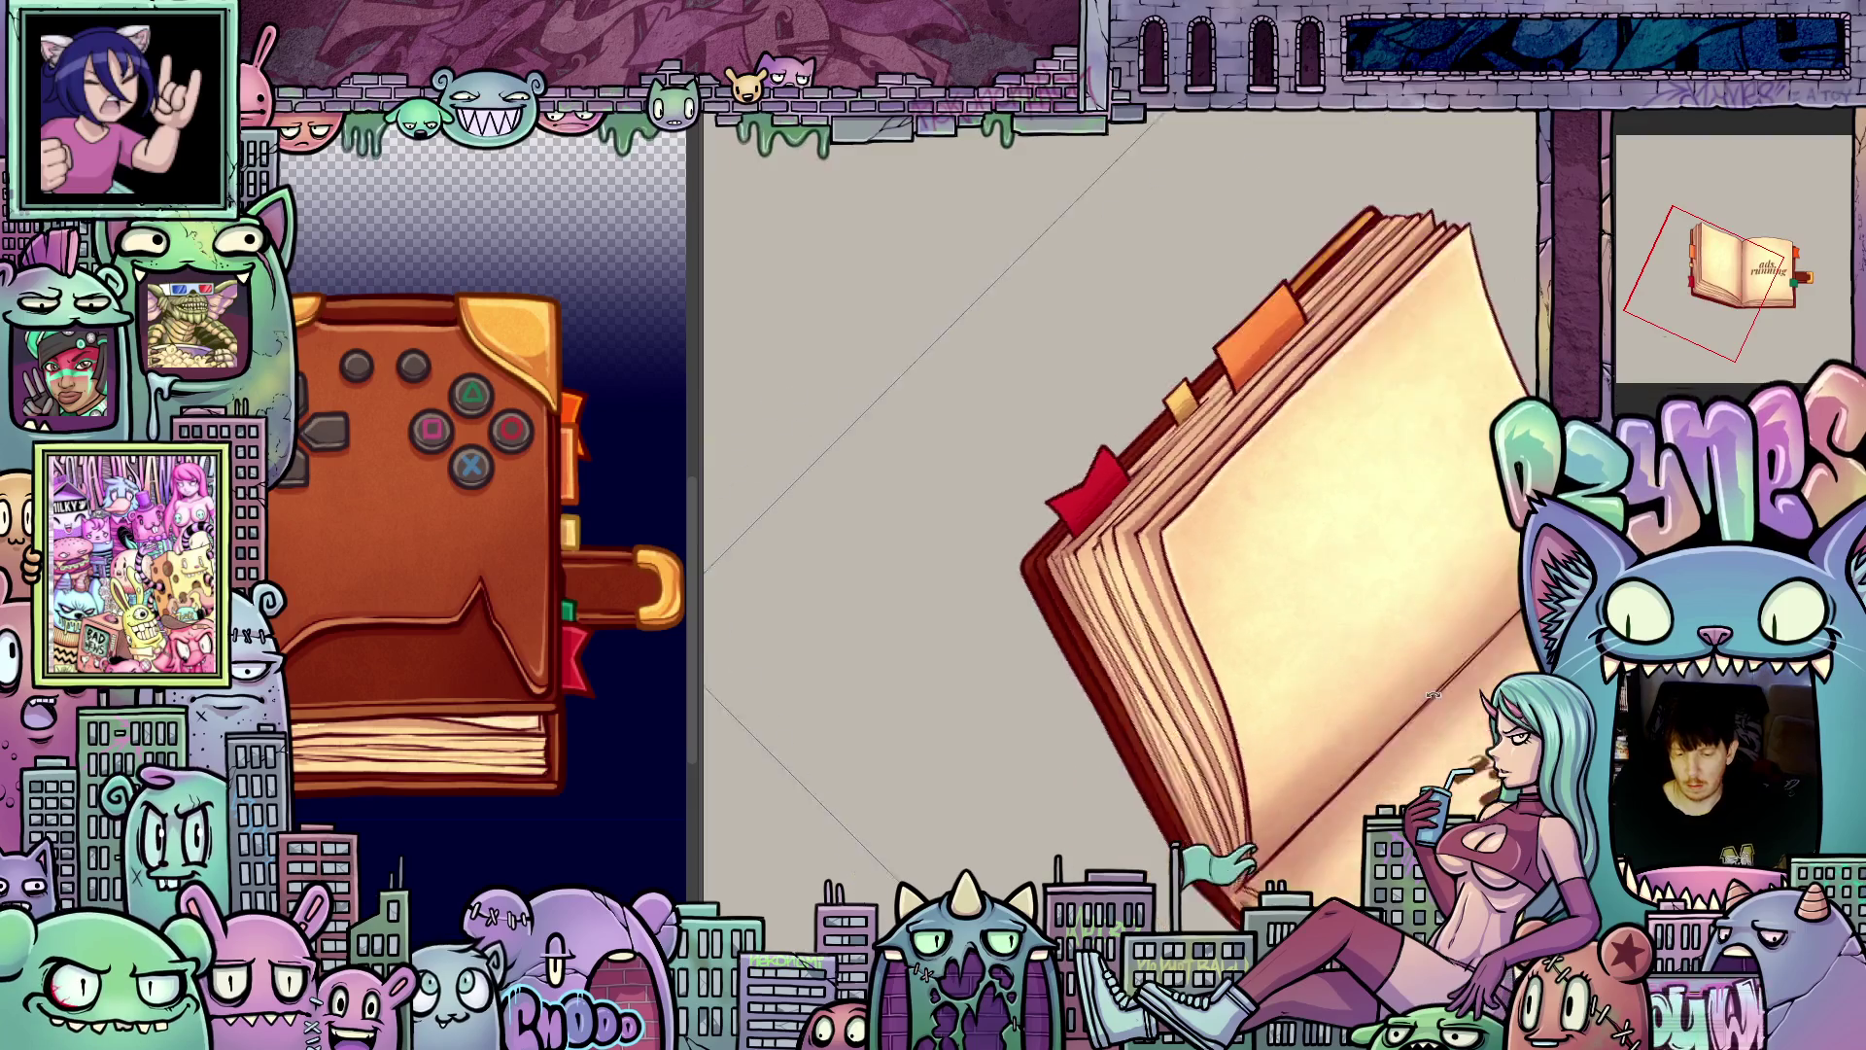
pyautogui.moveTo(1447, 616)
pyautogui.mouseDown()
pyautogui.moveTo(1456, 525)
pyautogui.moveTo(1251, 679)
pyautogui.mouseUp()
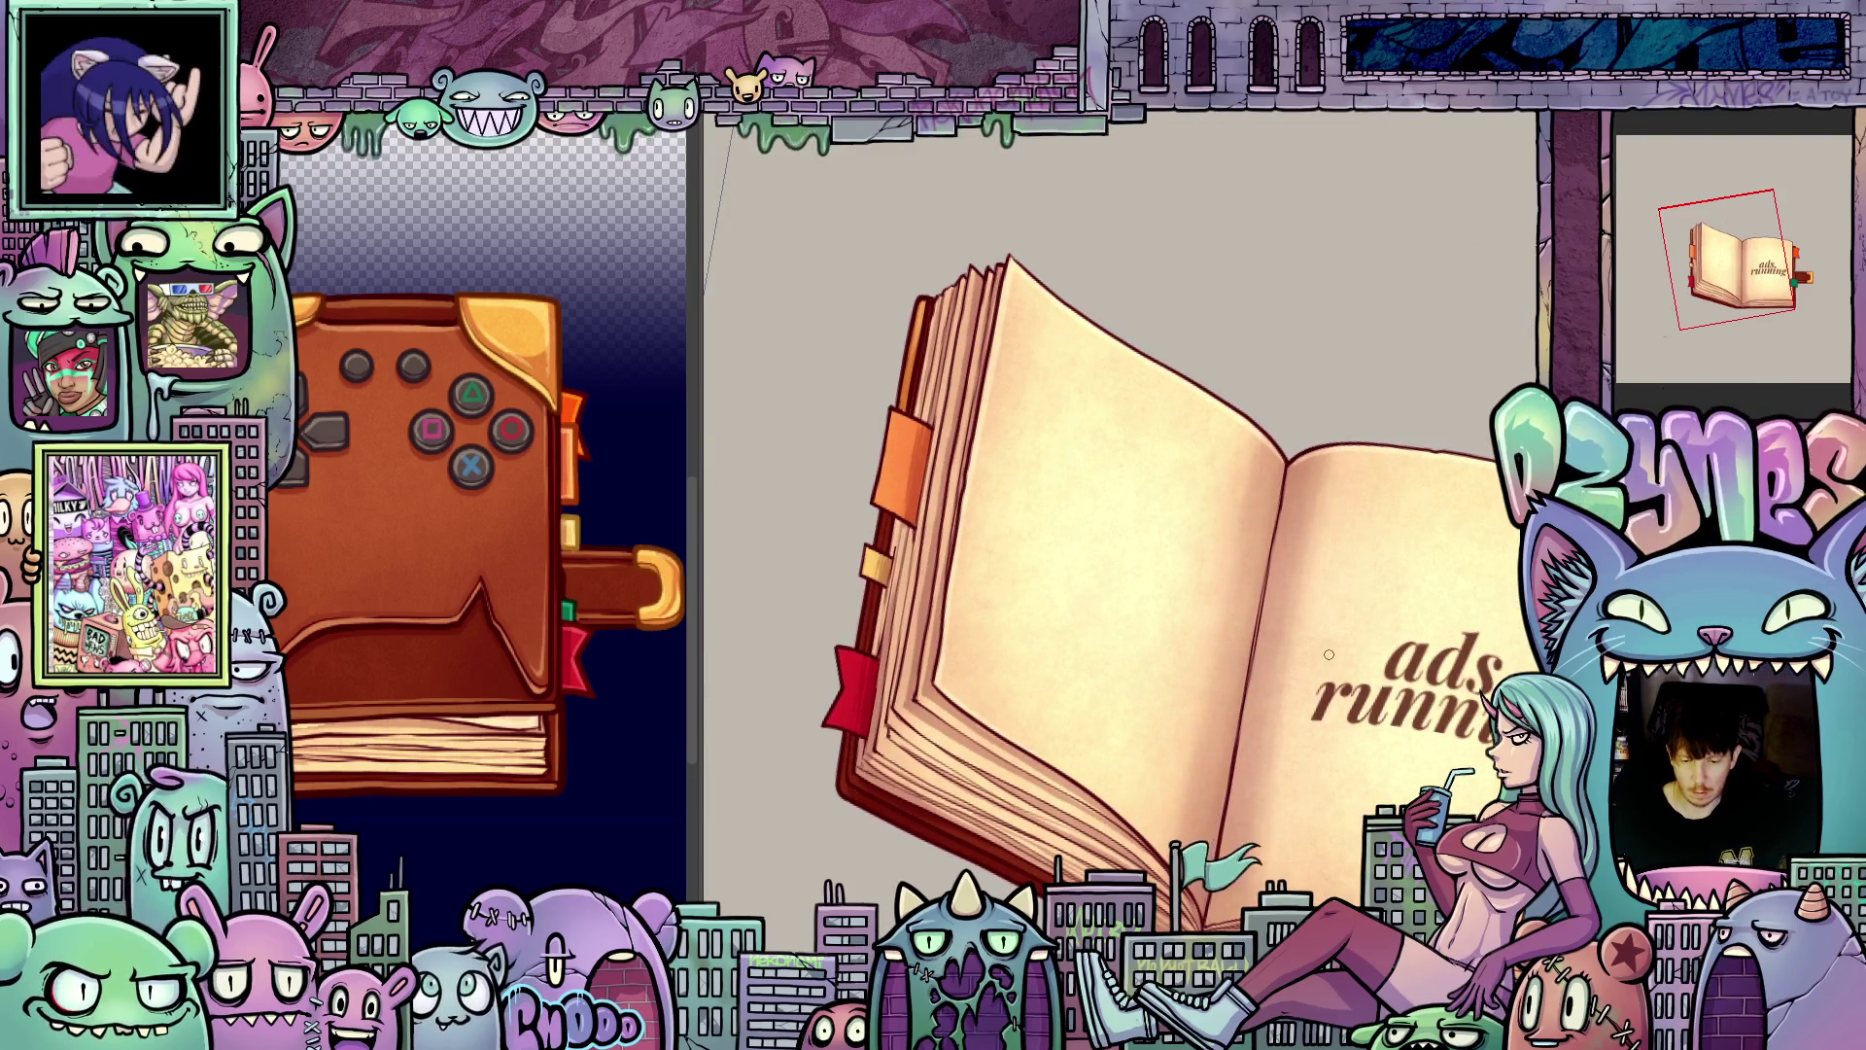
pyautogui.hotkey('ctrl', 'z')
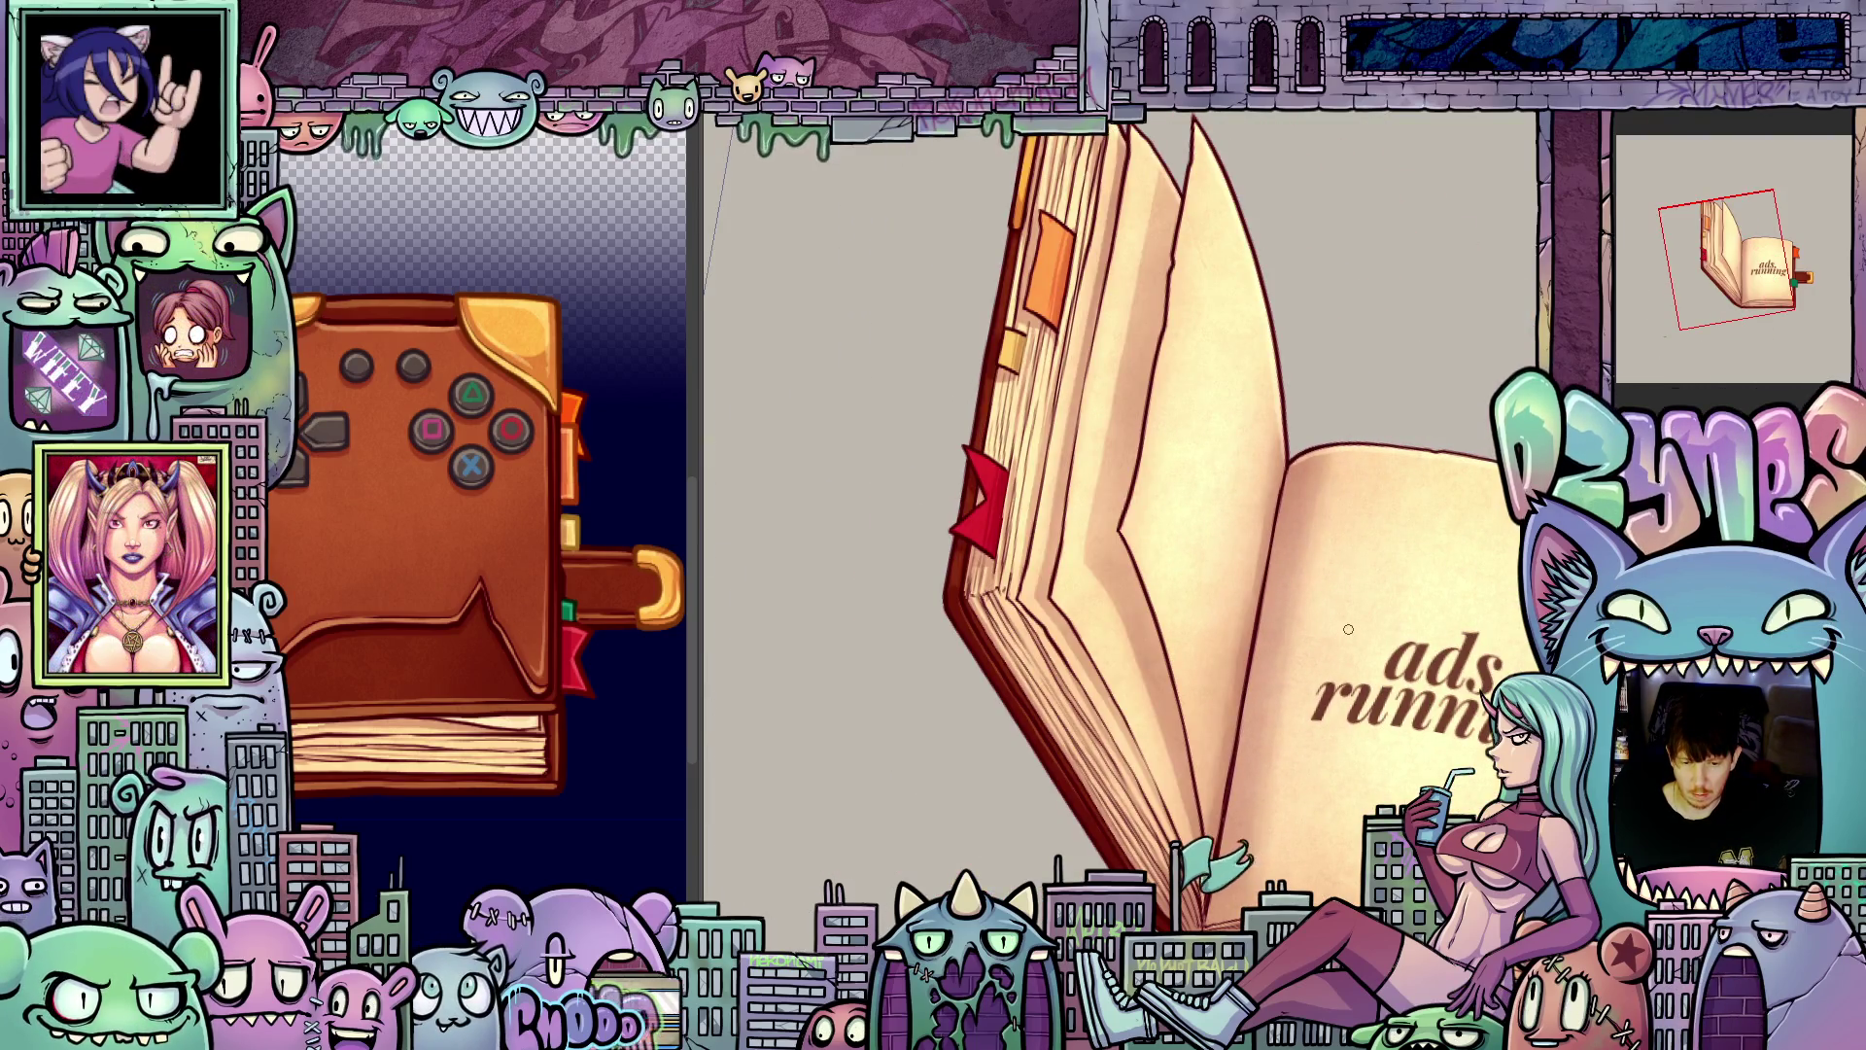
pyautogui.hotkey('ctrl', 'y')
pyautogui.press('4')
pyautogui.scroll(2, 1282, 457)
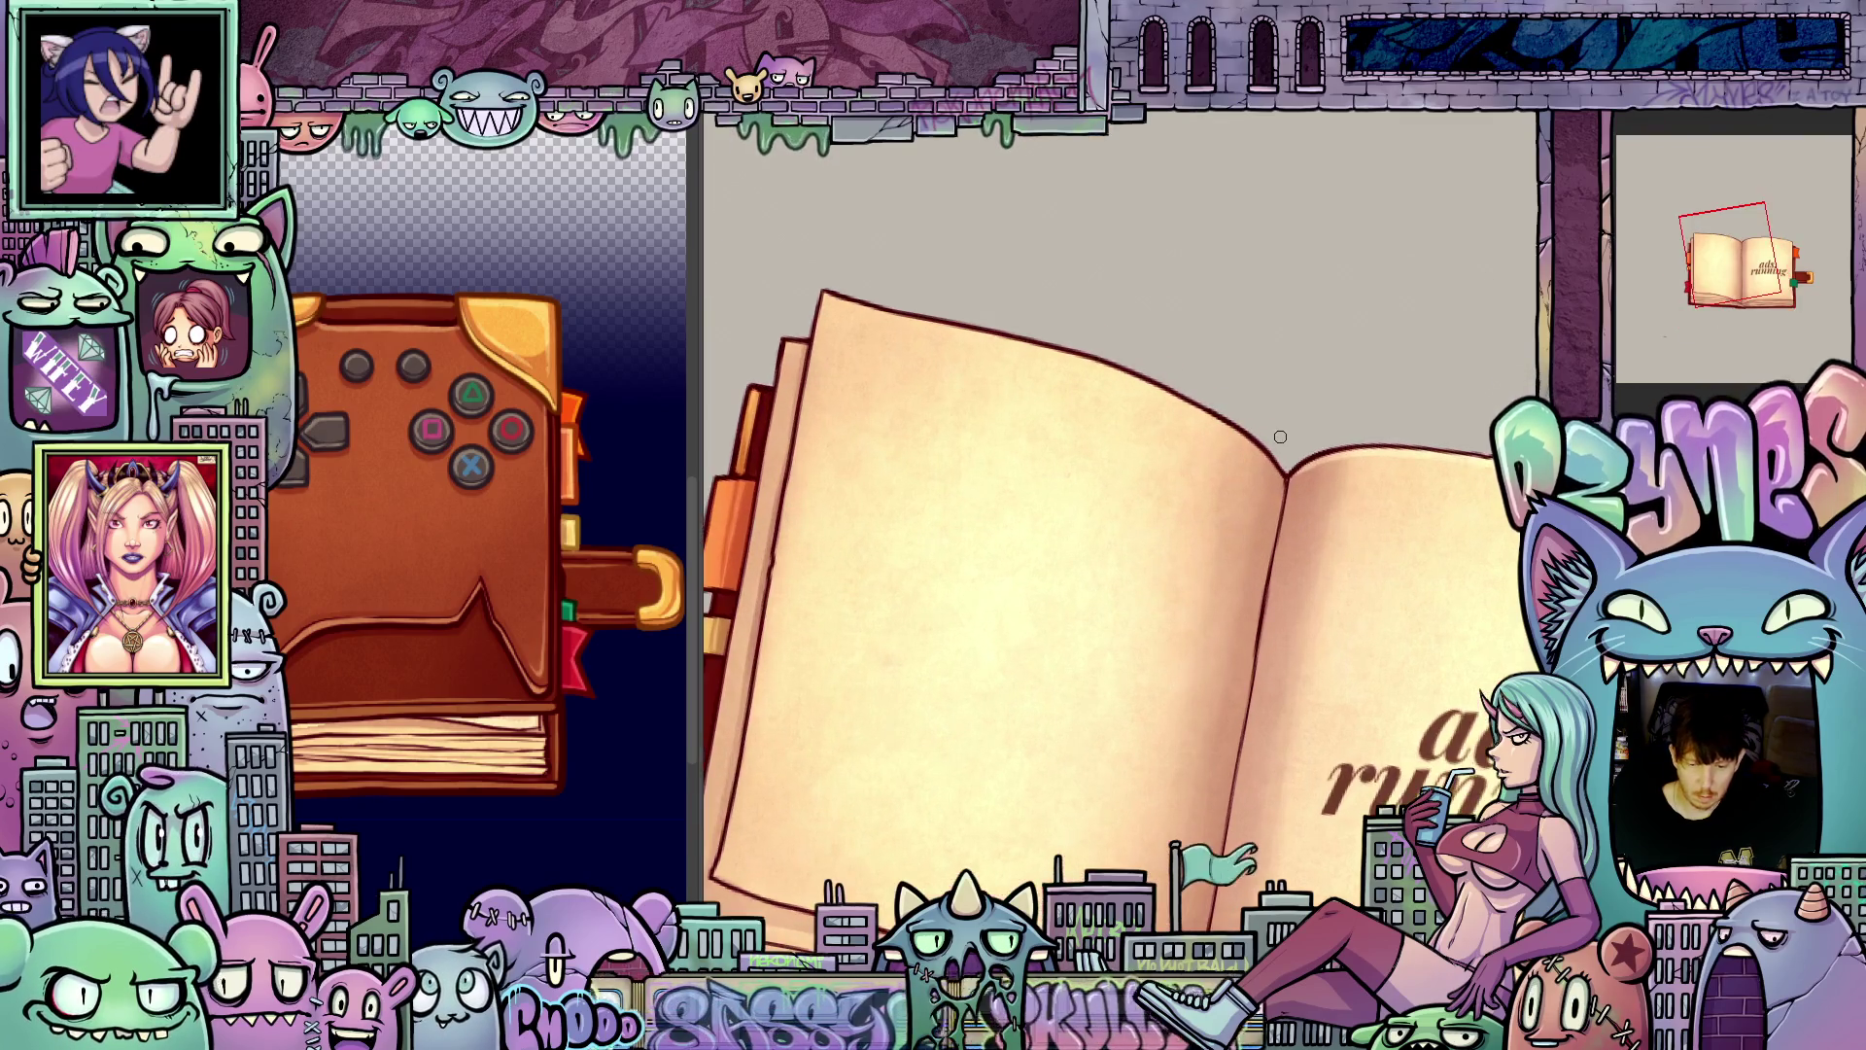
pyautogui.moveTo(1349, 562); pyautogui.dragTo(1319, 372)
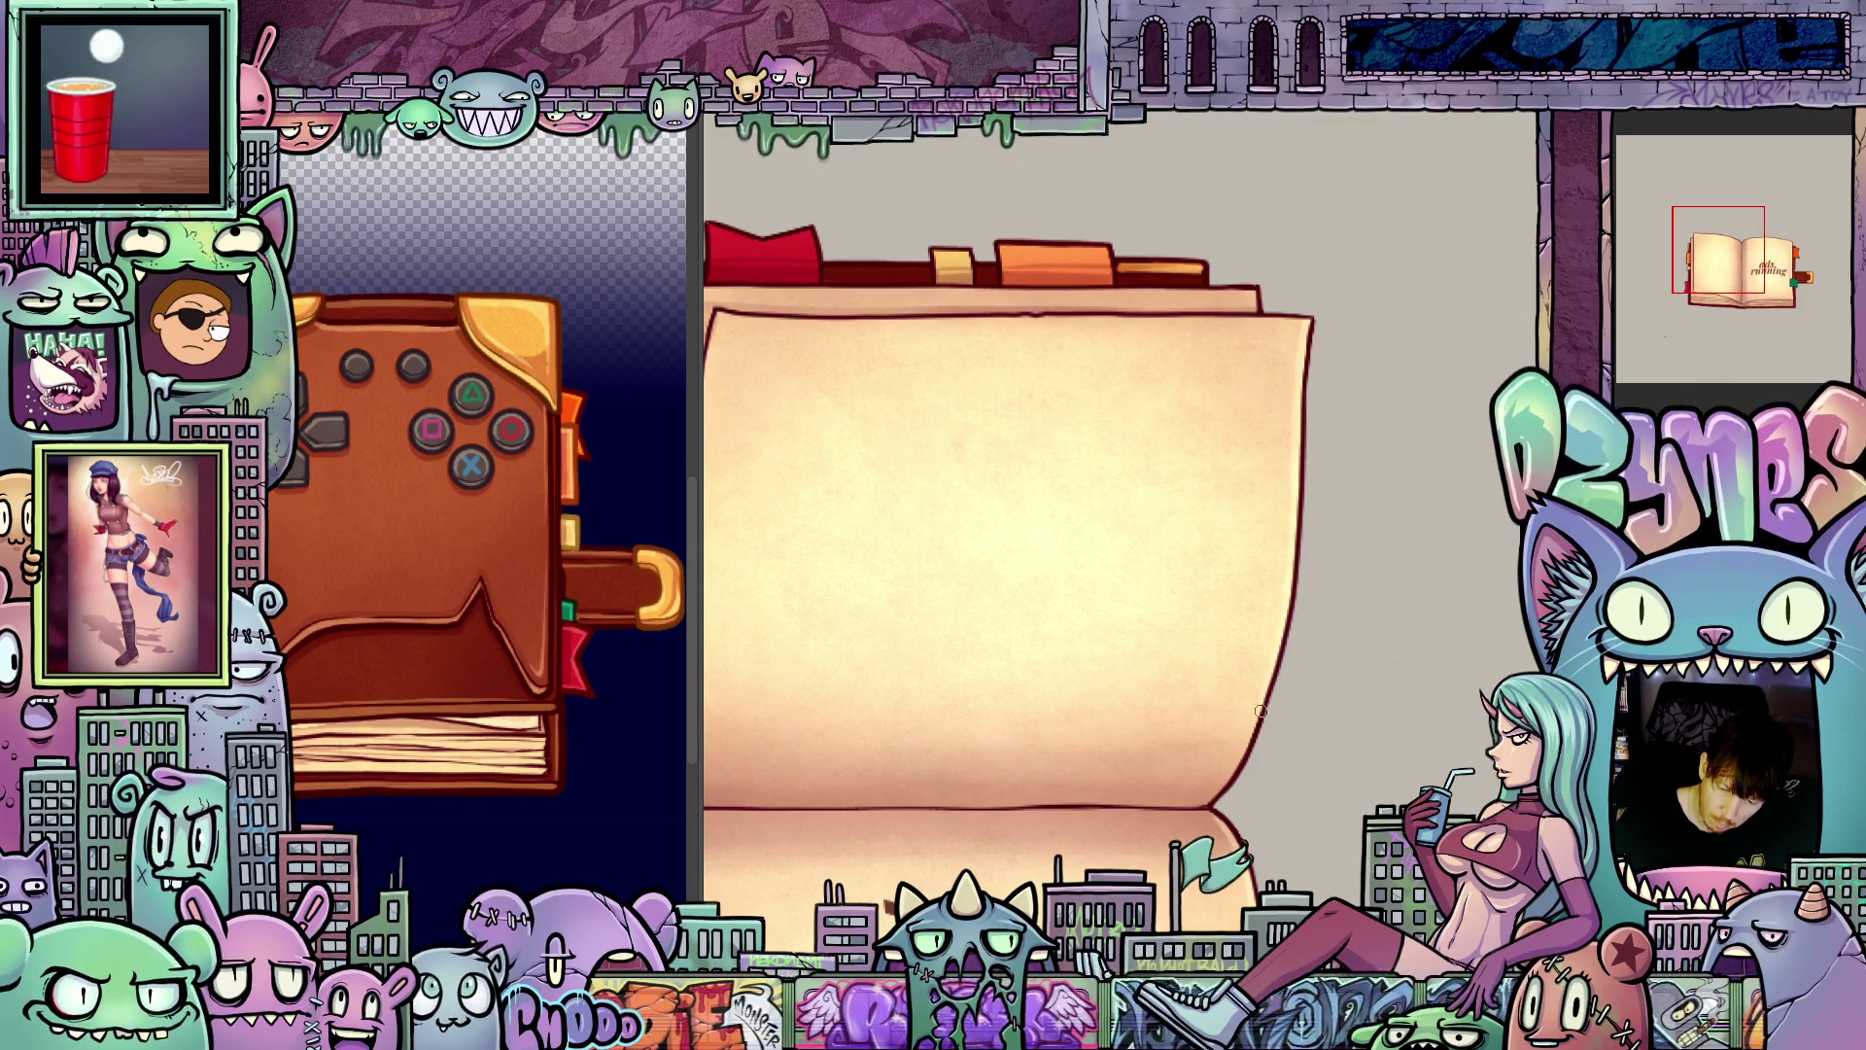
# Step: Paint light strokes along the left page's left and right edges, then zoom out to check
pyautogui.moveTo(1211, 803); pyautogui.dragTo(1070, 622)
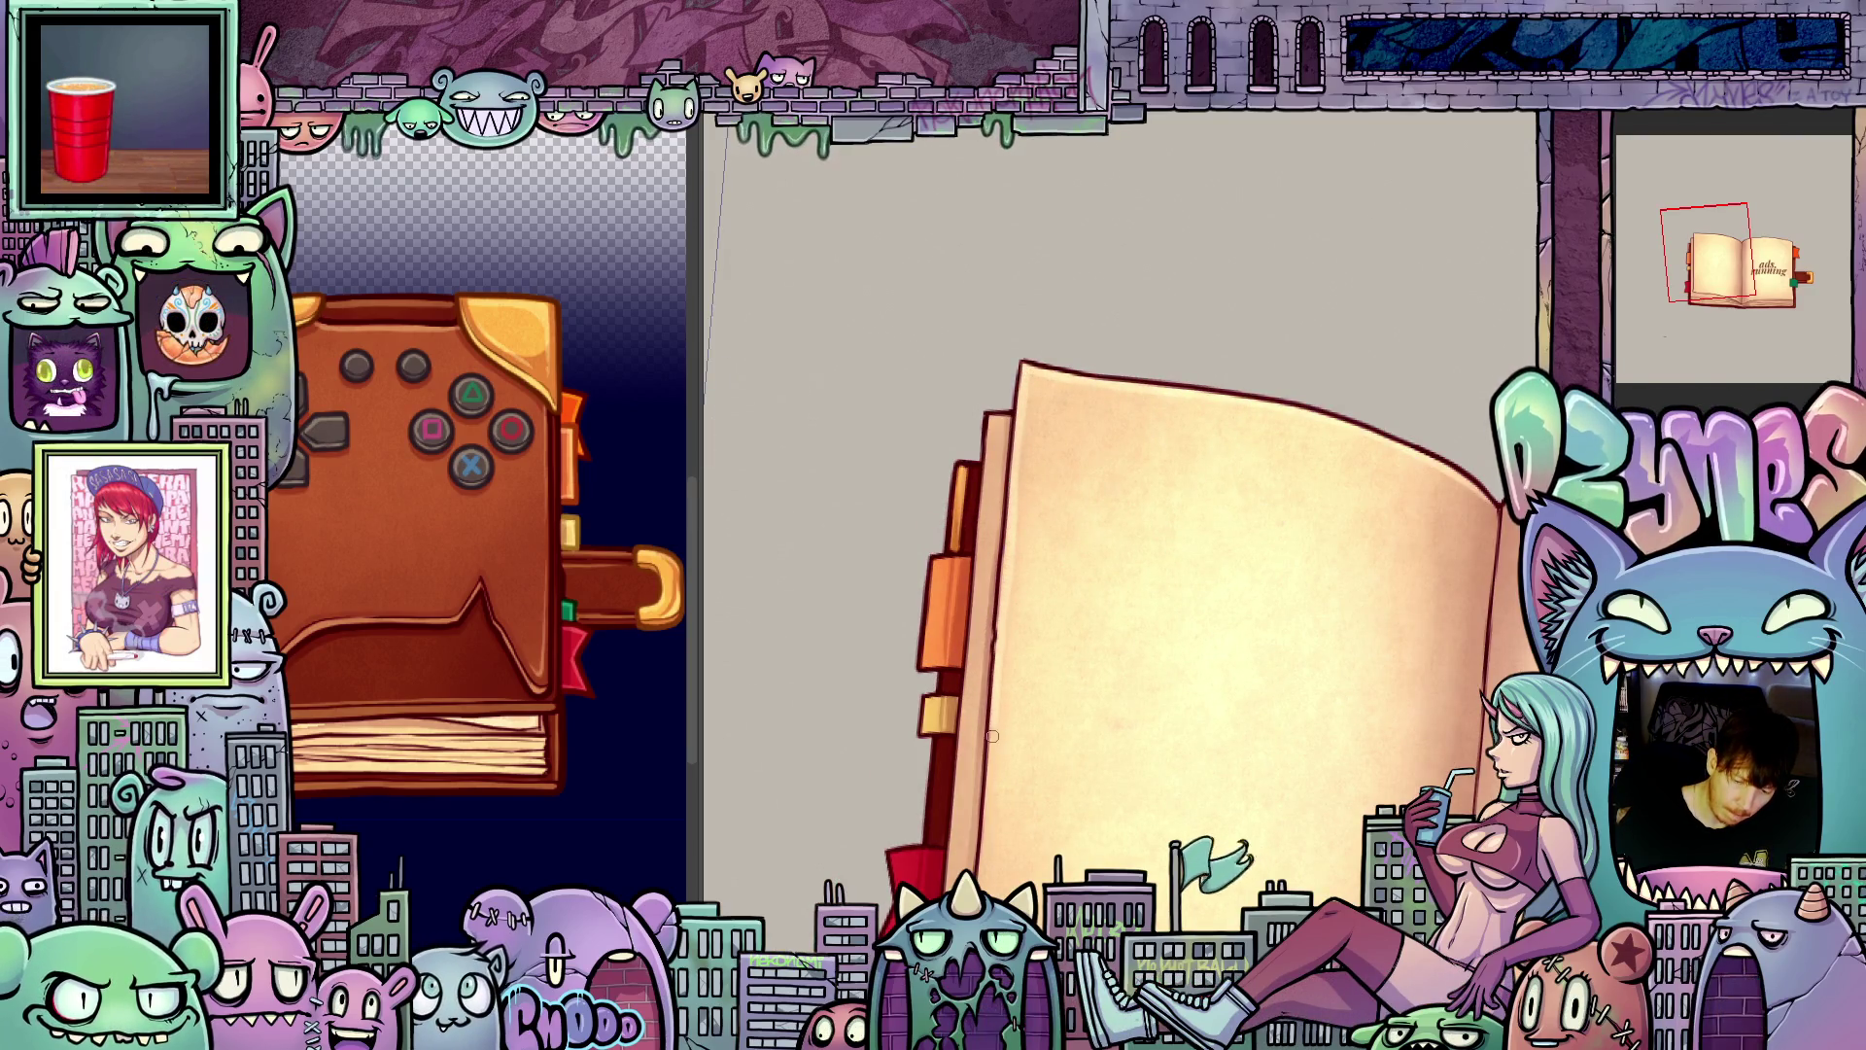
pyautogui.moveTo(986, 824); pyautogui.dragTo(1237, 730)
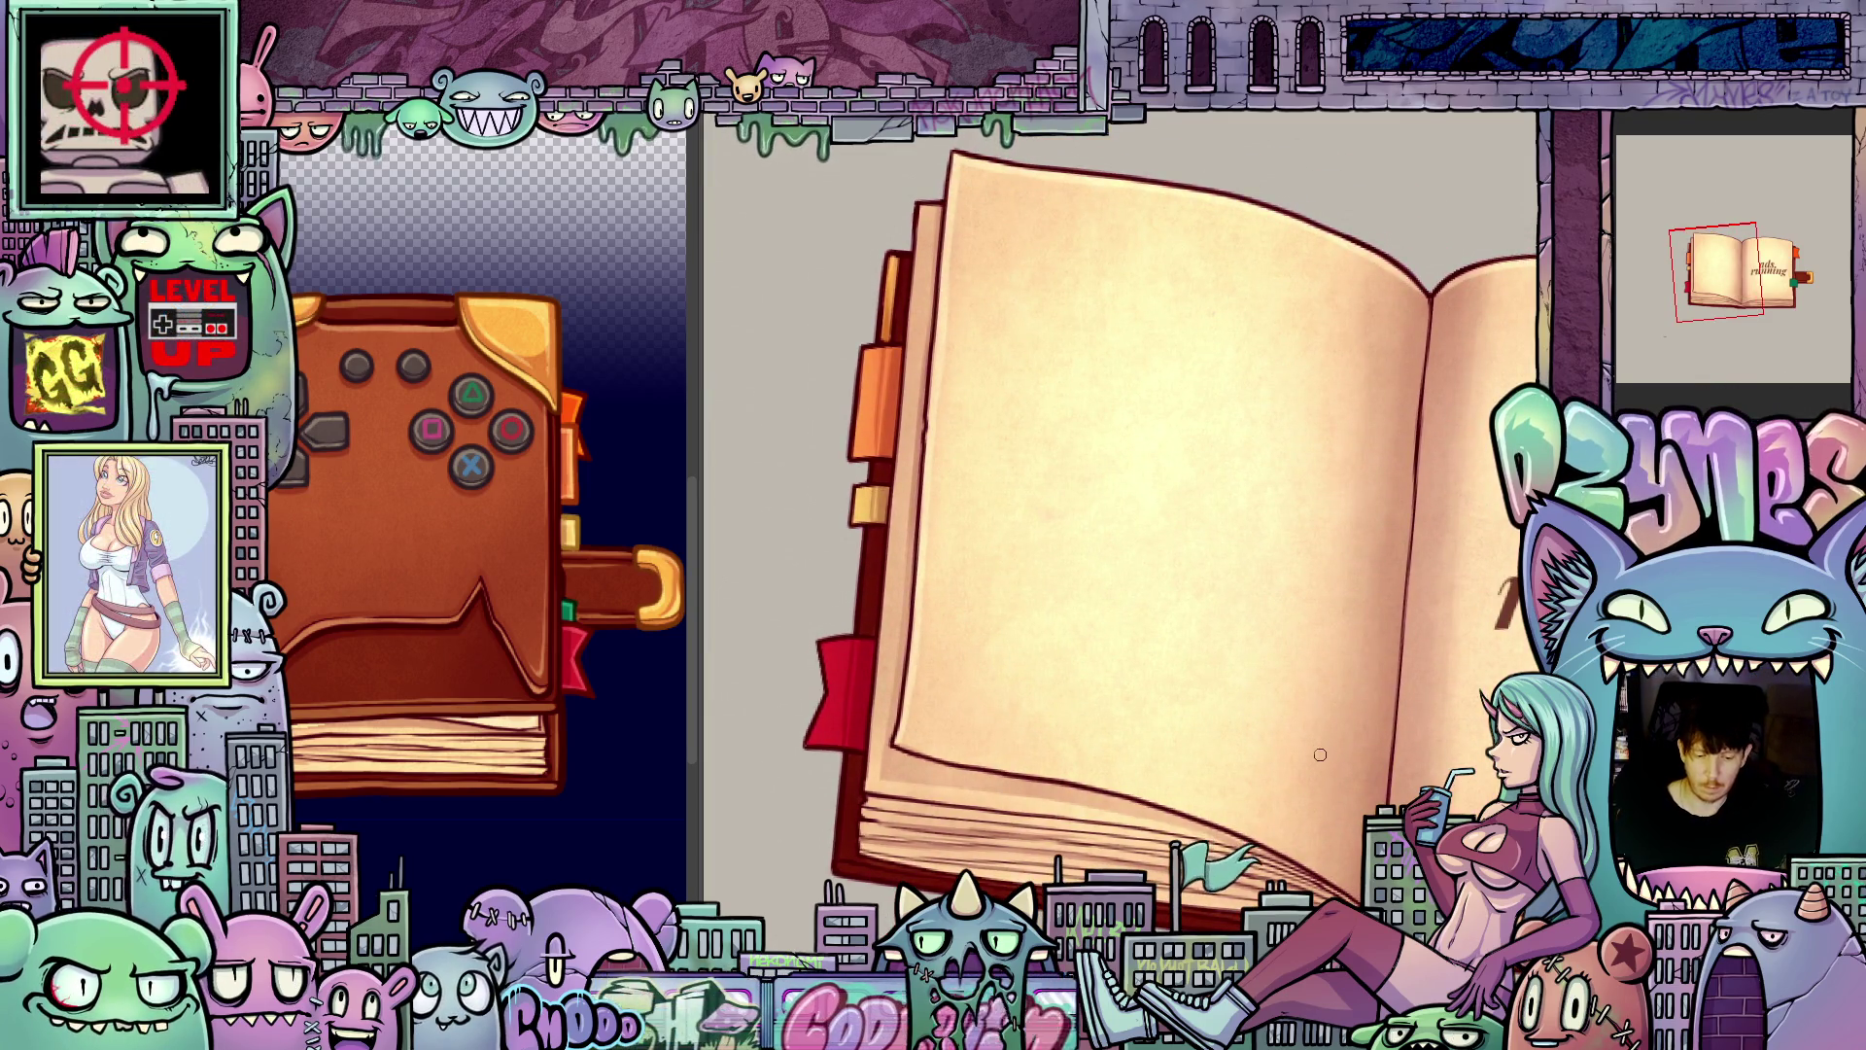
pyautogui.scroll(-2, 1350, 739)
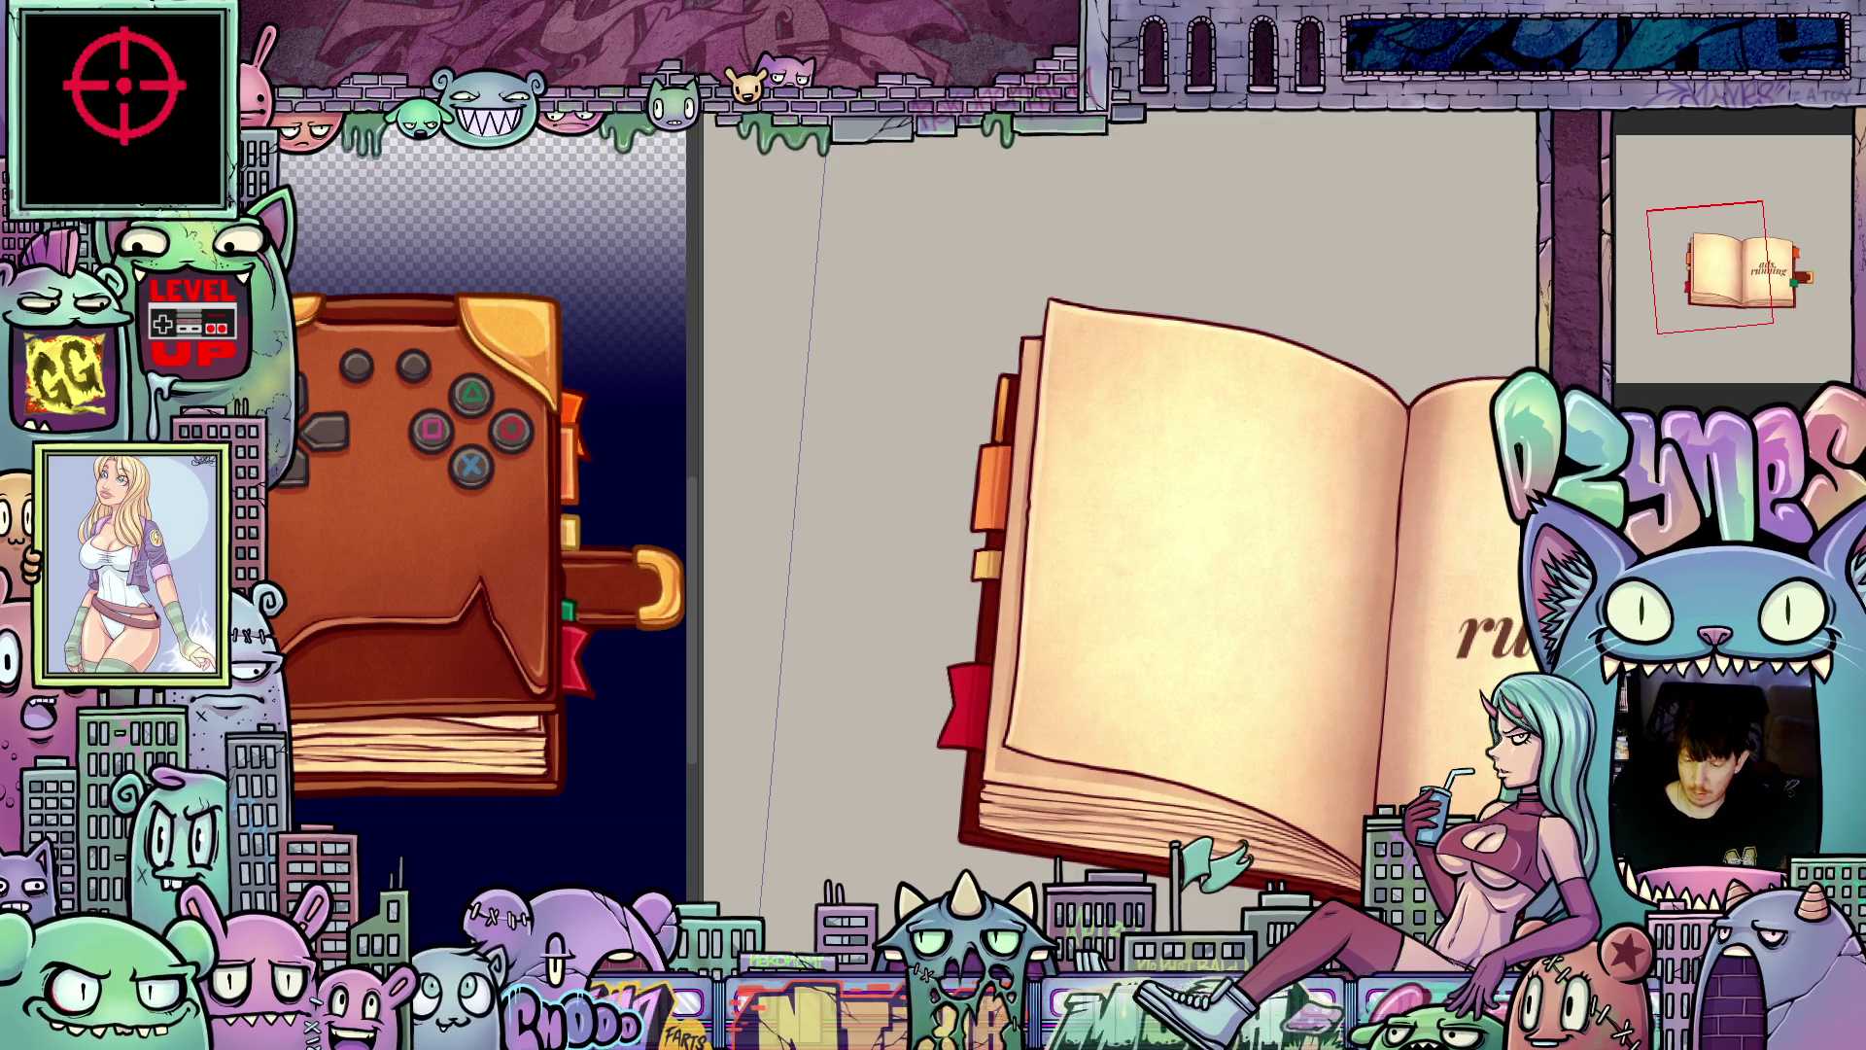
pyautogui.hotkey('ctrl', 'z')
pyautogui.scroll(2, 931, 302)
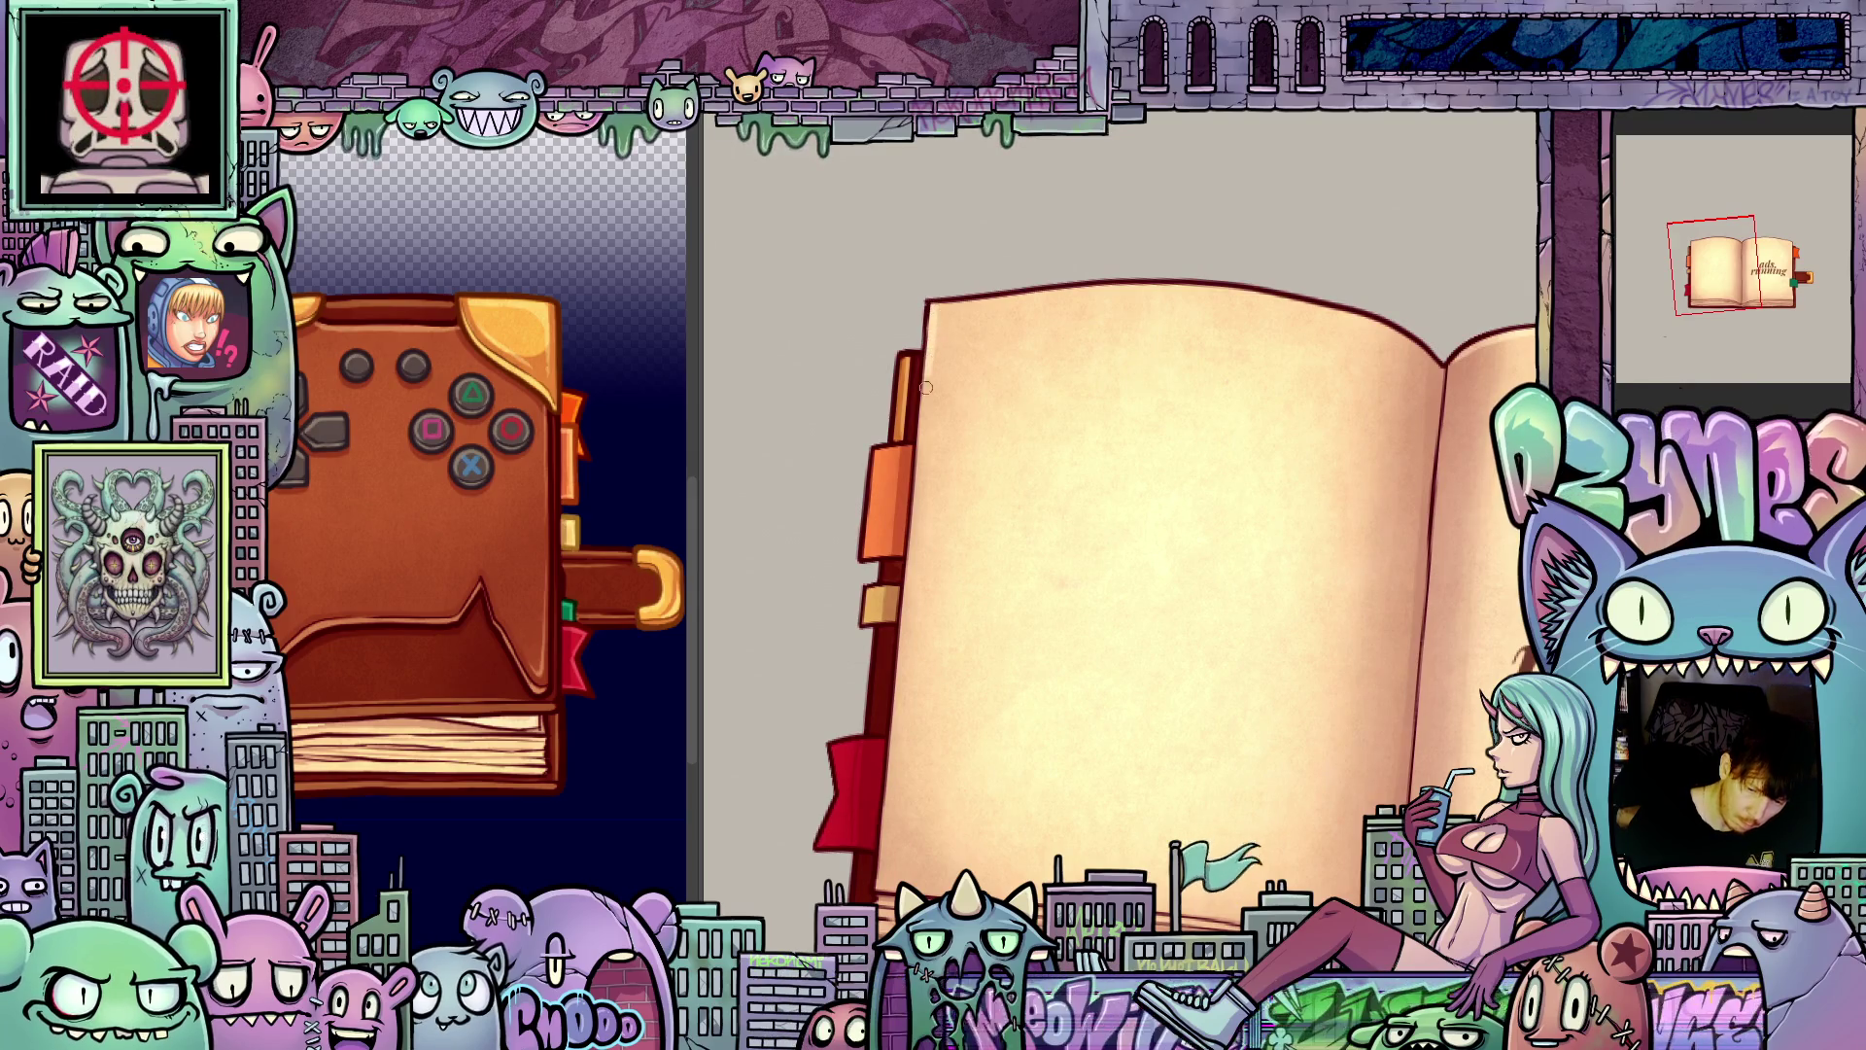
pyautogui.moveTo(913, 546); pyautogui.dragTo(891, 783)
pyautogui.moveTo(882, 851); pyautogui.dragTo(1224, 429)
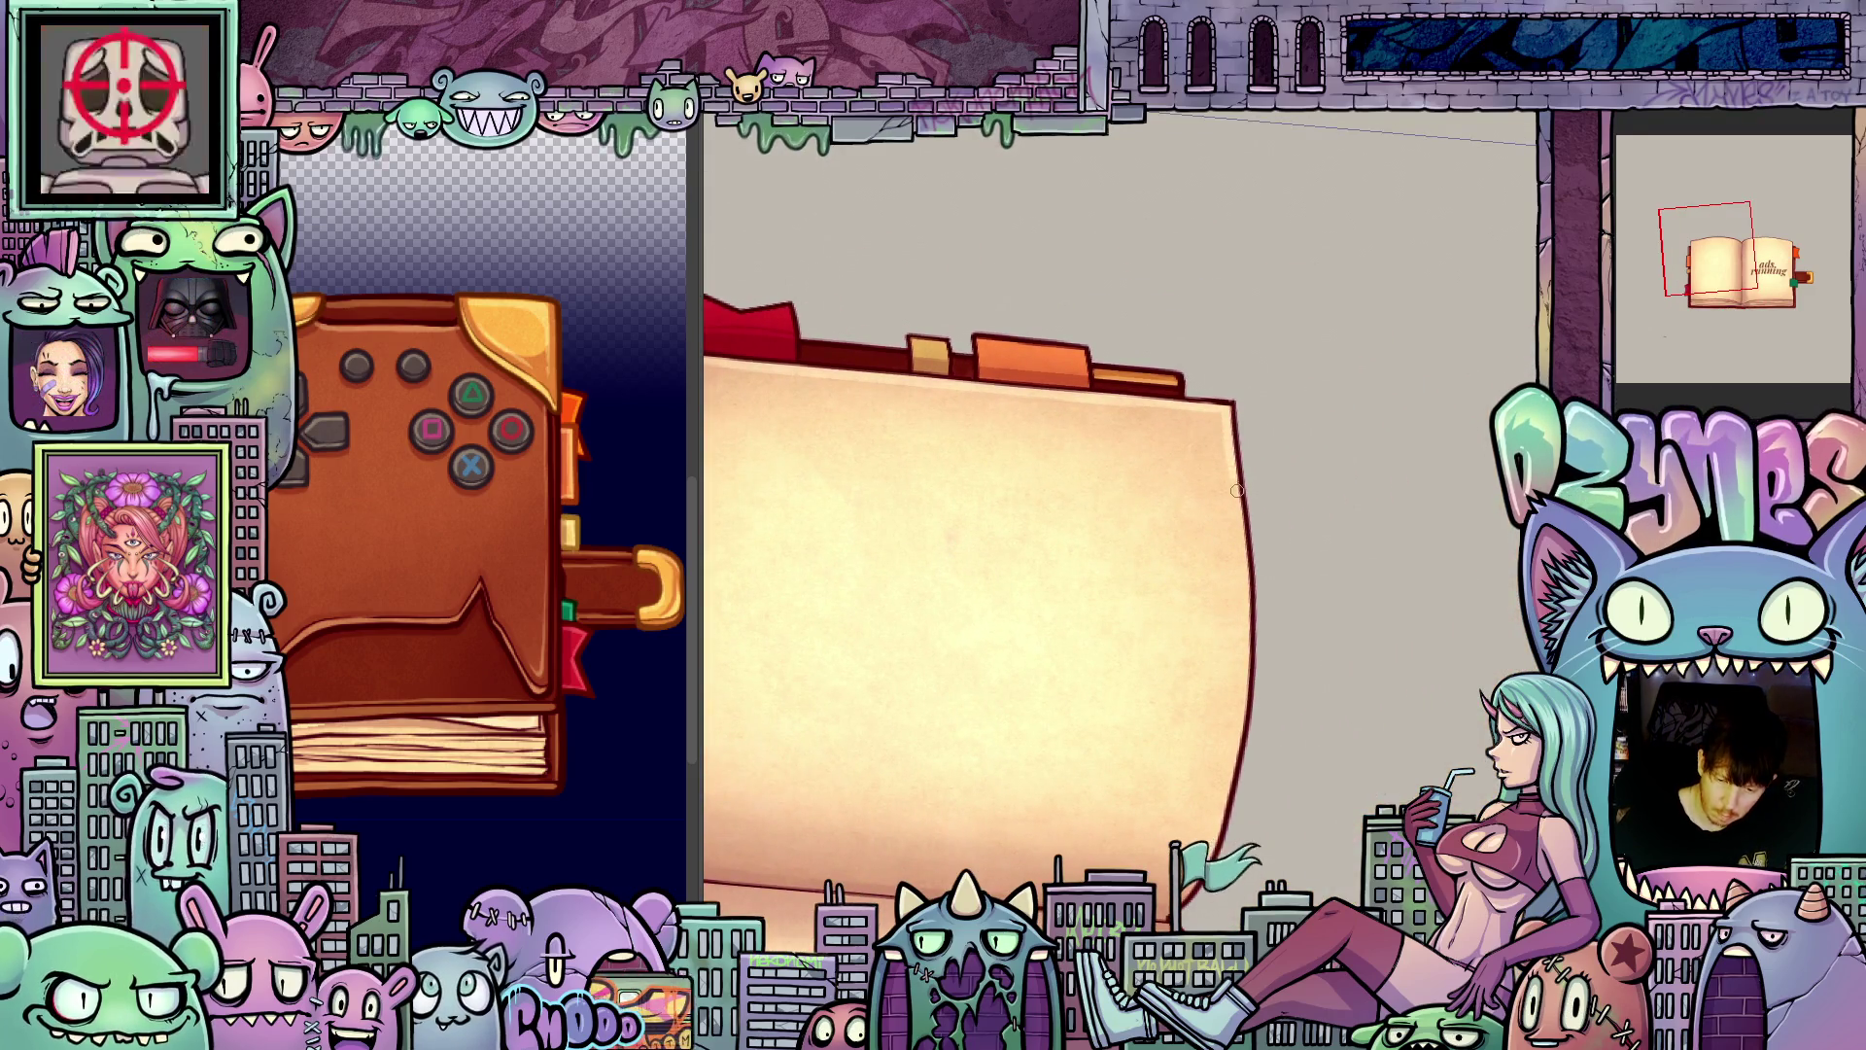
pyautogui.moveTo(1247, 649); pyautogui.dragTo(1242, 725)
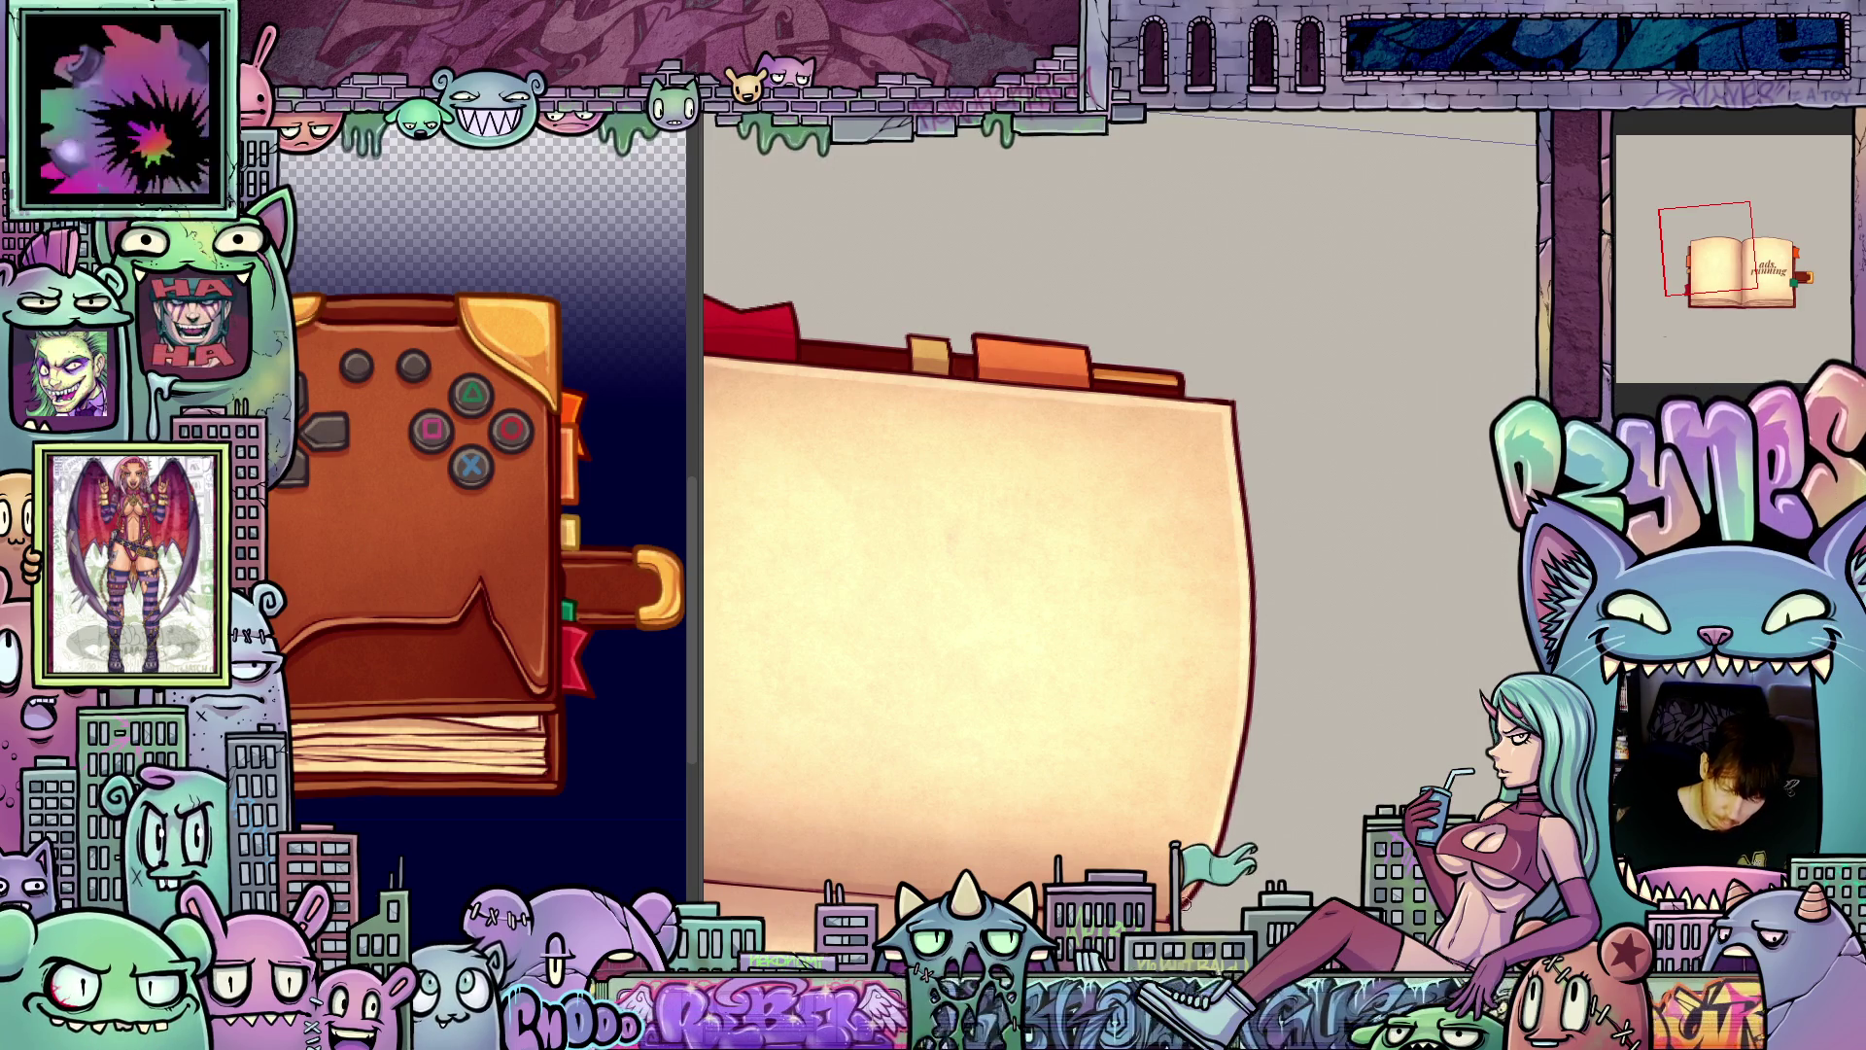
pyautogui.moveTo(1361, 739)
pyautogui.mouseDown()
pyautogui.moveTo(1475, 635)
pyautogui.moveTo(1483, 602)
pyautogui.moveTo(1267, 633)
pyautogui.mouseUp()
pyautogui.scroll(-3, 1272, 643)
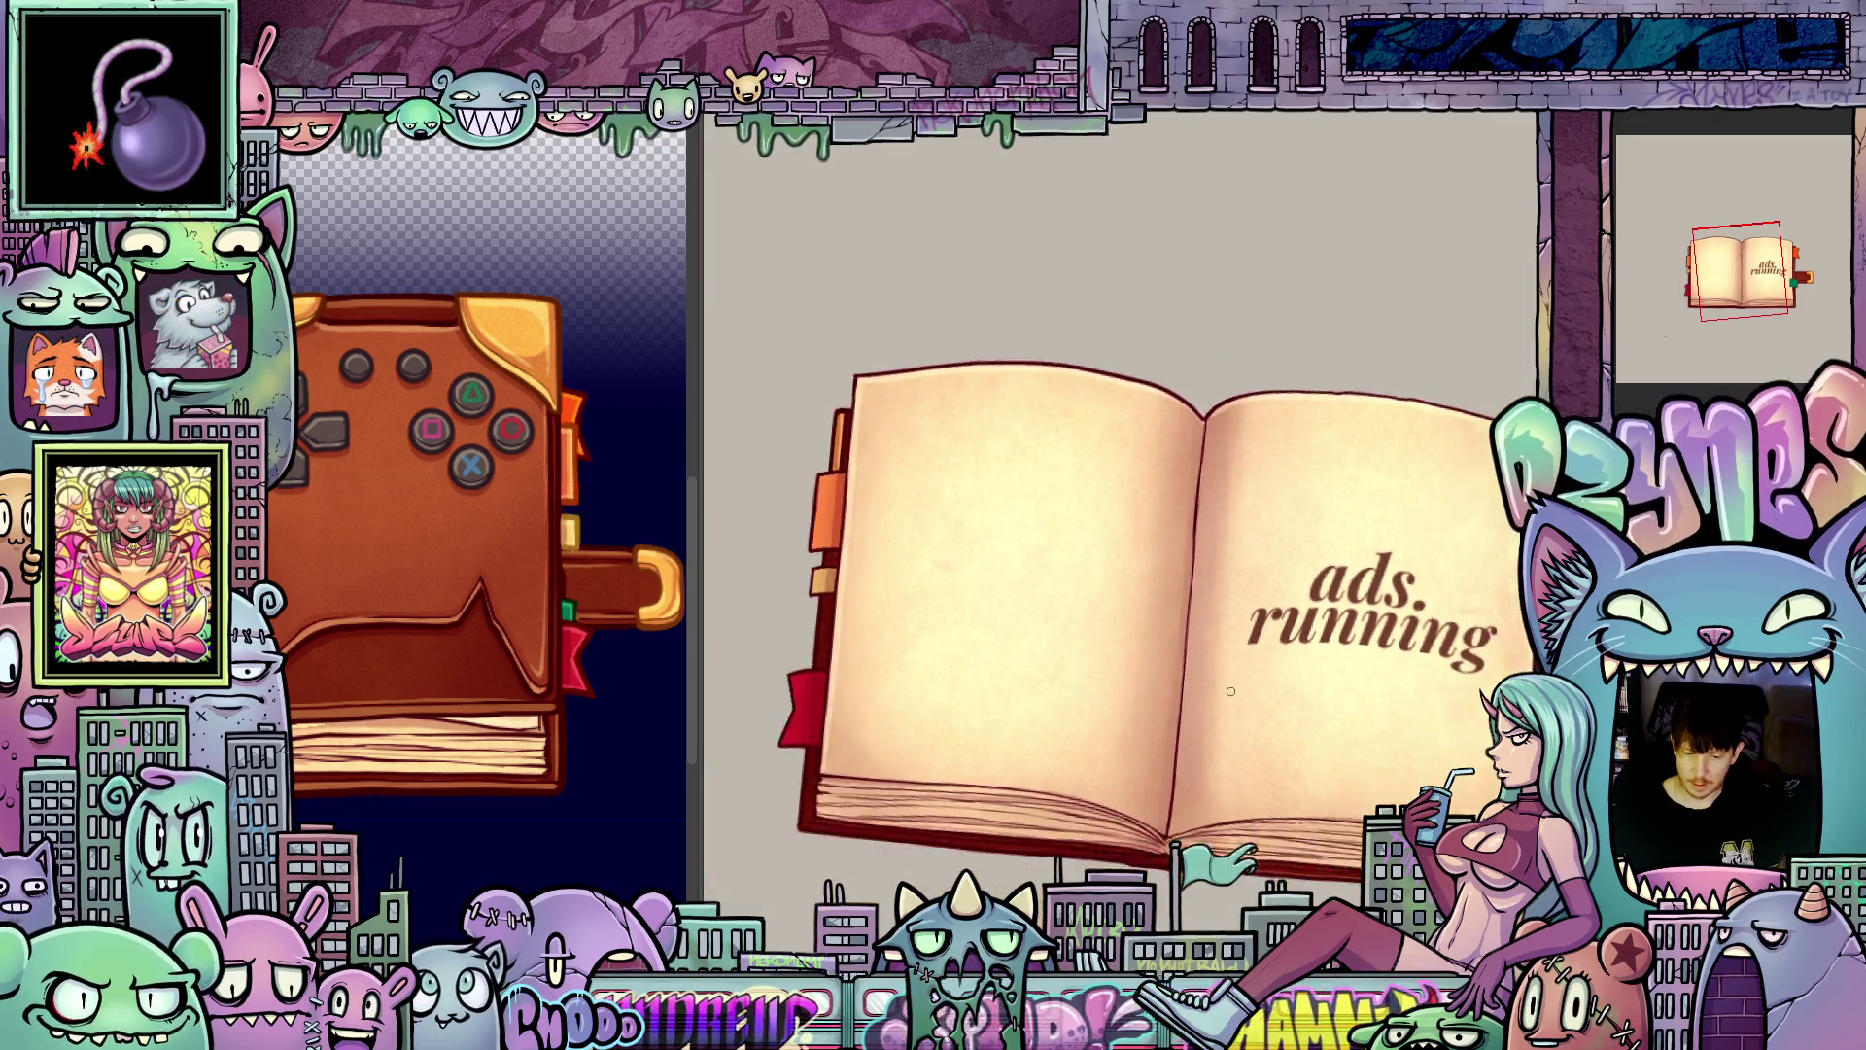
pyautogui.moveTo(1324, 805); pyautogui.dragTo(1290, 838)
pyautogui.scroll(-1, 1323, 731)
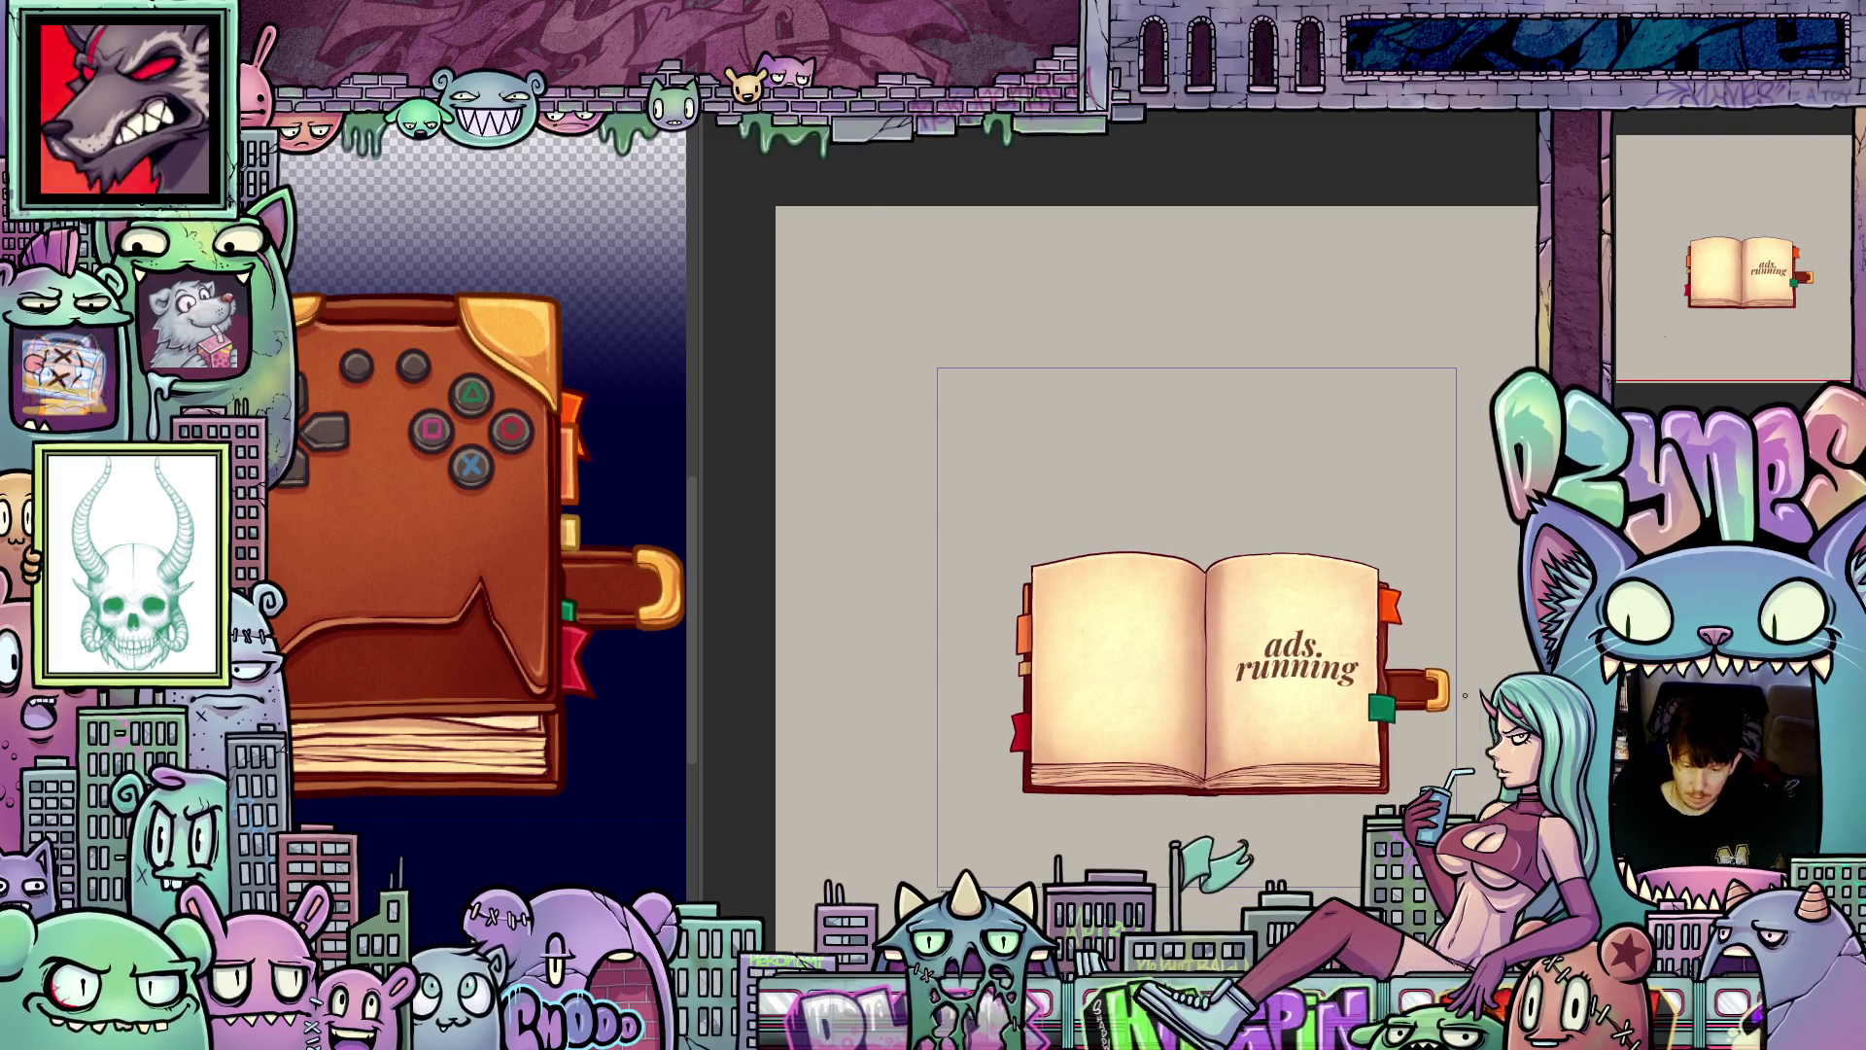
pyautogui.scroll(4, 1395, 671)
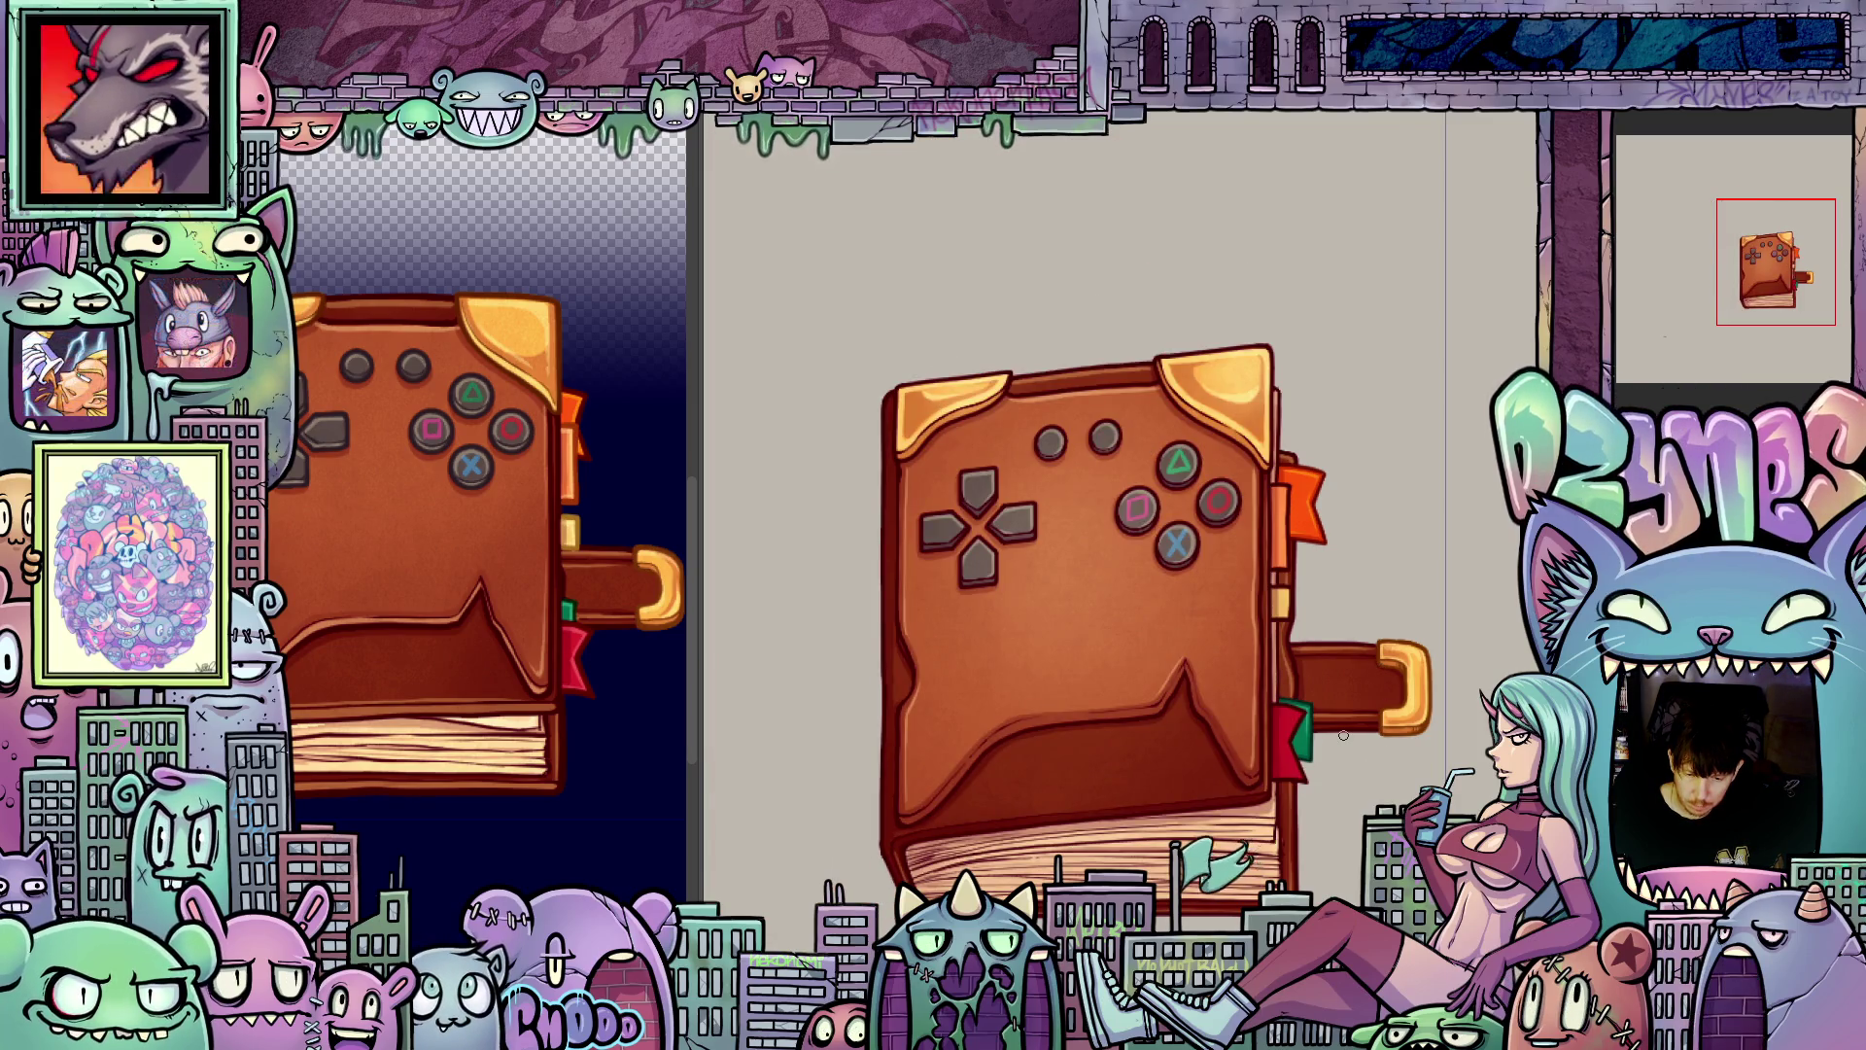
pyautogui.scroll(2, 1361, 756)
pyautogui.scroll(2, 1369, 756)
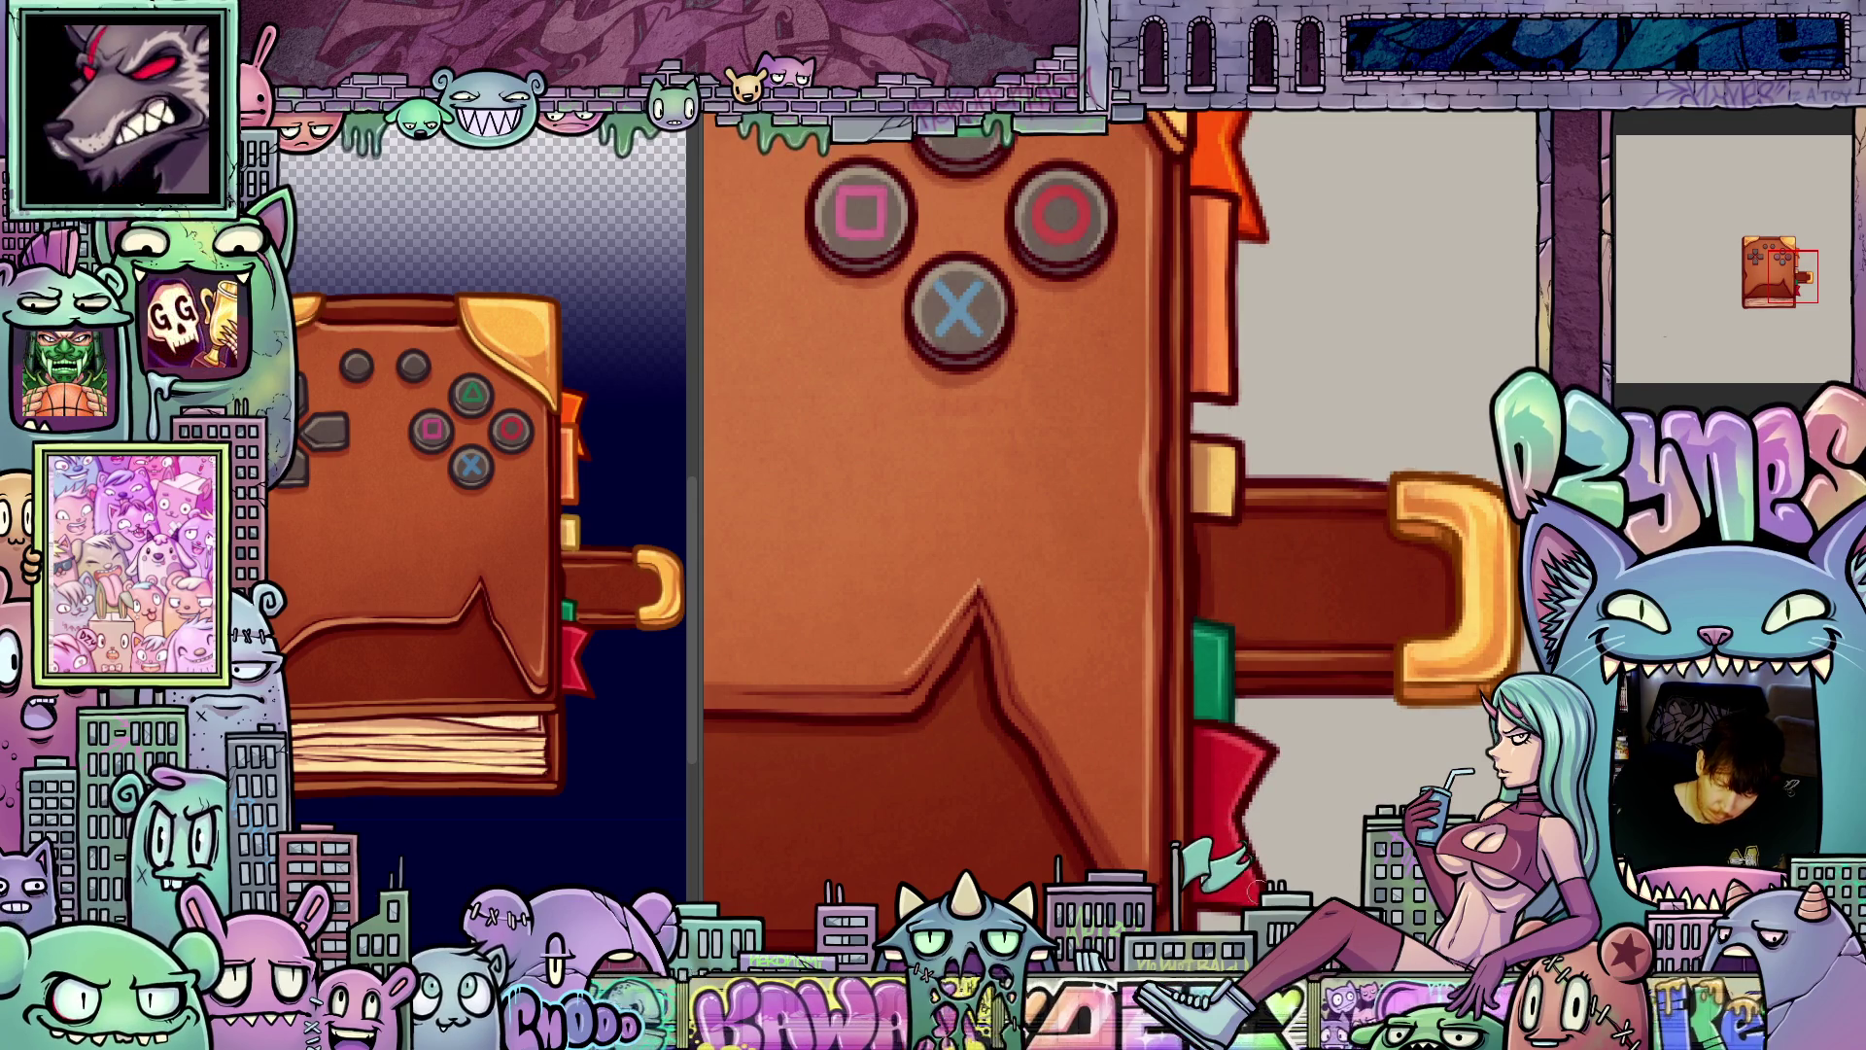
pyautogui.moveTo(1262, 764); pyautogui.dragTo(1269, 852)
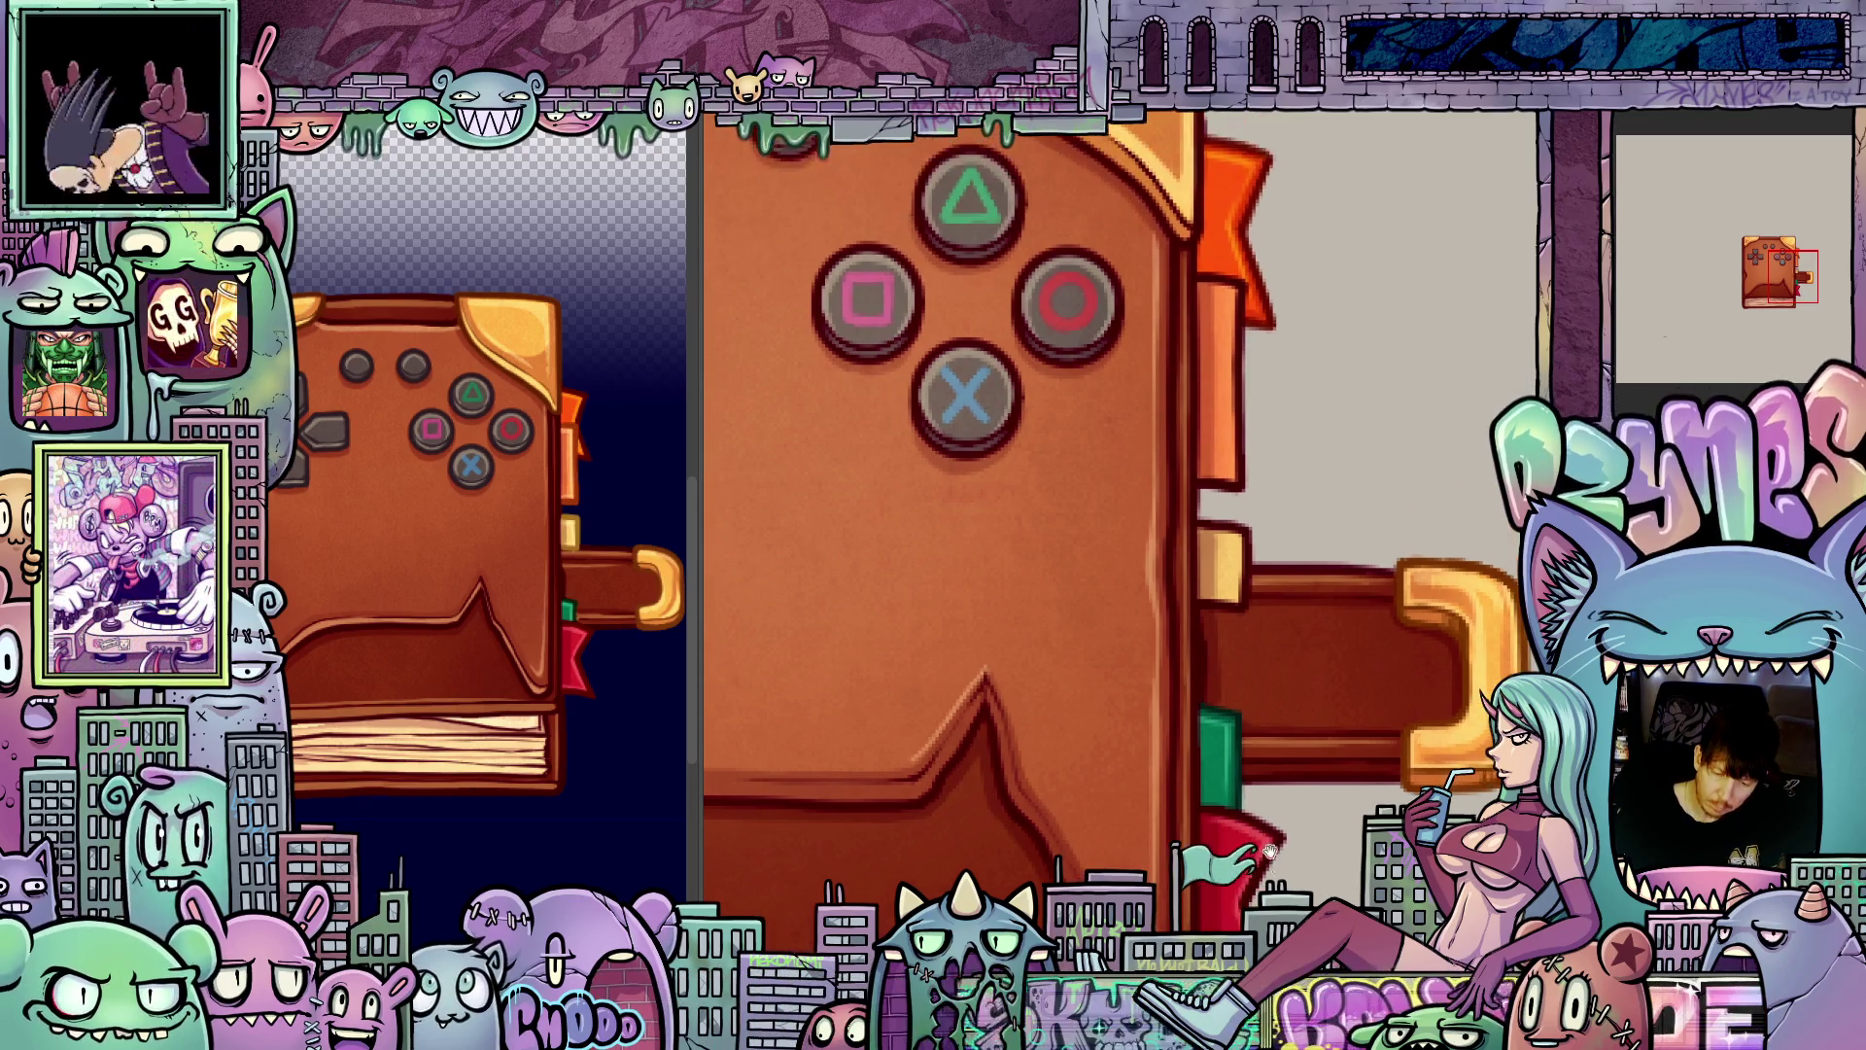
pyautogui.scroll(3, 1232, 746)
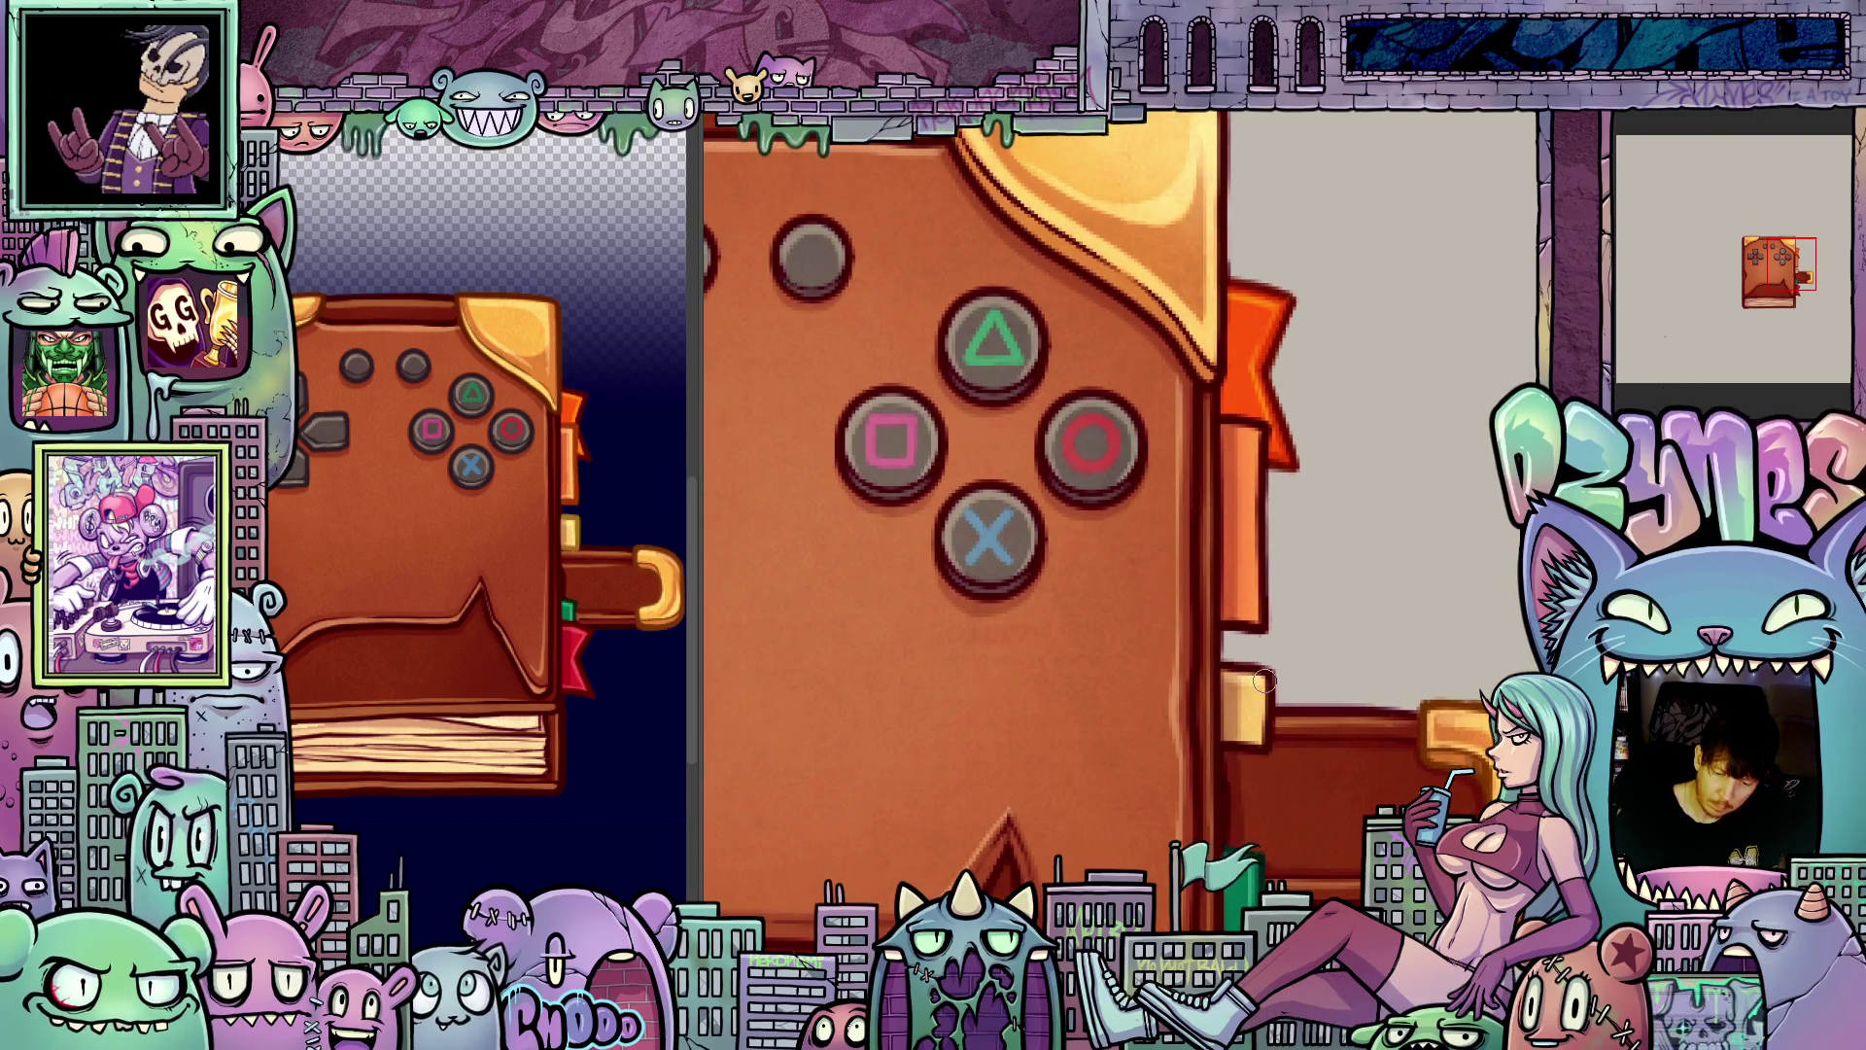
pyautogui.scroll(2, 1260, 747)
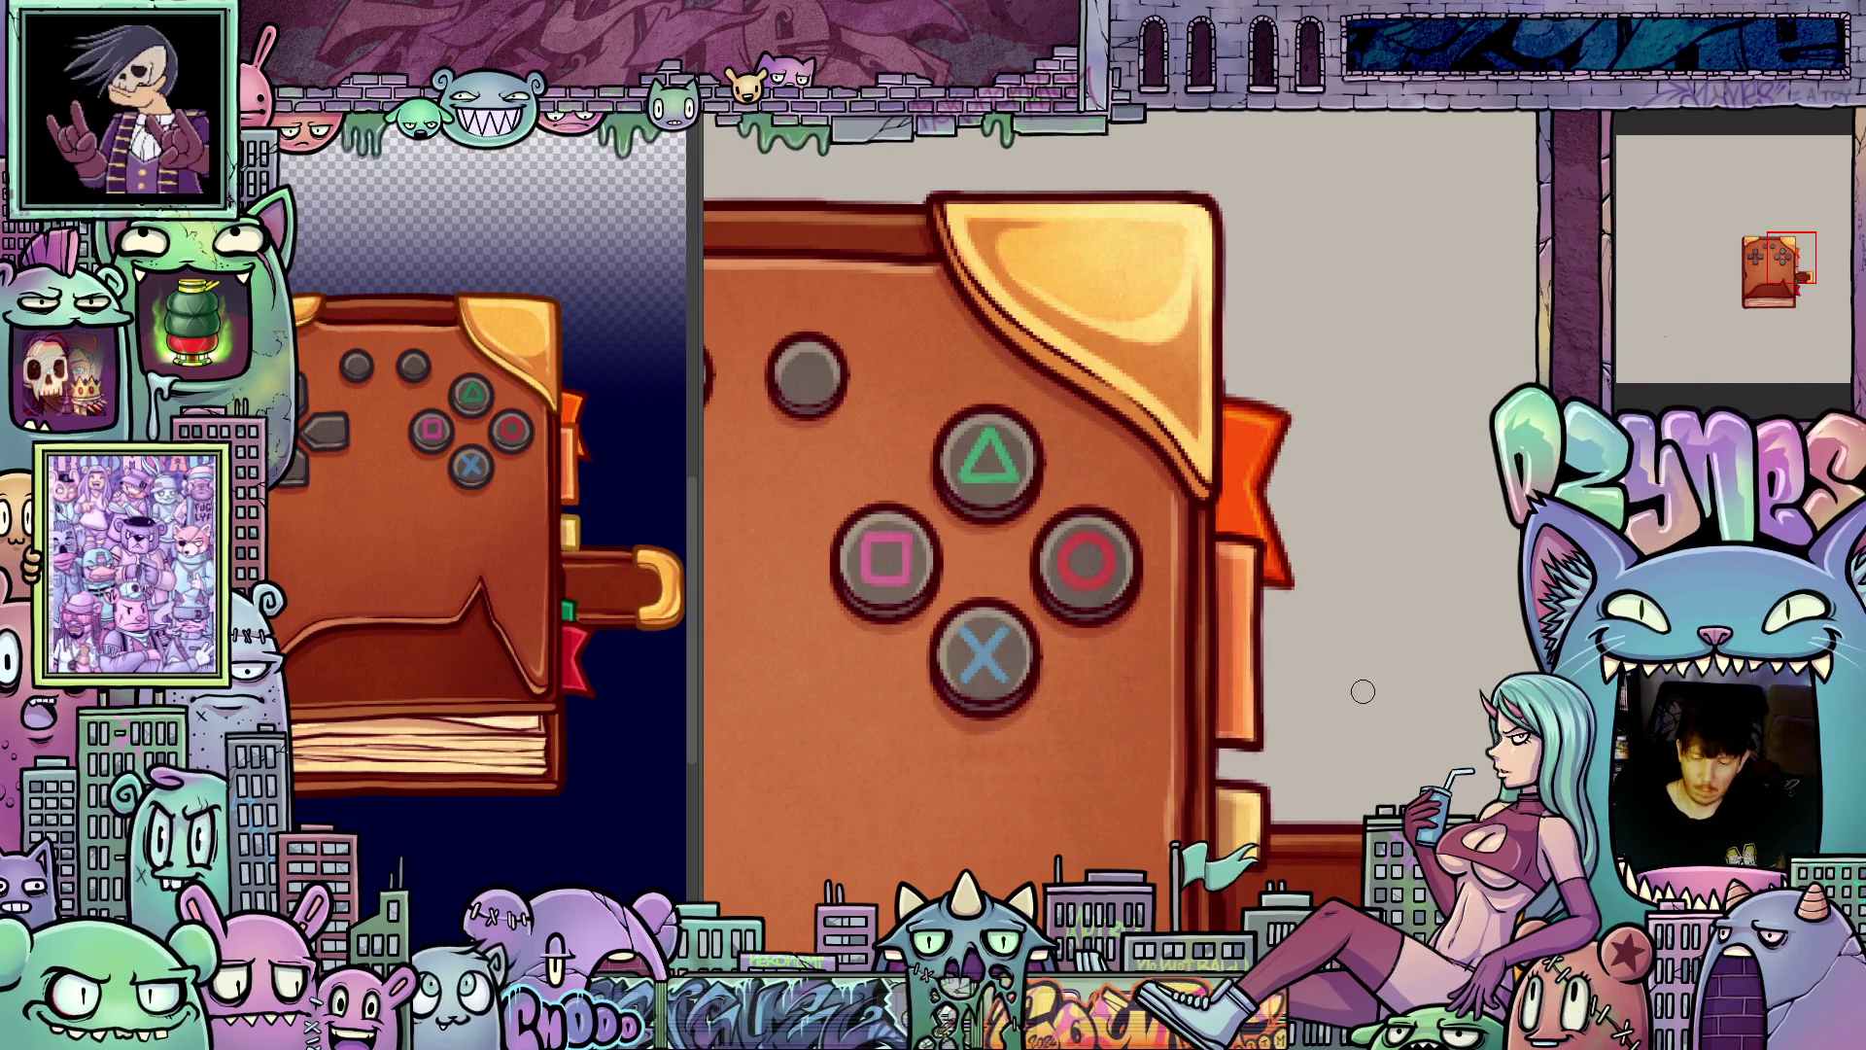
pyautogui.moveTo(1358, 688); pyautogui.dragTo(1312, 730)
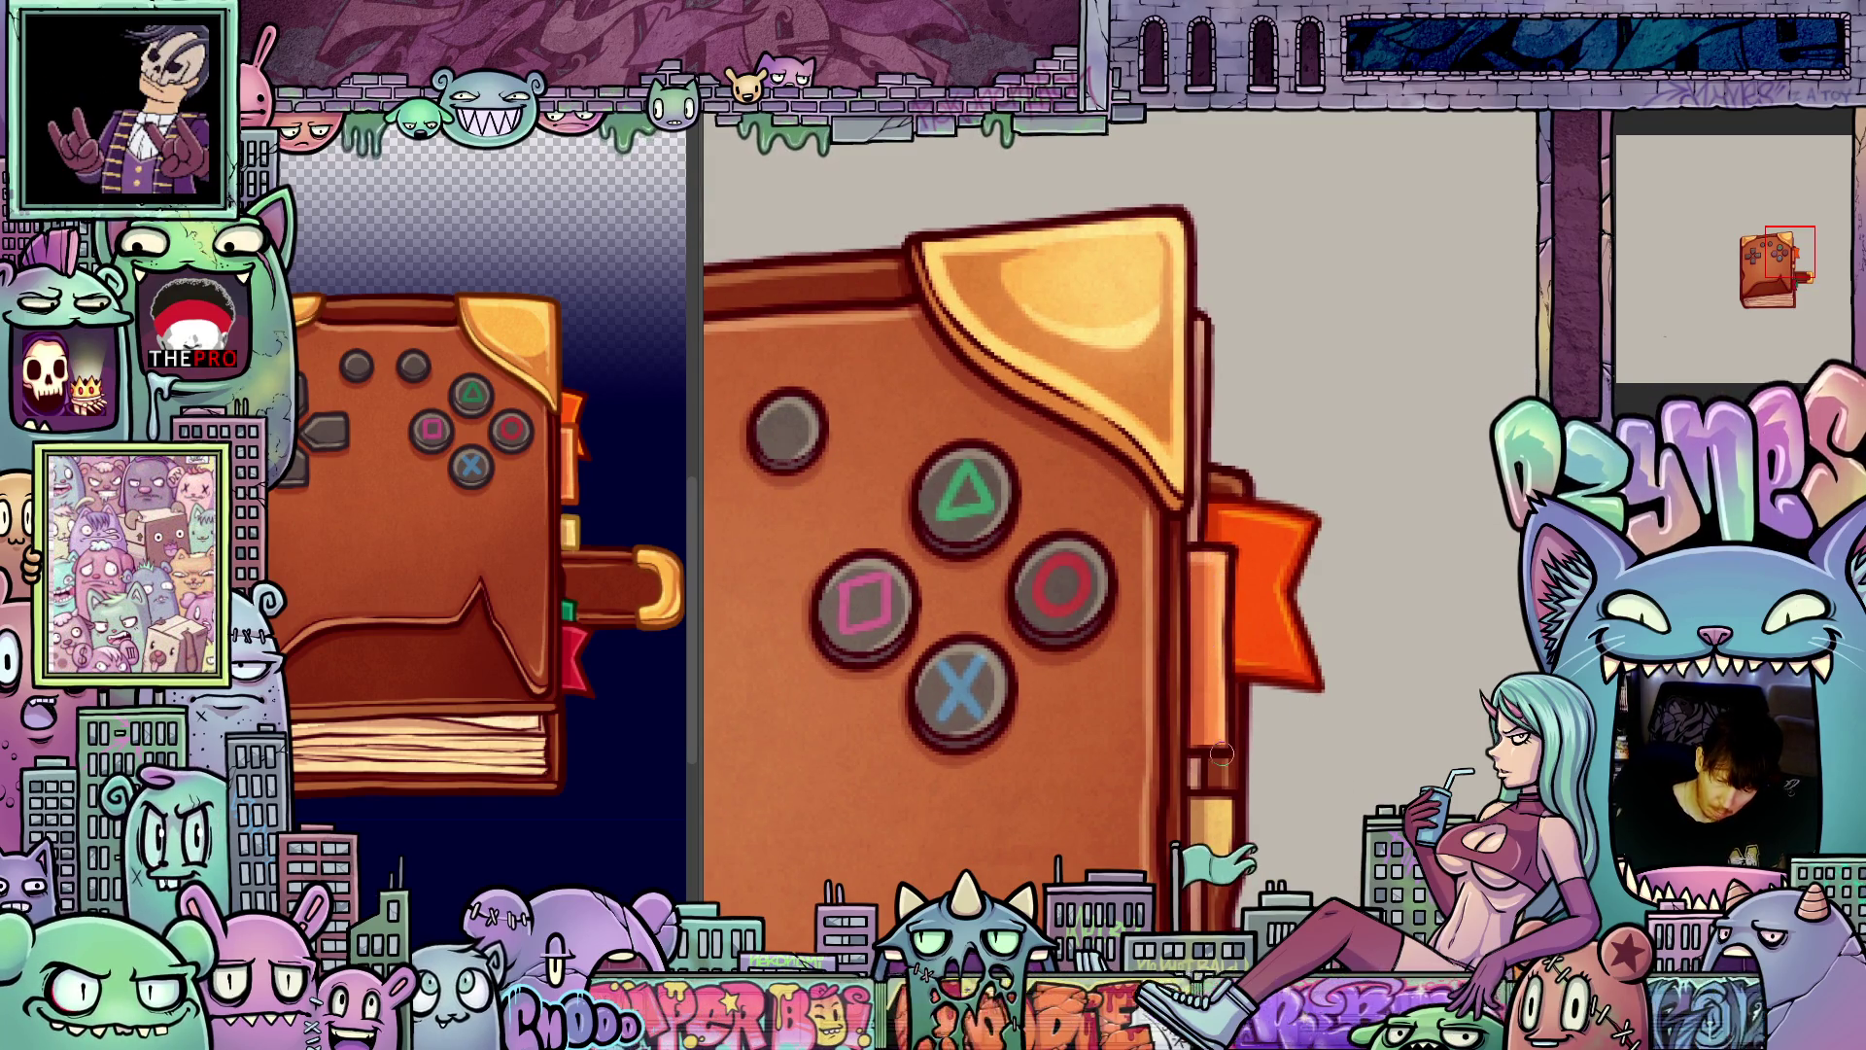
pyautogui.moveTo(1318, 1041)
pyautogui.mouseDown()
pyautogui.moveTo(1333, 639)
pyautogui.moveTo(1310, 585)
pyautogui.mouseUp()
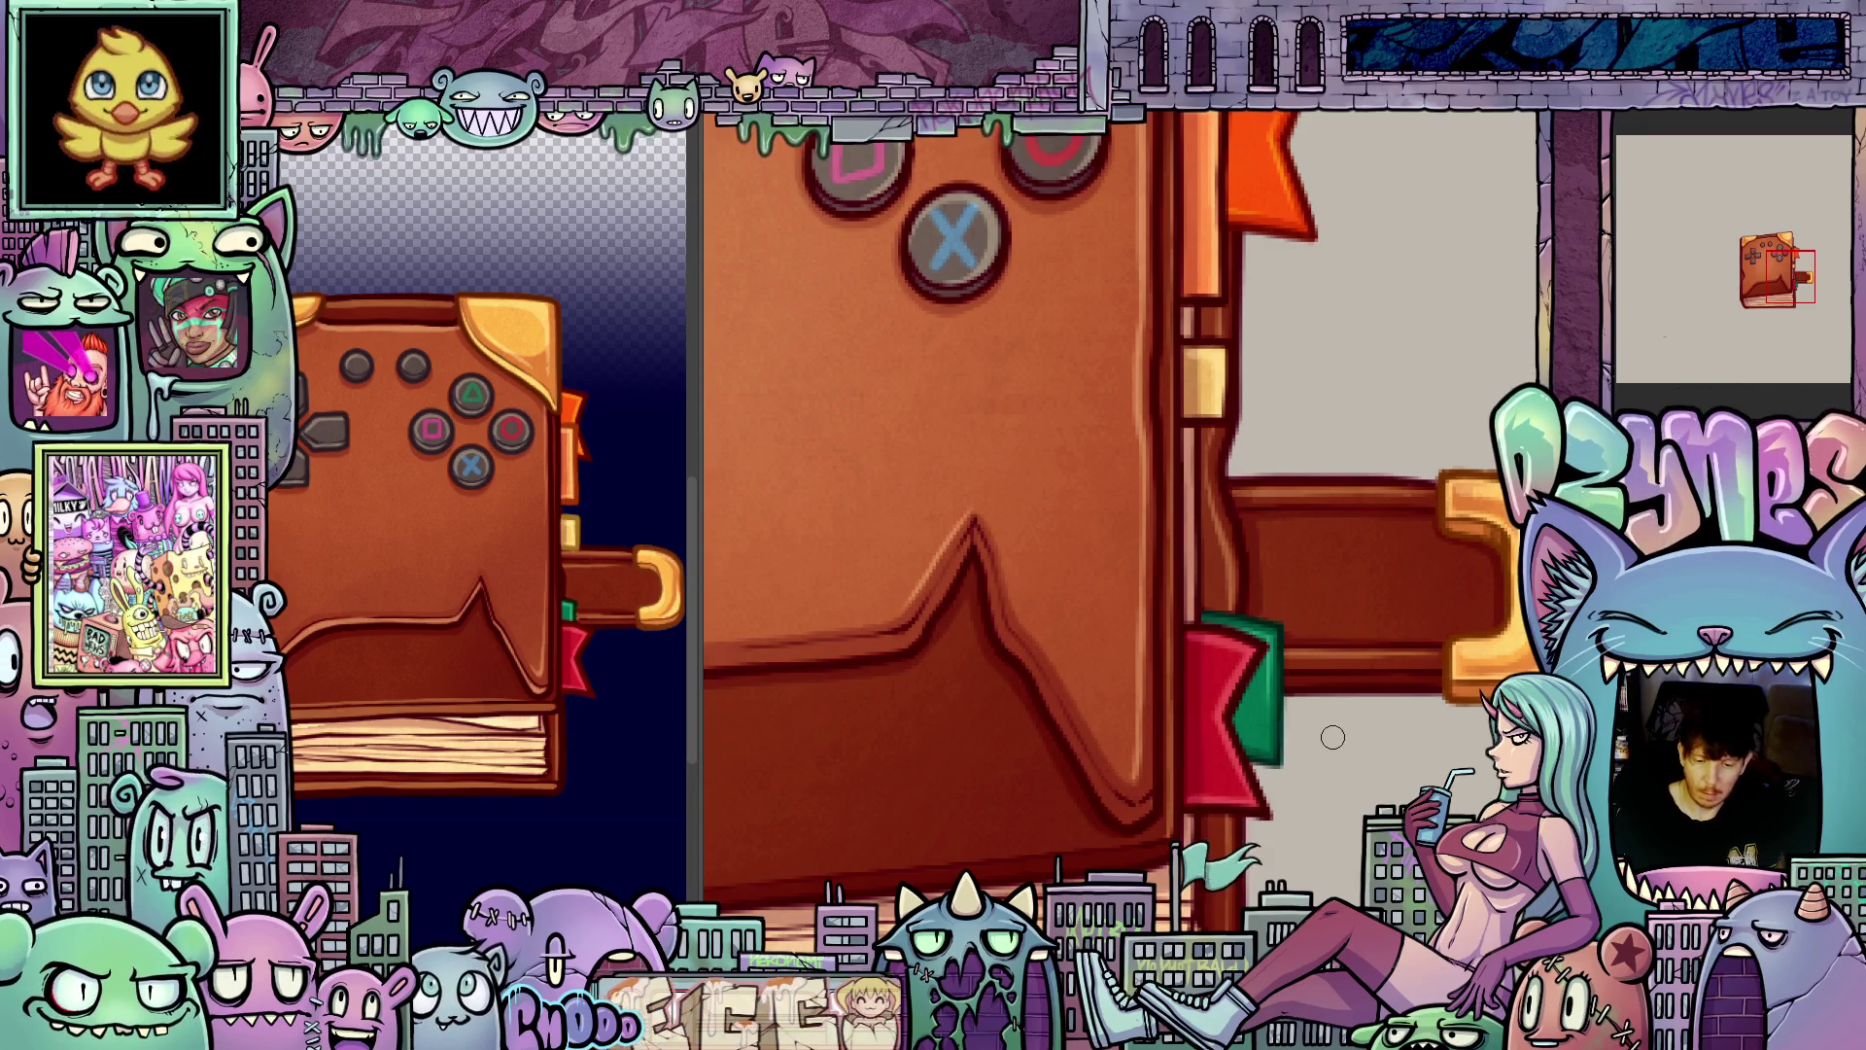
pyautogui.scroll(-3, 1333, 737)
pyautogui.scroll(4, 1230, 731)
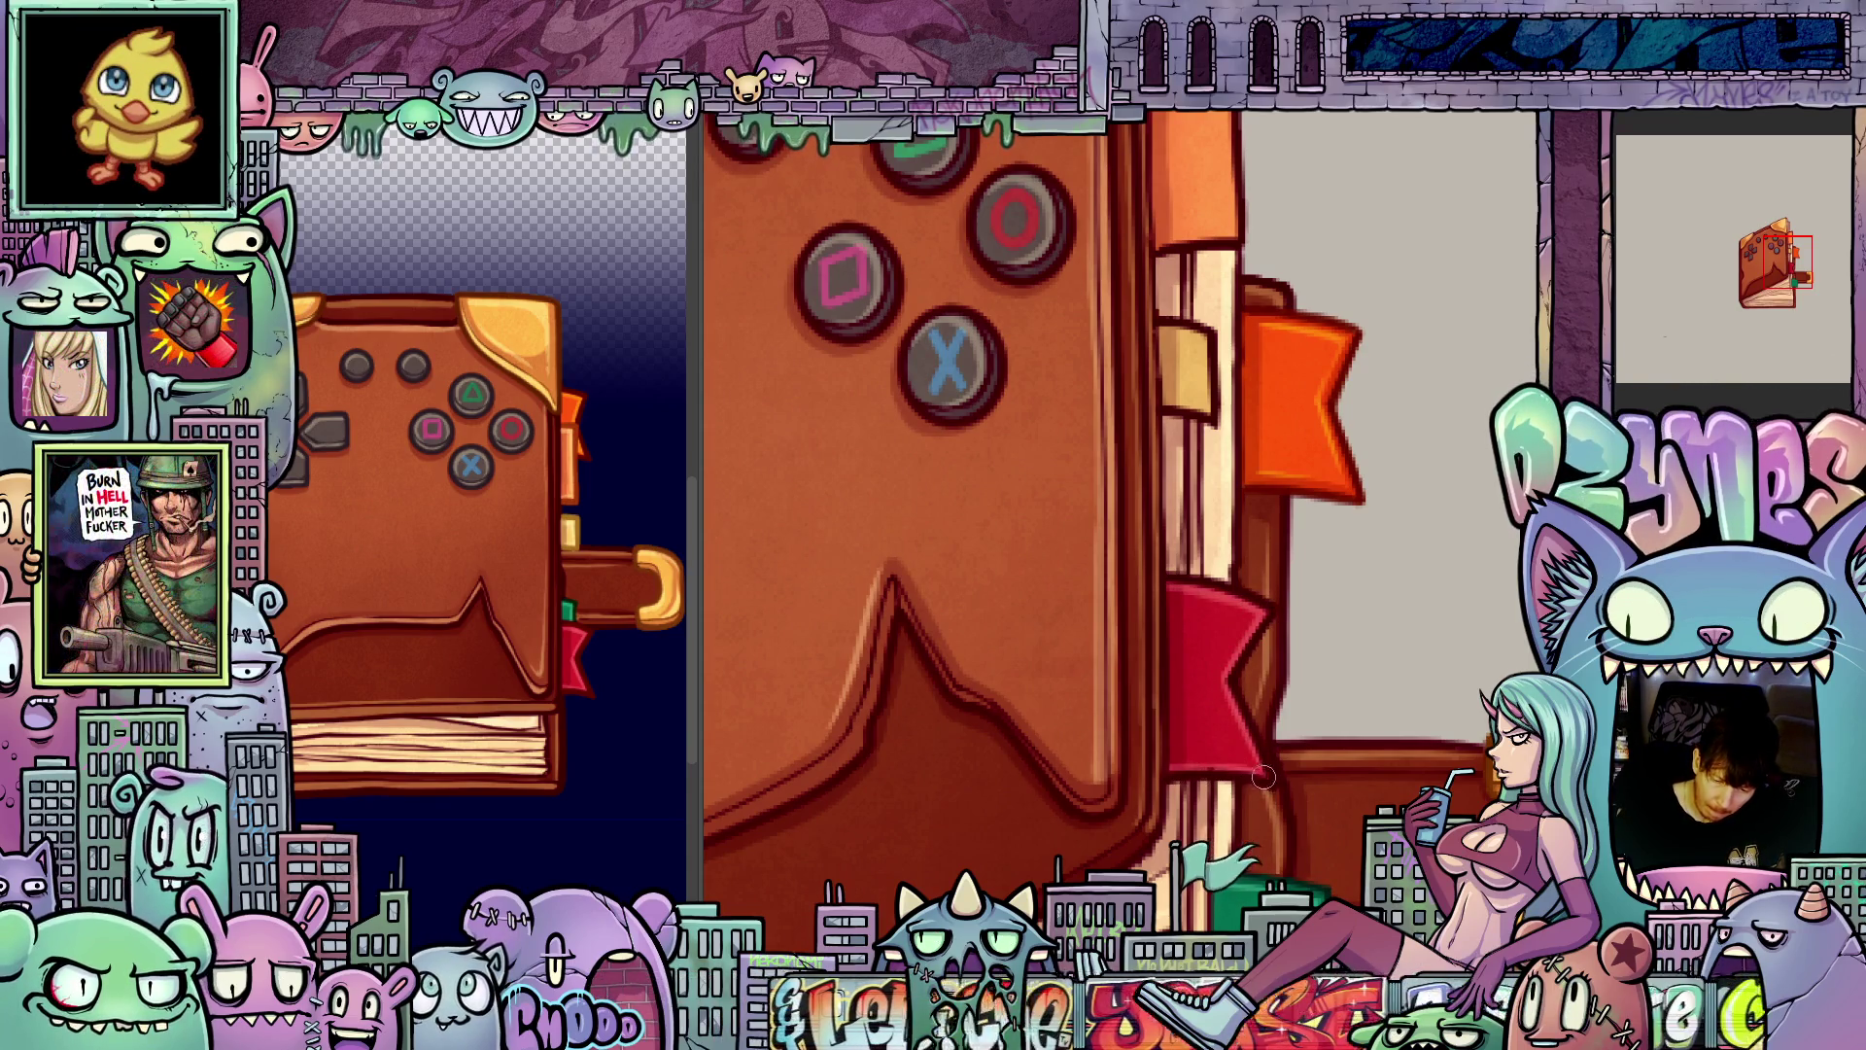
pyautogui.scroll(3, 1322, 686)
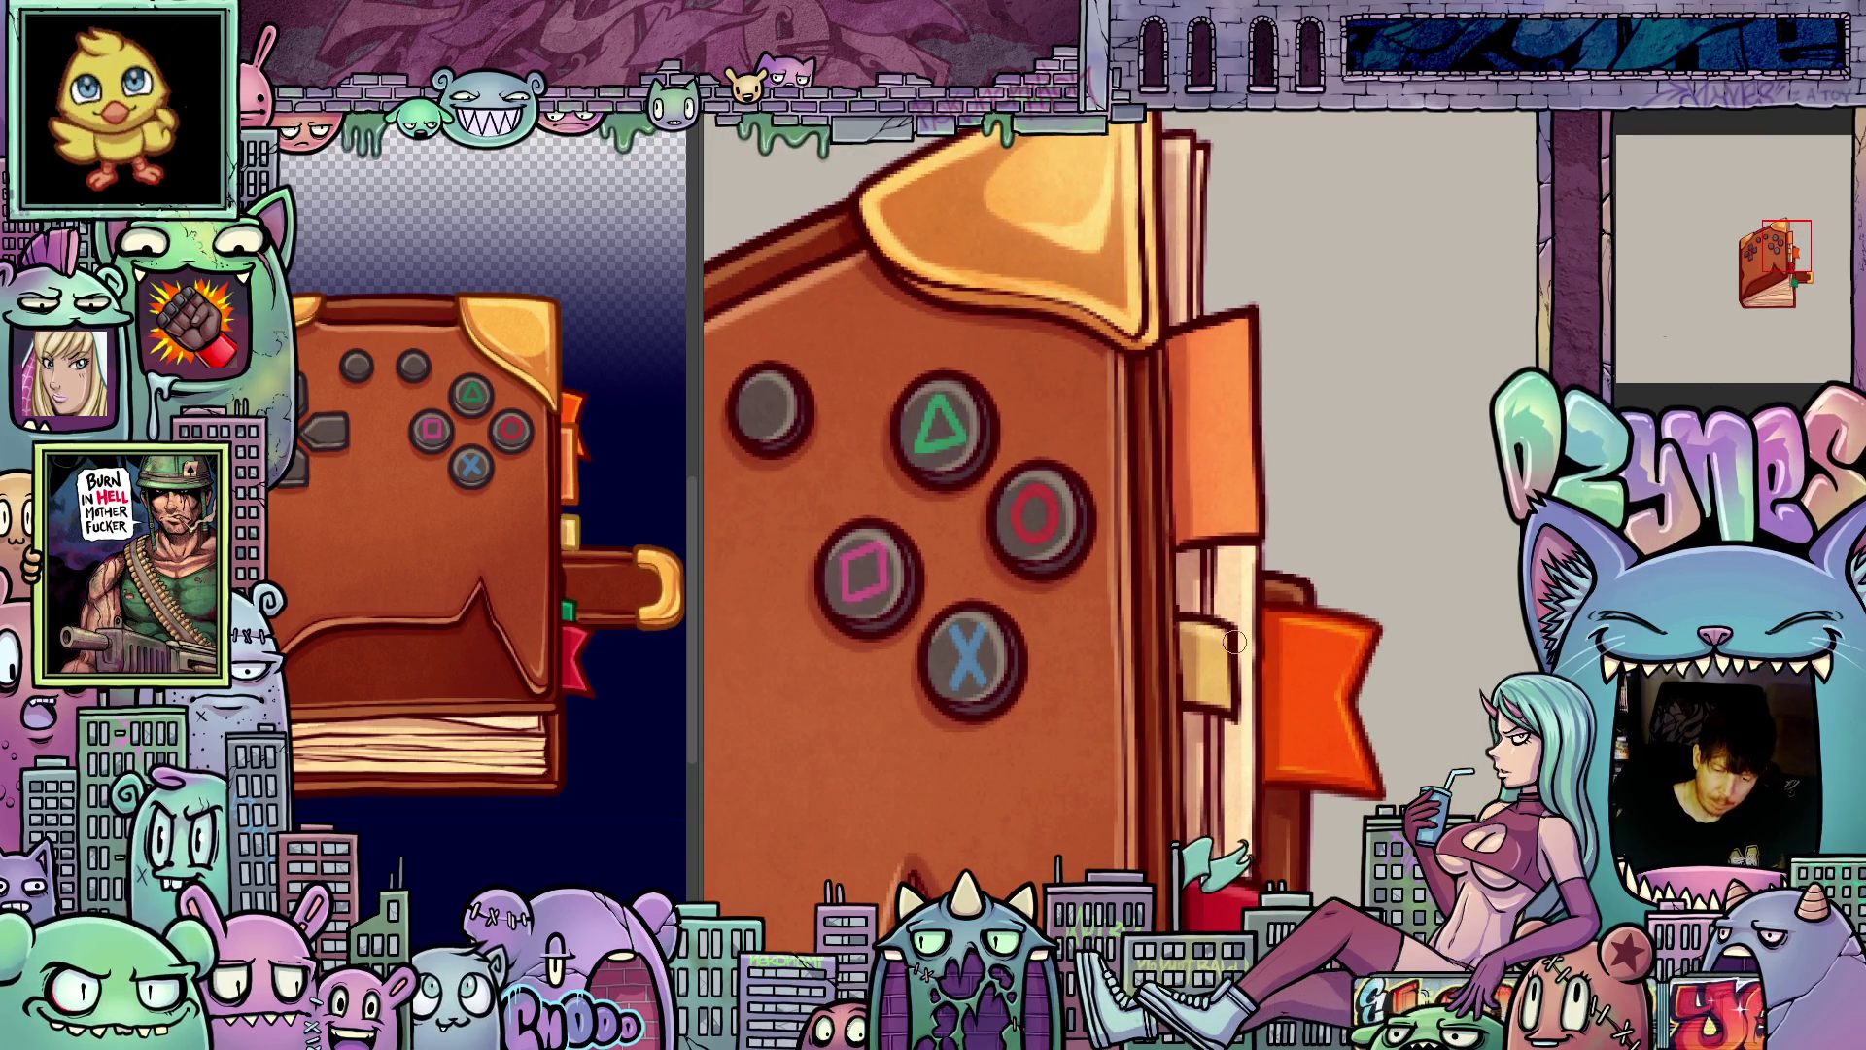
pyautogui.scroll(3, 1234, 703)
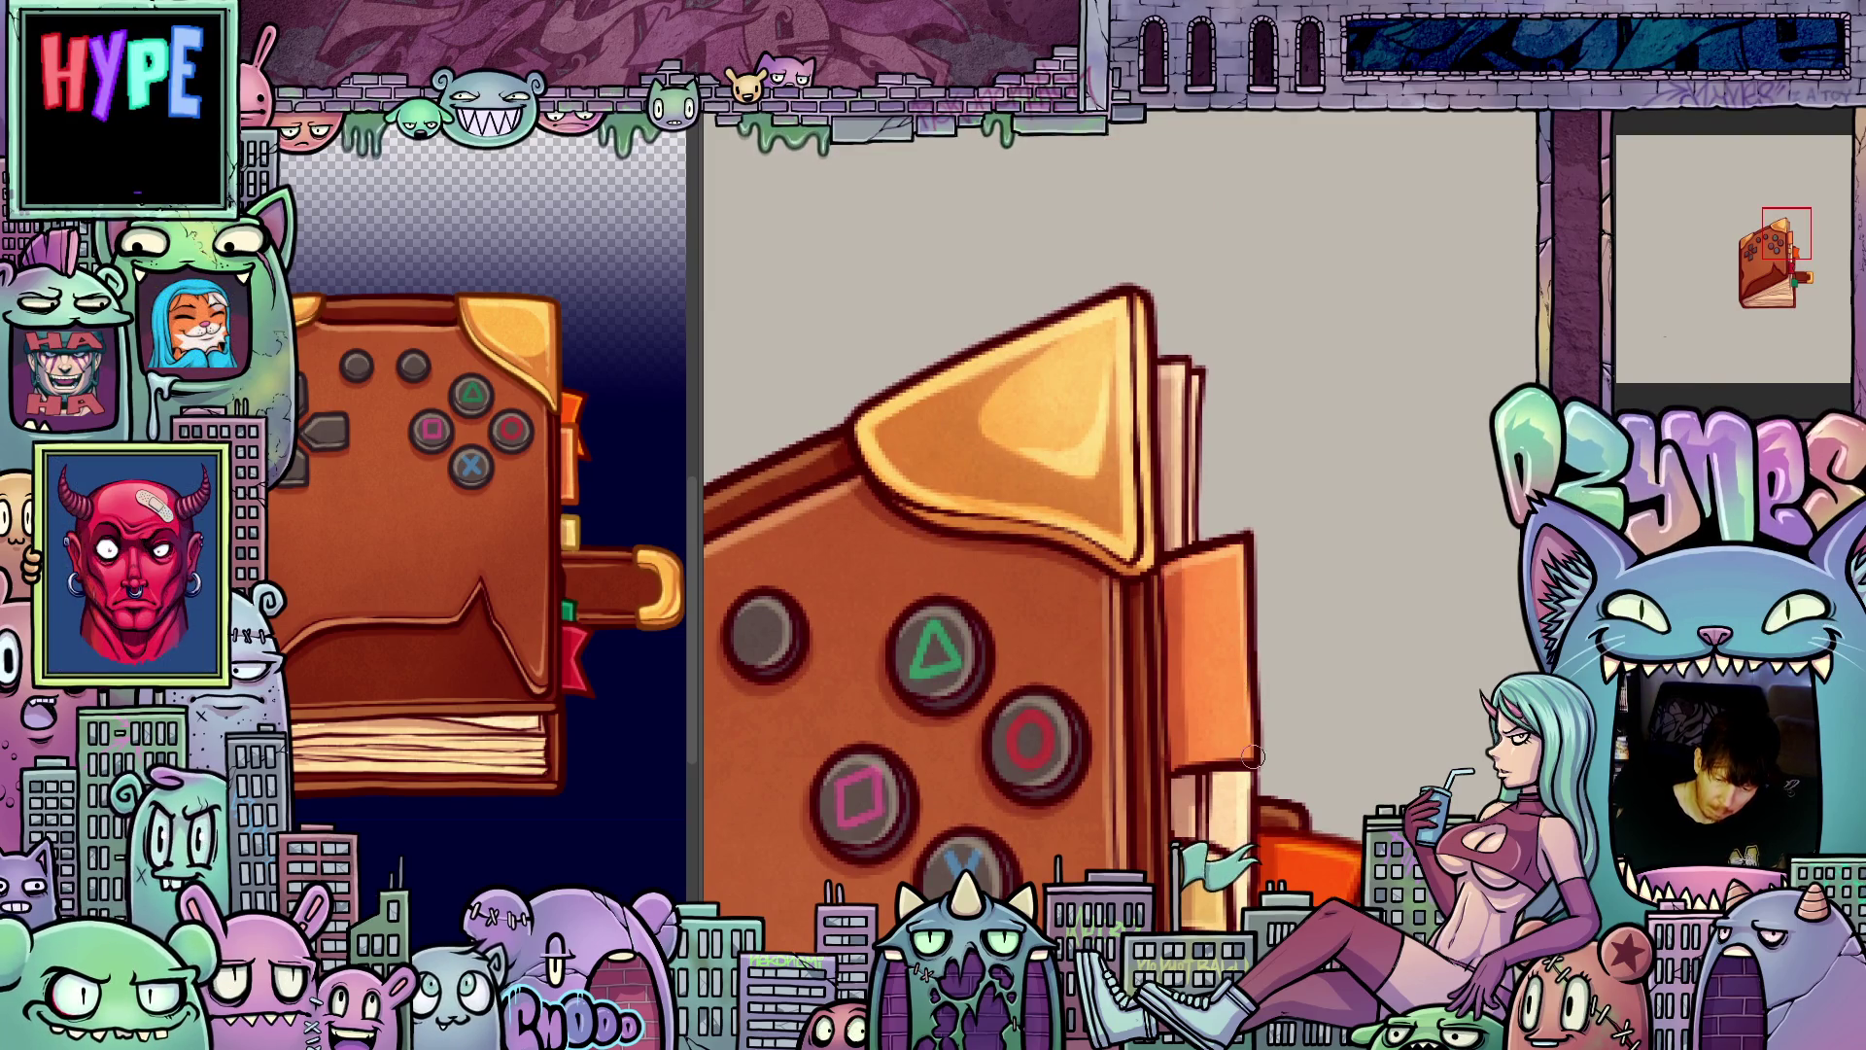
pyautogui.scroll(-3, 1255, 756)
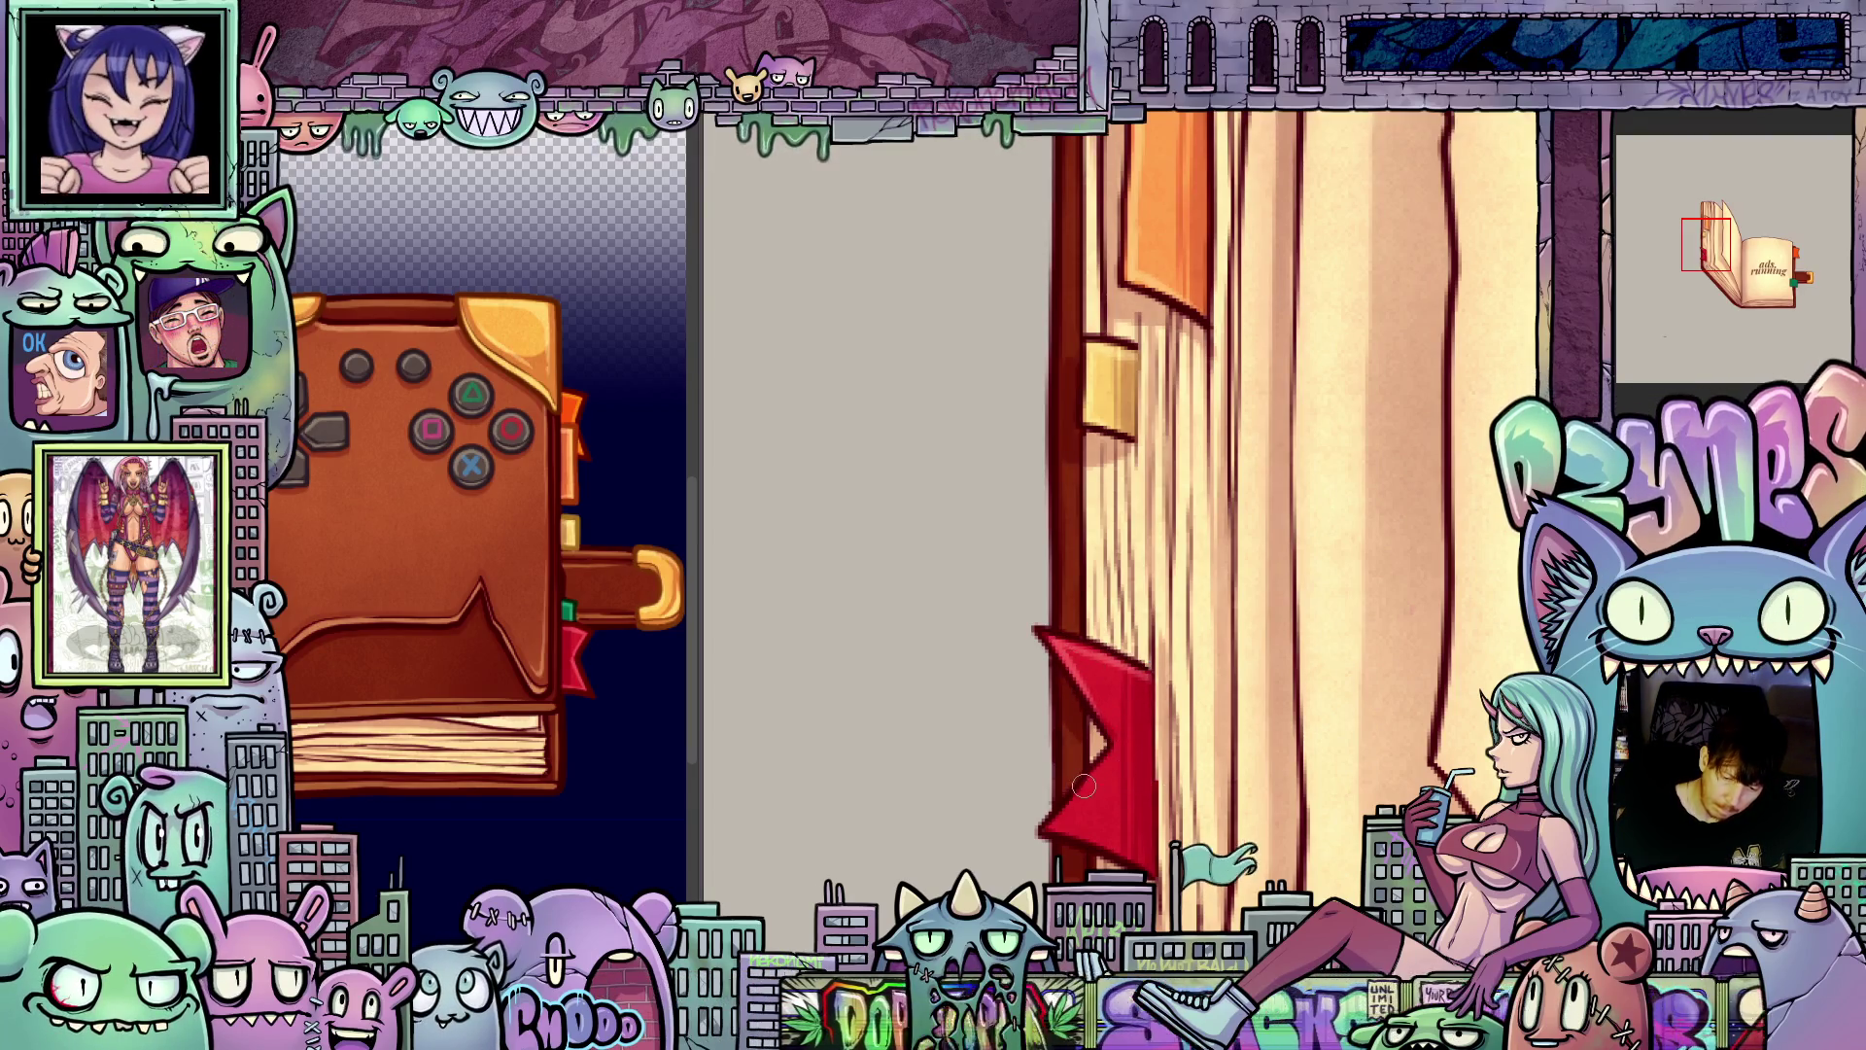
# Step: Rotate the view until the pages stand upright and bring the book's upper part into view
pyautogui.moveTo(1327, 717)
pyautogui.mouseDown()
pyautogui.moveTo(1257, 745)
pyautogui.moveTo(1328, 598)
pyautogui.mouseUp()
pyautogui.moveTo(1174, 764); pyautogui.dragTo(982, 773)
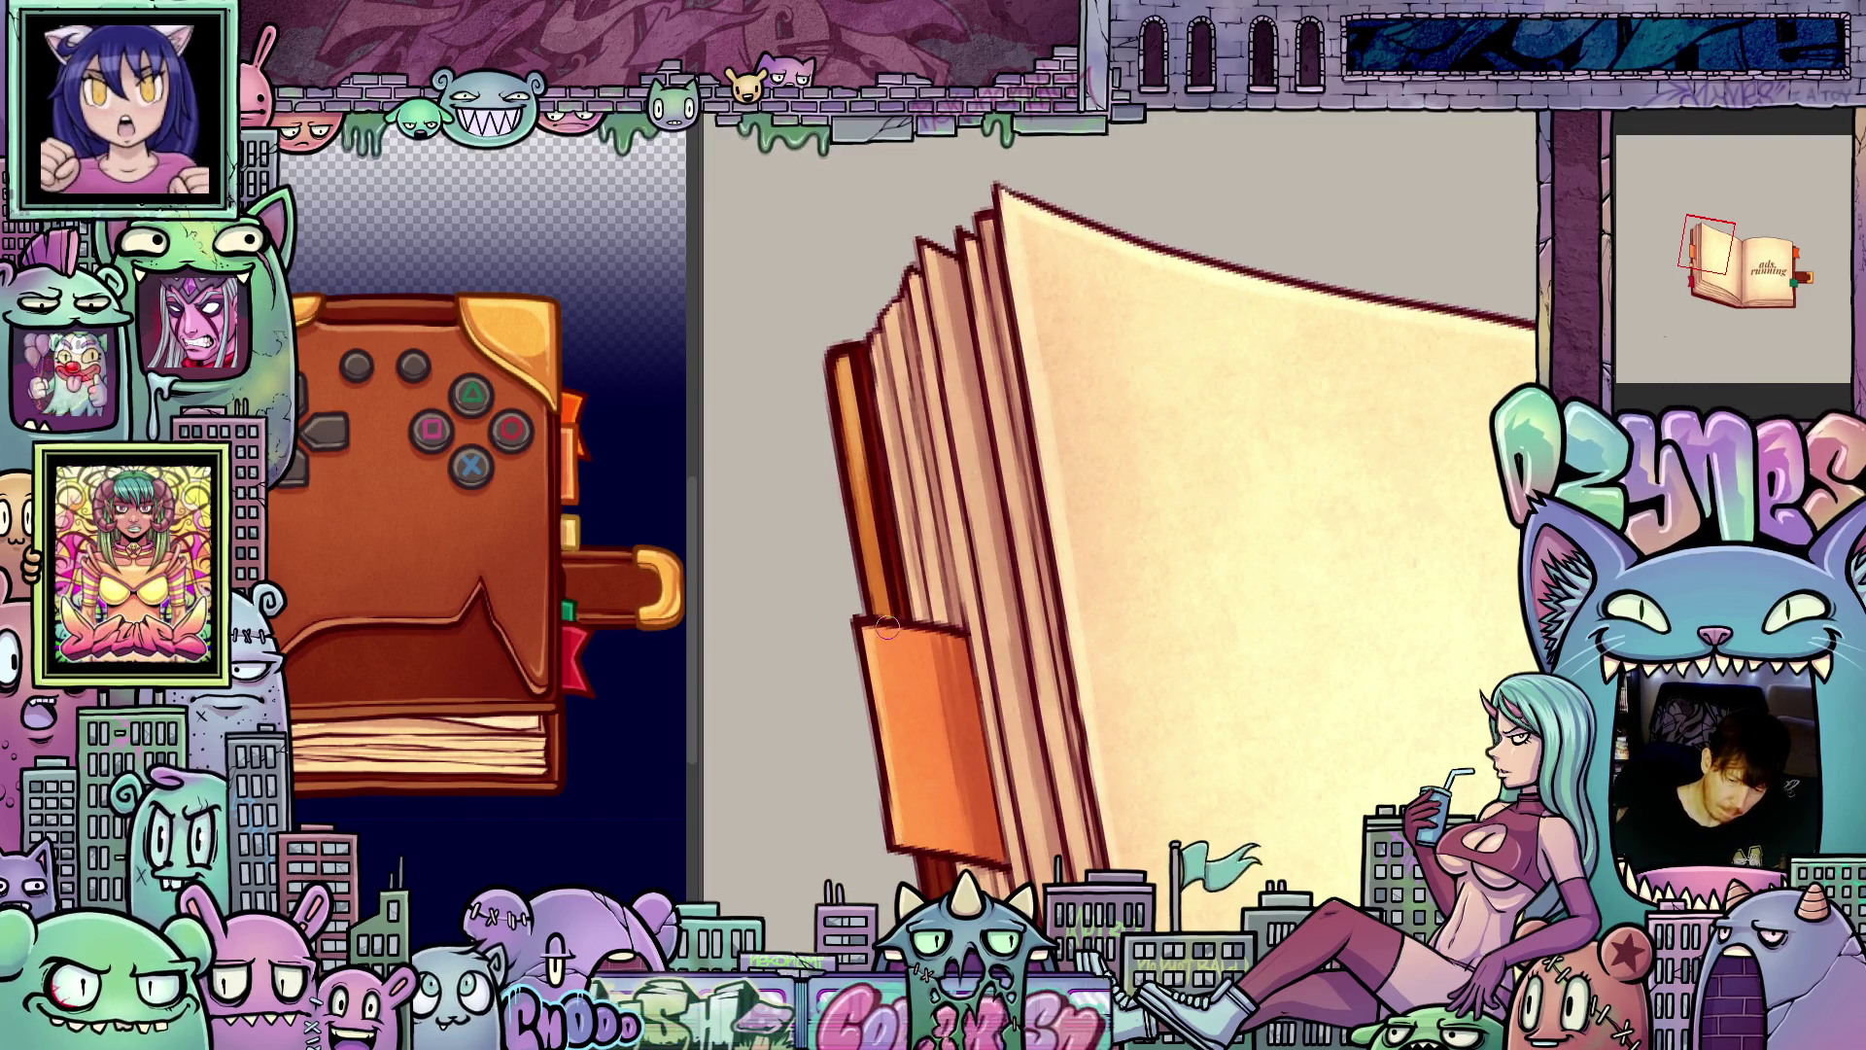
pyautogui.moveTo(1016, 774); pyautogui.dragTo(998, 661)
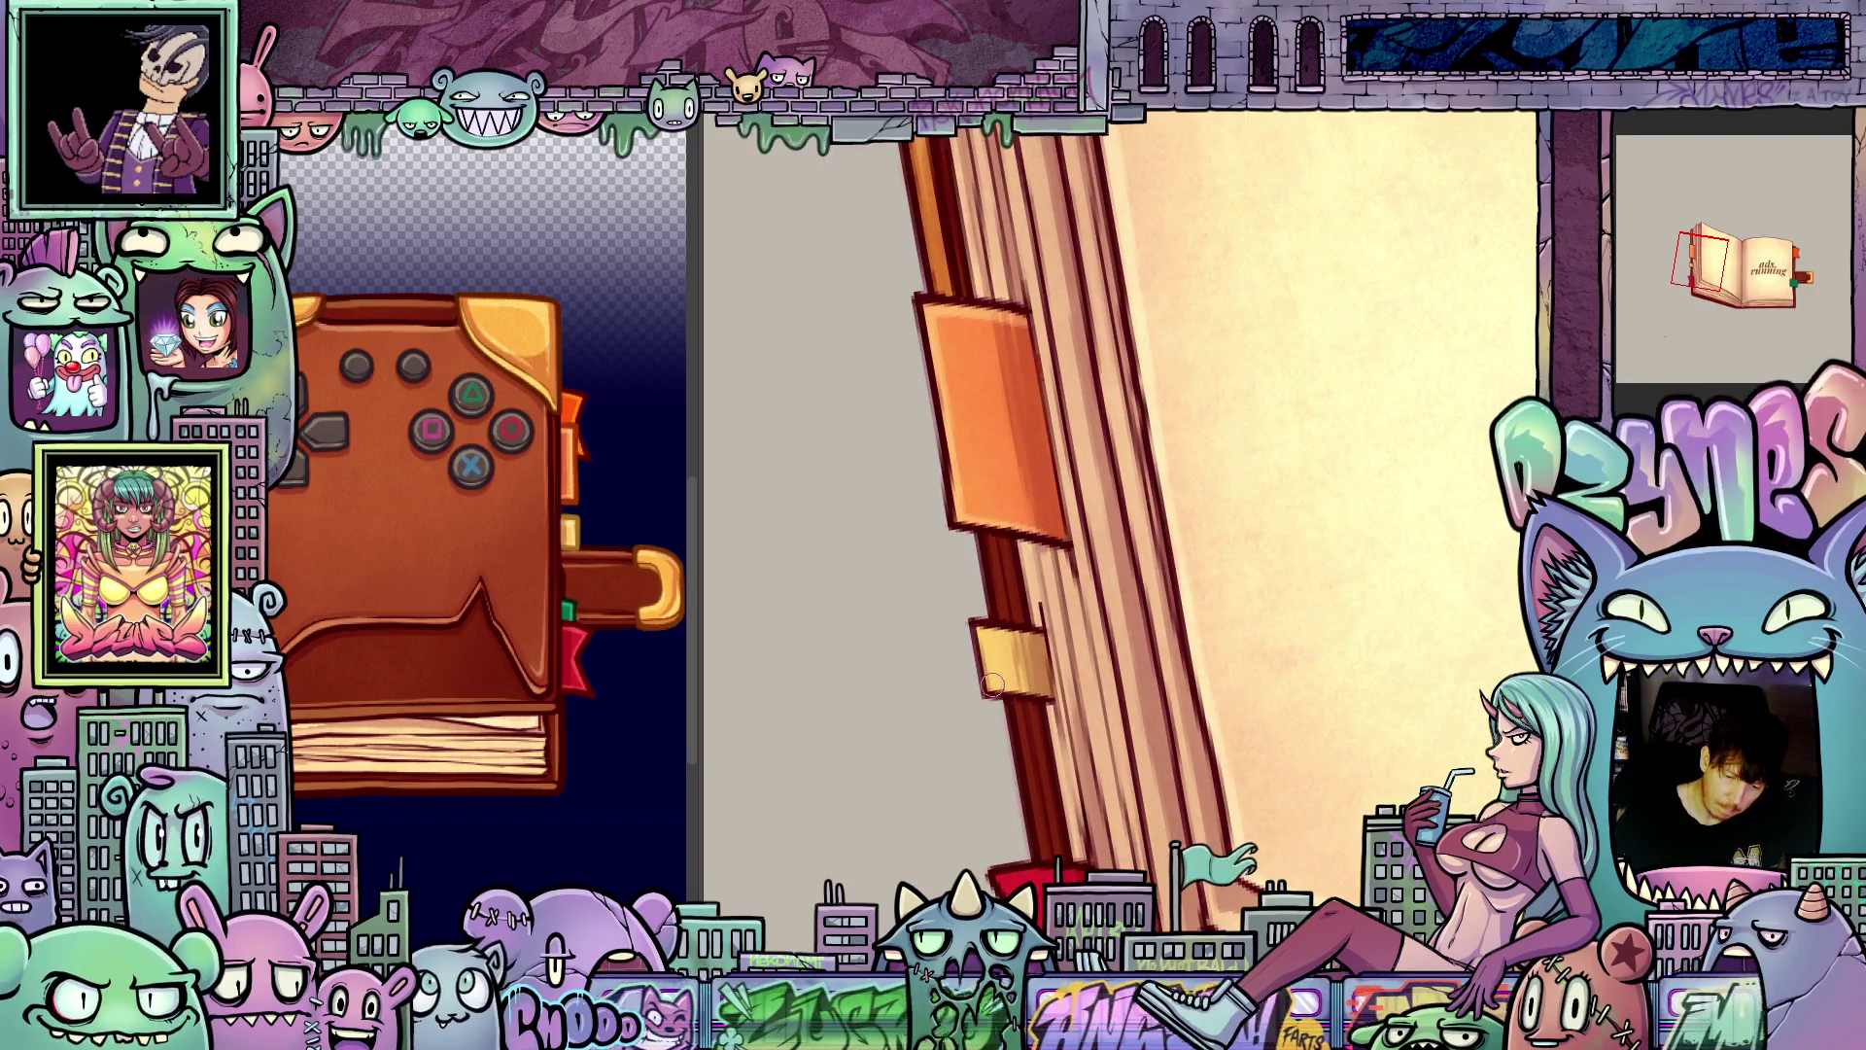
pyautogui.moveTo(1107, 771); pyautogui.dragTo(1064, 635)
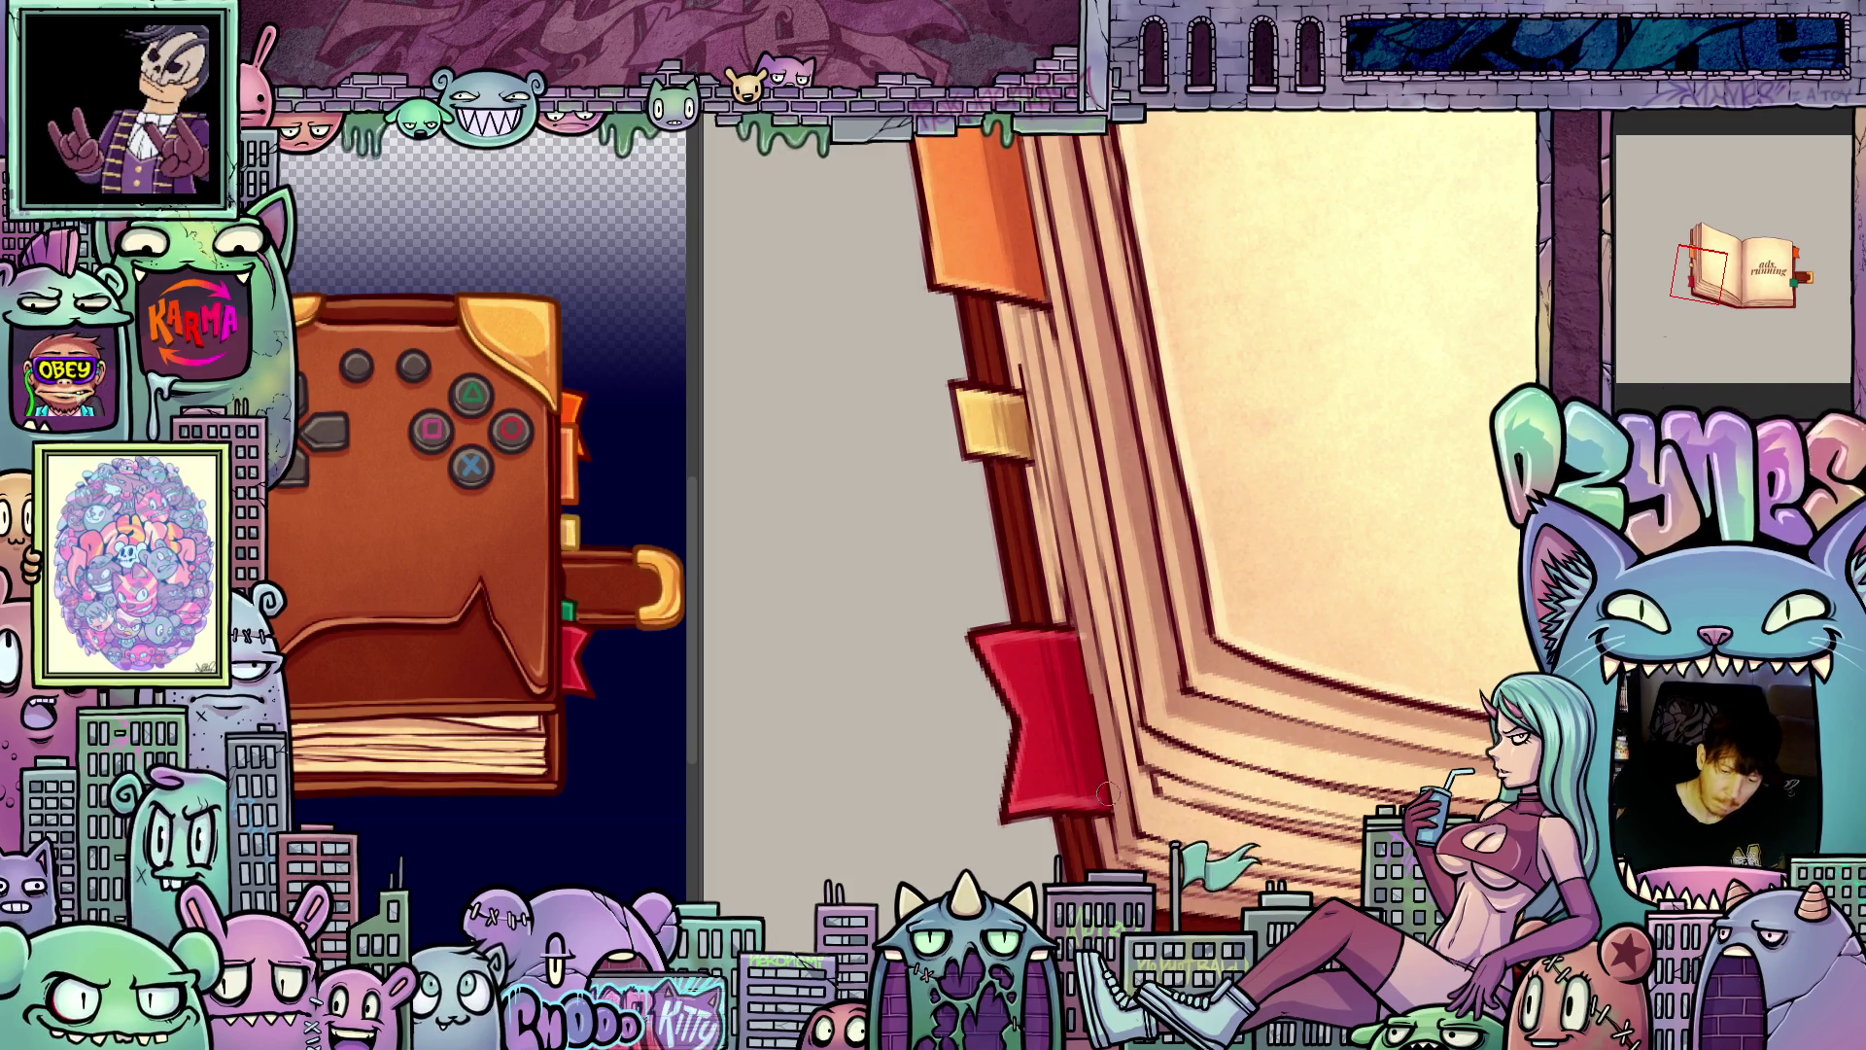
pyautogui.scroll(-1, 1118, 777)
pyautogui.scroll(-2, 1154, 741)
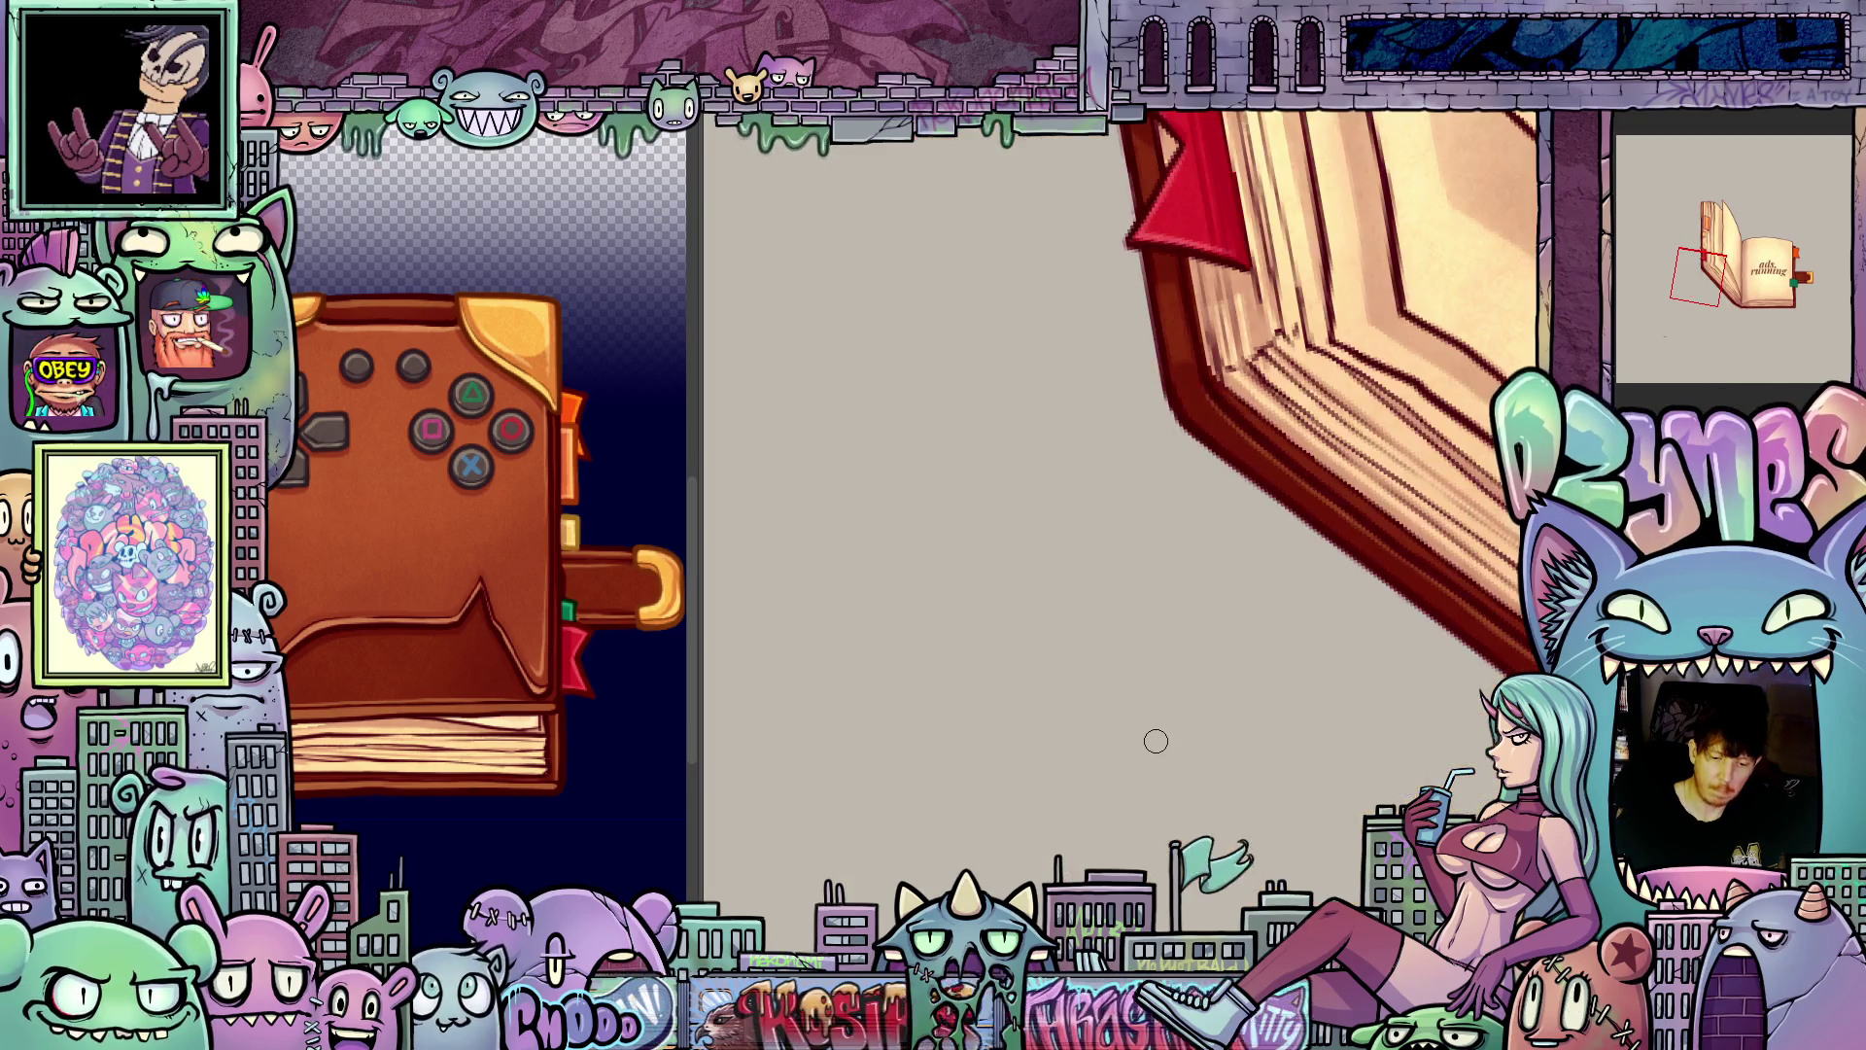
pyautogui.scroll(2, 1157, 739)
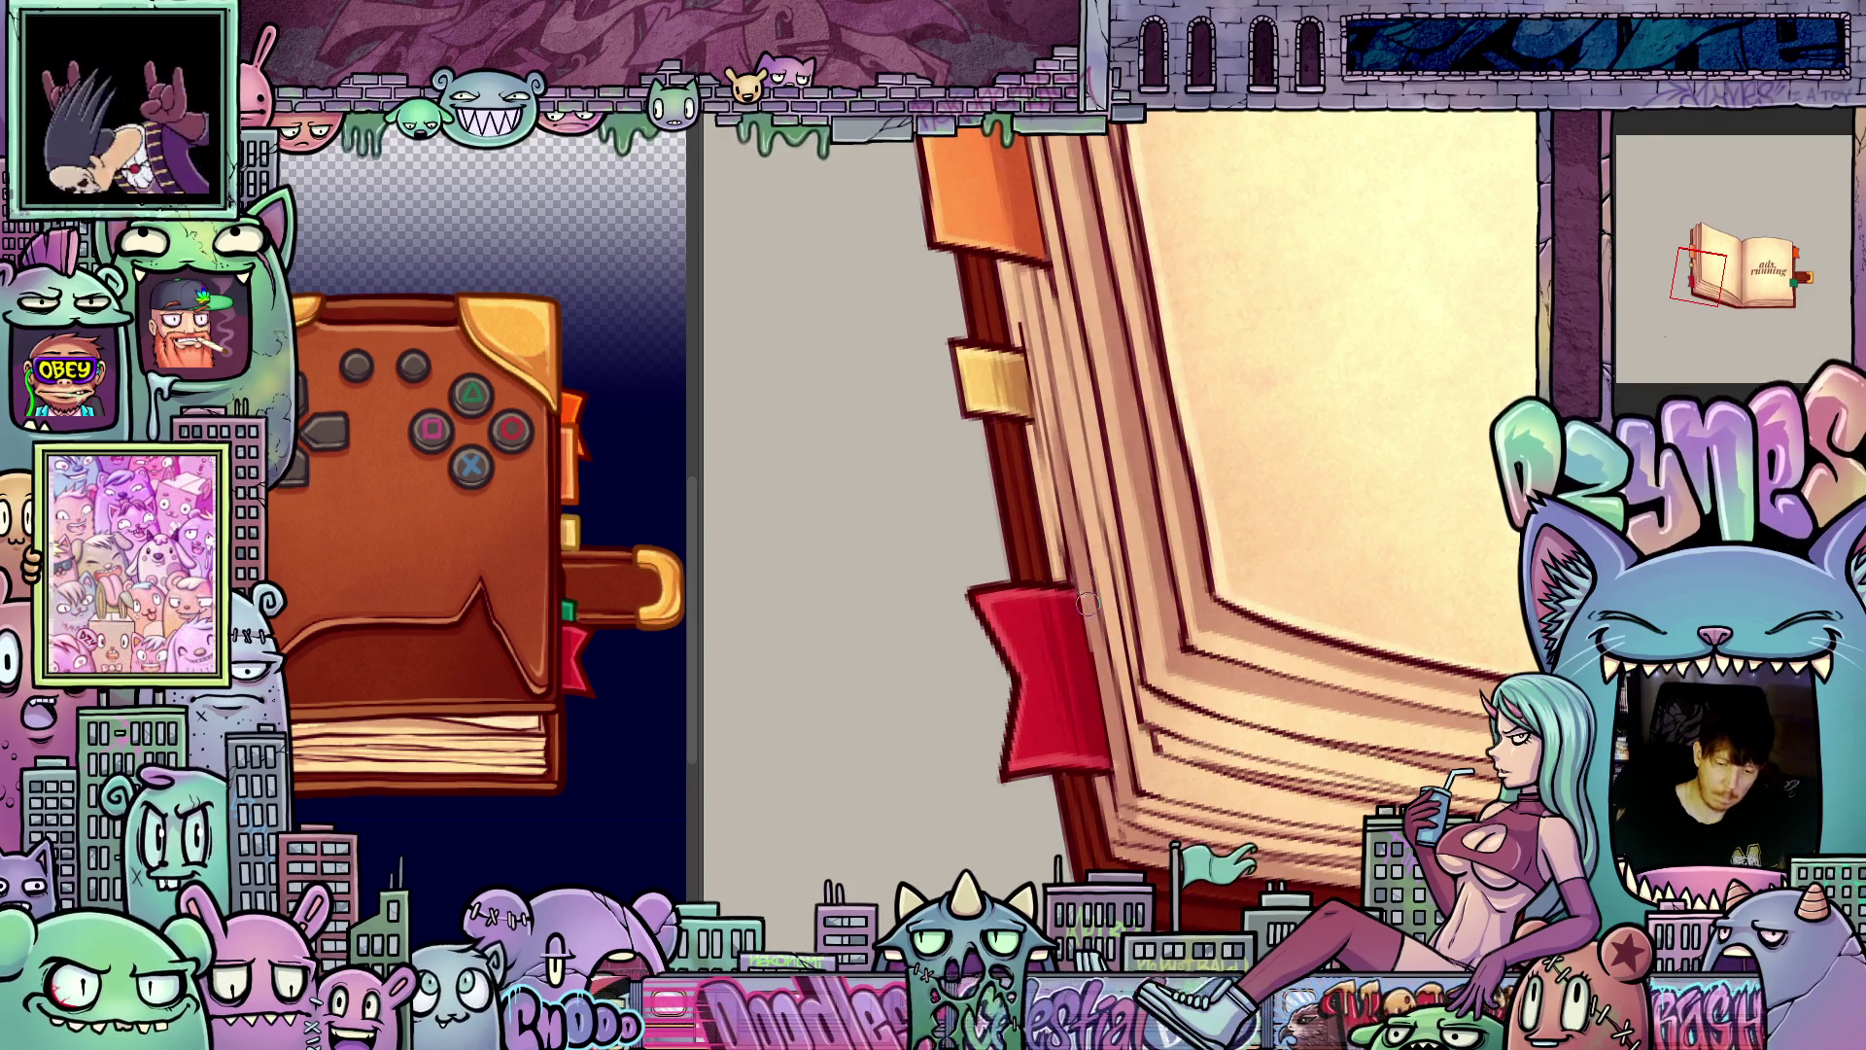
# Step: Turn the spine upright and zoom out to see the whole fanned-pages frame
pyautogui.press('-')
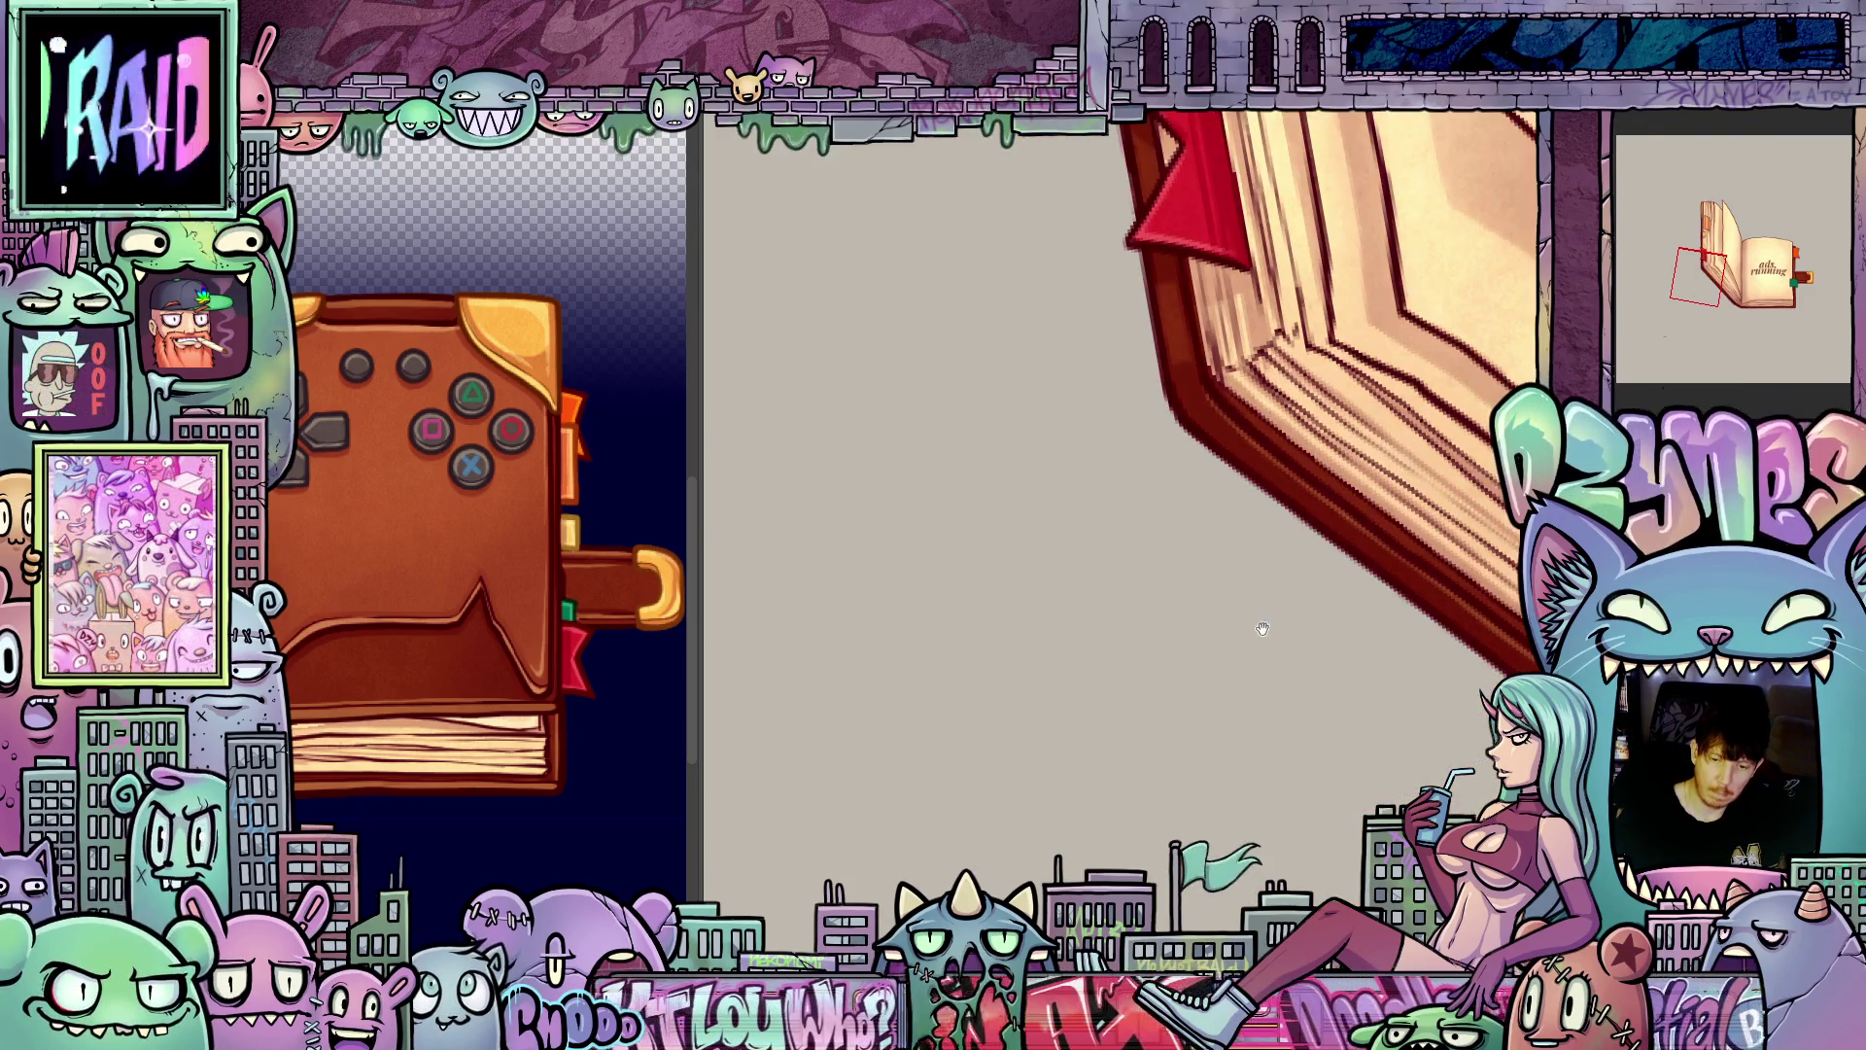
pyautogui.moveTo(1263, 629); pyautogui.dragTo(1238, 784)
pyautogui.press('-')
pyautogui.press('-')
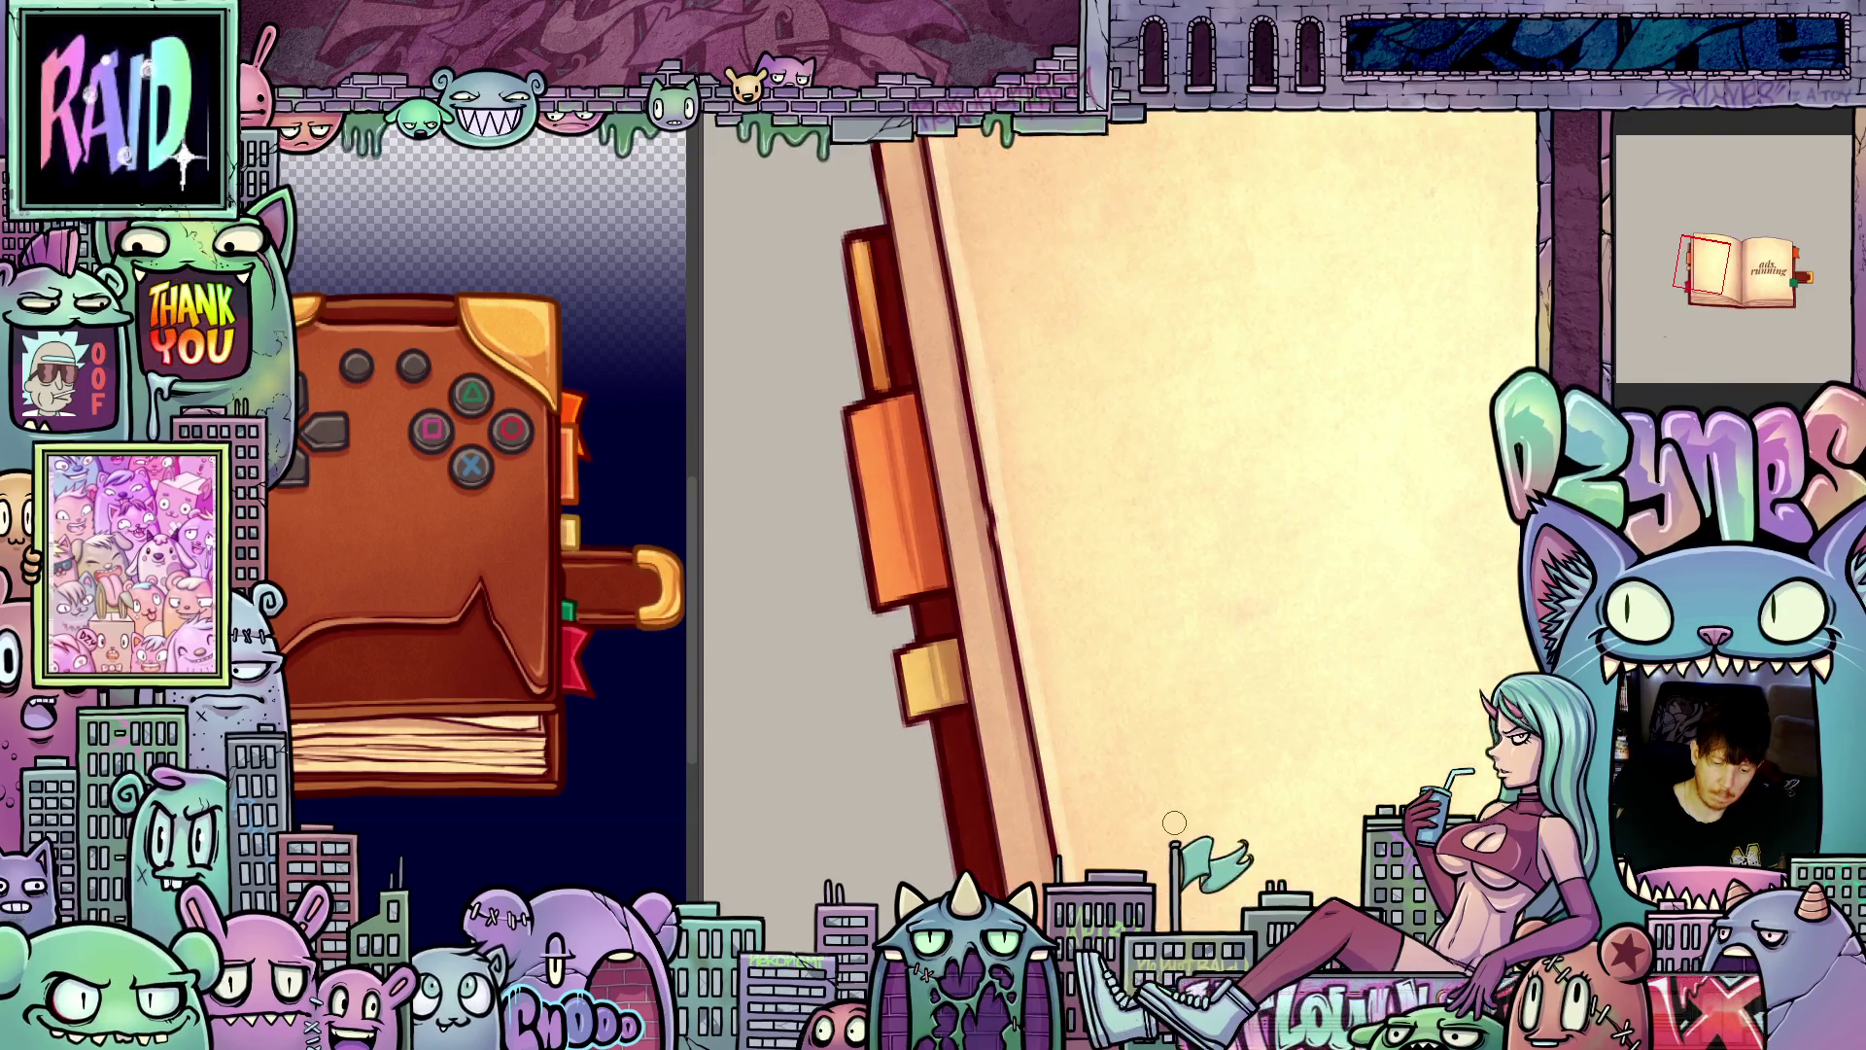
pyautogui.press('-')
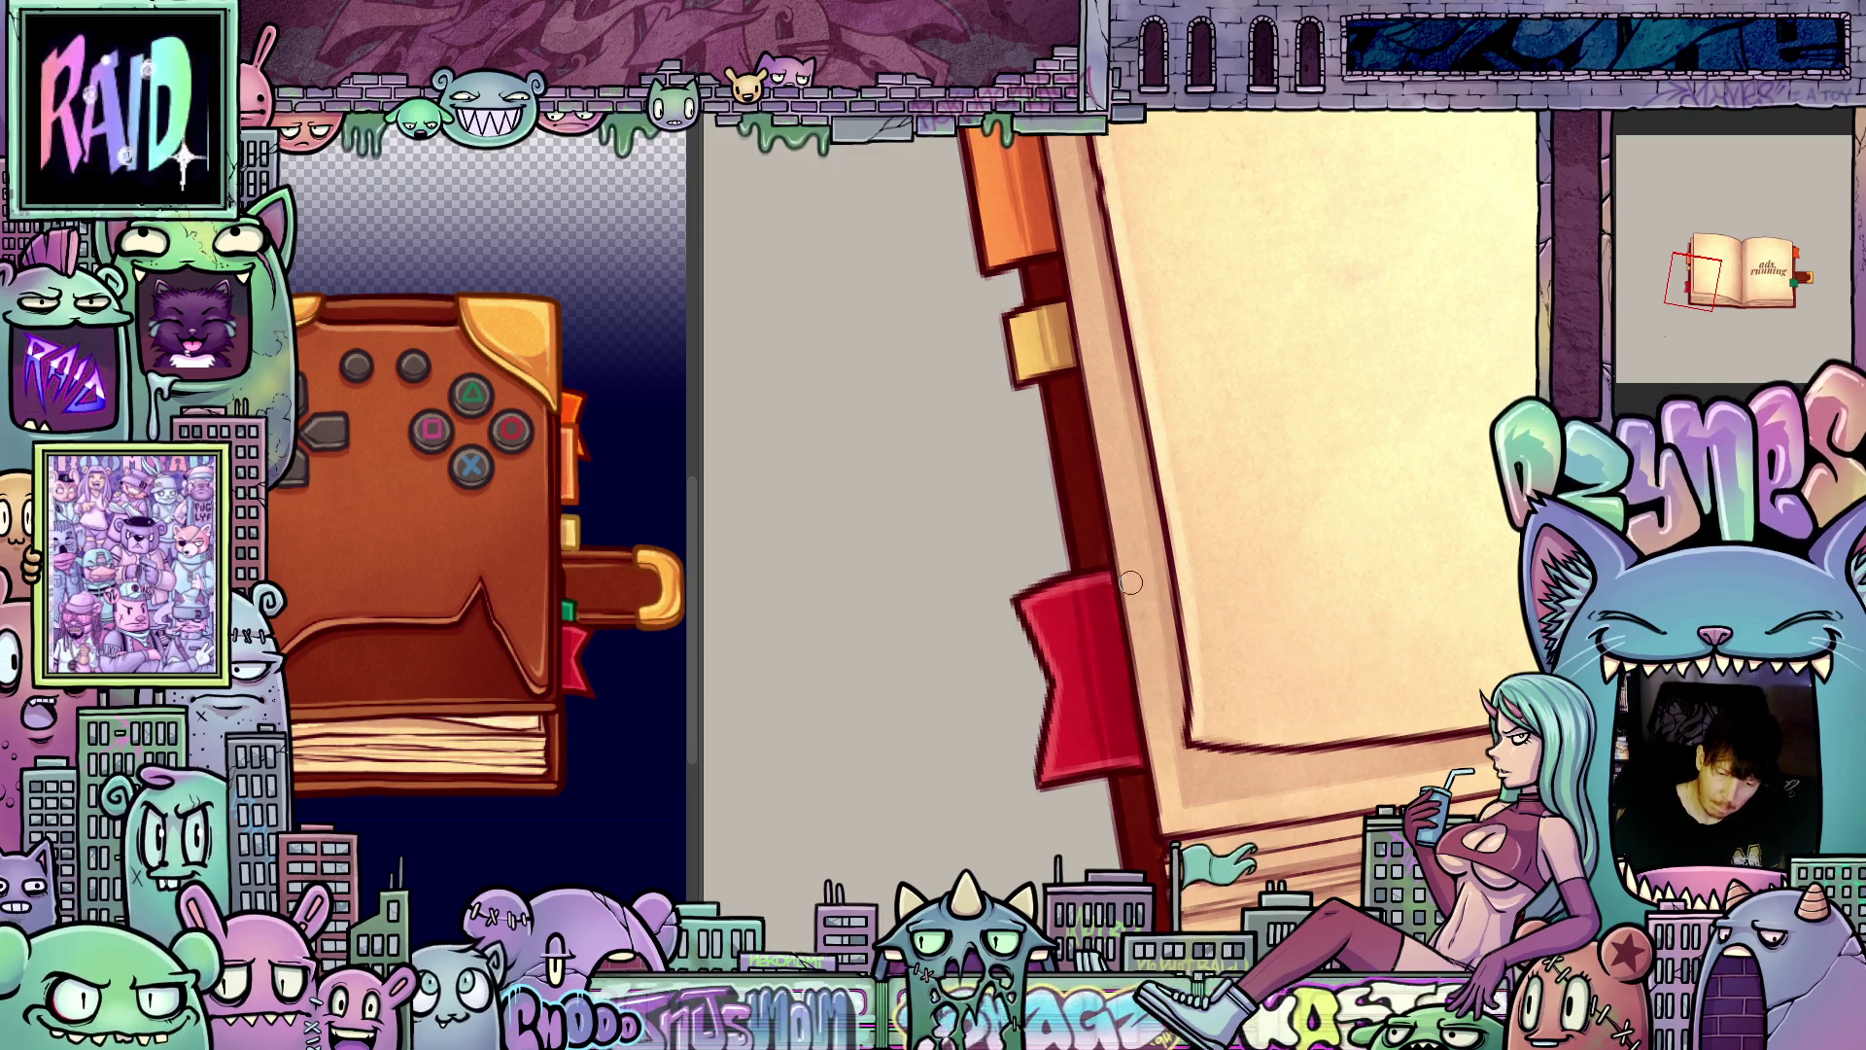
pyautogui.scroll(3, 1079, 569)
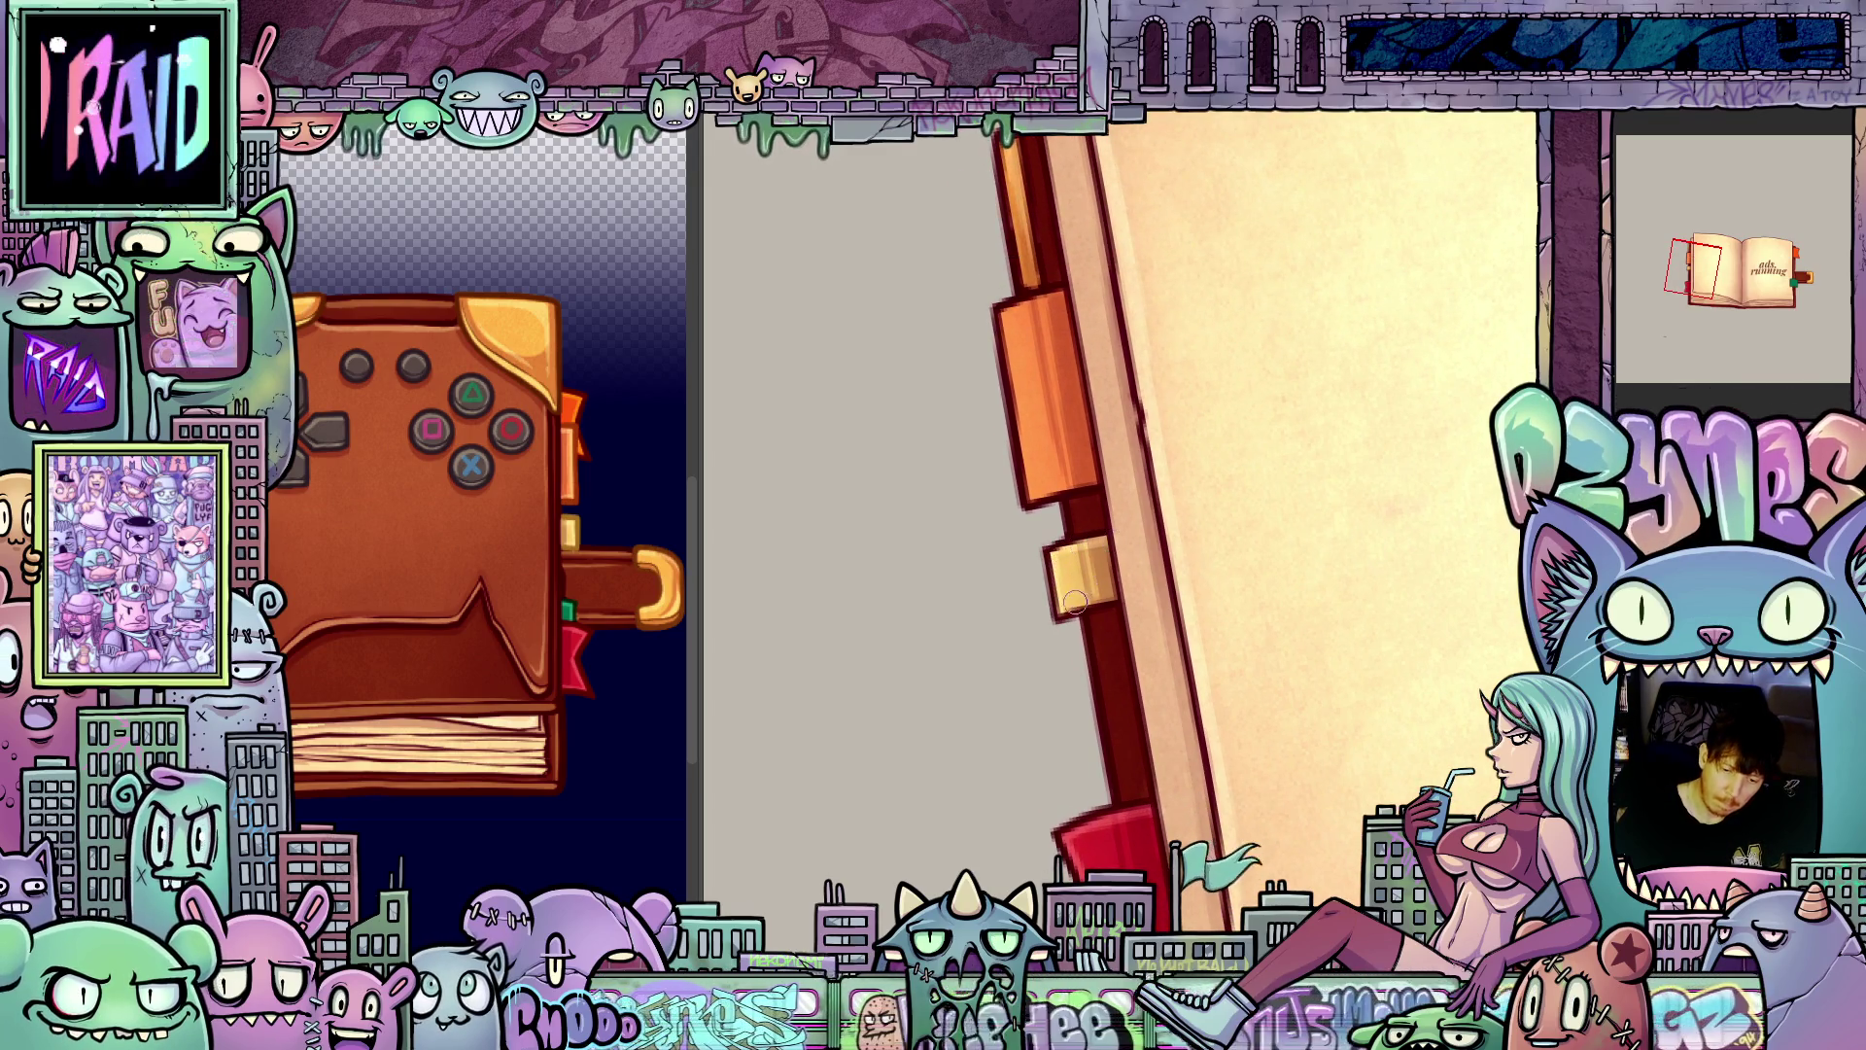
pyautogui.scroll(2, 1038, 525)
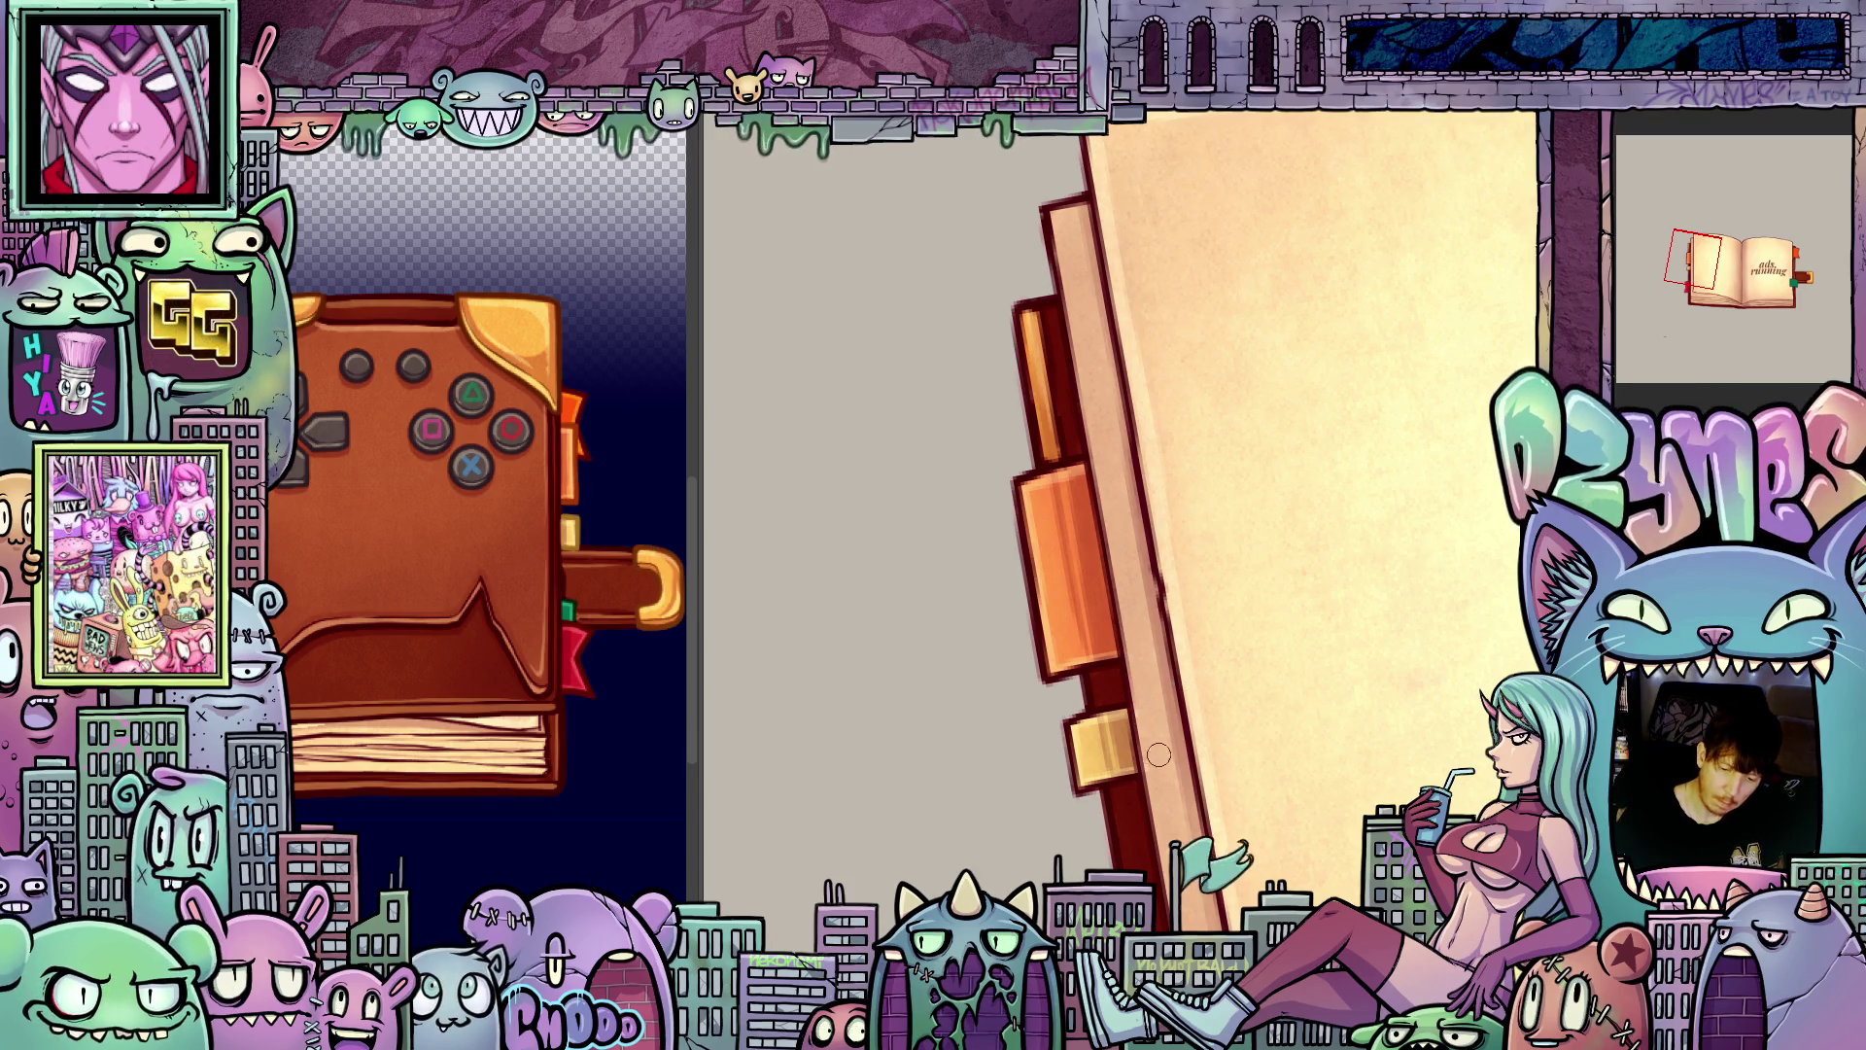
pyautogui.scroll(-3, 1160, 680)
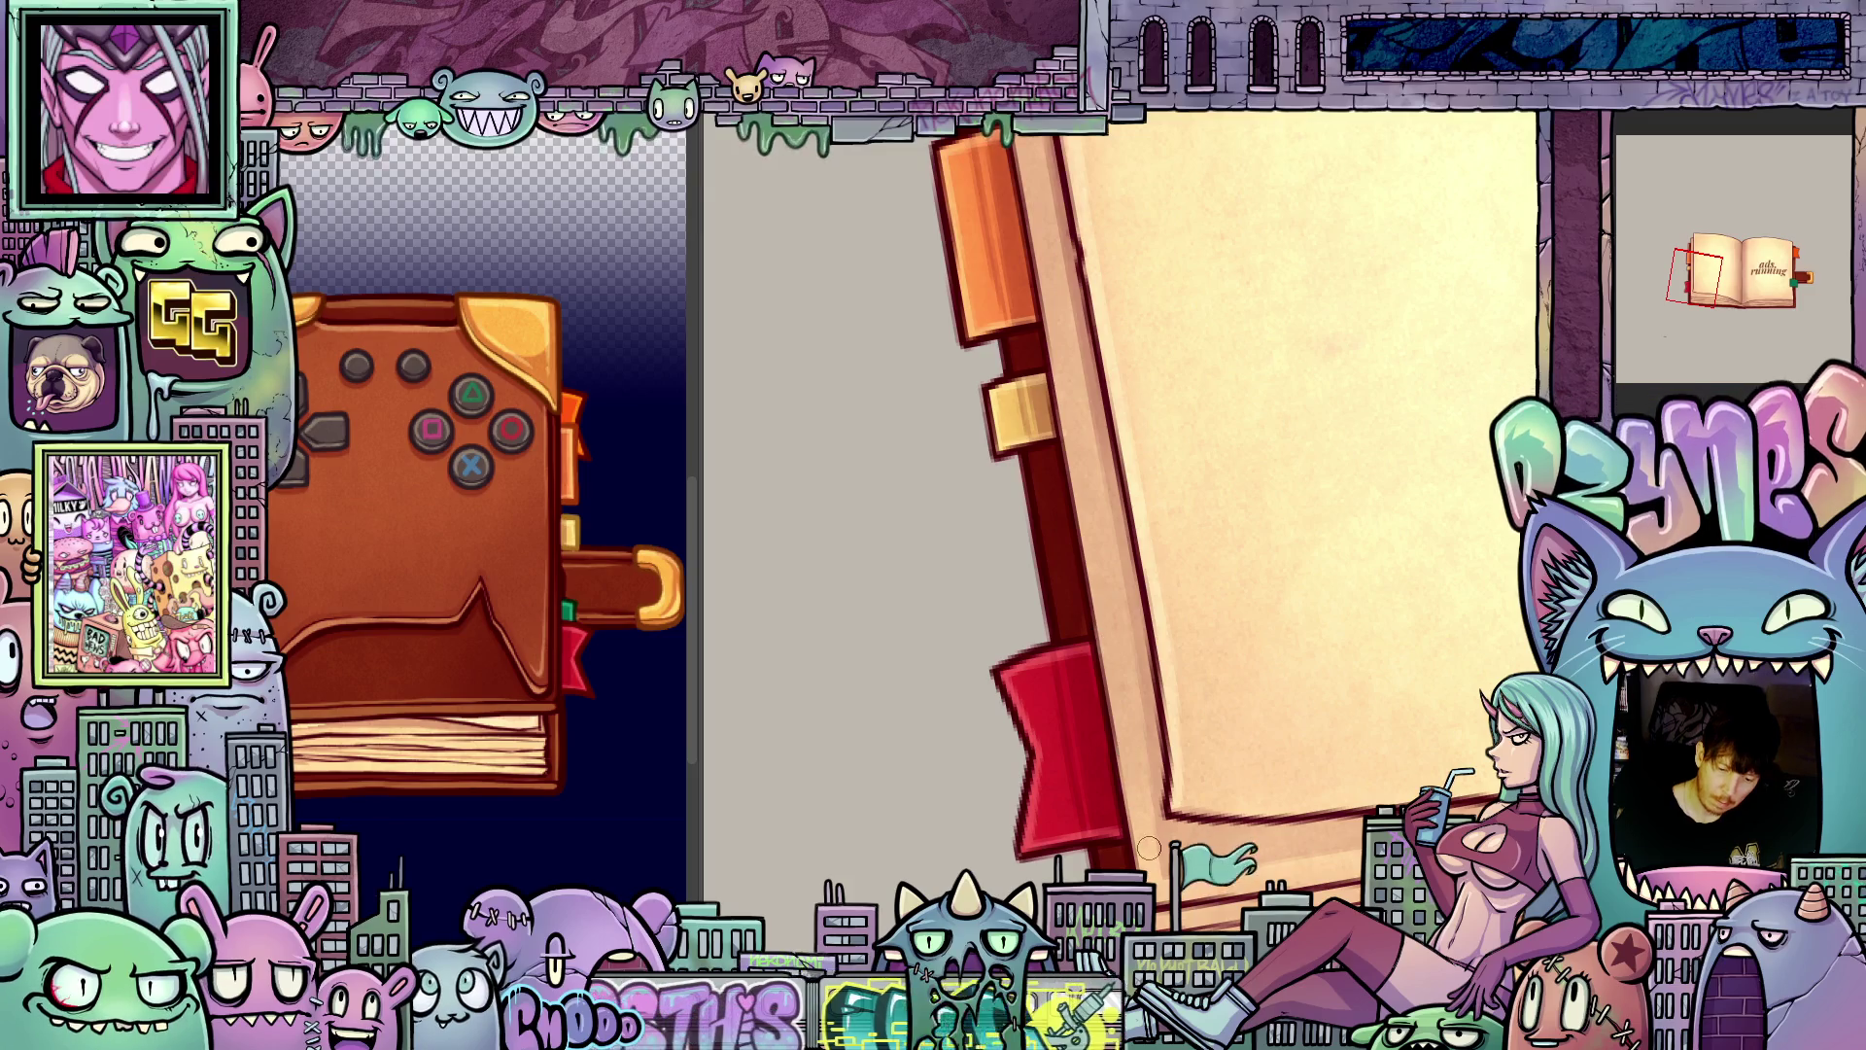
pyautogui.scroll(-5, 1118, 647)
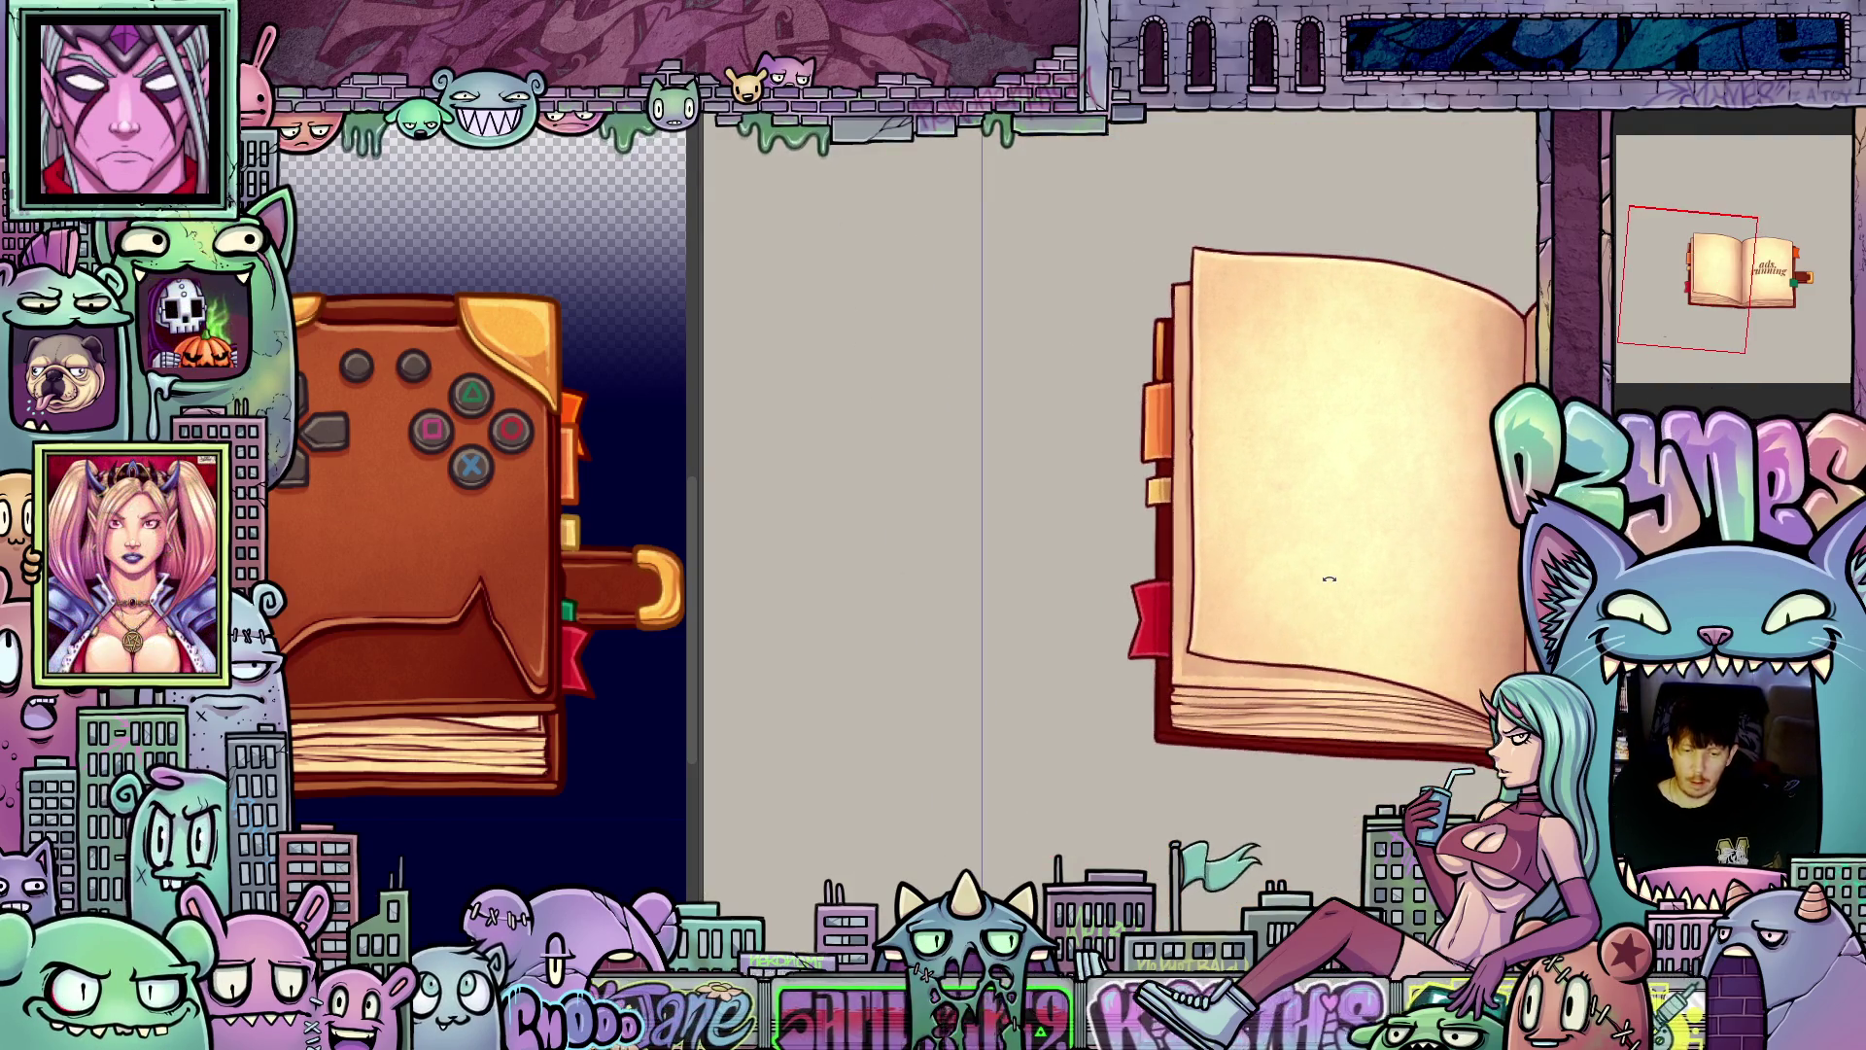
# Step: Cancel the left-page warp, then hide, restore and hide again the open 'ads. running' book
pyautogui.scroll(-2, 1128, 671)
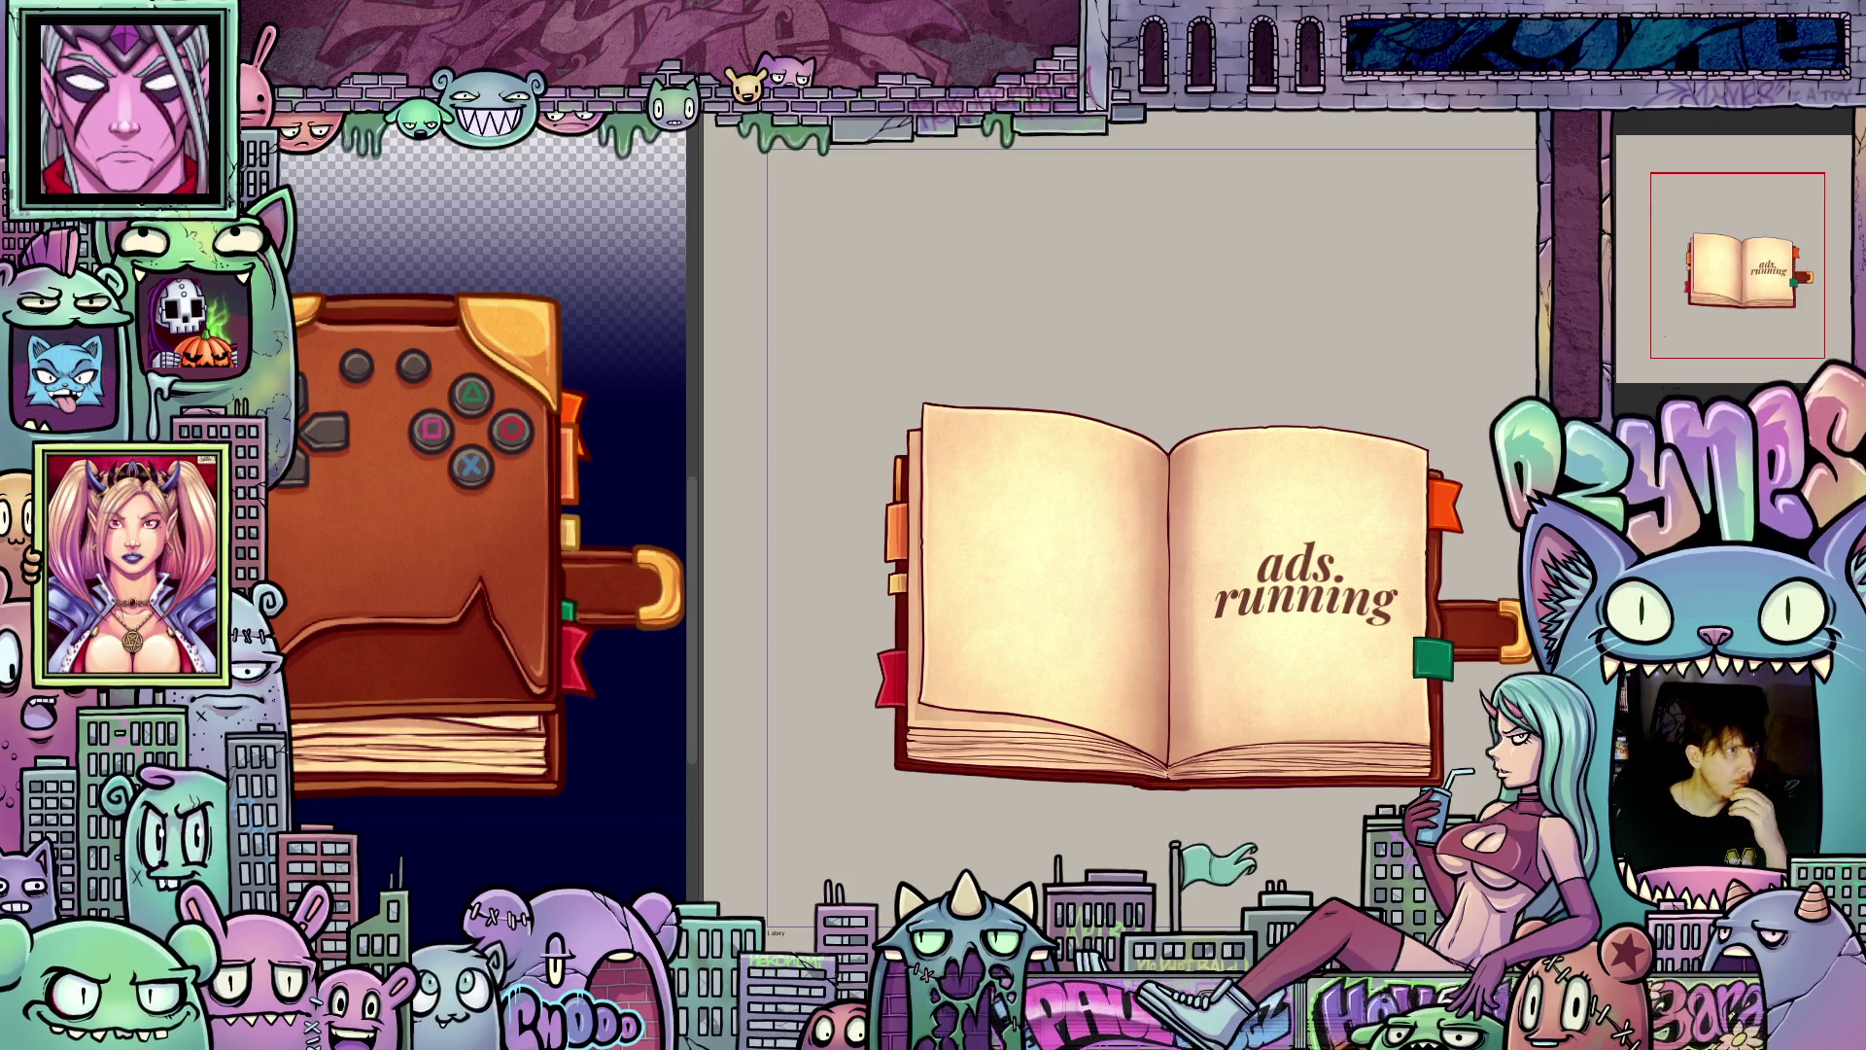
pyautogui.press('Escape')
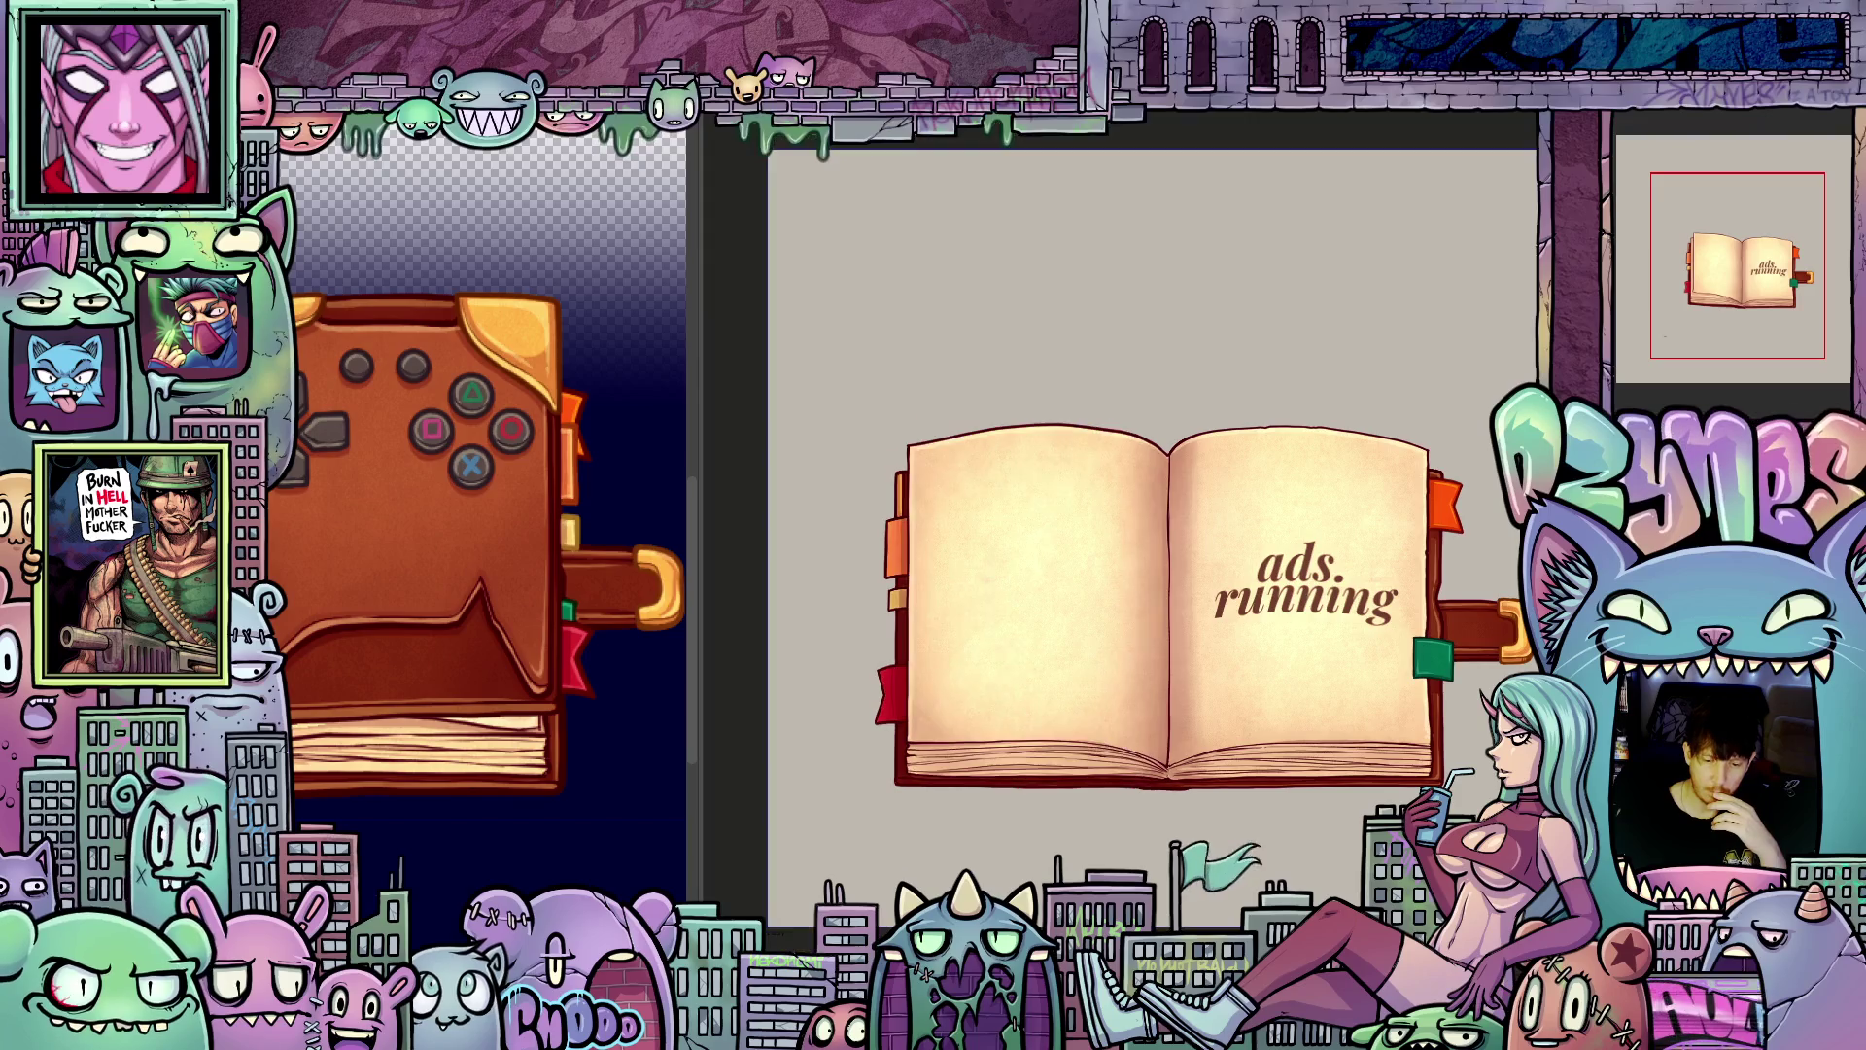
pyautogui.press('Delete')
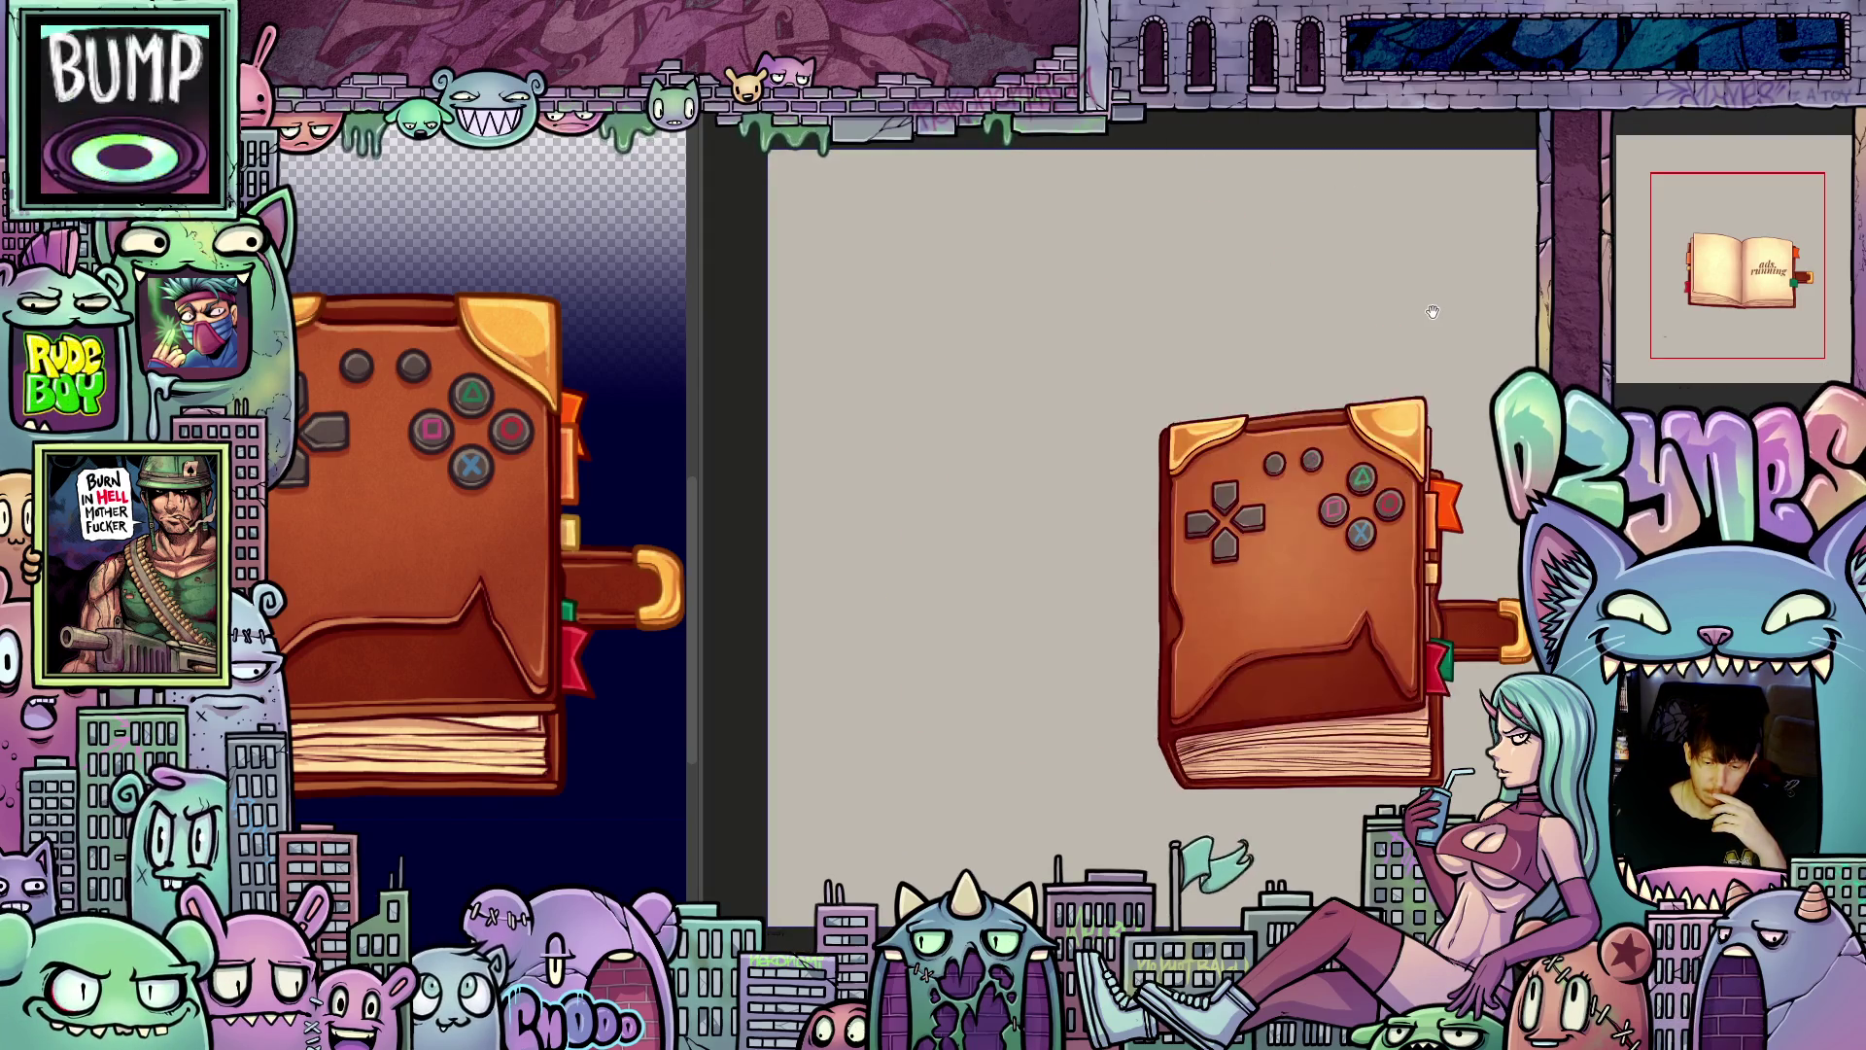
pyautogui.moveTo(1424, 297); pyautogui.dragTo(1439, 316)
pyautogui.scroll(-1, 1450, 321)
pyautogui.hotkey('ctrl', 'z')
pyautogui.hotkey('ctrl', 'z')
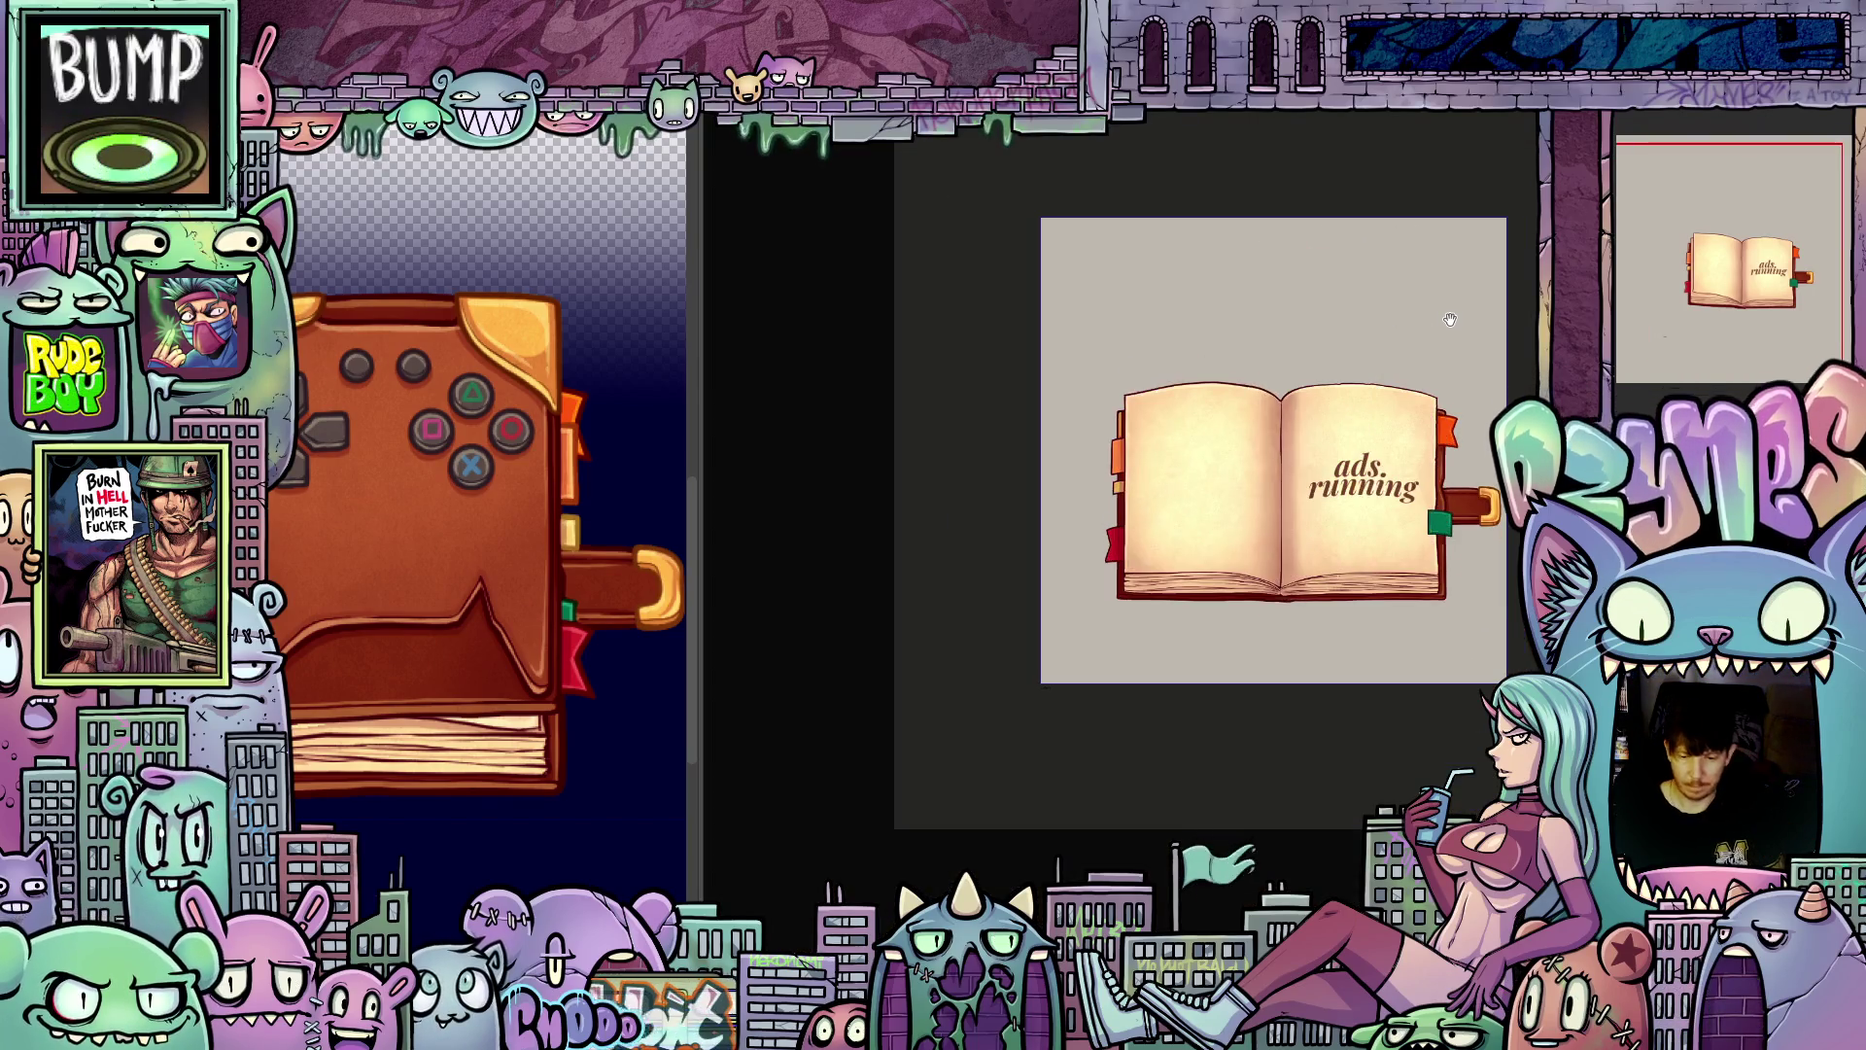
pyautogui.scroll(-1, 1284, 404)
pyautogui.press('Delete')
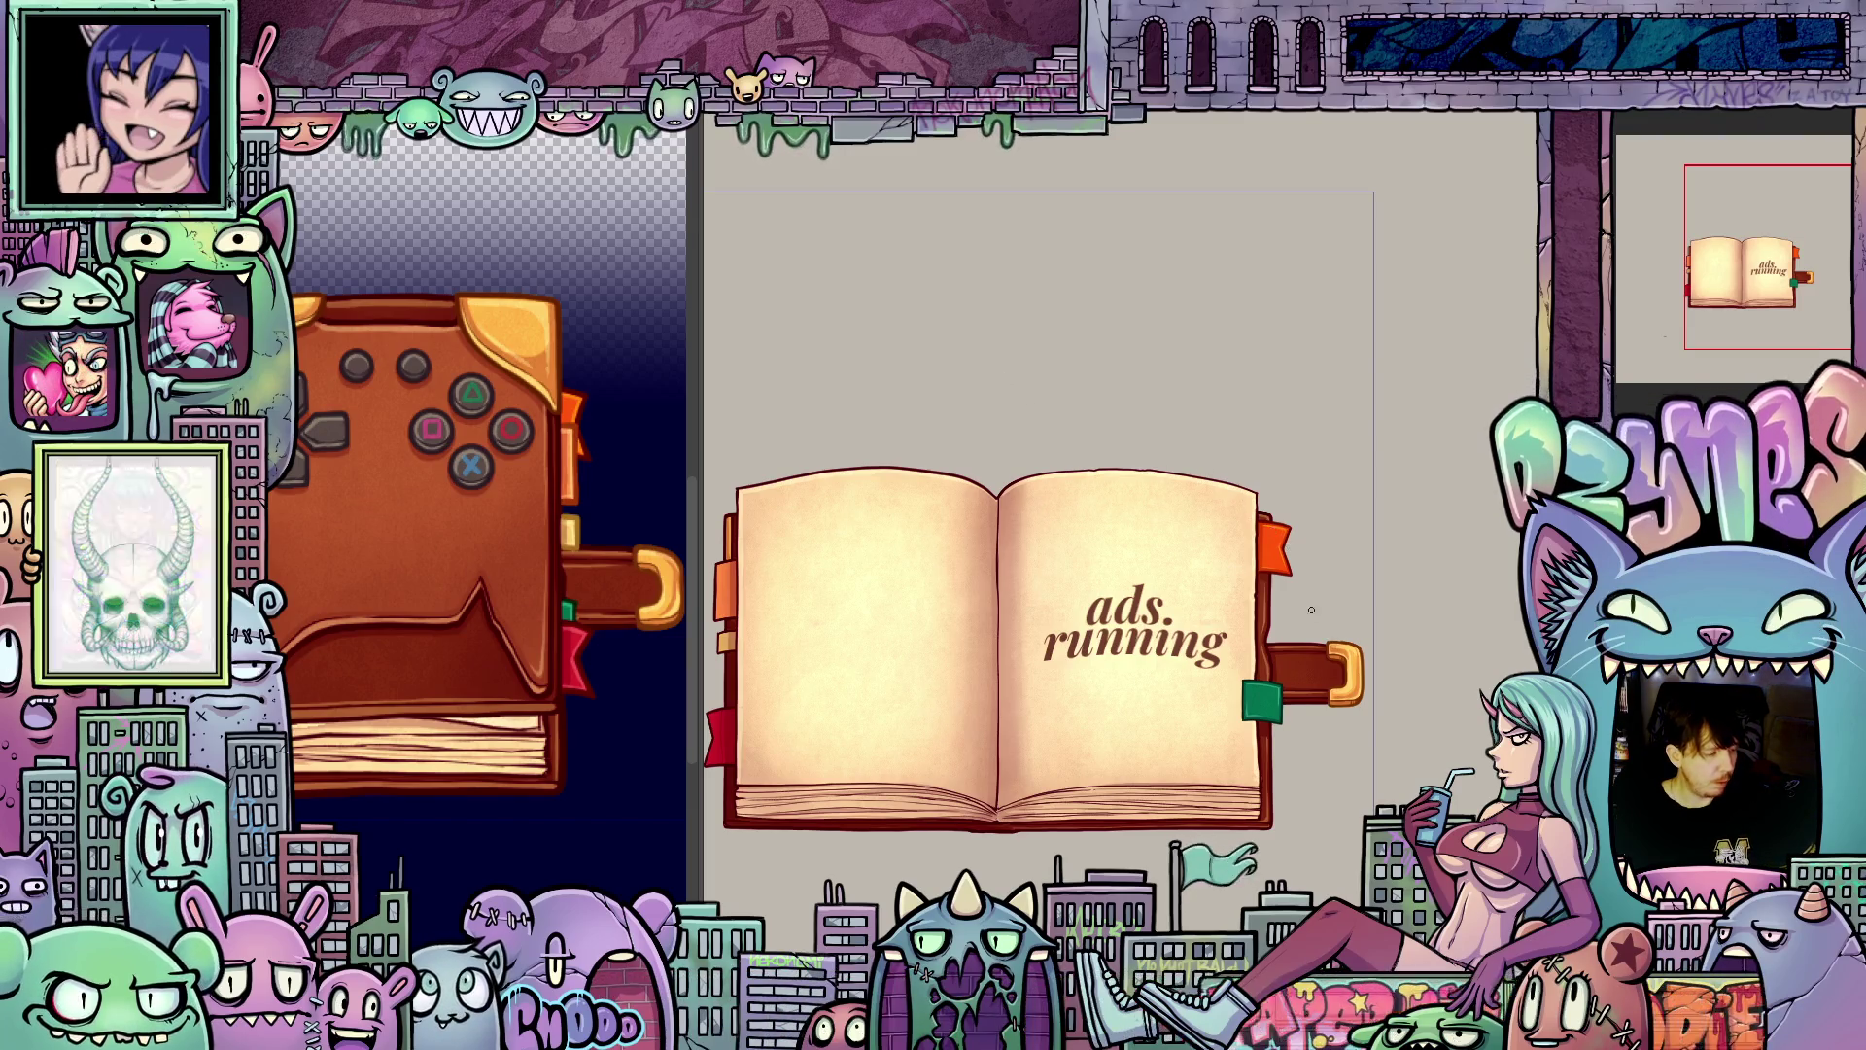
# Step: Zoom out and back in, then undo the left page's tilt so it lies flat
pyautogui.scroll(-3, 1378, 662)
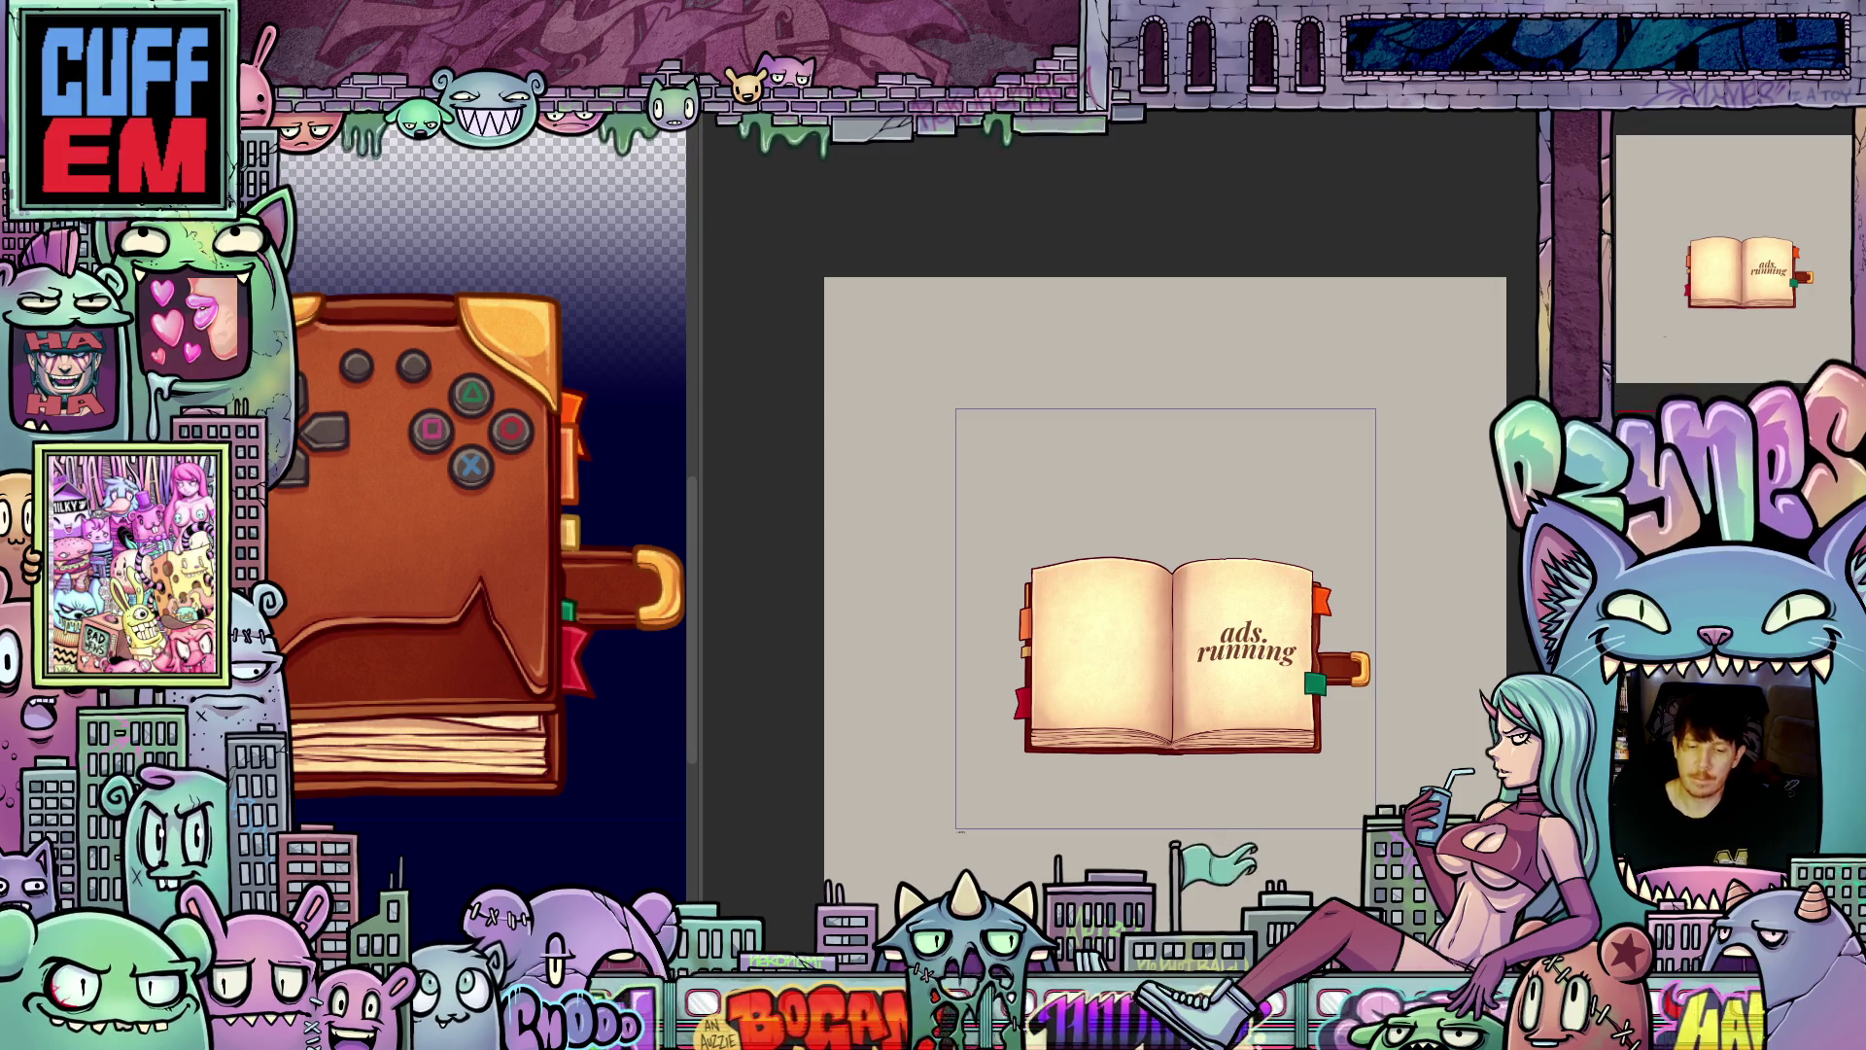
pyautogui.scroll(-1, 1497, 489)
pyautogui.scroll(1, 1494, 496)
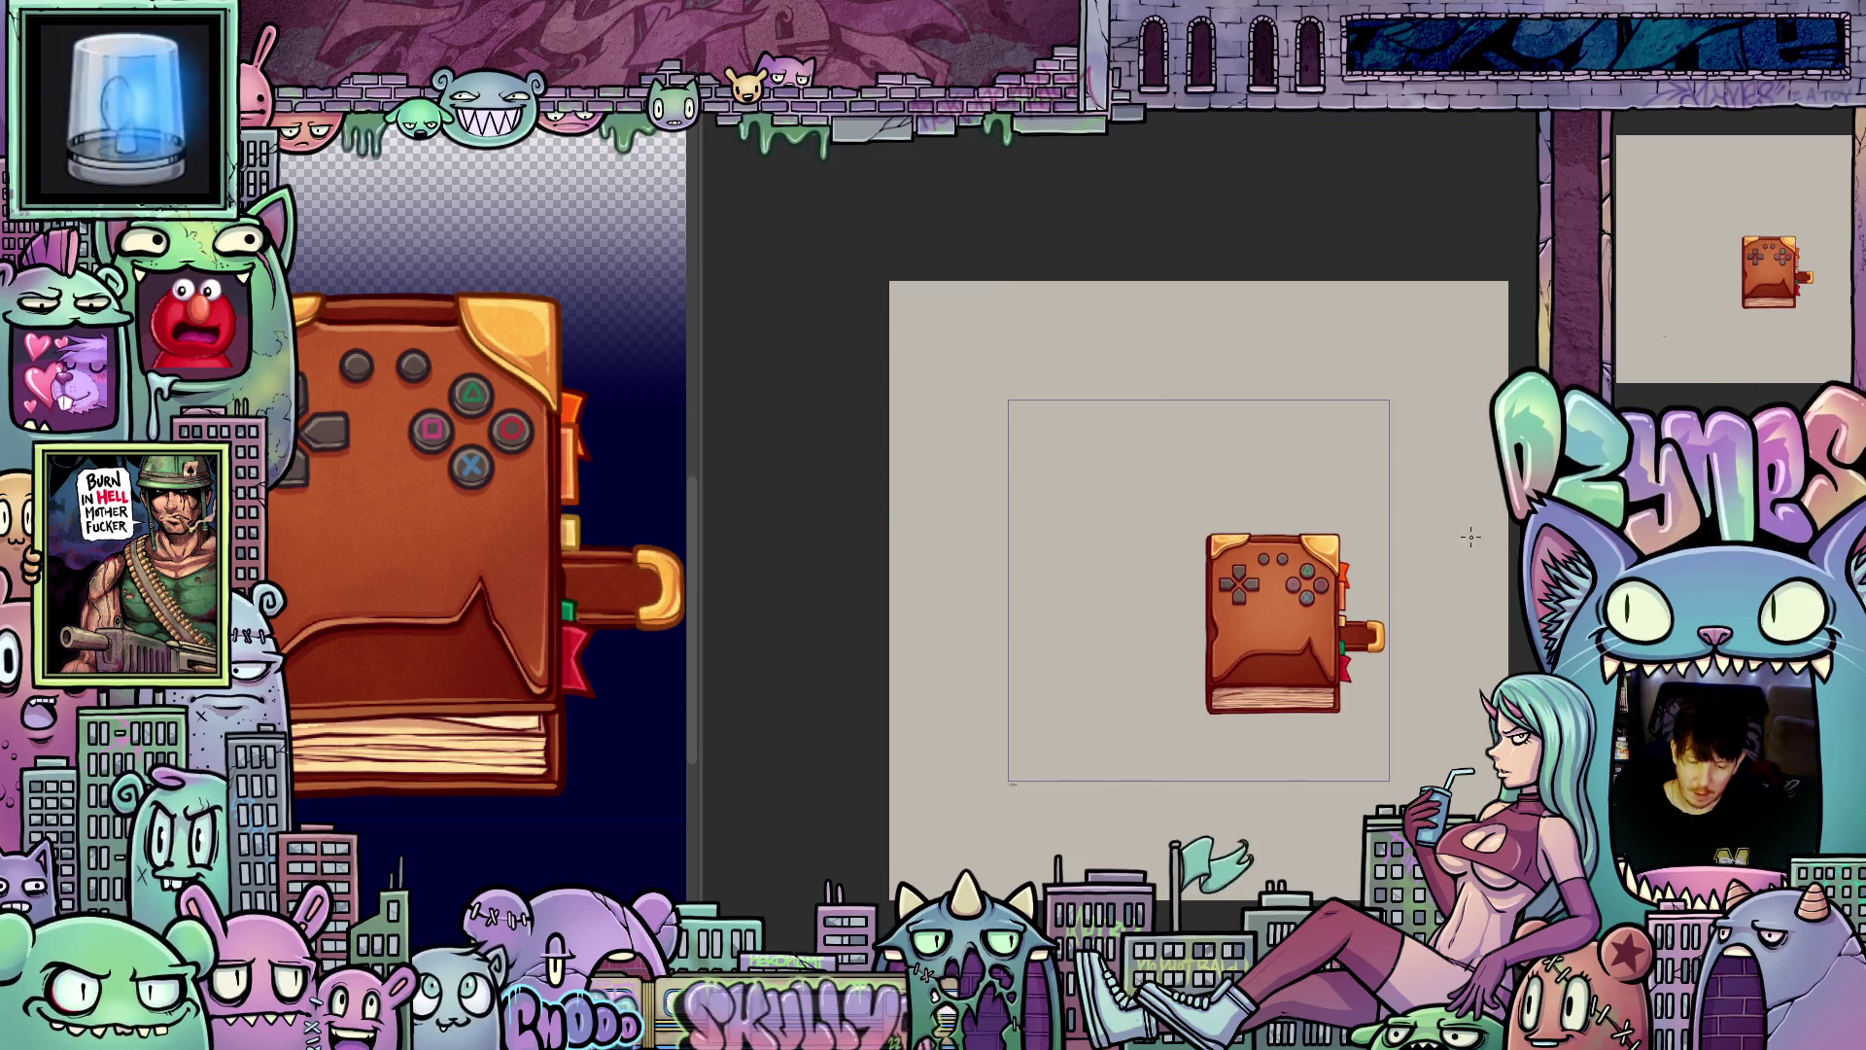
pyautogui.scroll(1, 1408, 589)
pyautogui.scroll(1, 1409, 589)
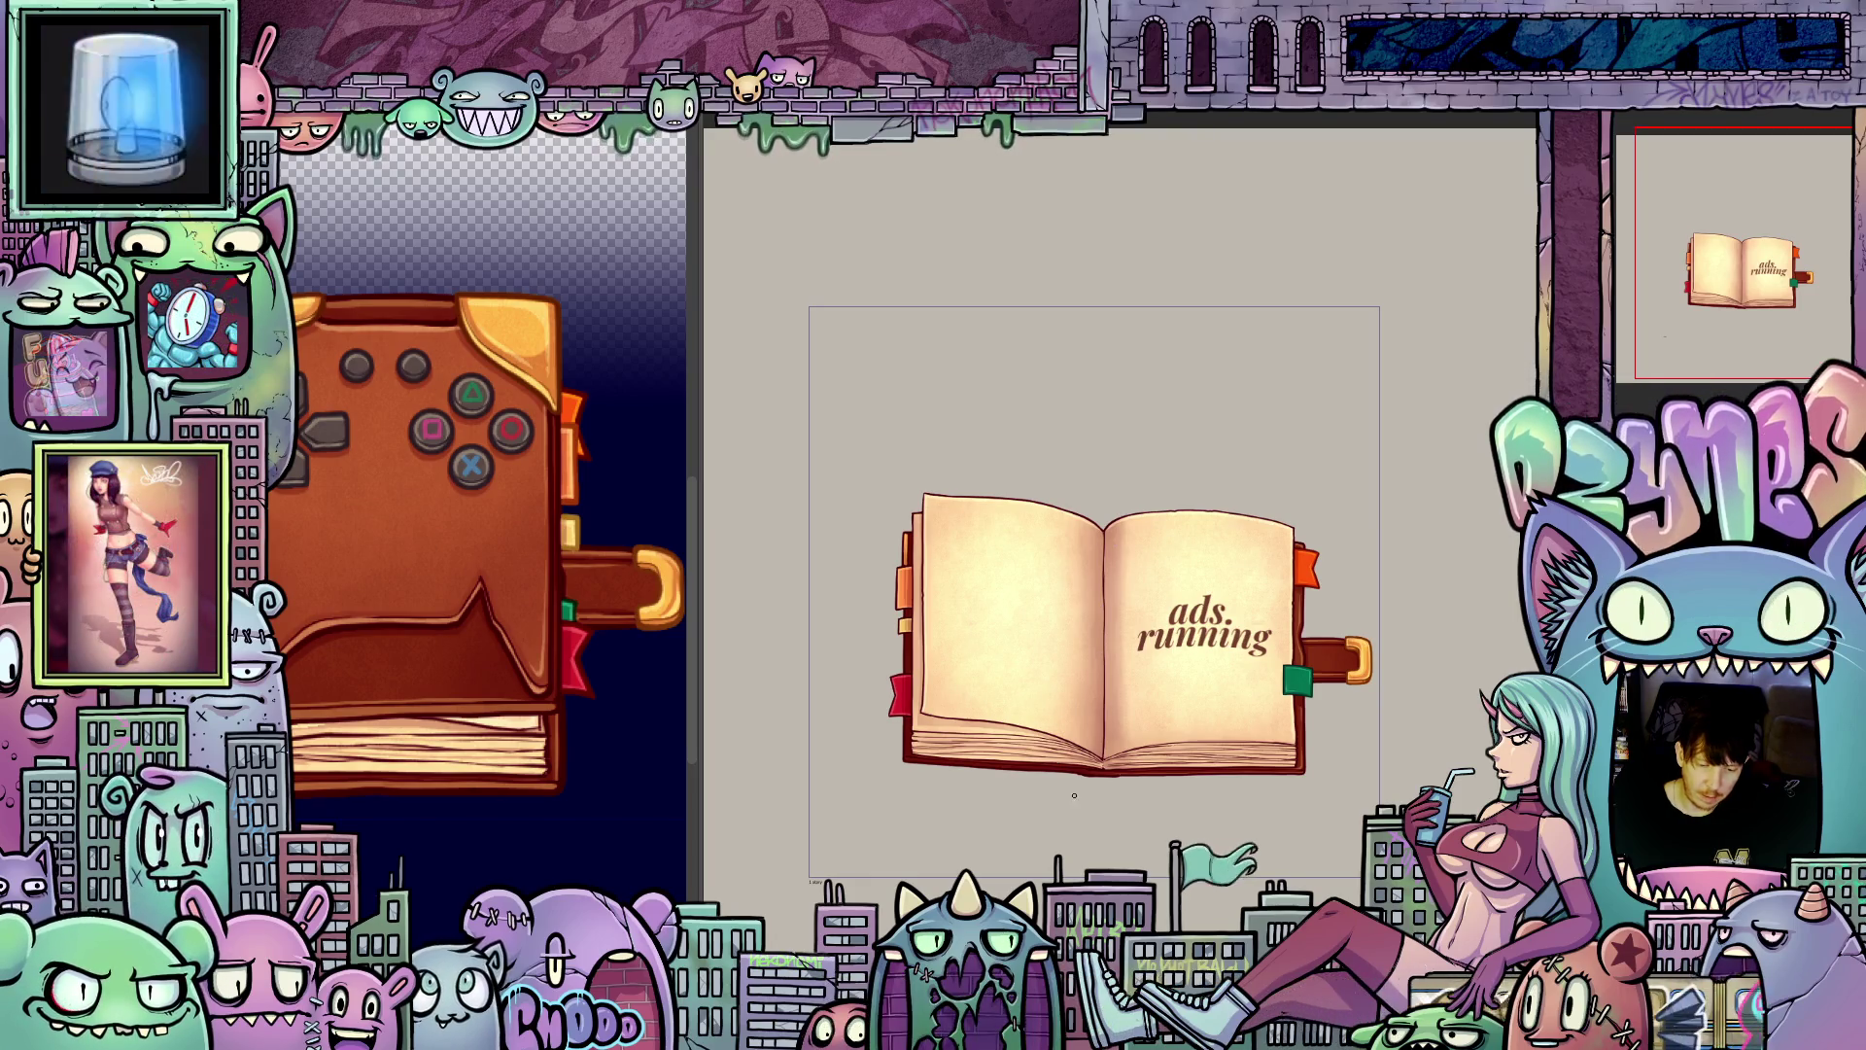
pyautogui.hotkey('ctrl', 'z')
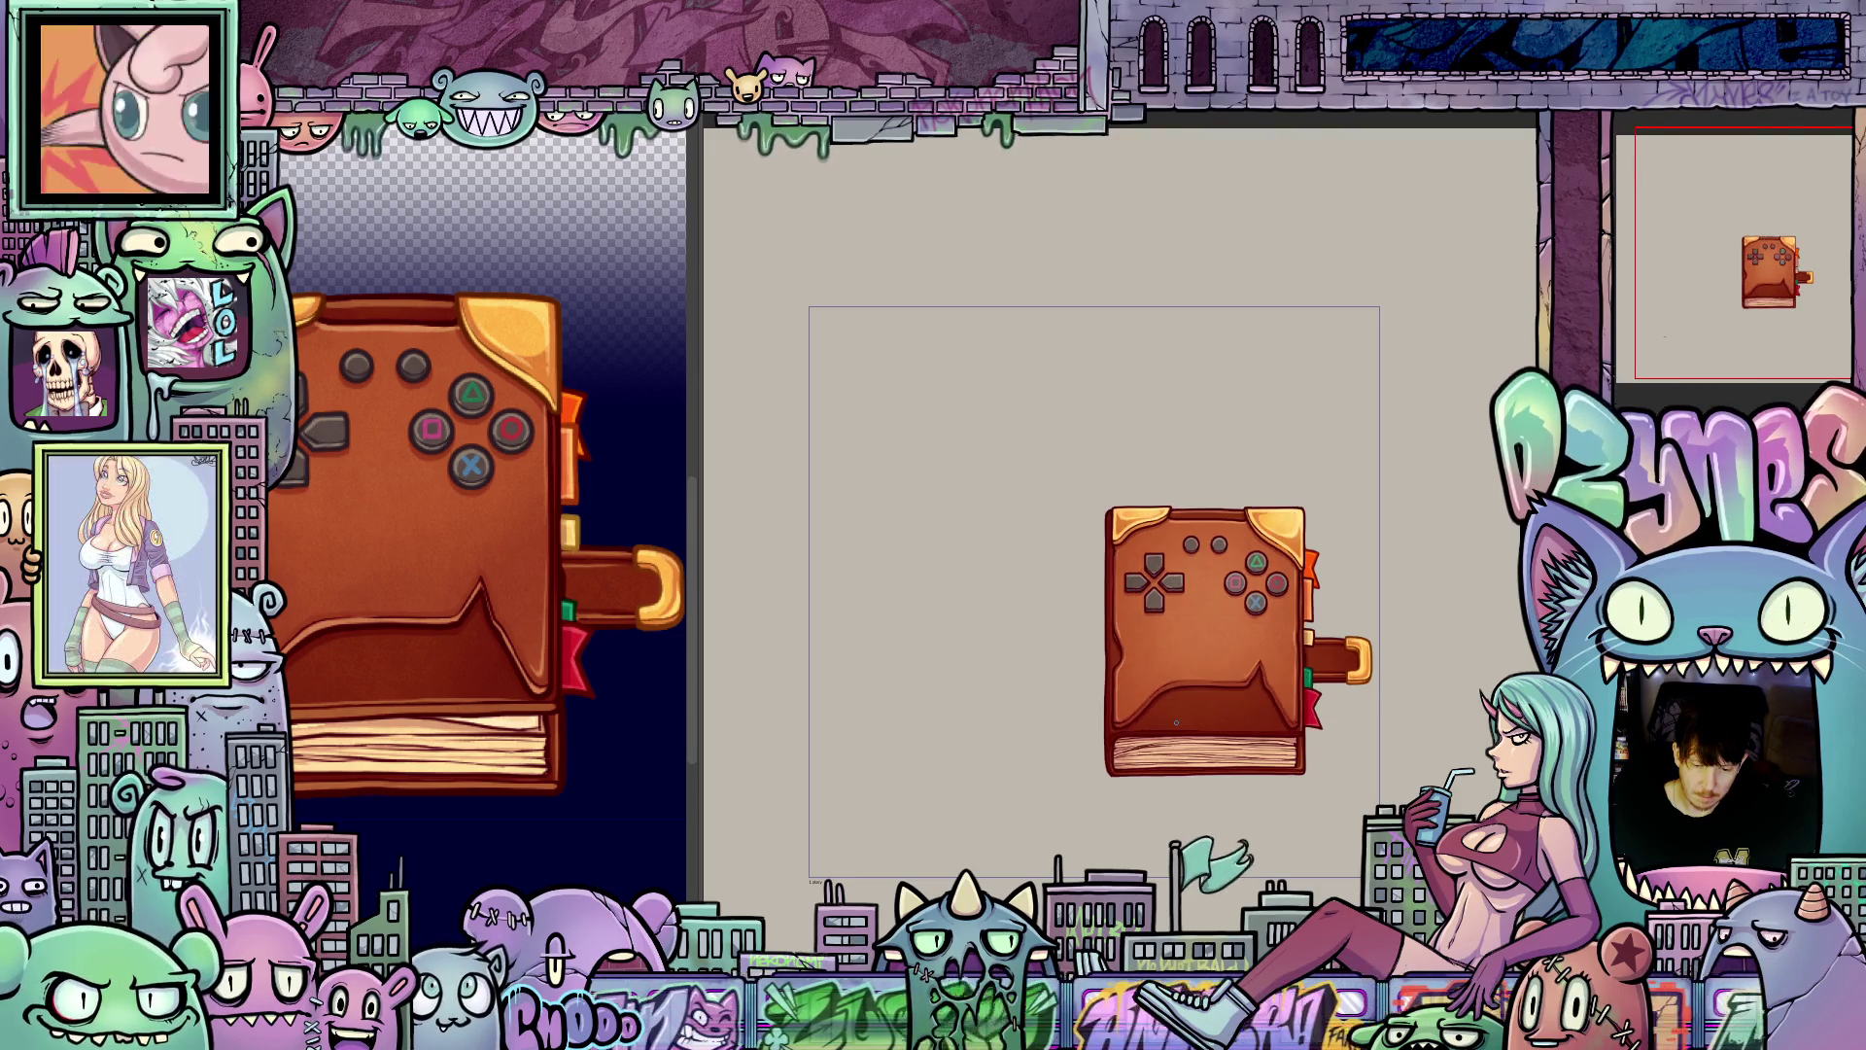
pyautogui.scroll(-3, 1177, 729)
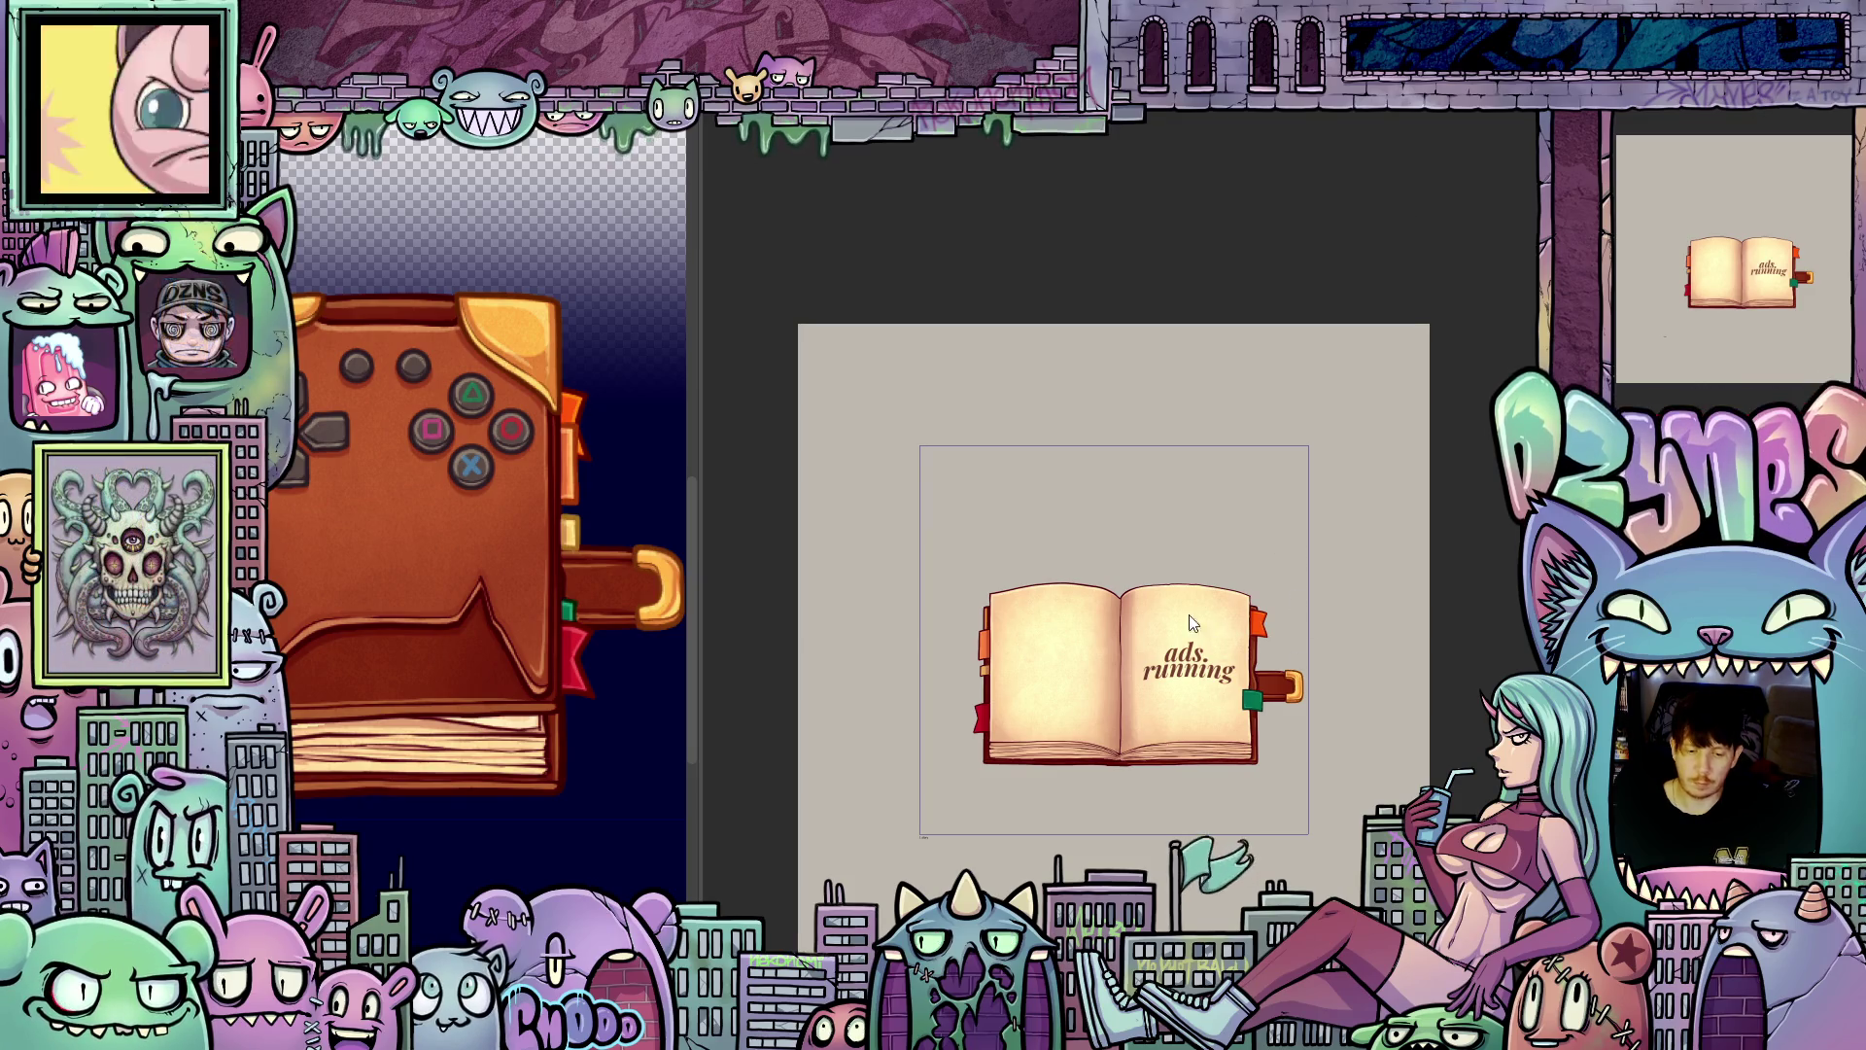
pyautogui.scroll(2, 1171, 572)
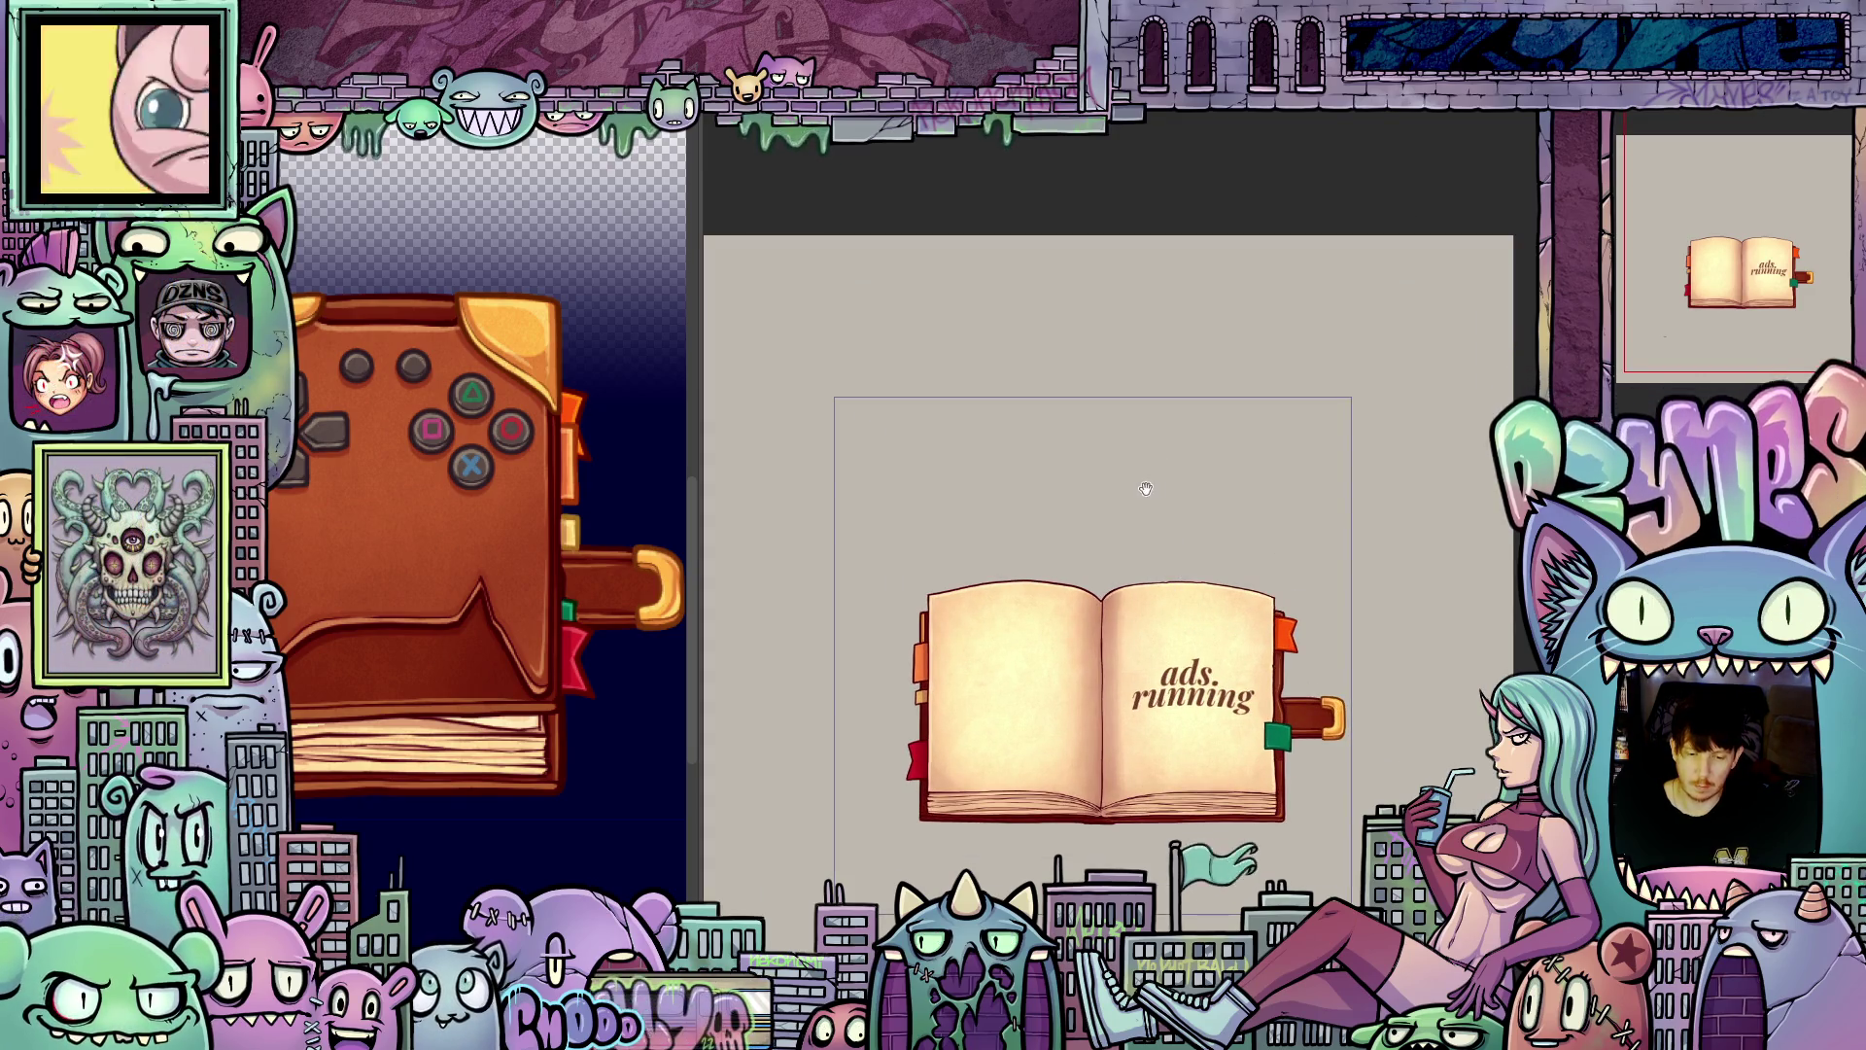
pyautogui.scroll(2, 1184, 434)
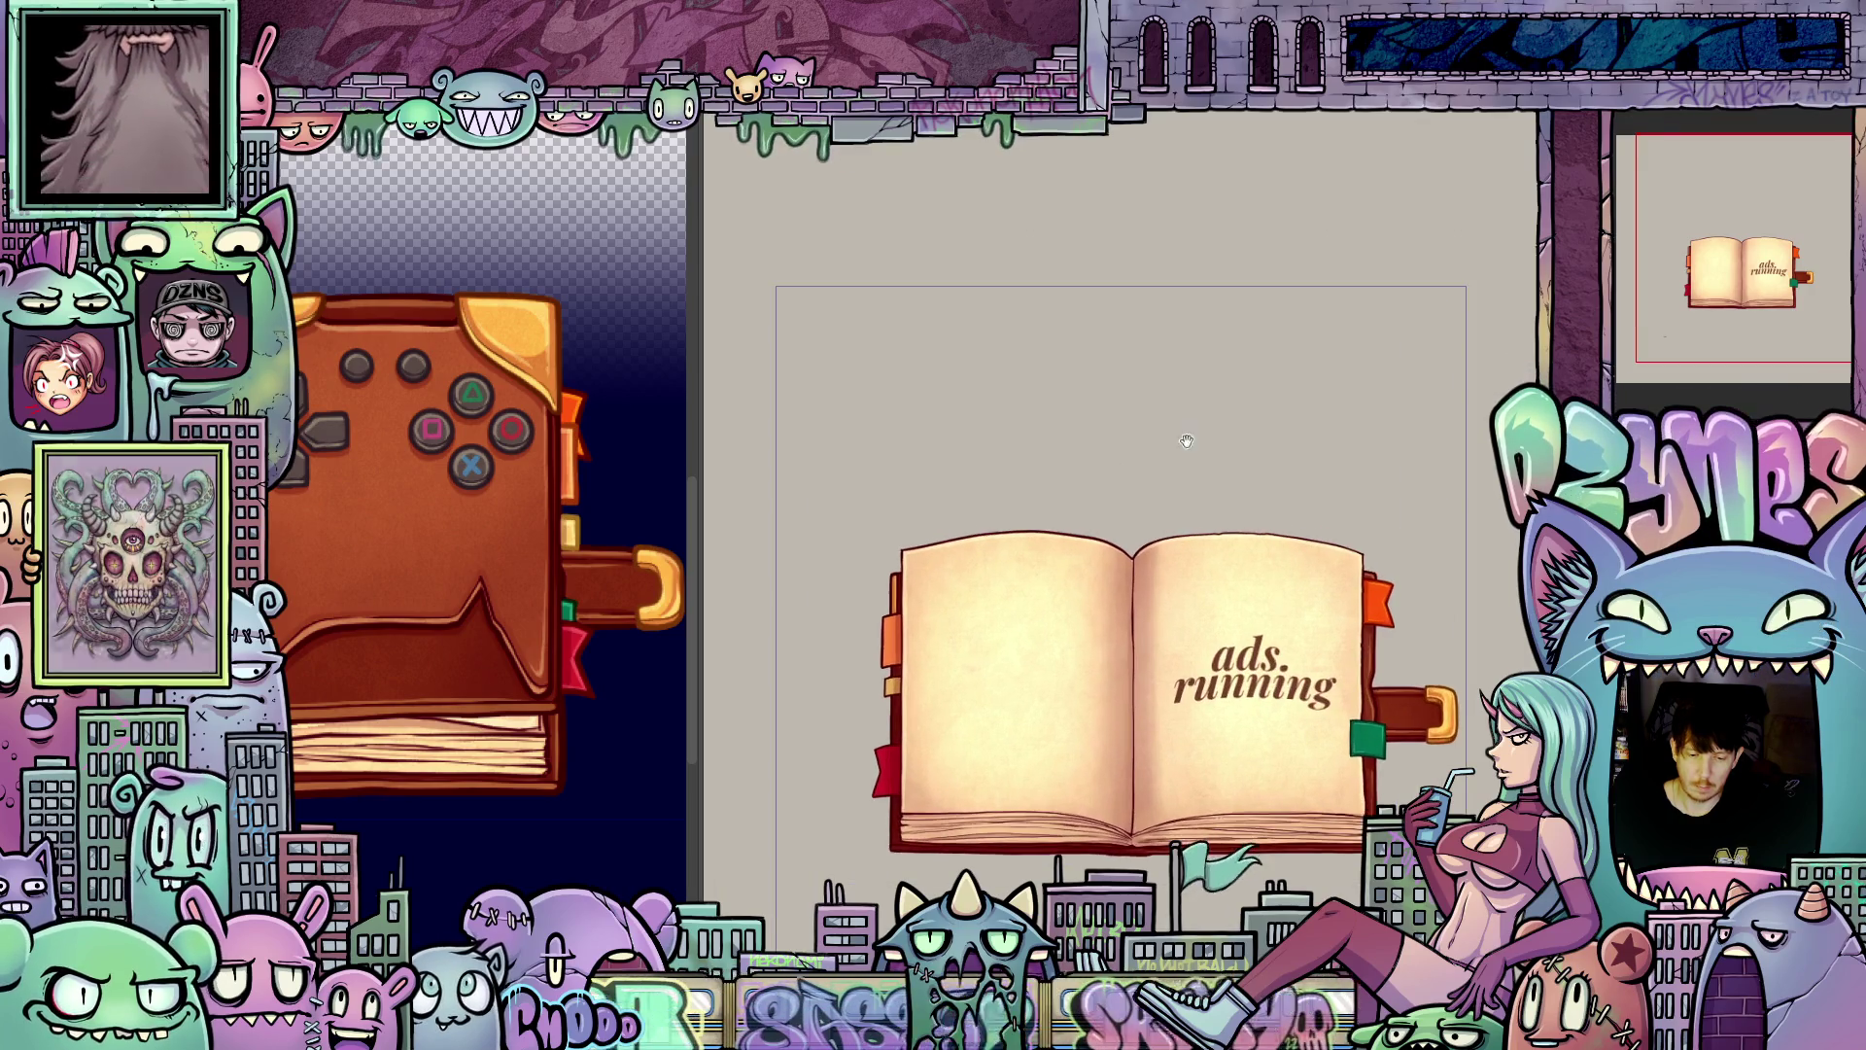
pyautogui.moveTo(1186, 441); pyautogui.dragTo(1202, 321)
pyautogui.scroll(3, 903, 564)
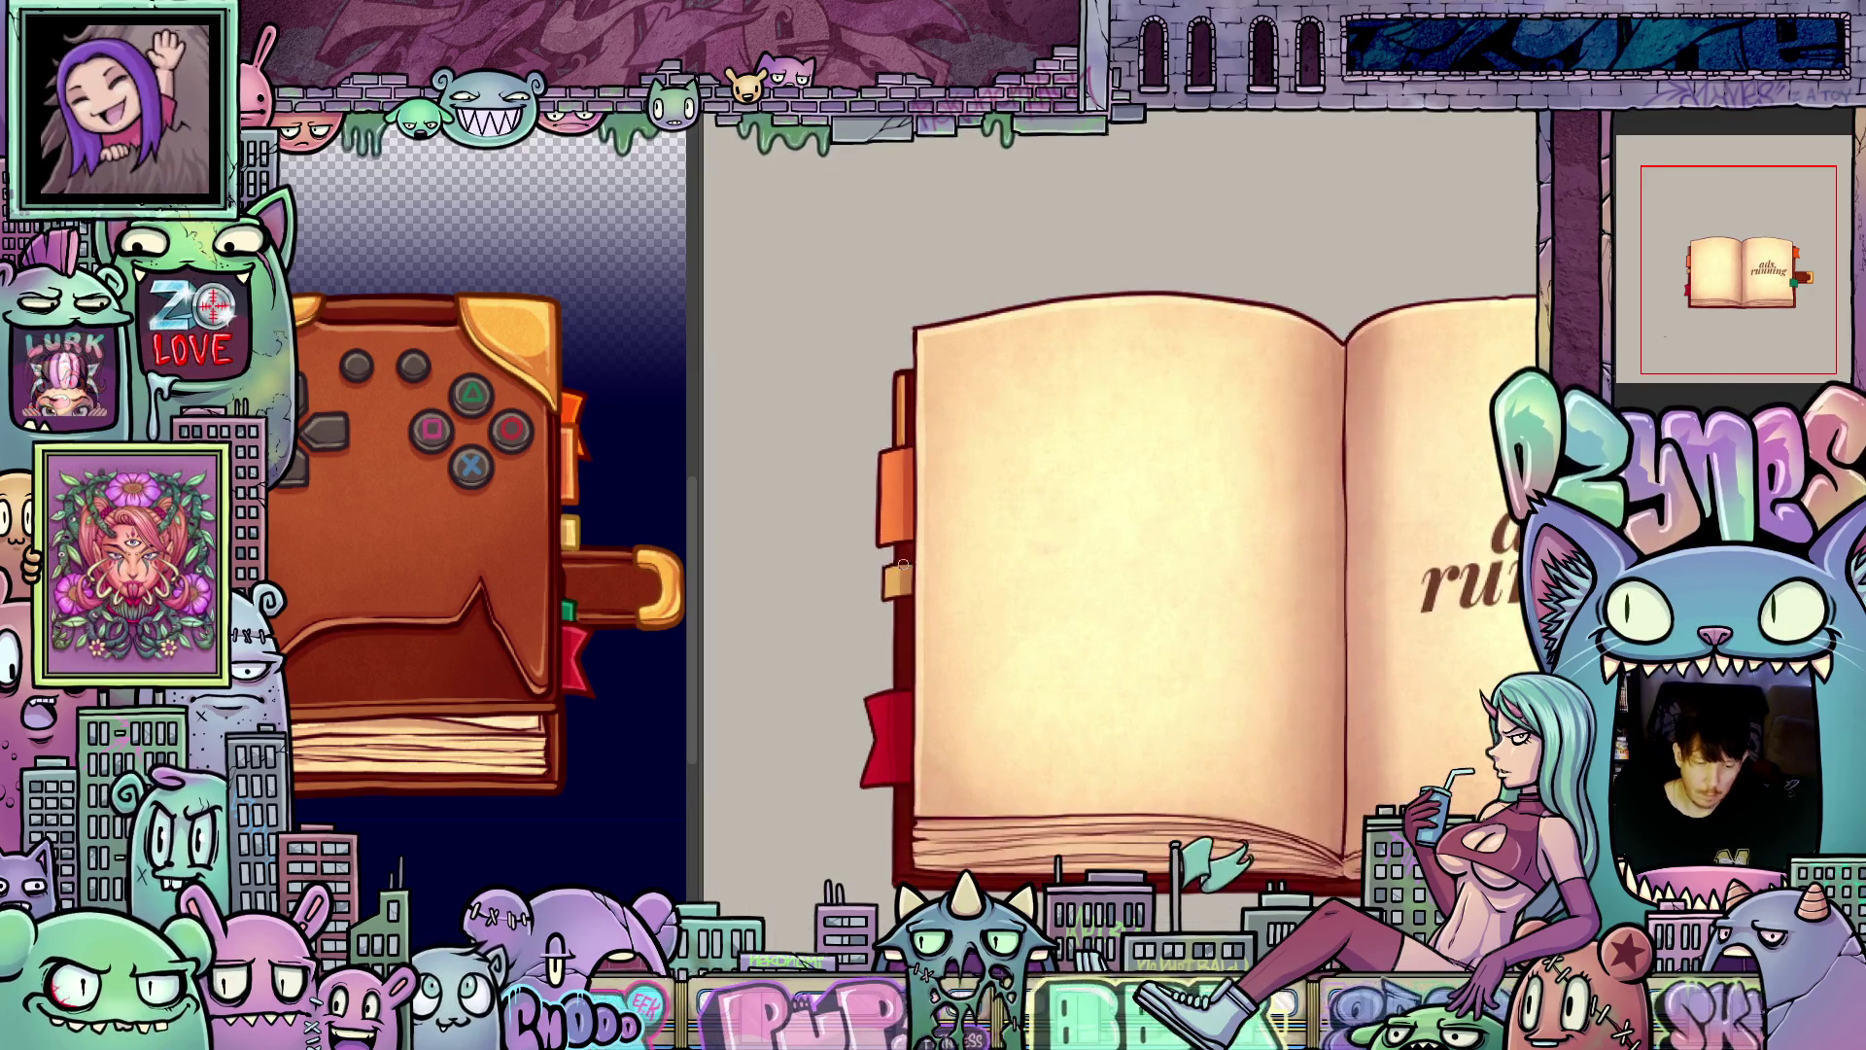
pyautogui.scroll(2, 901, 564)
pyautogui.moveTo(834, 551); pyautogui.dragTo(998, 393)
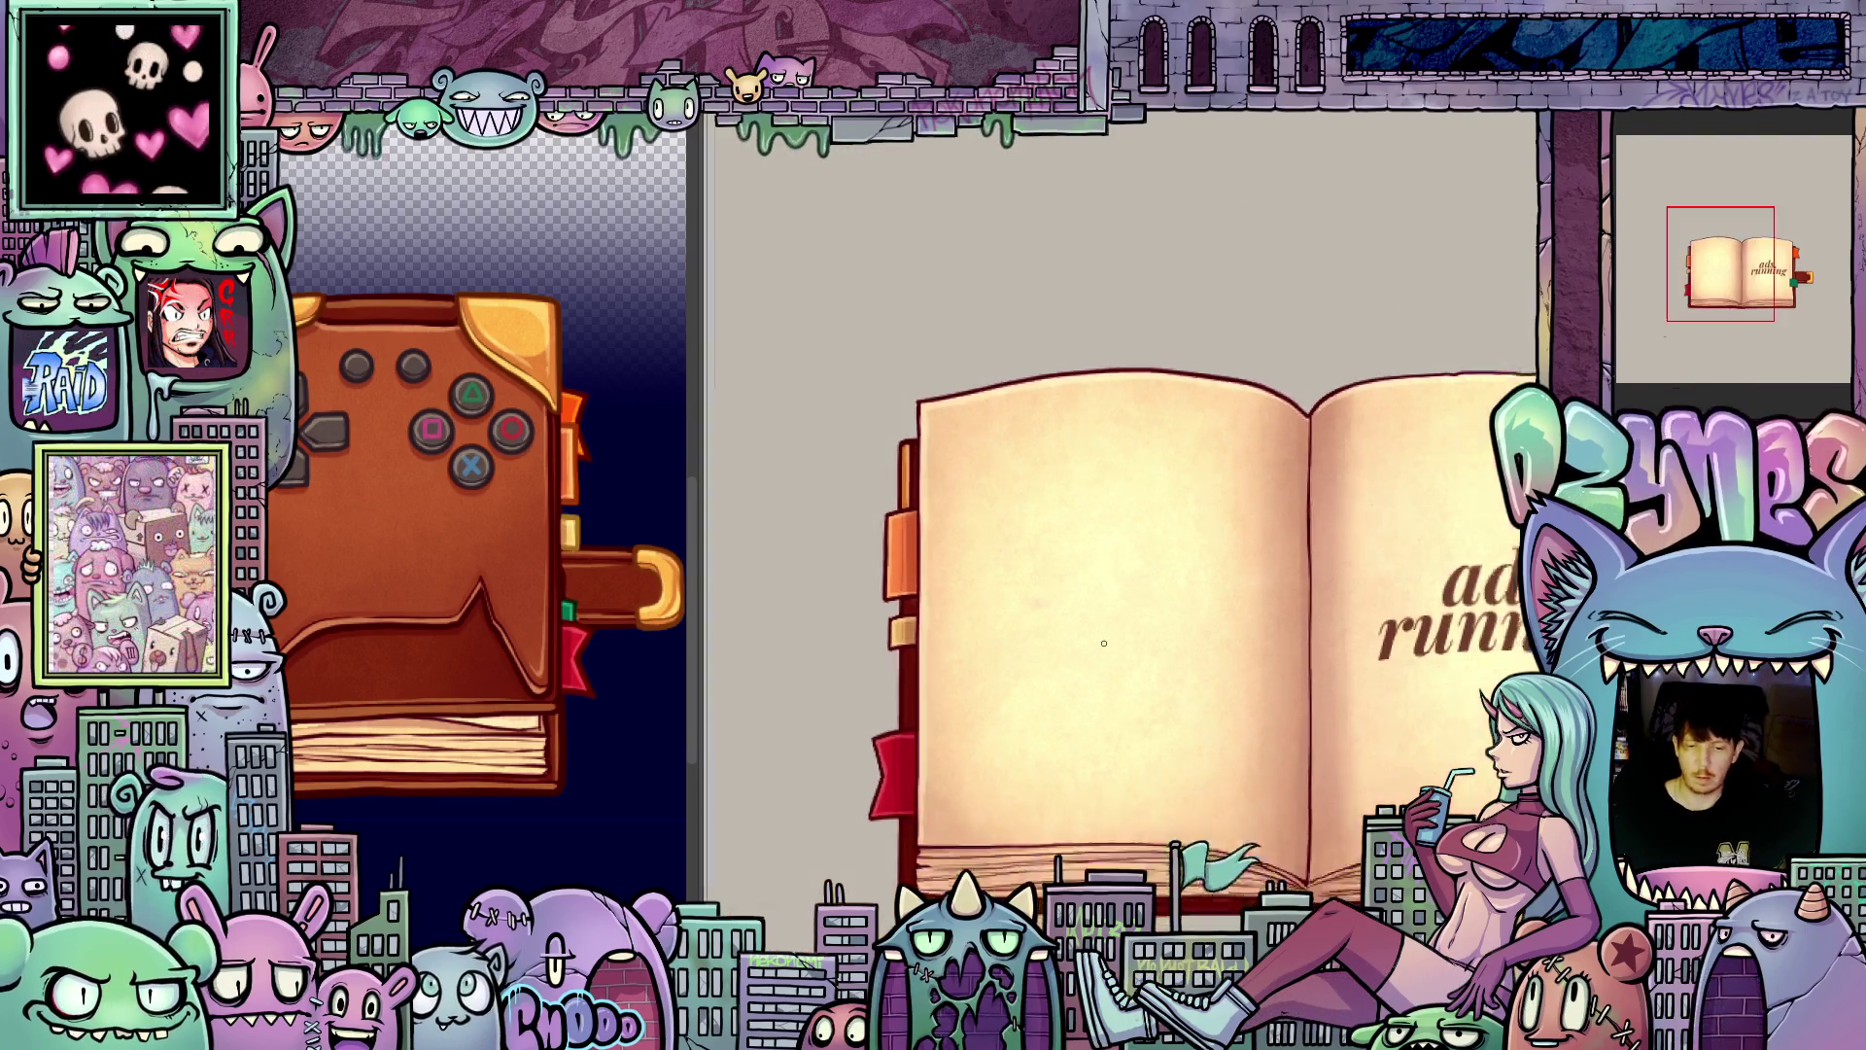
pyautogui.scroll(-5, 1220, 657)
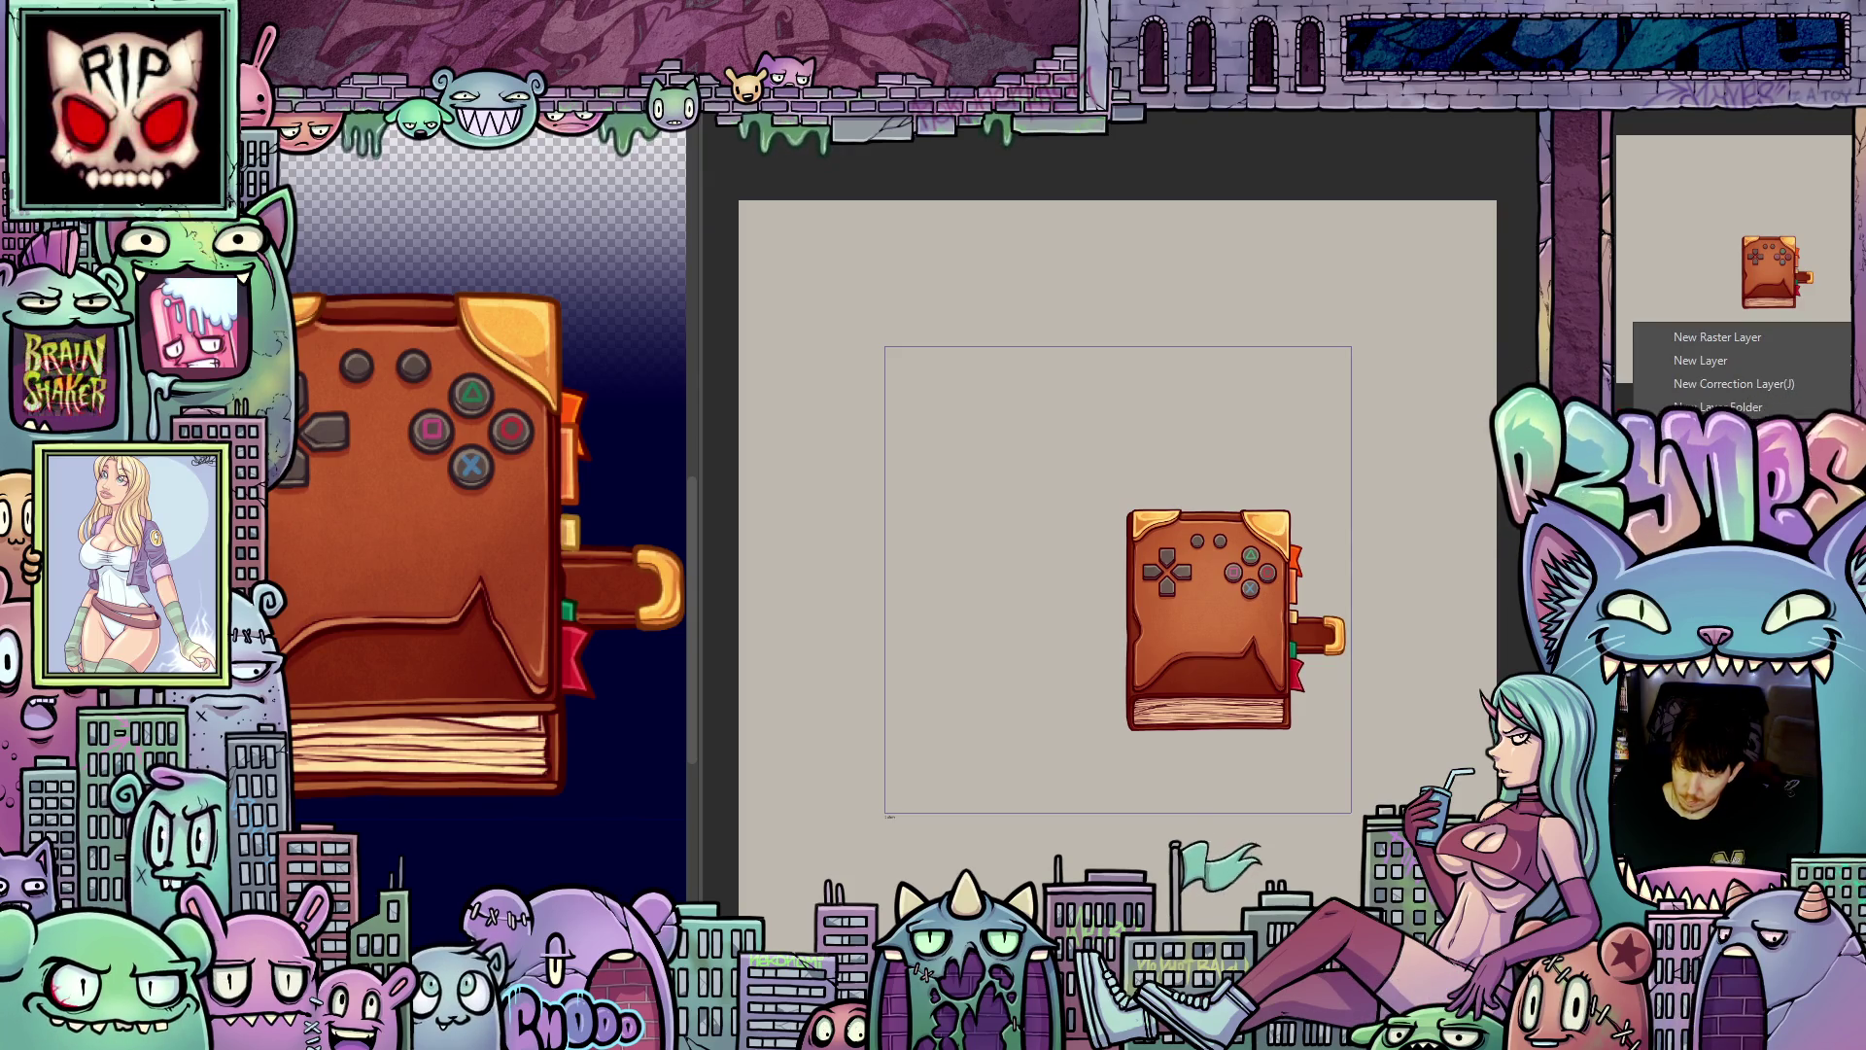
# Step: Cut the whole current layer with Ctrl+X and confirm the entire-layer cut
pyautogui.press('Escape')
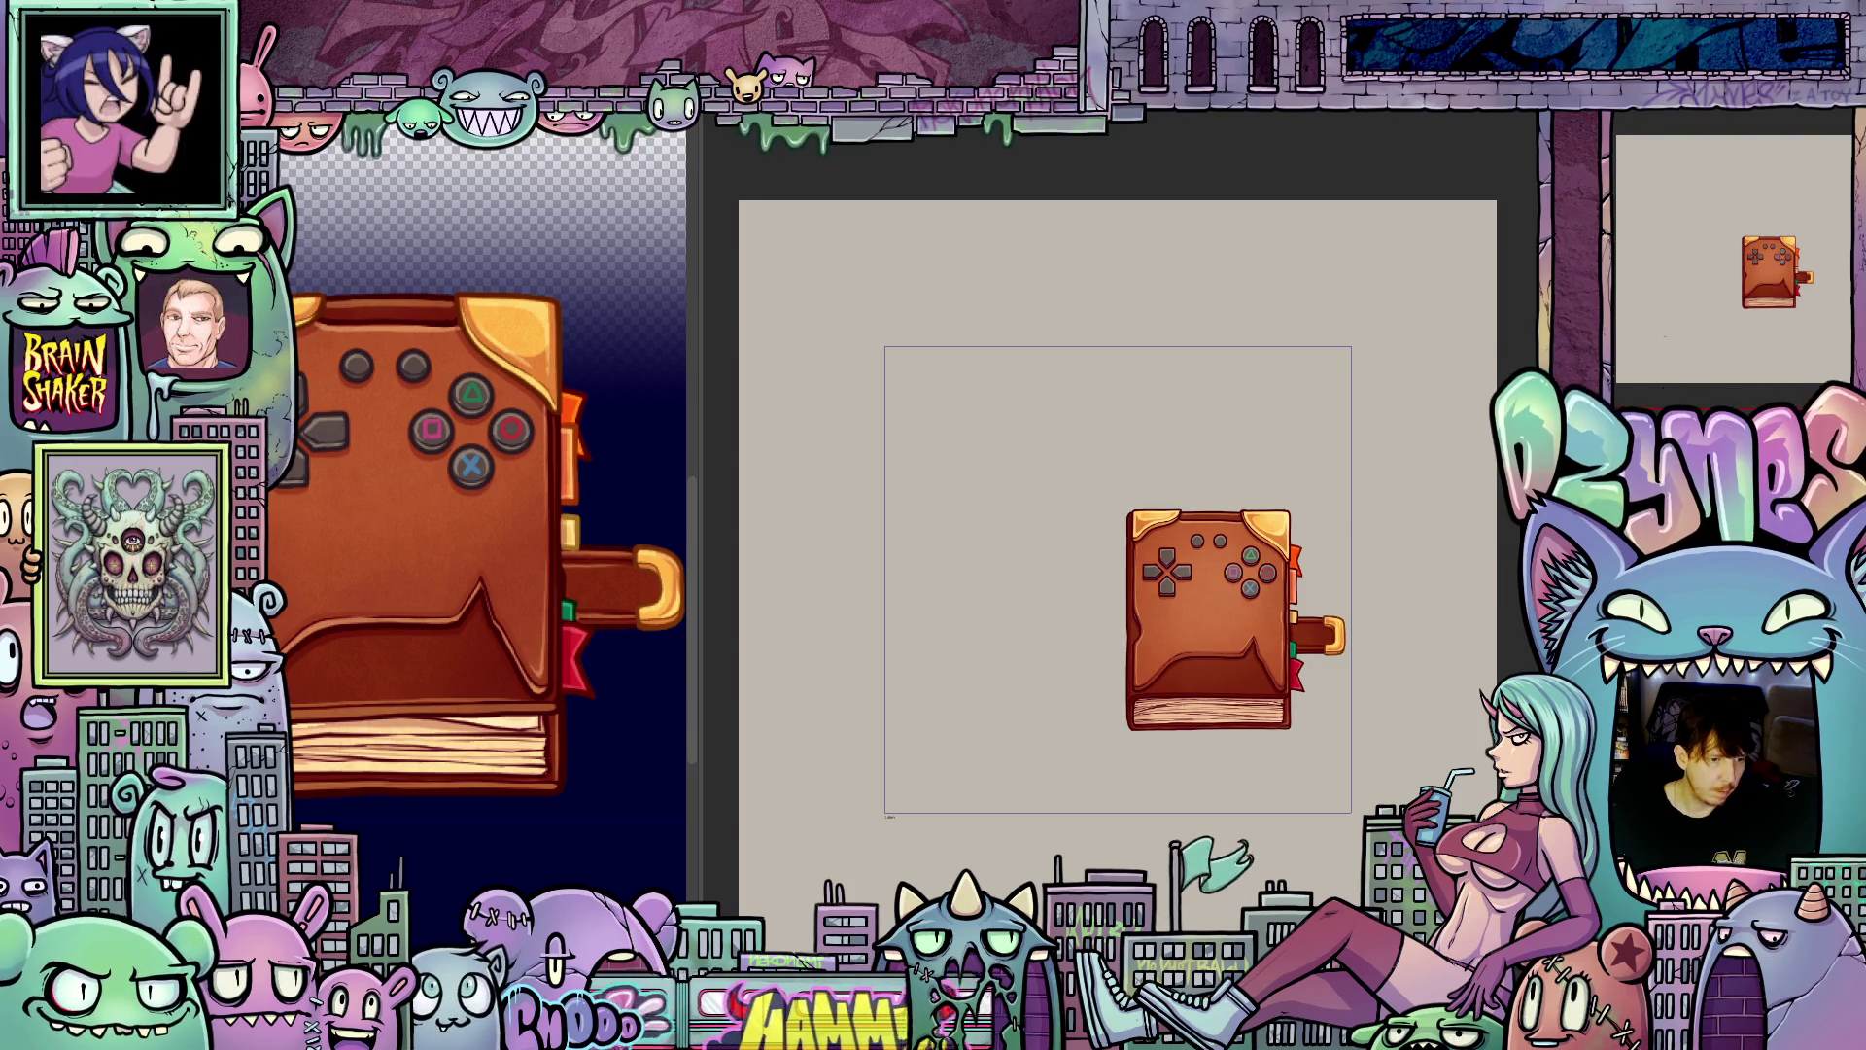
pyautogui.hotkey('ctrl', 'x')
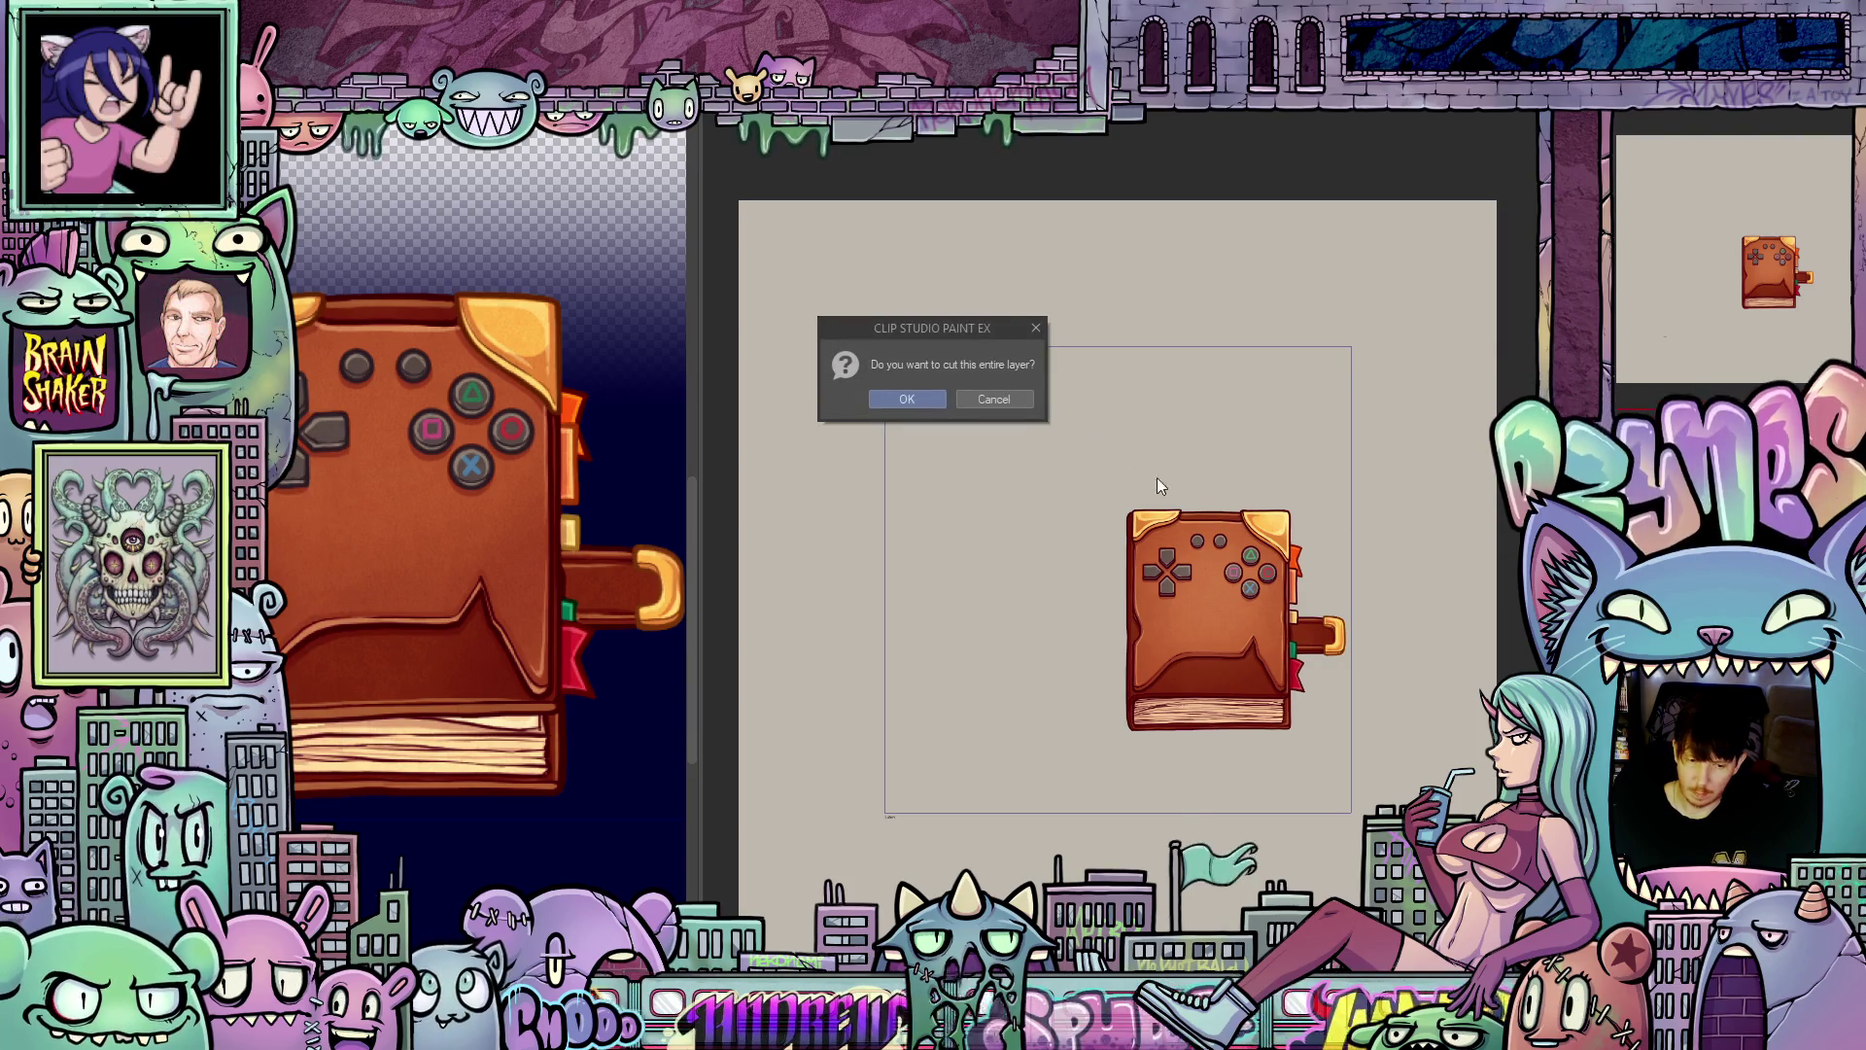
pyautogui.click(902, 401)
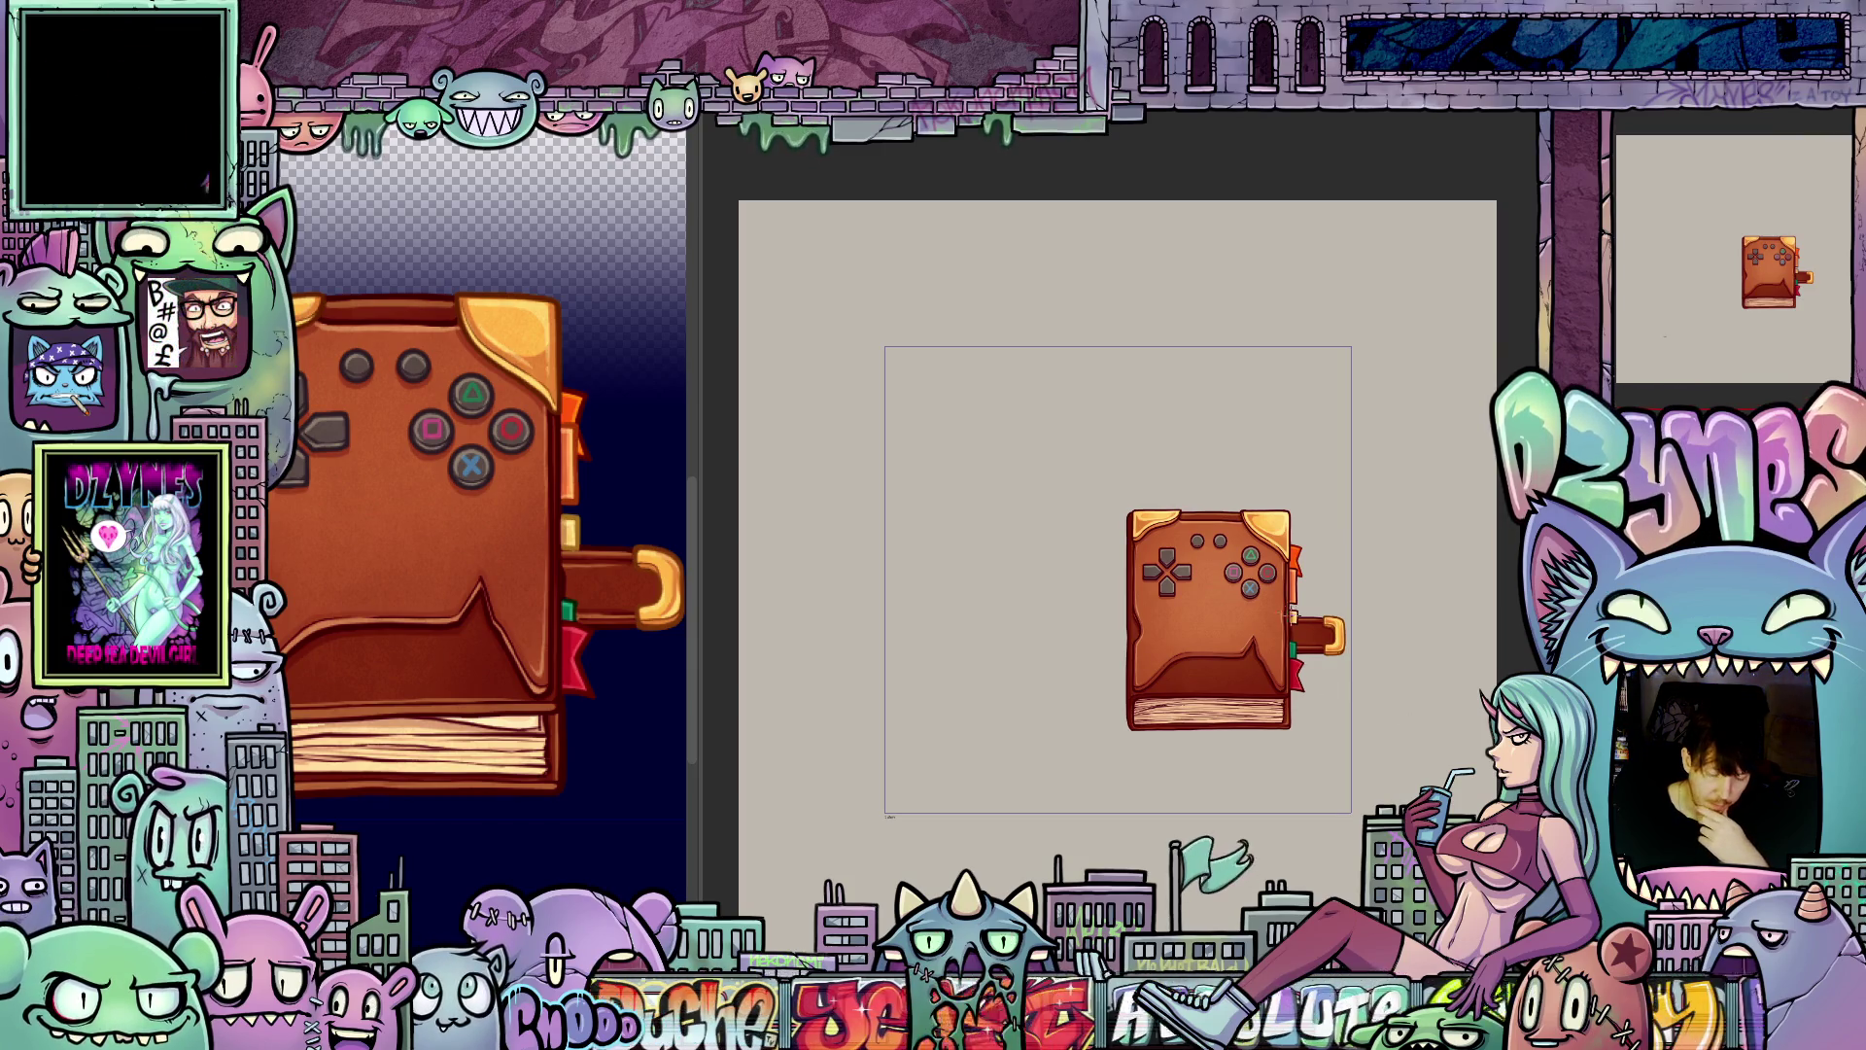
pyautogui.scroll(6, 1264, 600)
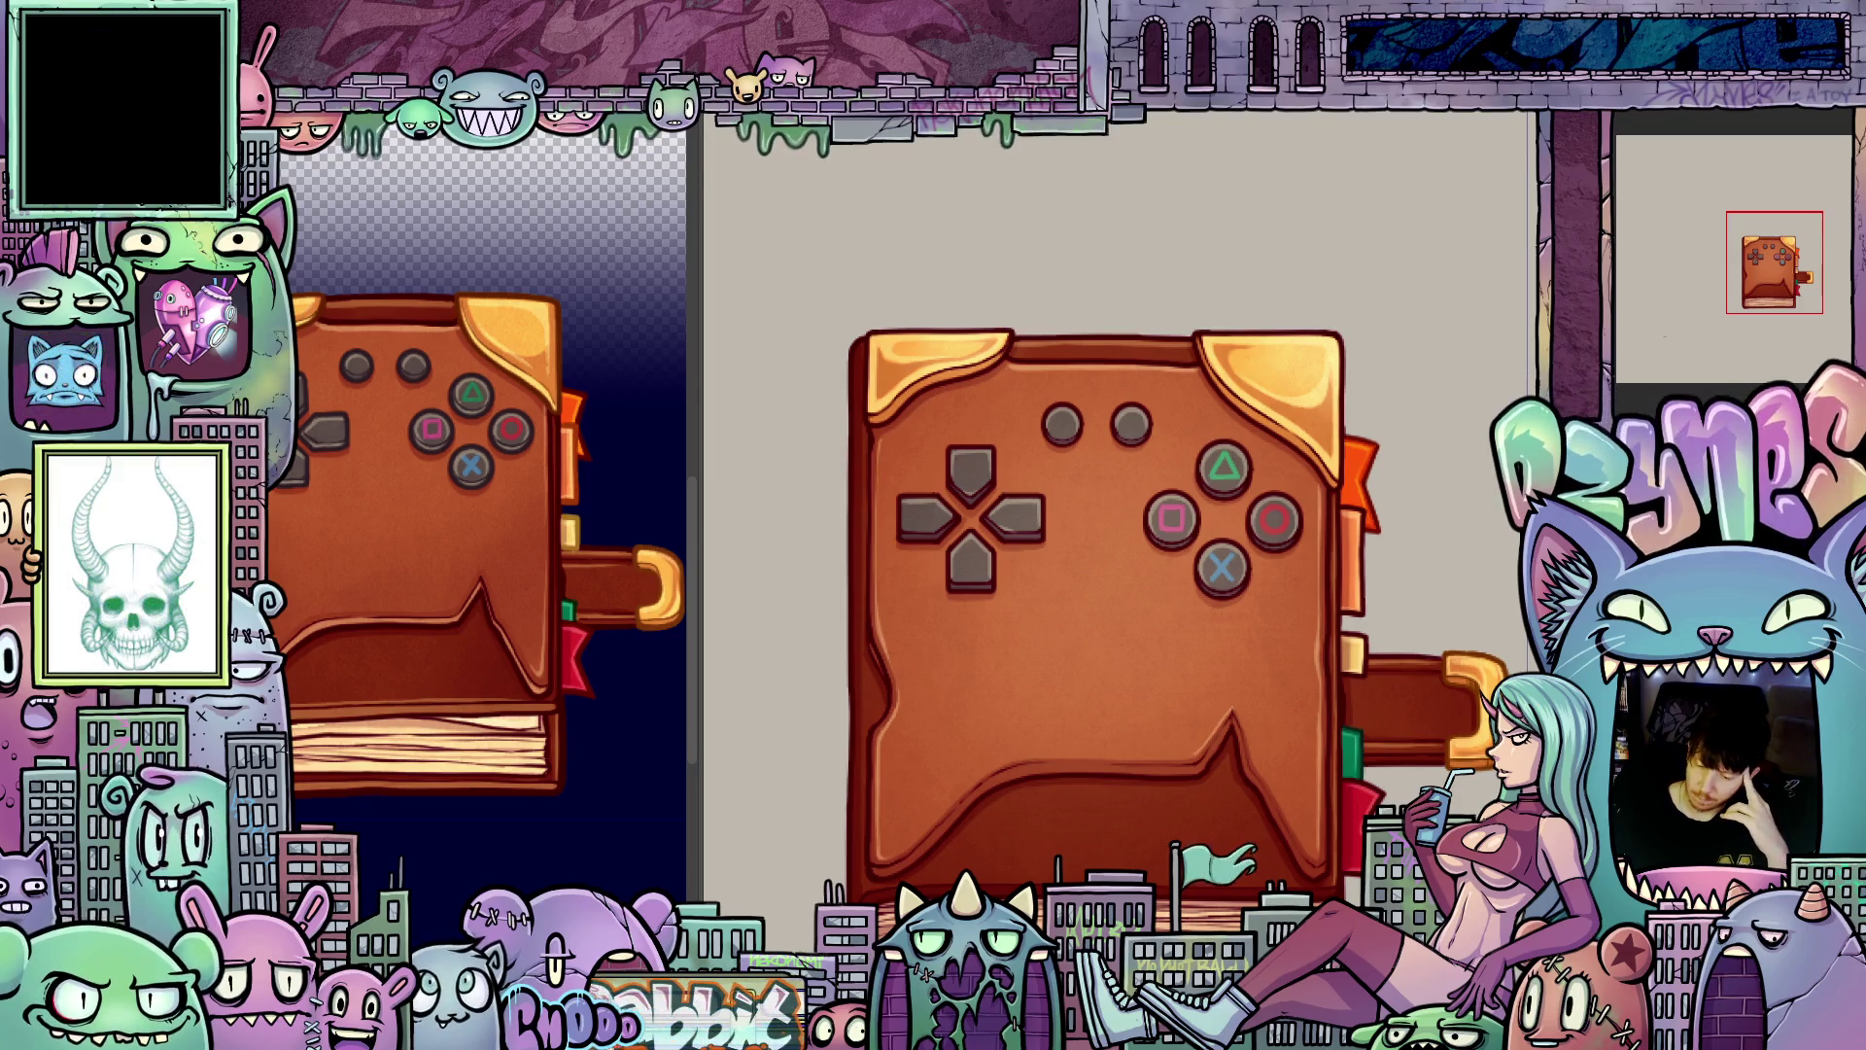
# Step: Paste the cut 'ads. running' text into the blank open-book drawing and zoom out
pyautogui.hotkey('ctrl', 'Tab')
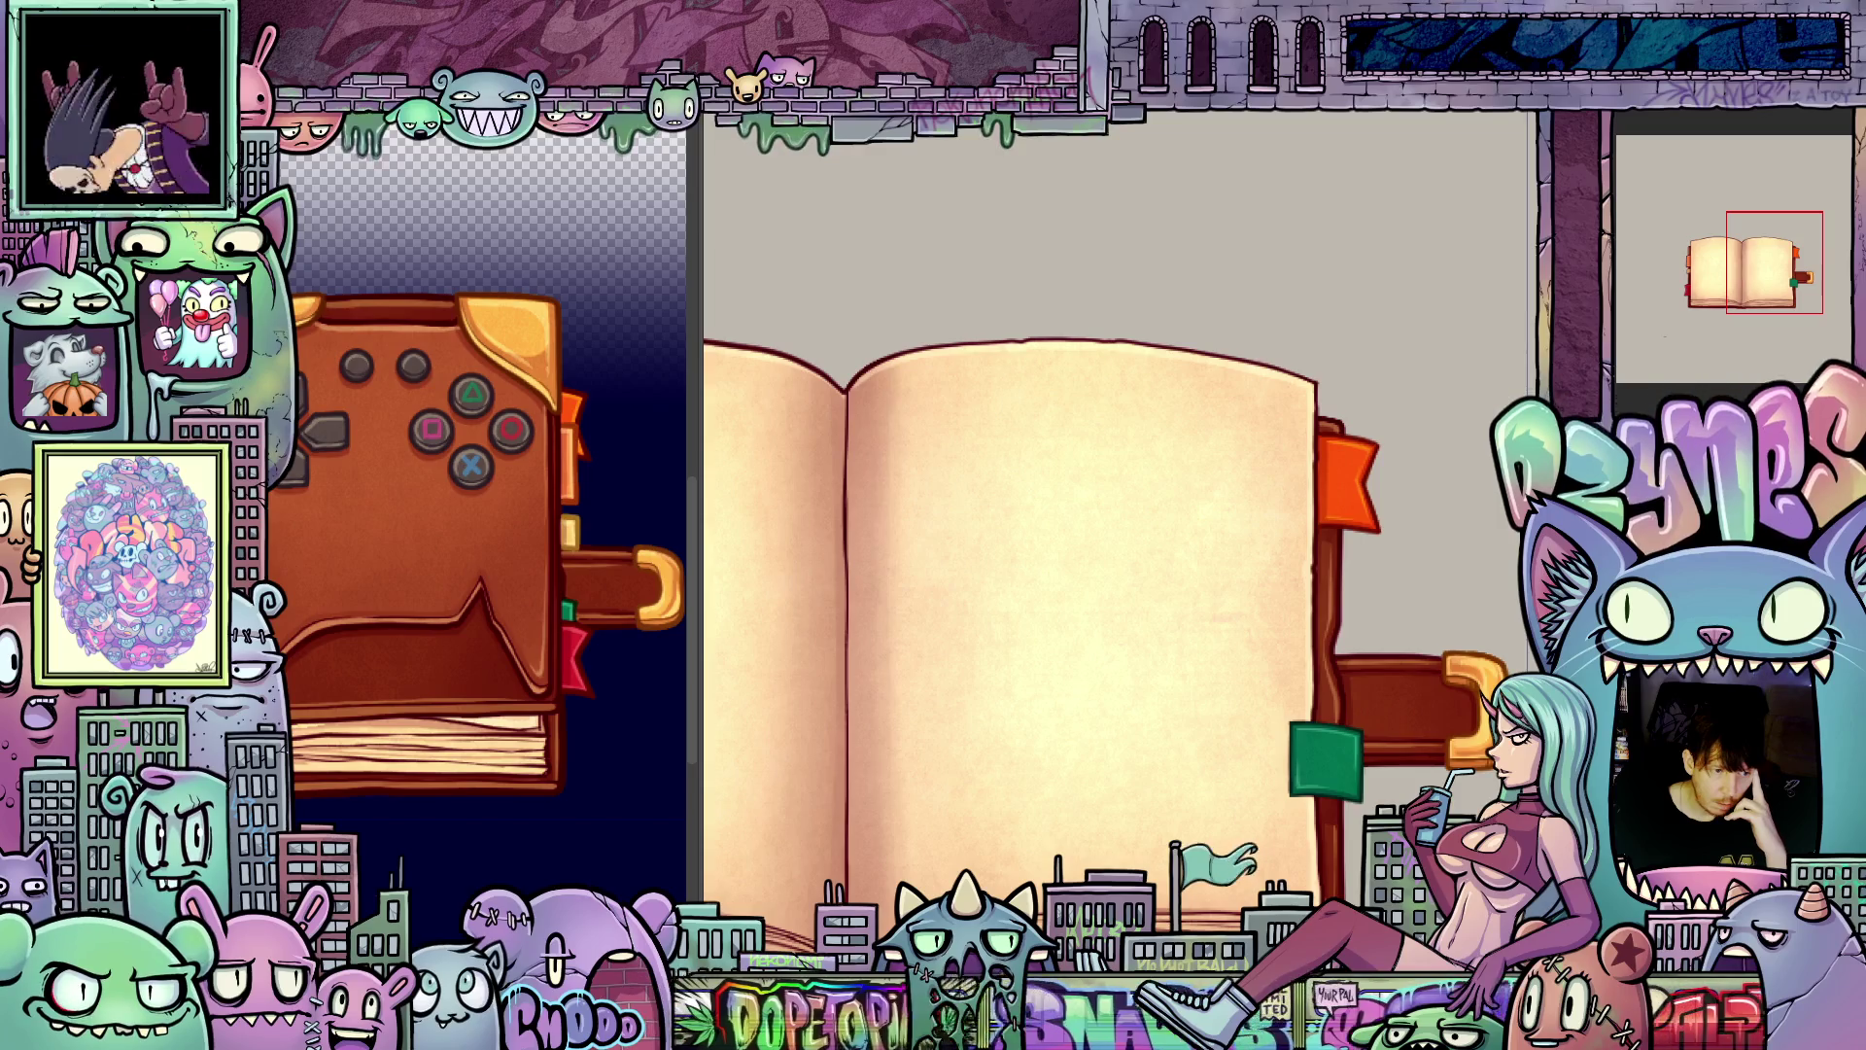
pyautogui.hotkey('alt', 'e')
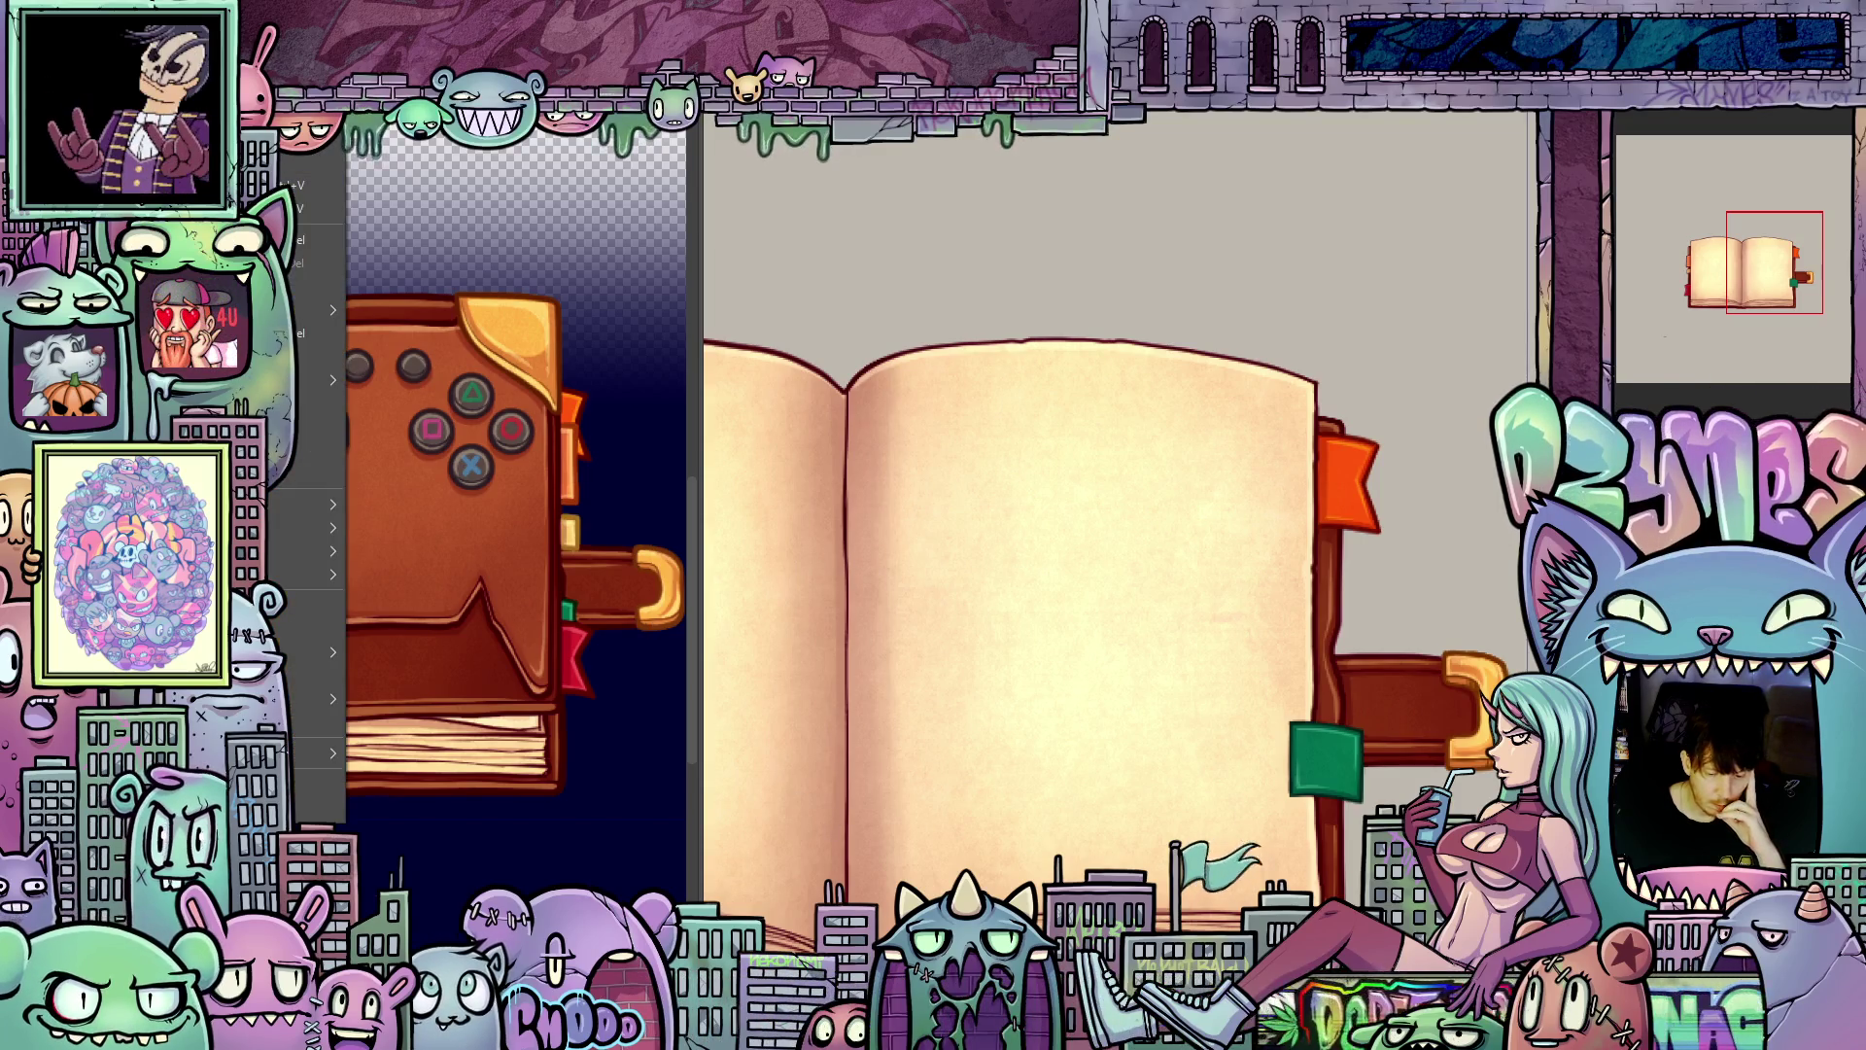
pyautogui.press('Escape')
pyautogui.hscroll(-3, 1035, 732)
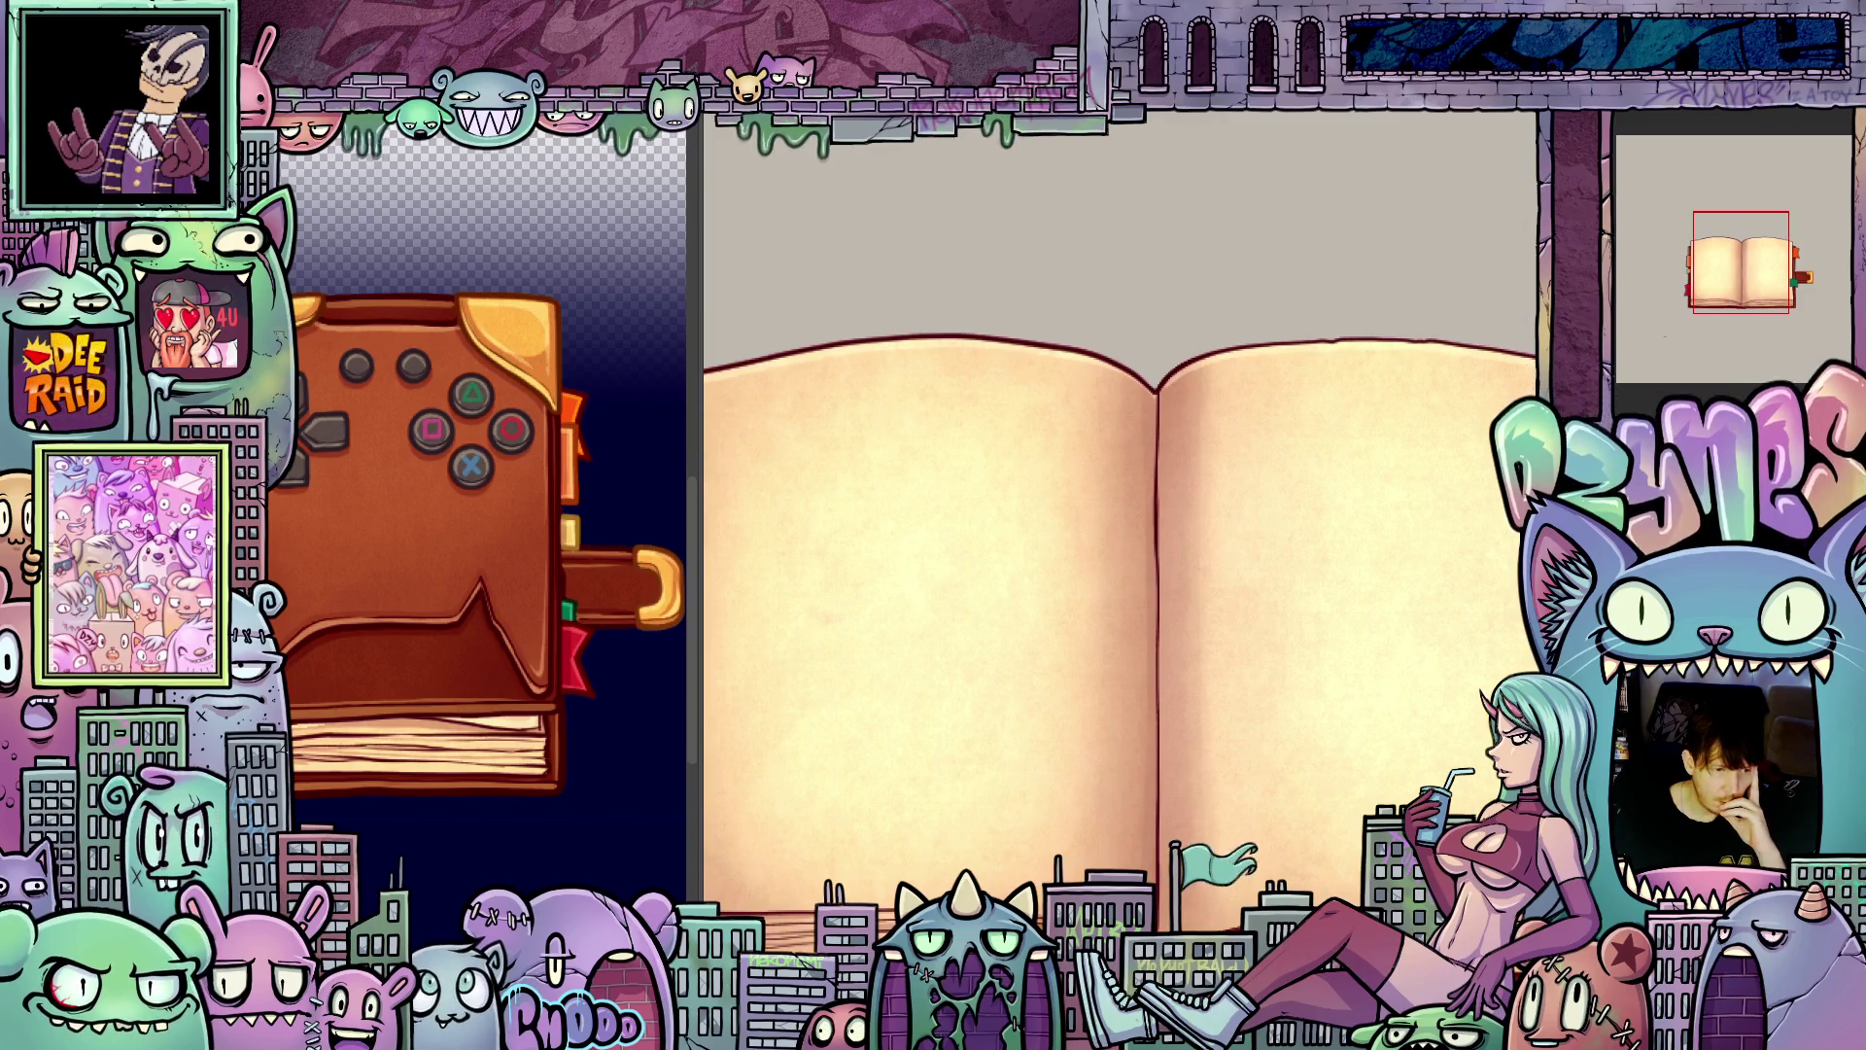
pyautogui.hotkey('alt', 'e')
pyautogui.press('Return')
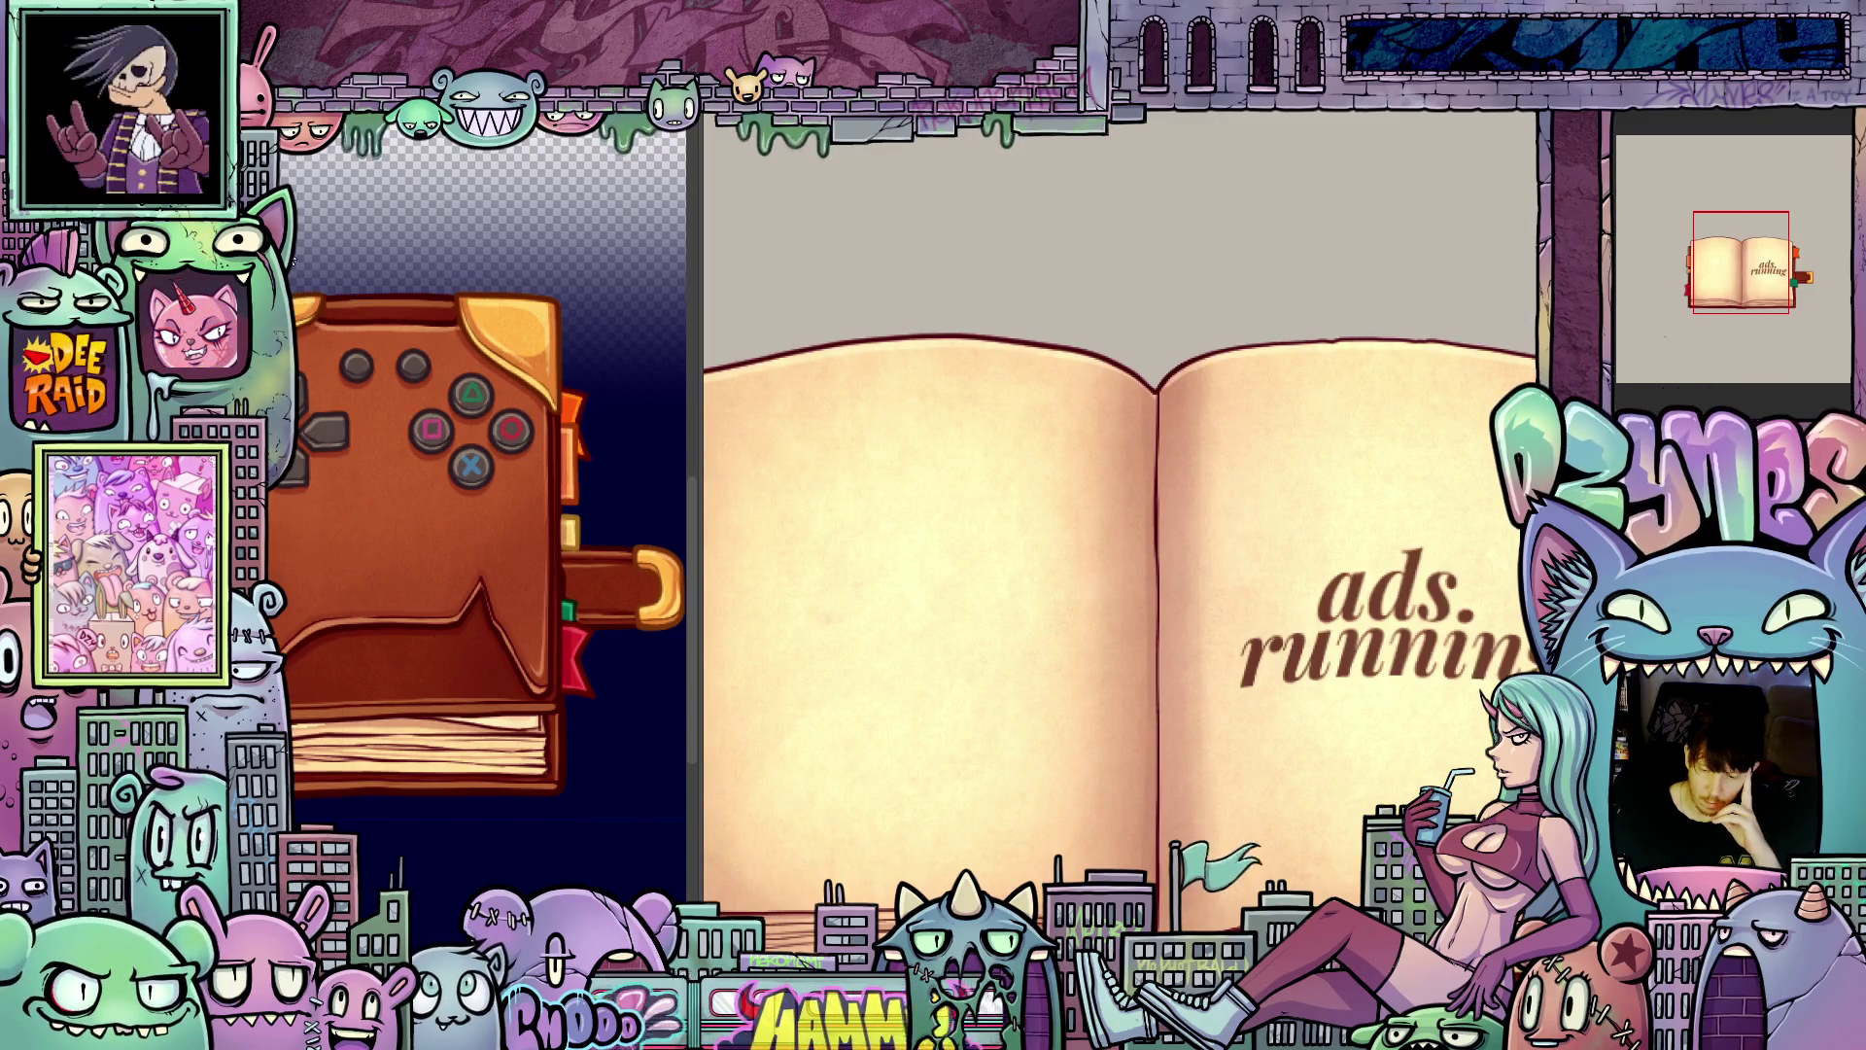
pyautogui.hotkey('ctrl', '-')
pyautogui.hotkey('ctrl', '-')
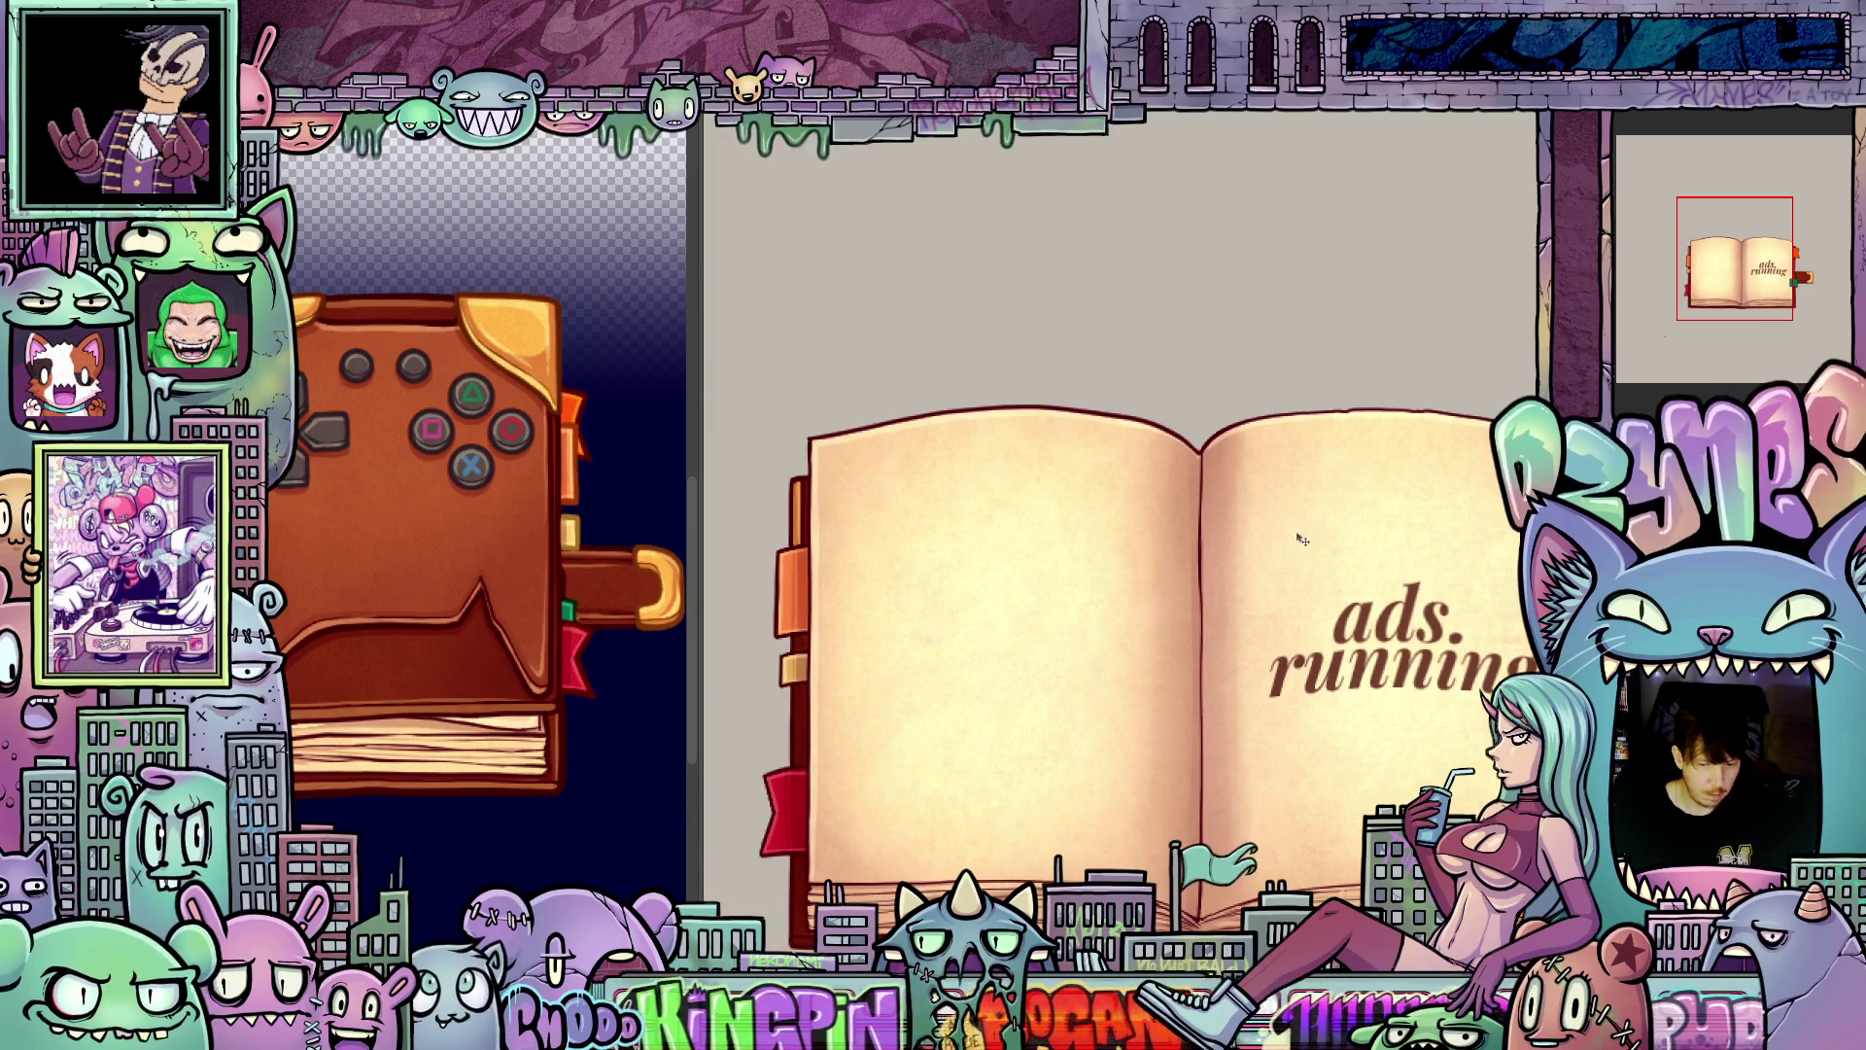
# Step: Drag the 'ads. running' text onto the left page of the book, slightly right and down
pyautogui.moveTo(1432, 645); pyautogui.dragTo(1041, 645)
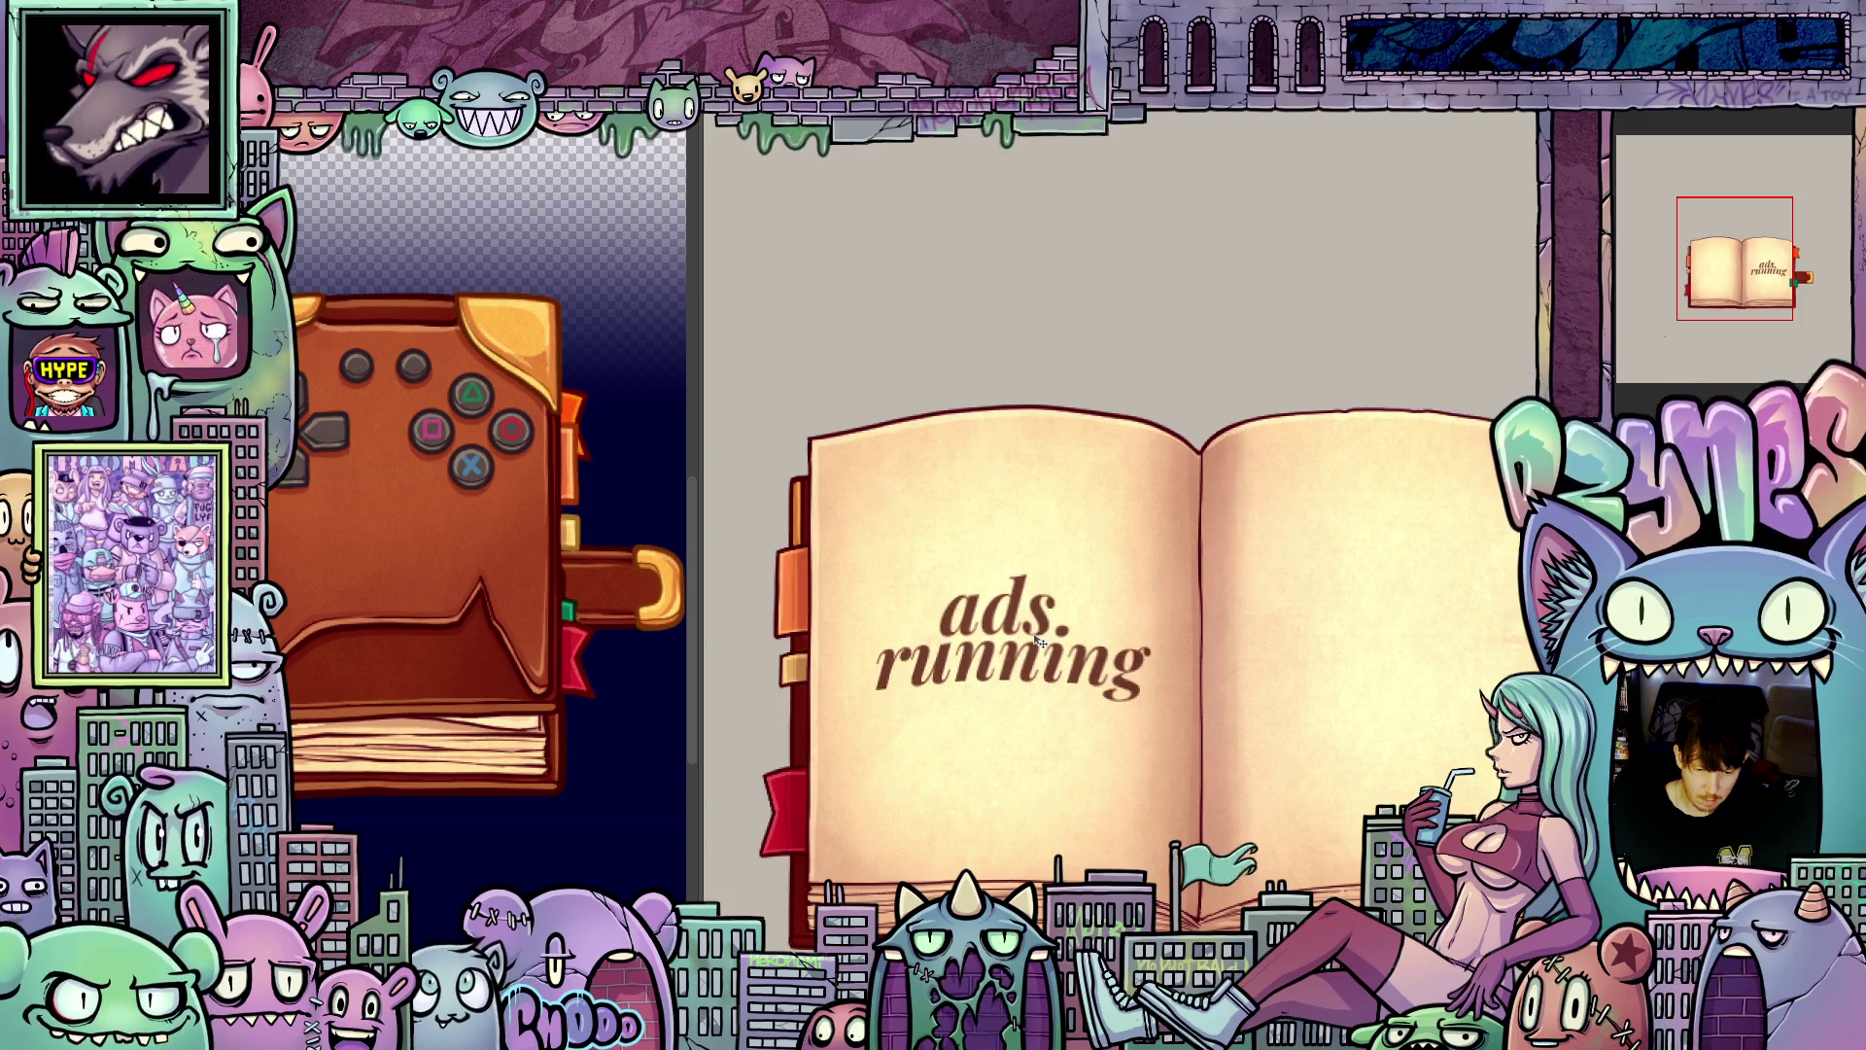
pyautogui.moveTo(1039, 641); pyautogui.dragTo(1060, 747)
pyautogui.scroll(-3, 1045, 645)
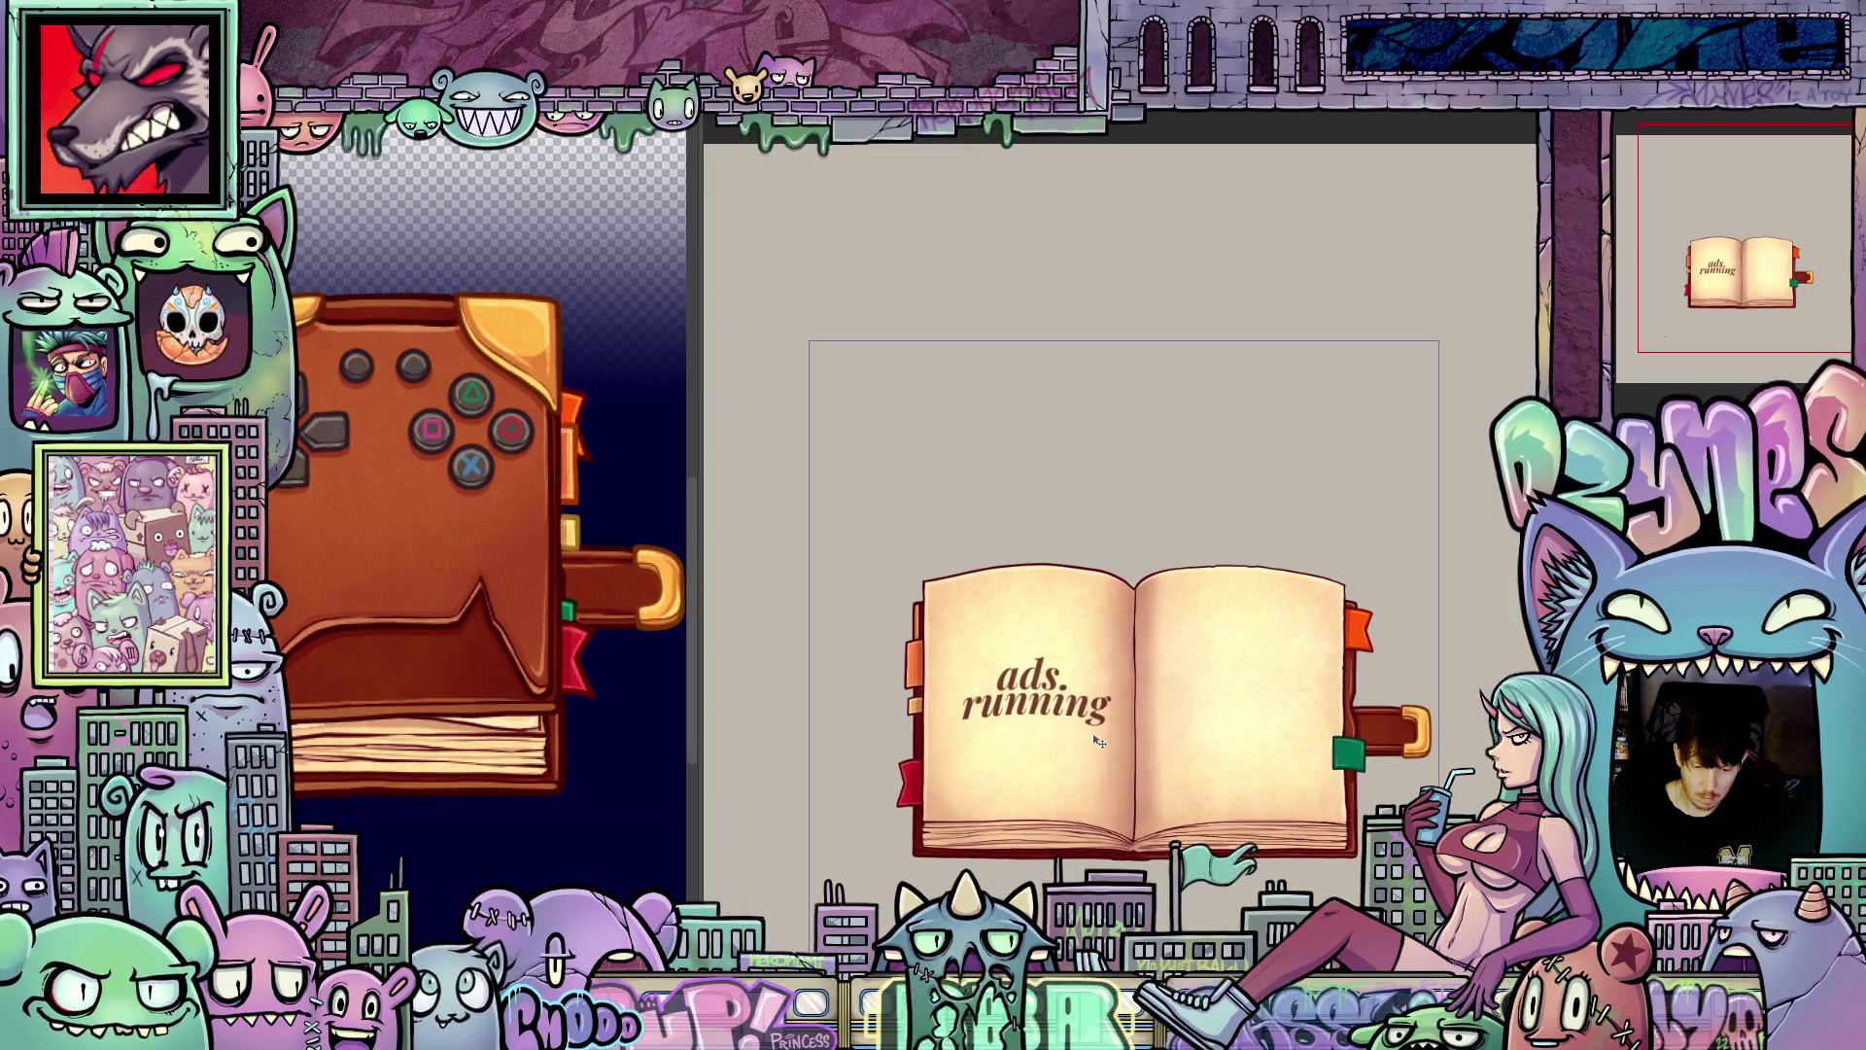
pyautogui.scroll(3, 1062, 736)
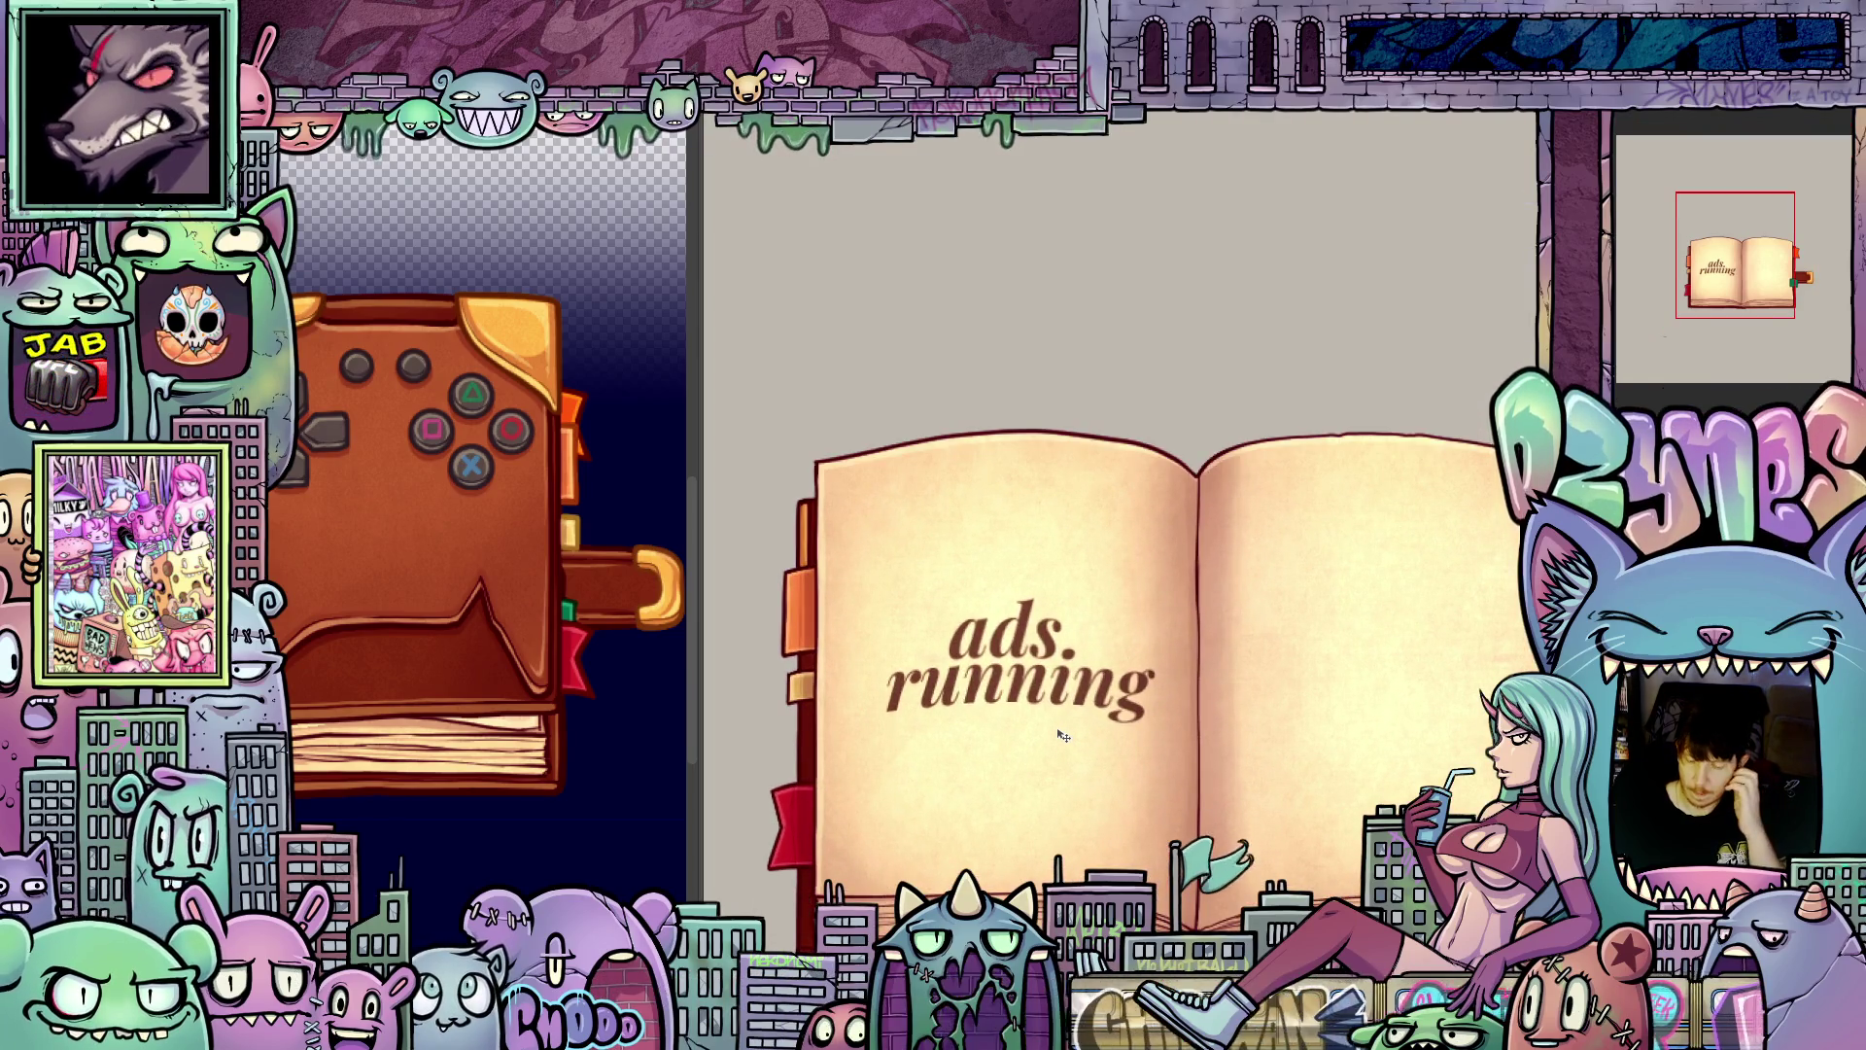
pyautogui.scroll(-2, 1082, 739)
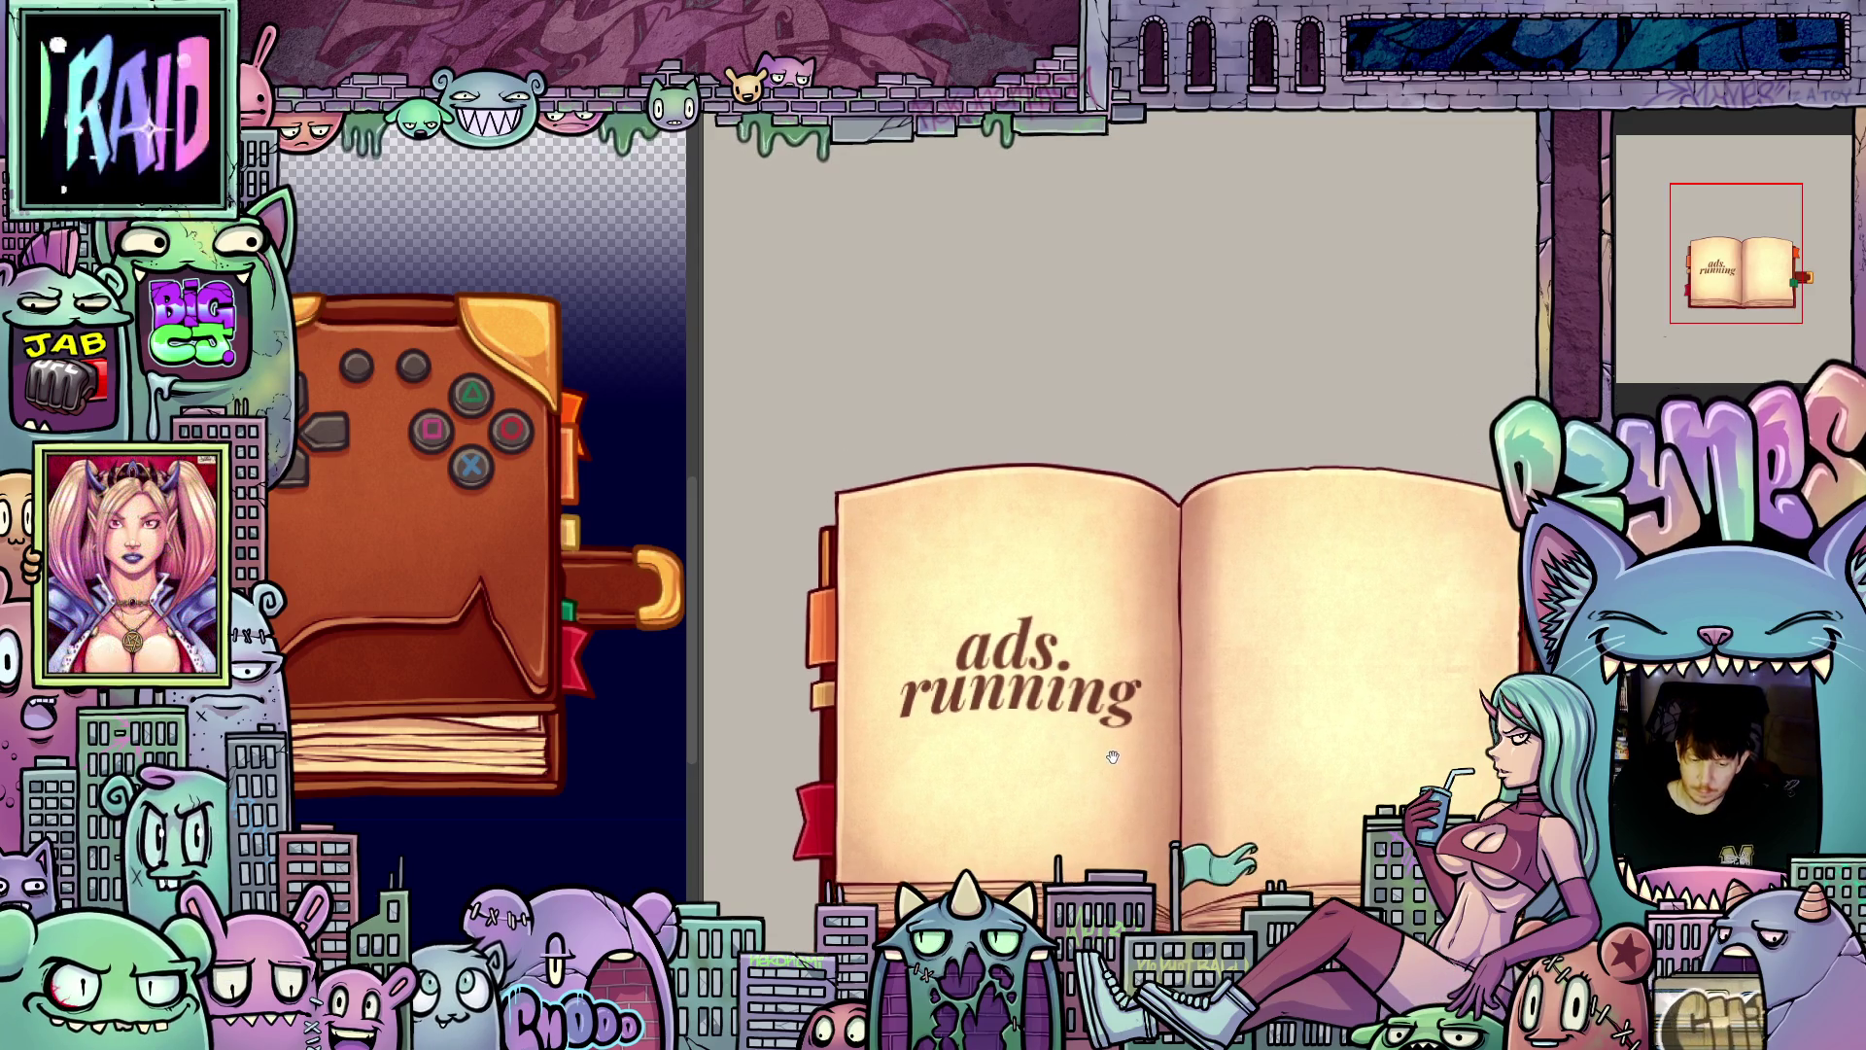
pyautogui.scroll(-1, 1239, 763)
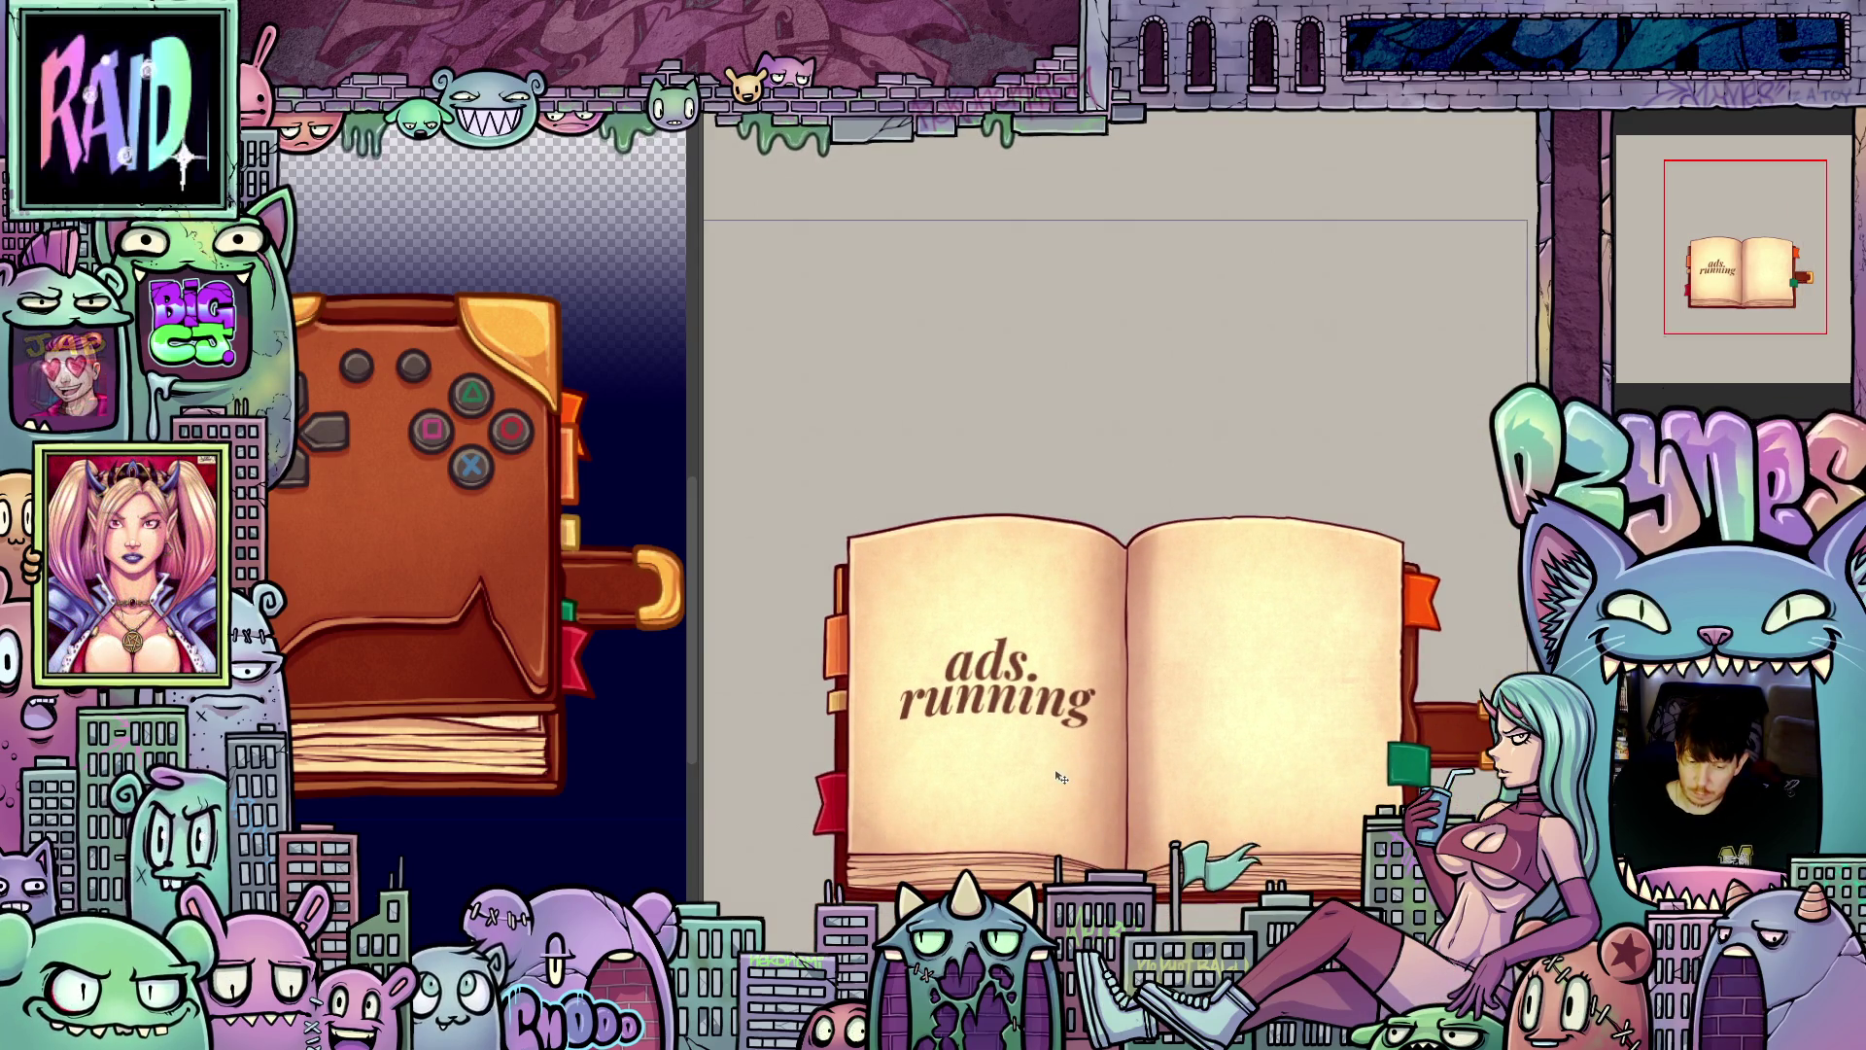
pyautogui.scroll(2, 1049, 778)
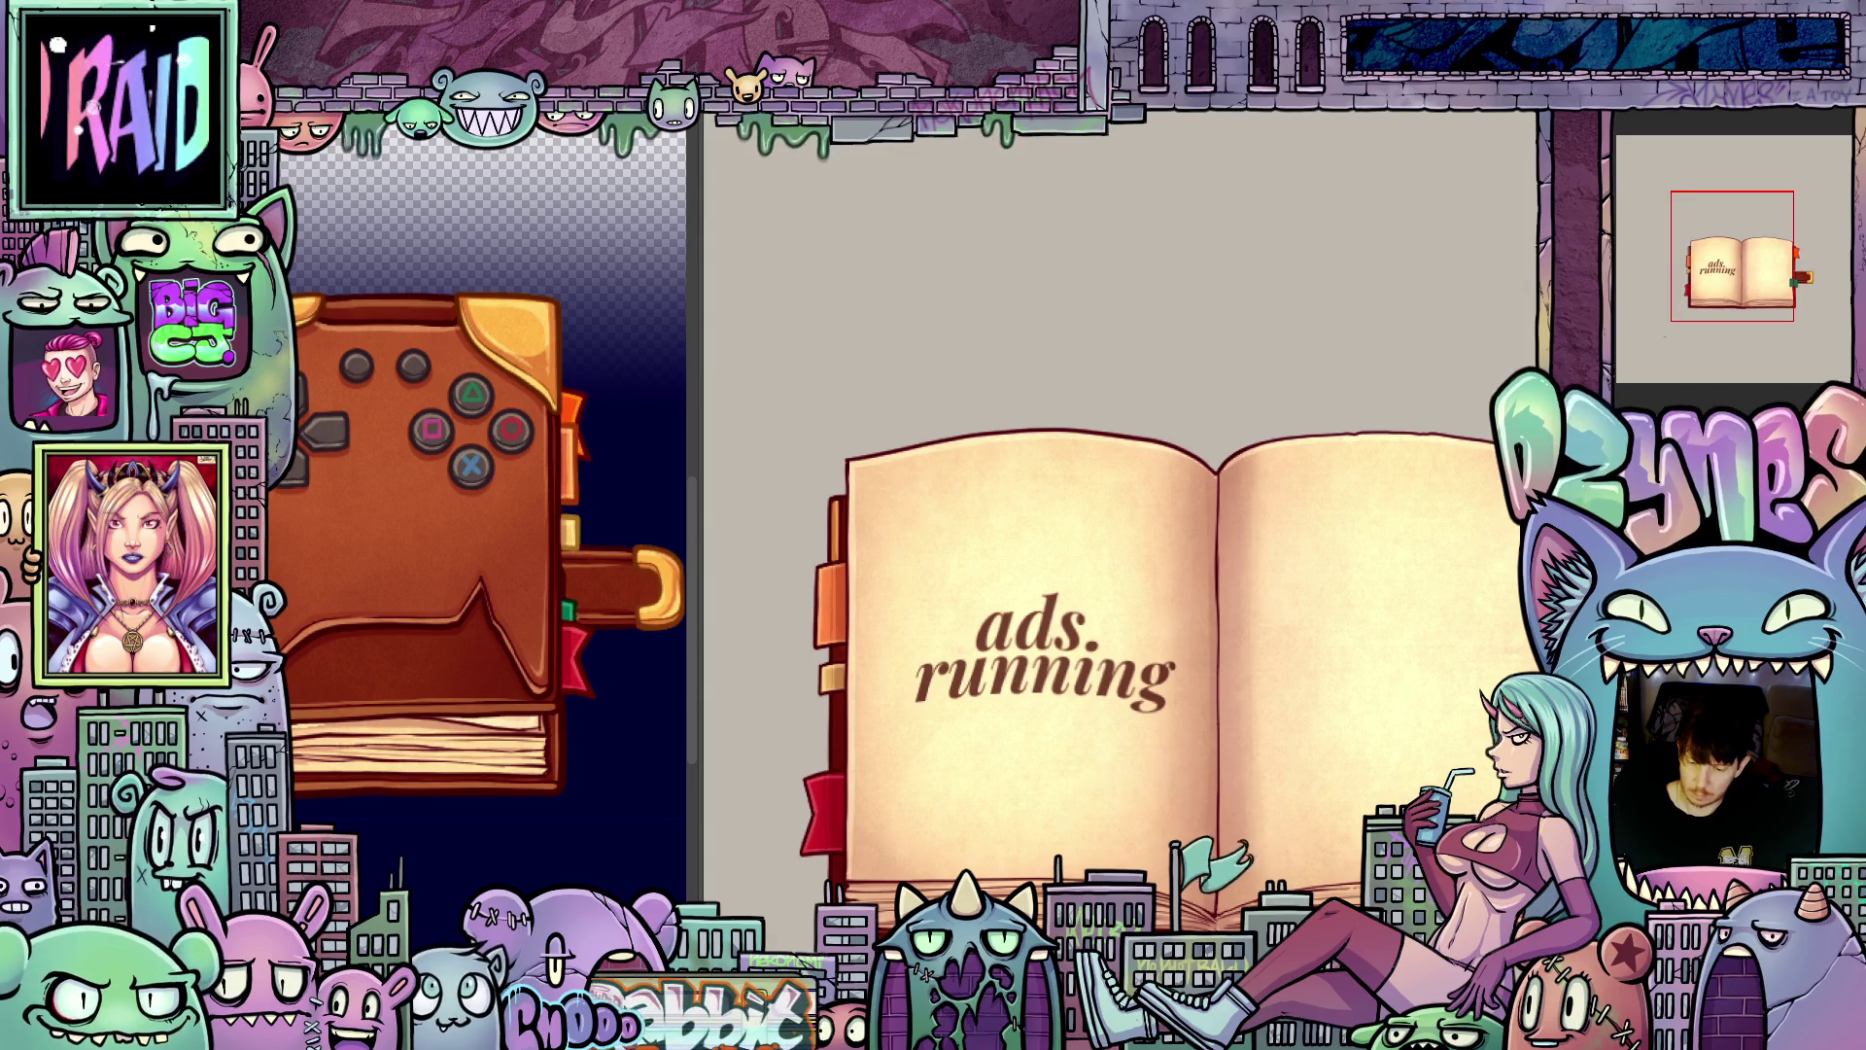
pyautogui.rightClick(1636, 311)
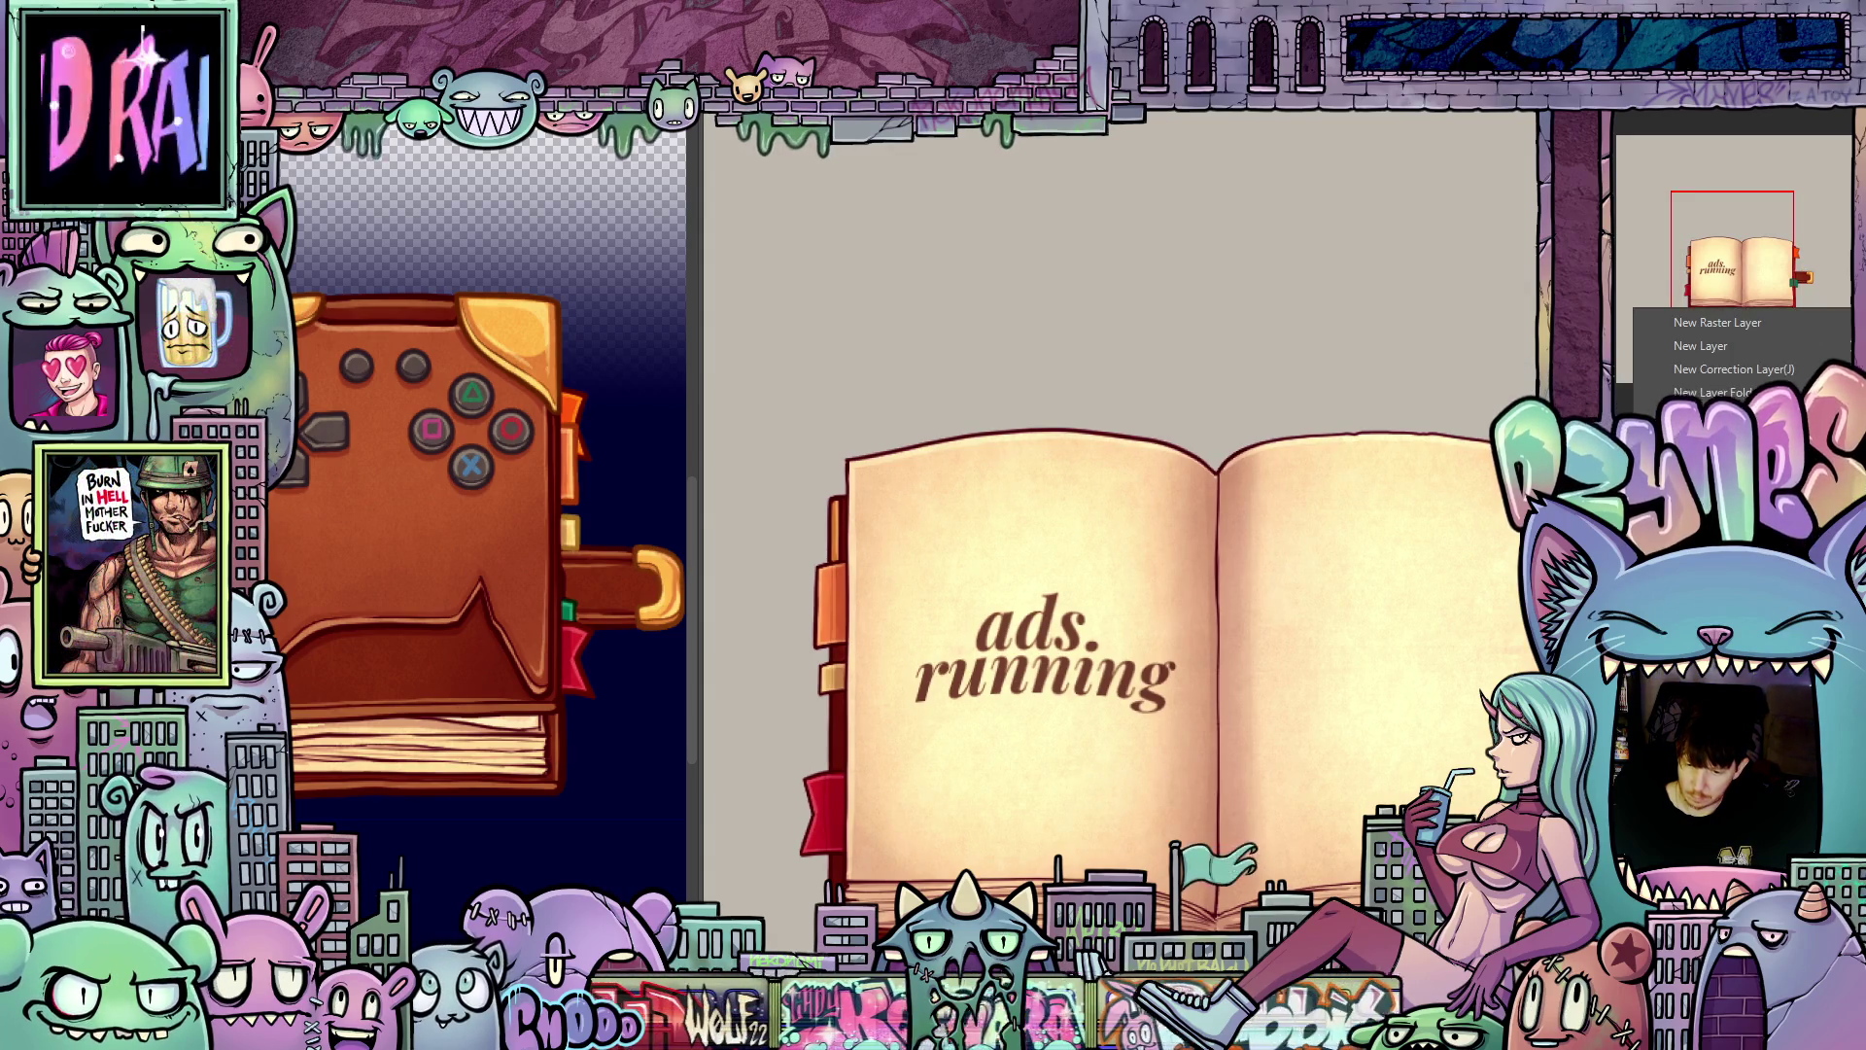
pyautogui.press('Escape')
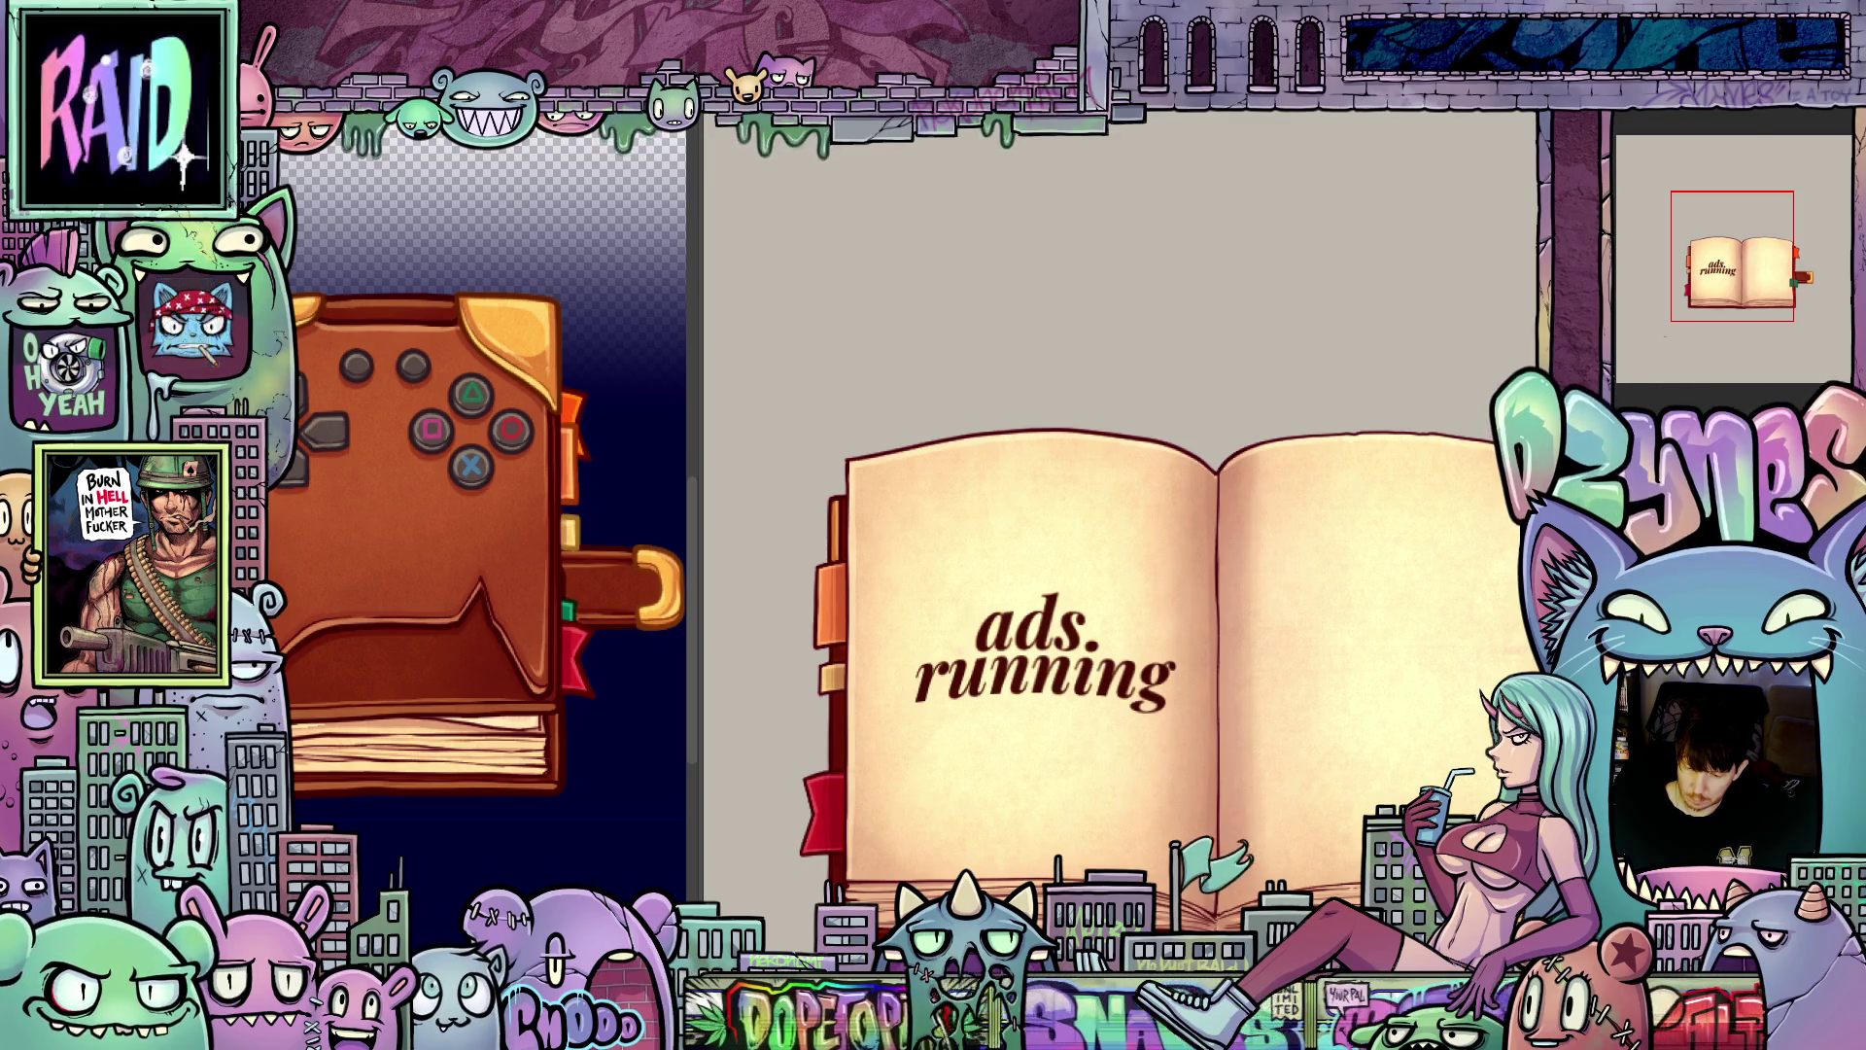
pyautogui.hotkey('ctrl', 't')
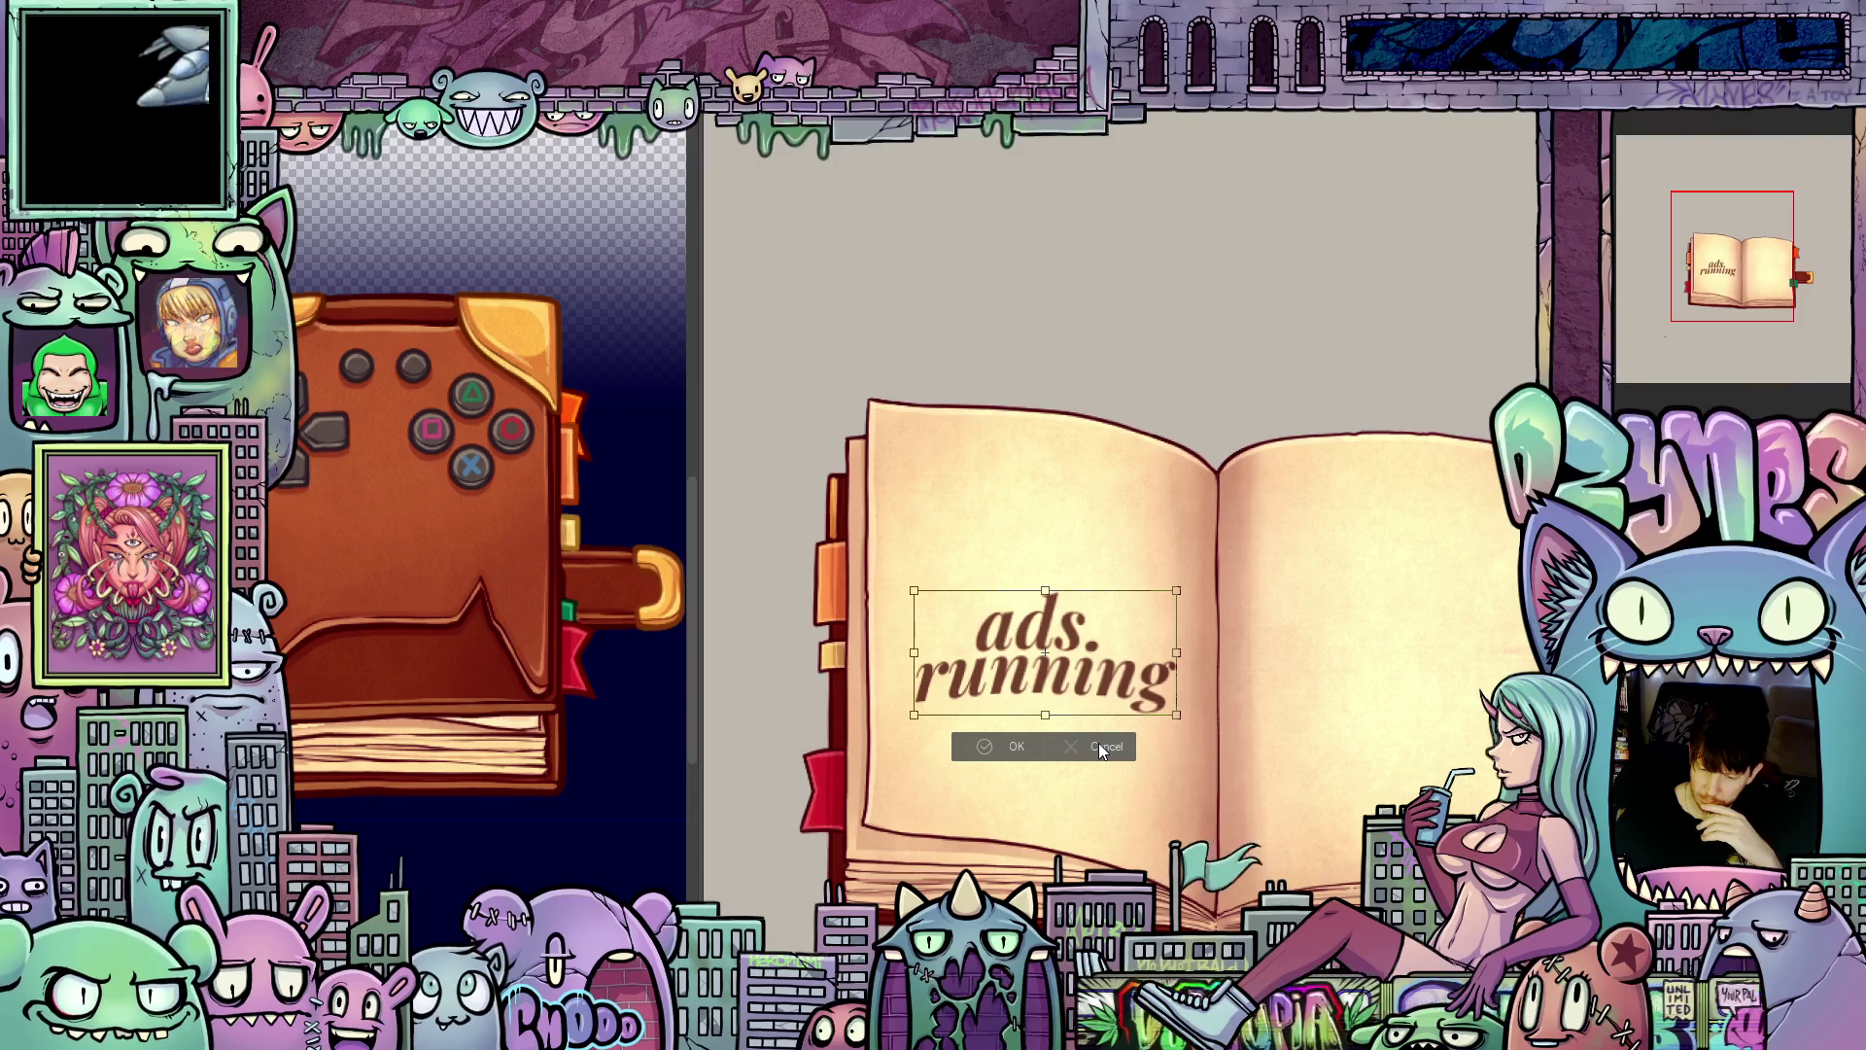
# Step: Try tilting the 'ads. running' text slightly, then discard the tilt
pyautogui.moveTo(1089, 671)
pyautogui.mouseDown()
pyautogui.moveTo(1098, 649)
pyautogui.moveTo(1202, 657)
pyautogui.moveTo(1172, 686)
pyautogui.mouseUp()
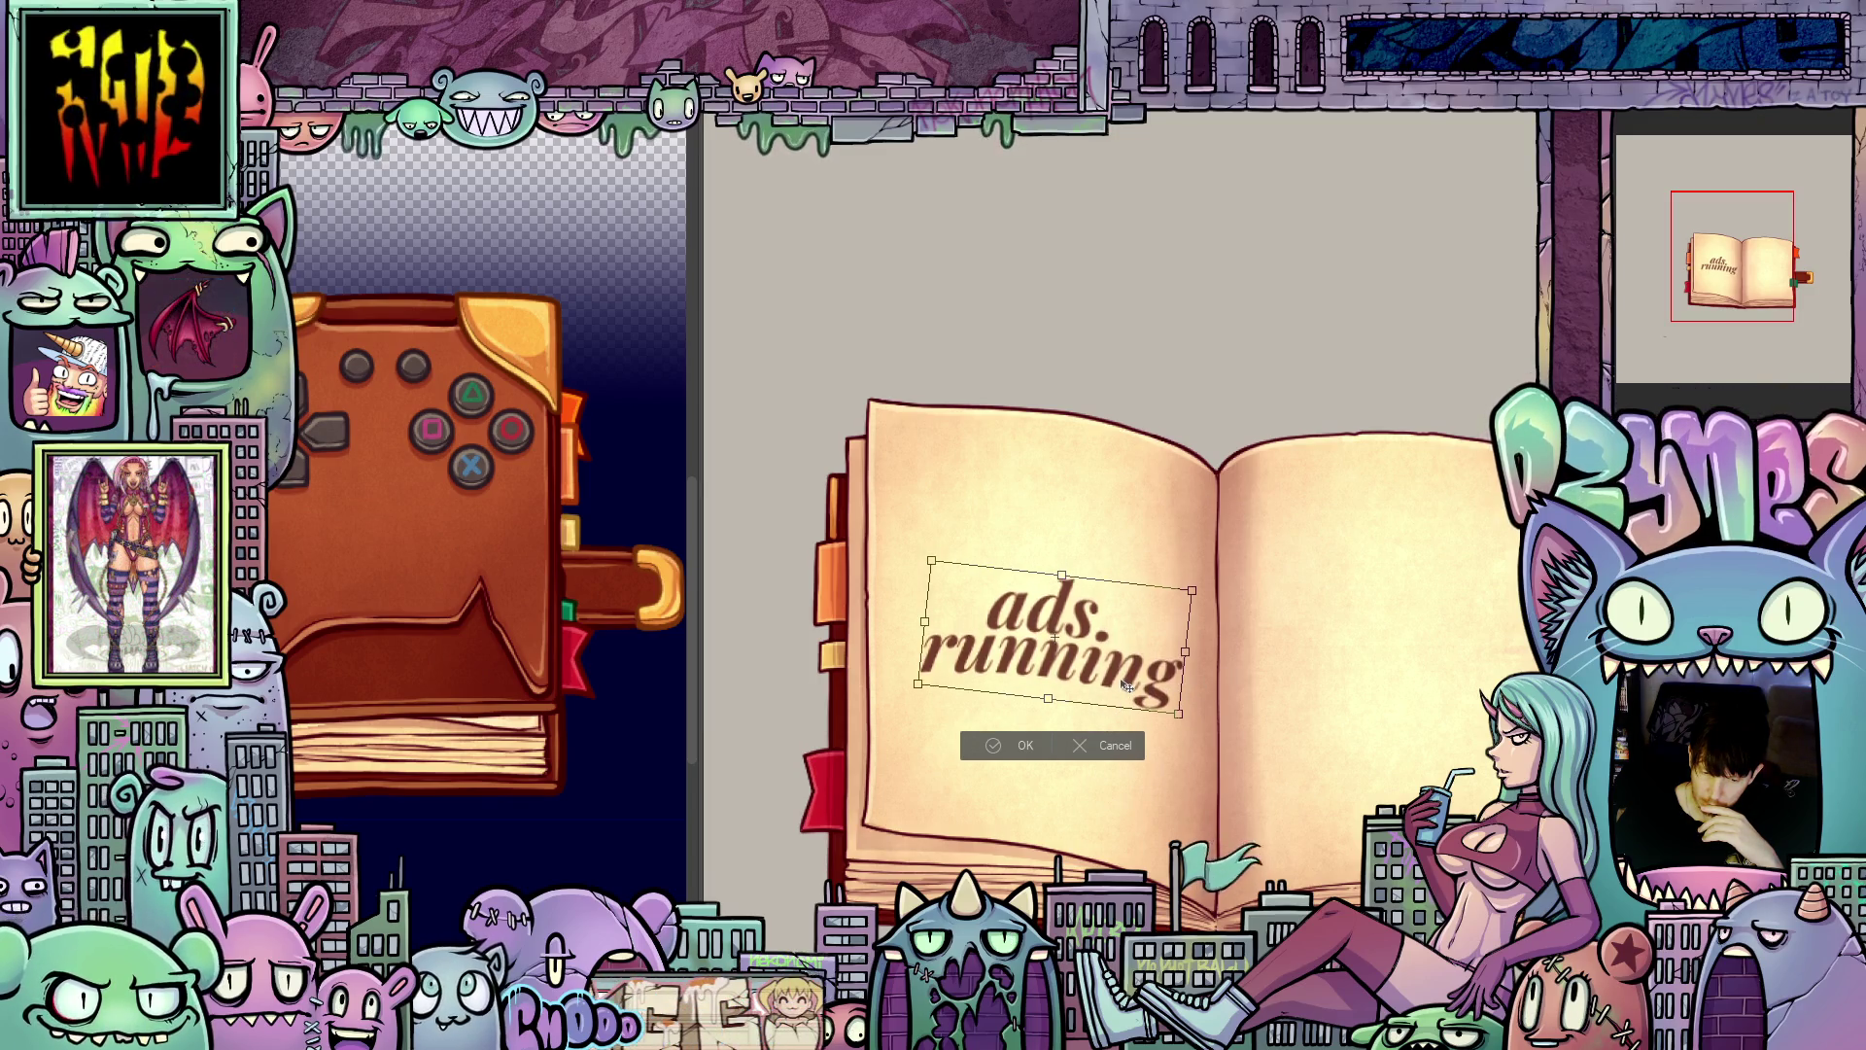
pyautogui.moveTo(1128, 686); pyautogui.dragTo(1125, 679)
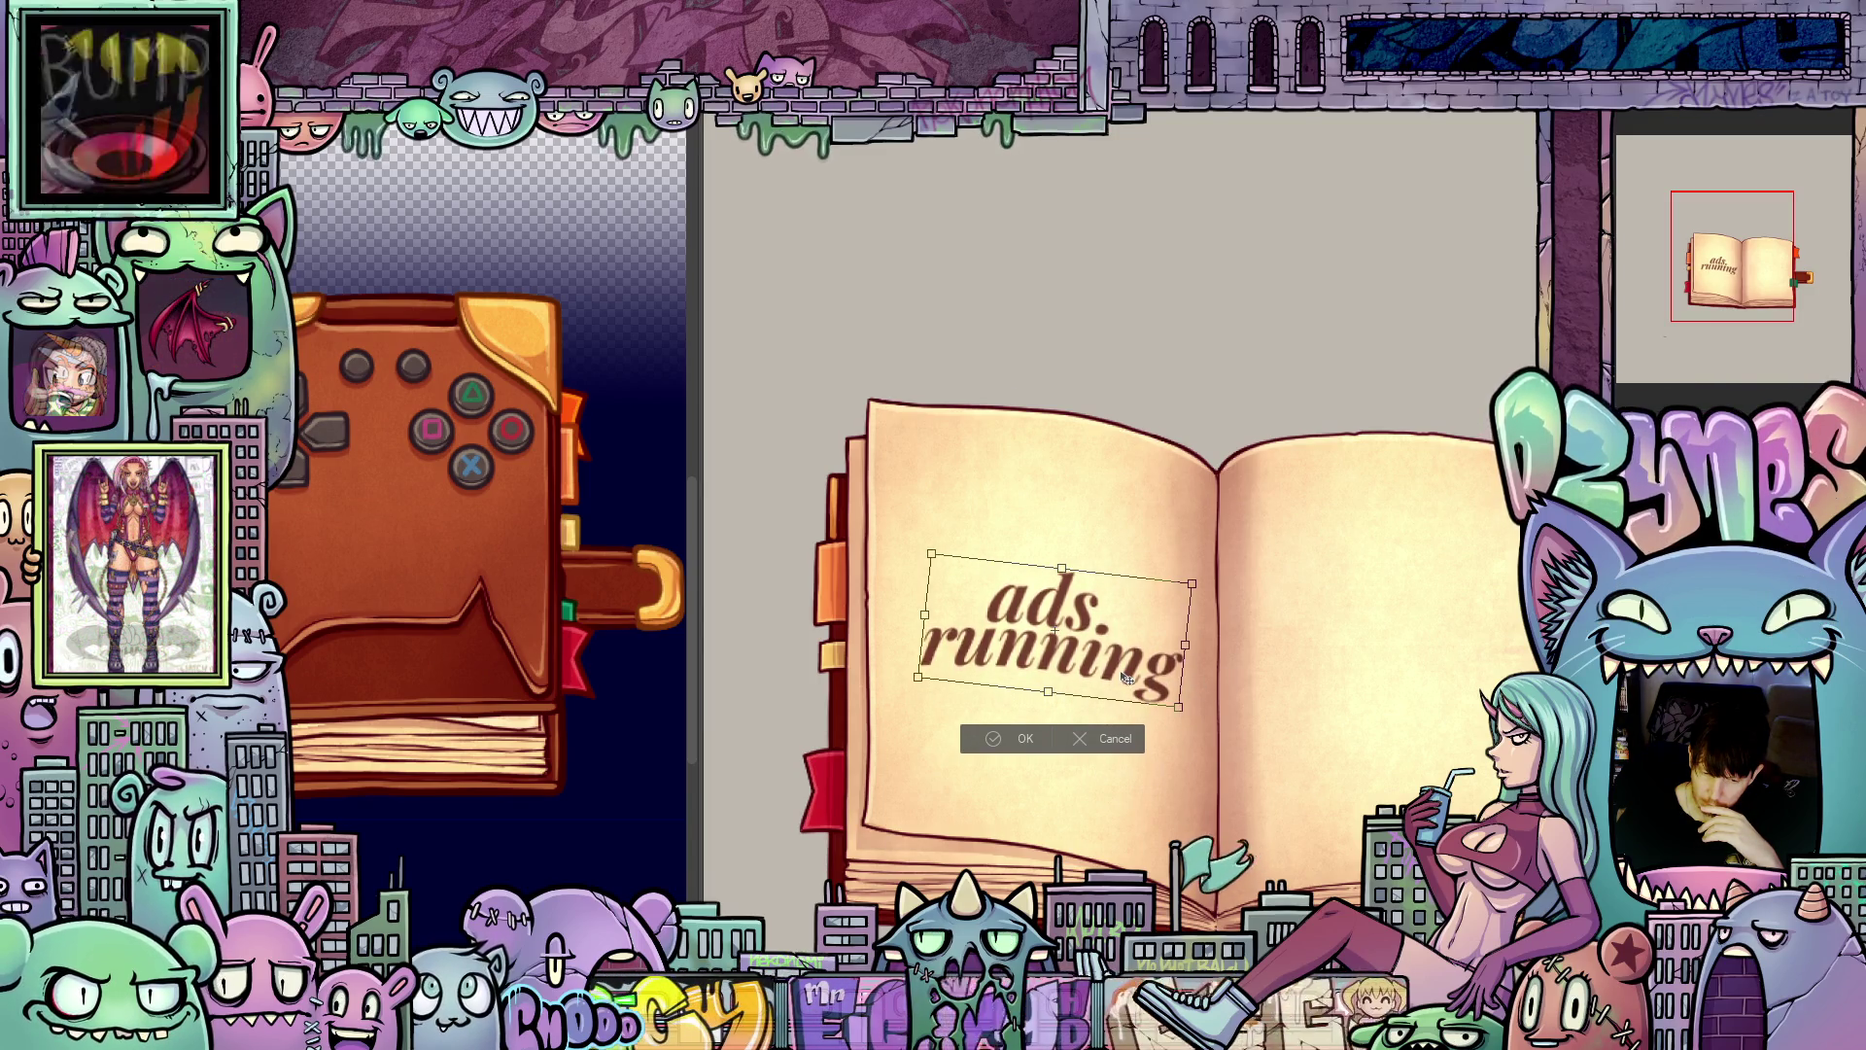
pyautogui.click(1109, 738)
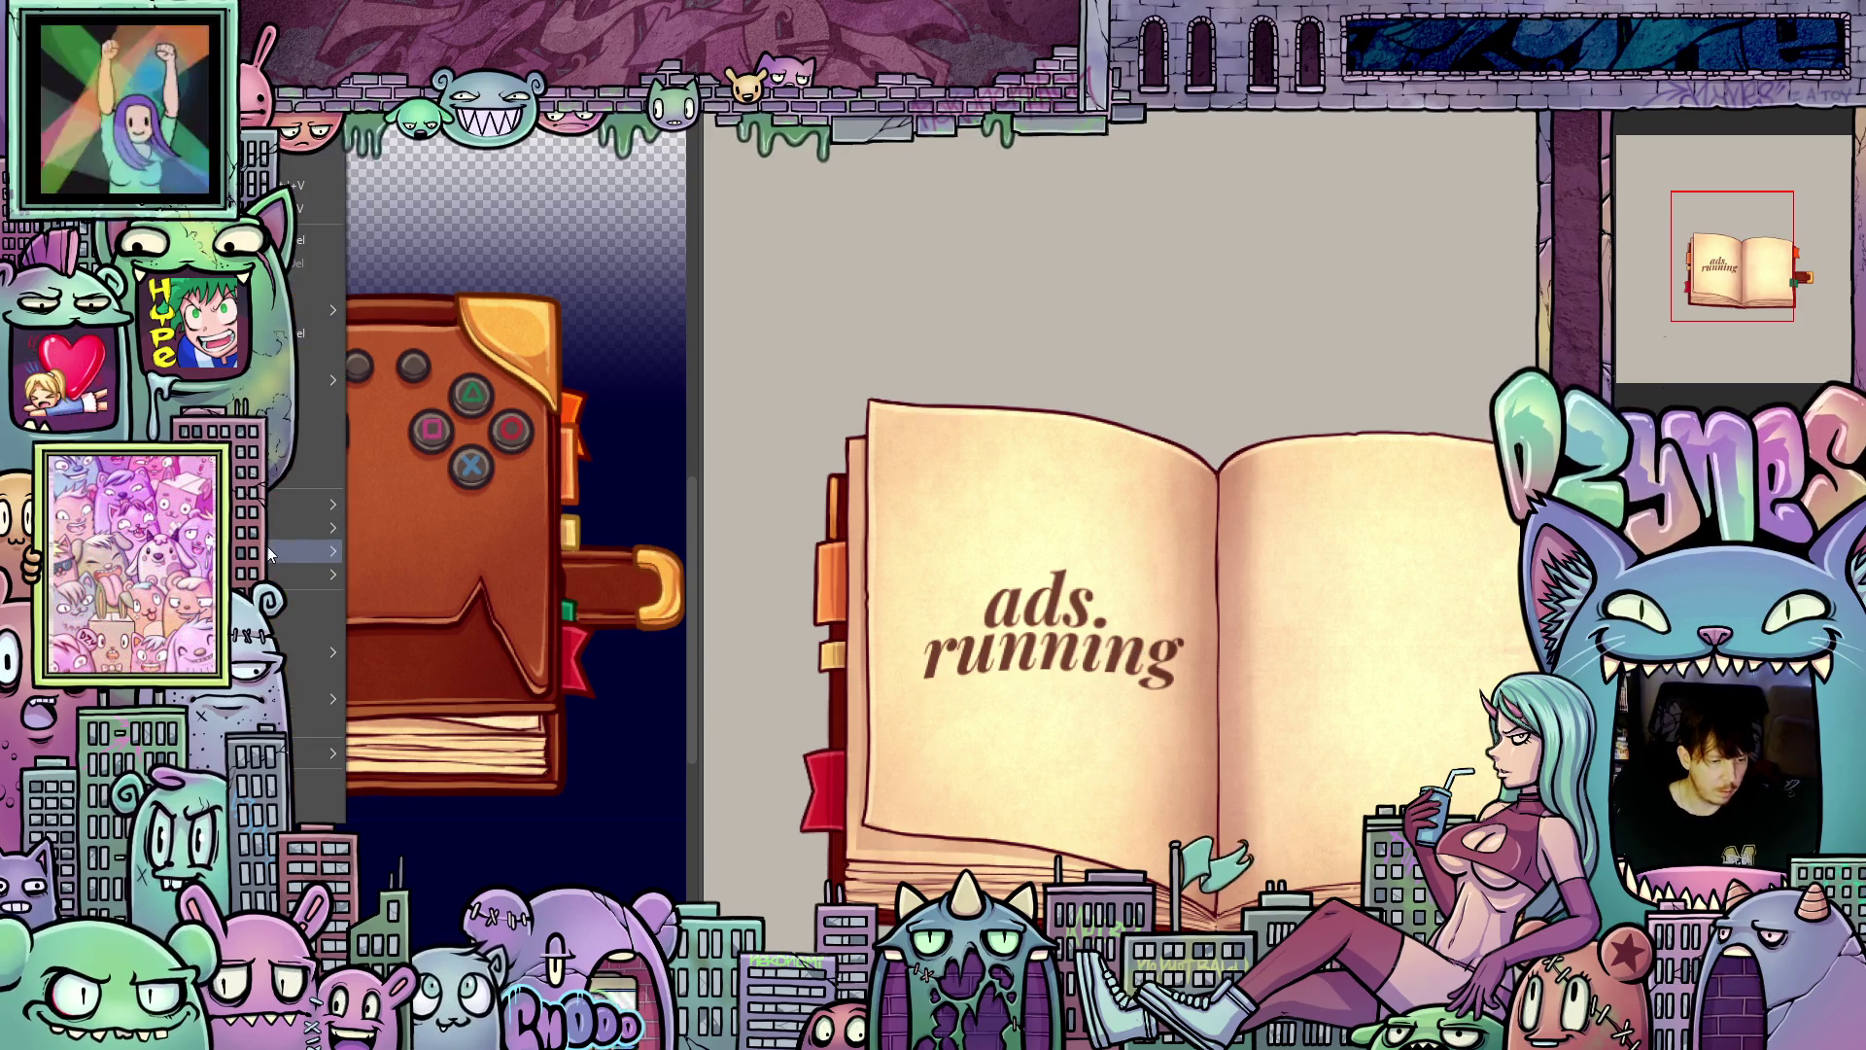
# Step: Skew the text, raising its left side and lowering its right, and apply it
pyautogui.moveTo(270, 552)
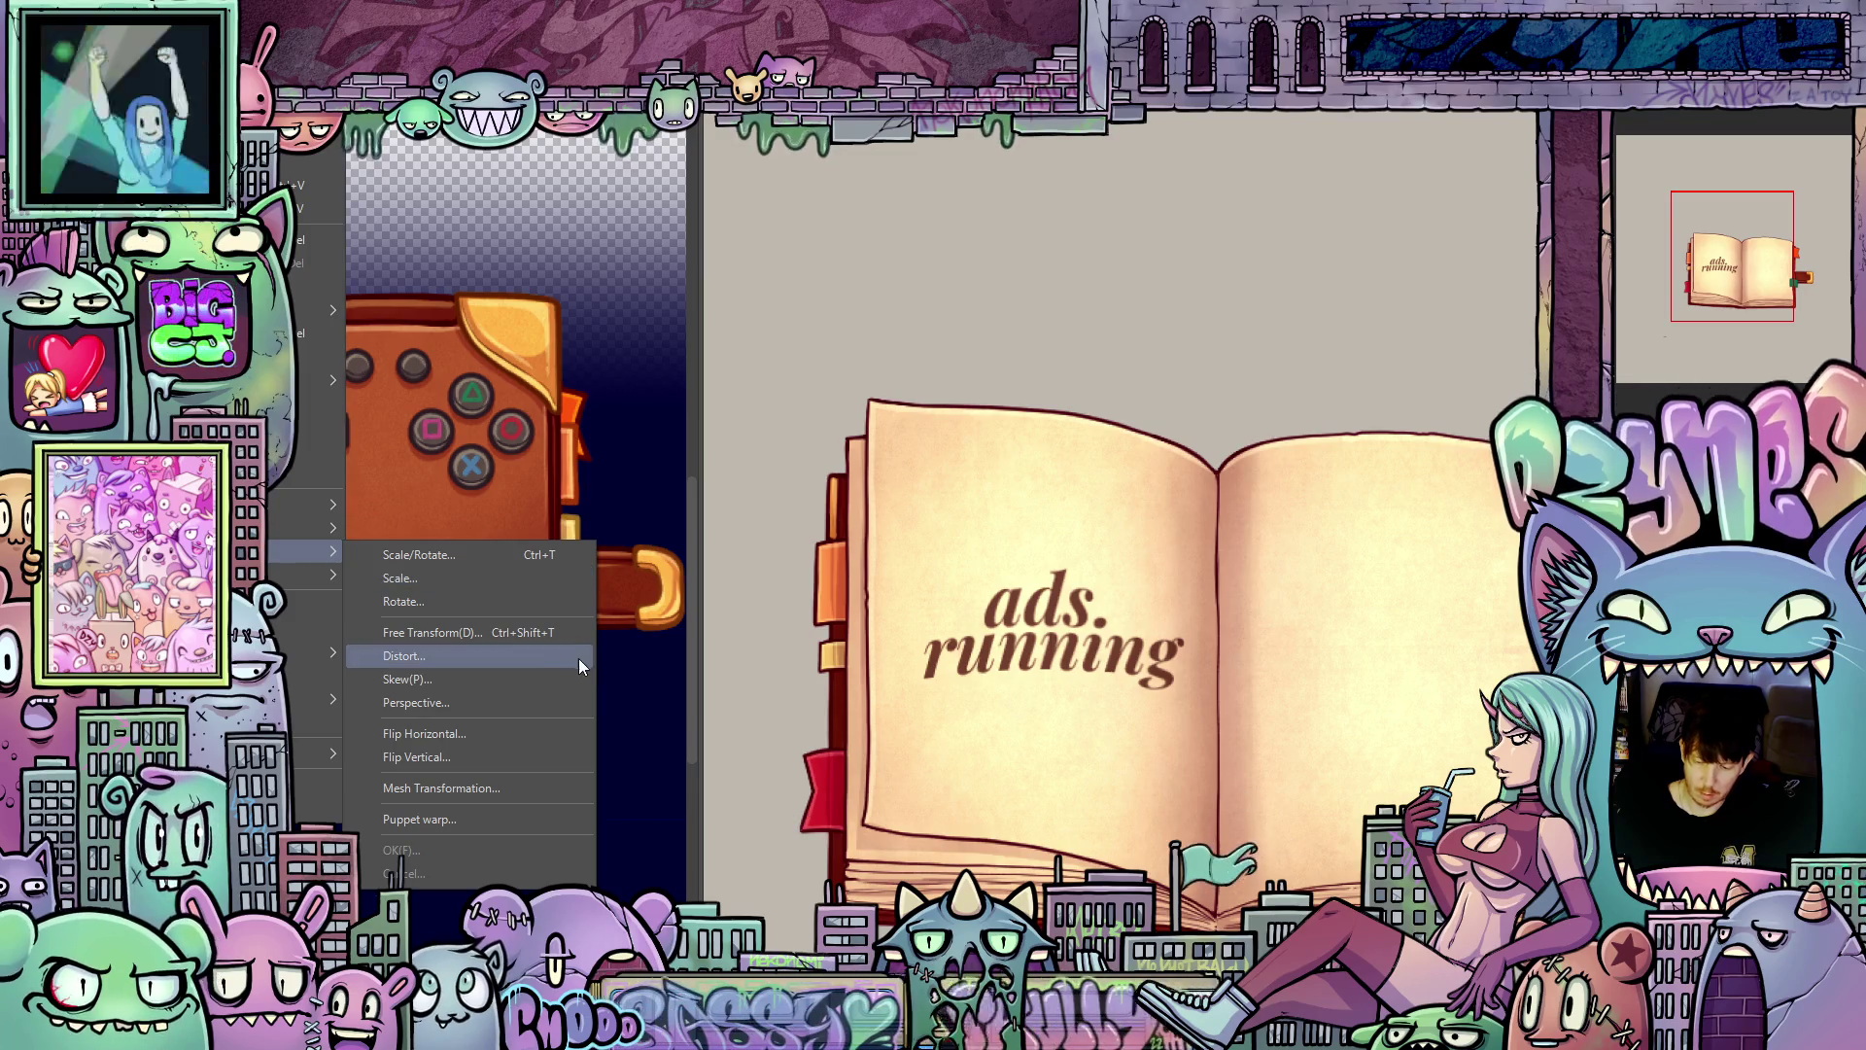
pyautogui.click(478, 679)
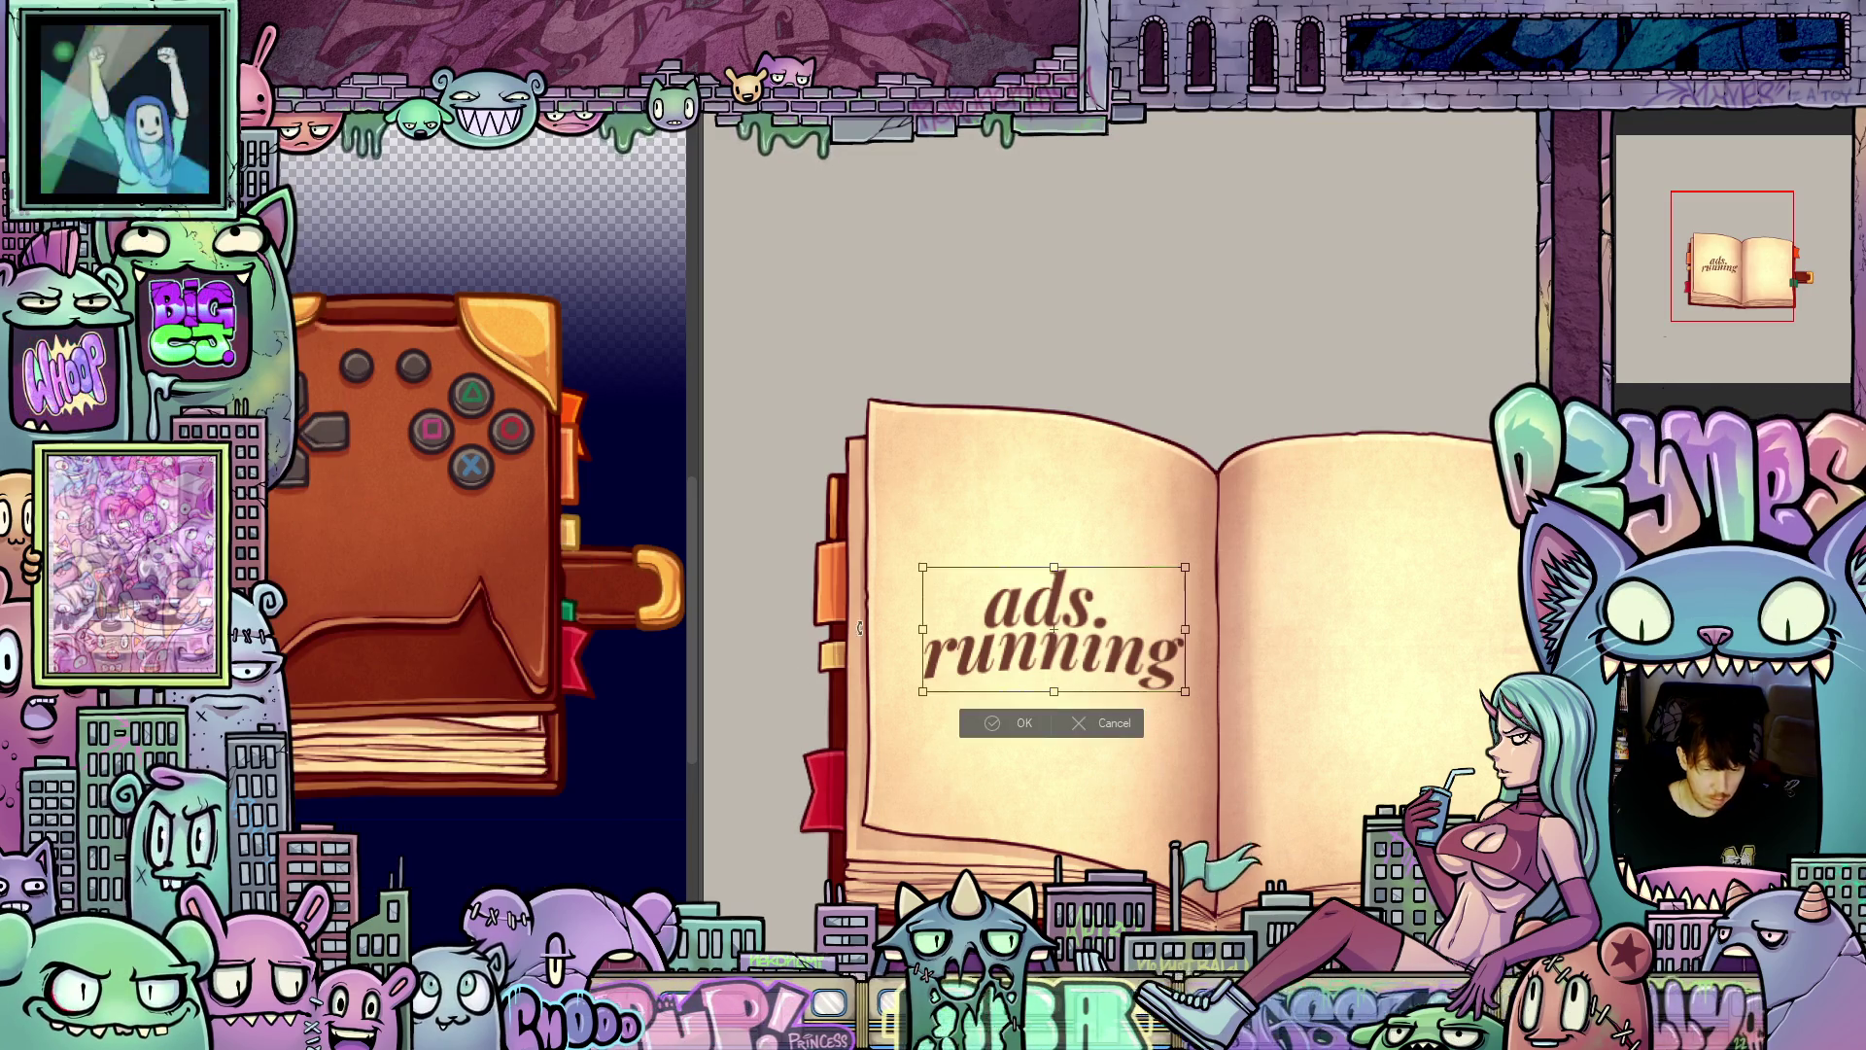
pyautogui.moveTo(924, 632); pyautogui.dragTo(927, 610)
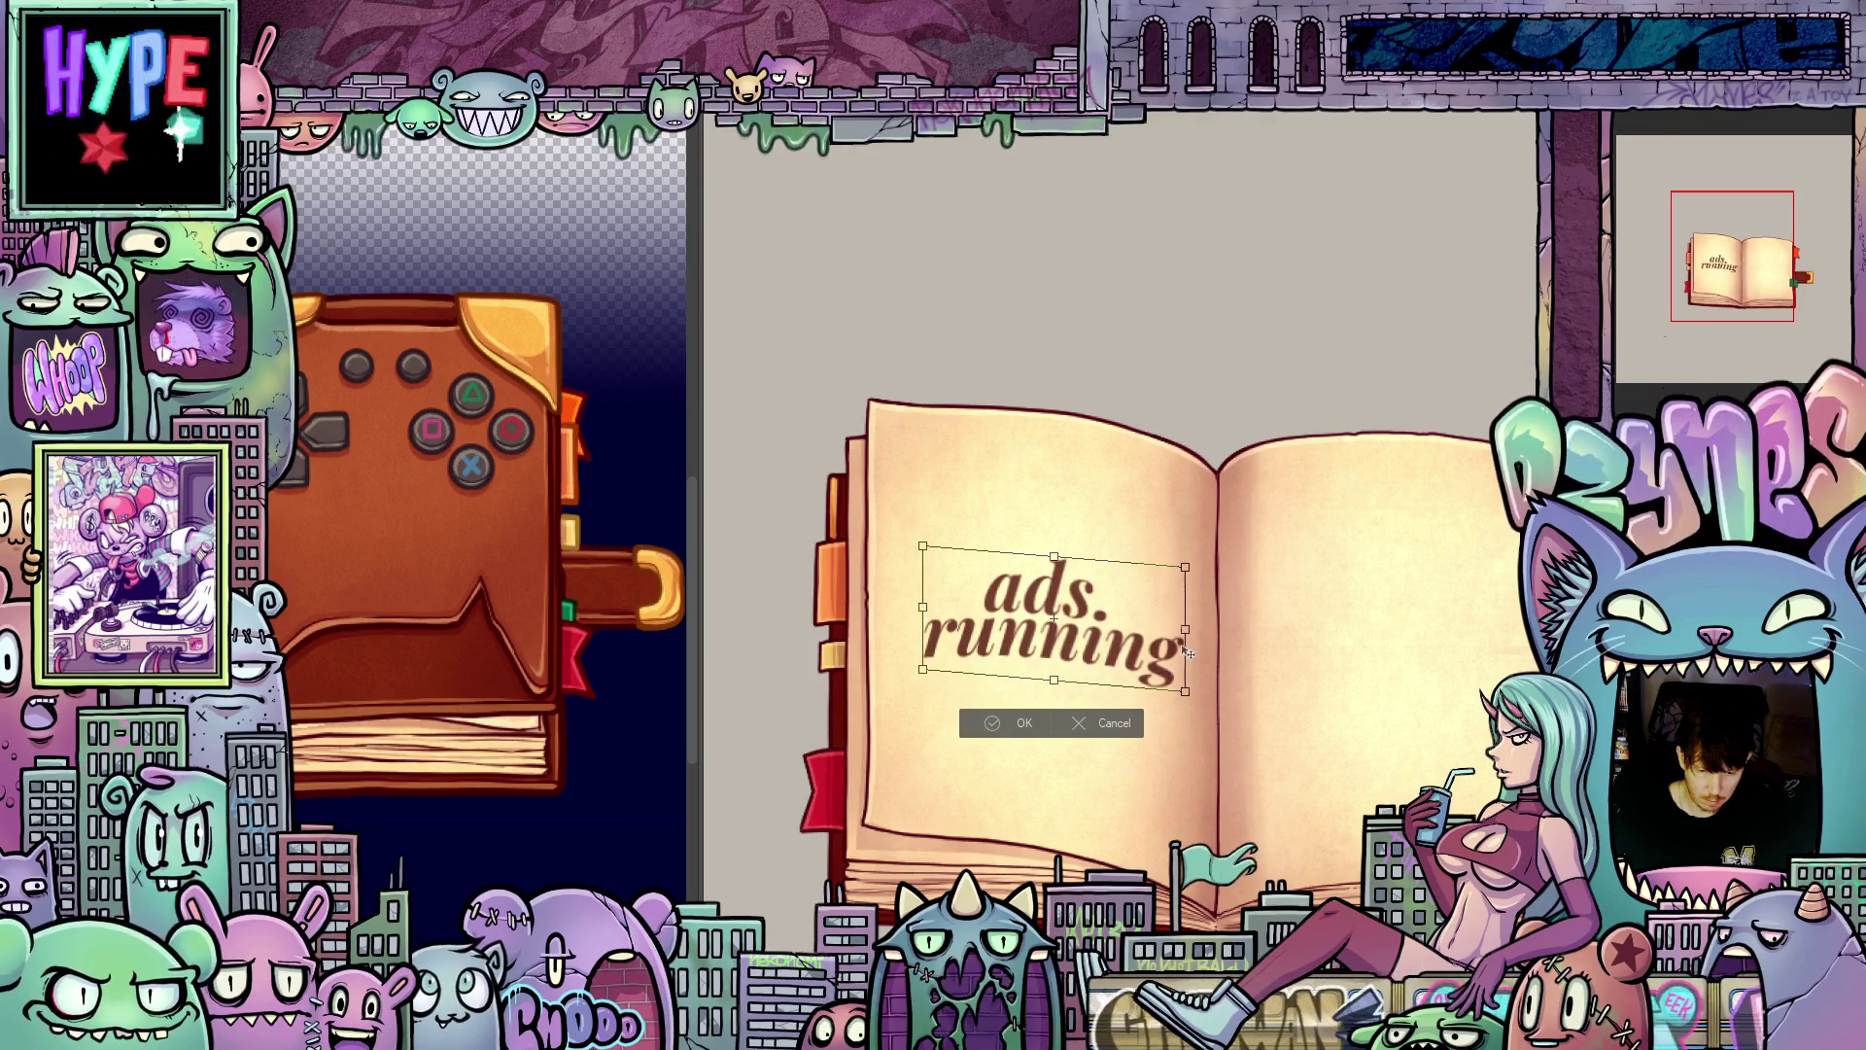
pyautogui.moveTo(1186, 634); pyautogui.dragTo(1188, 647)
pyautogui.click(1024, 737)
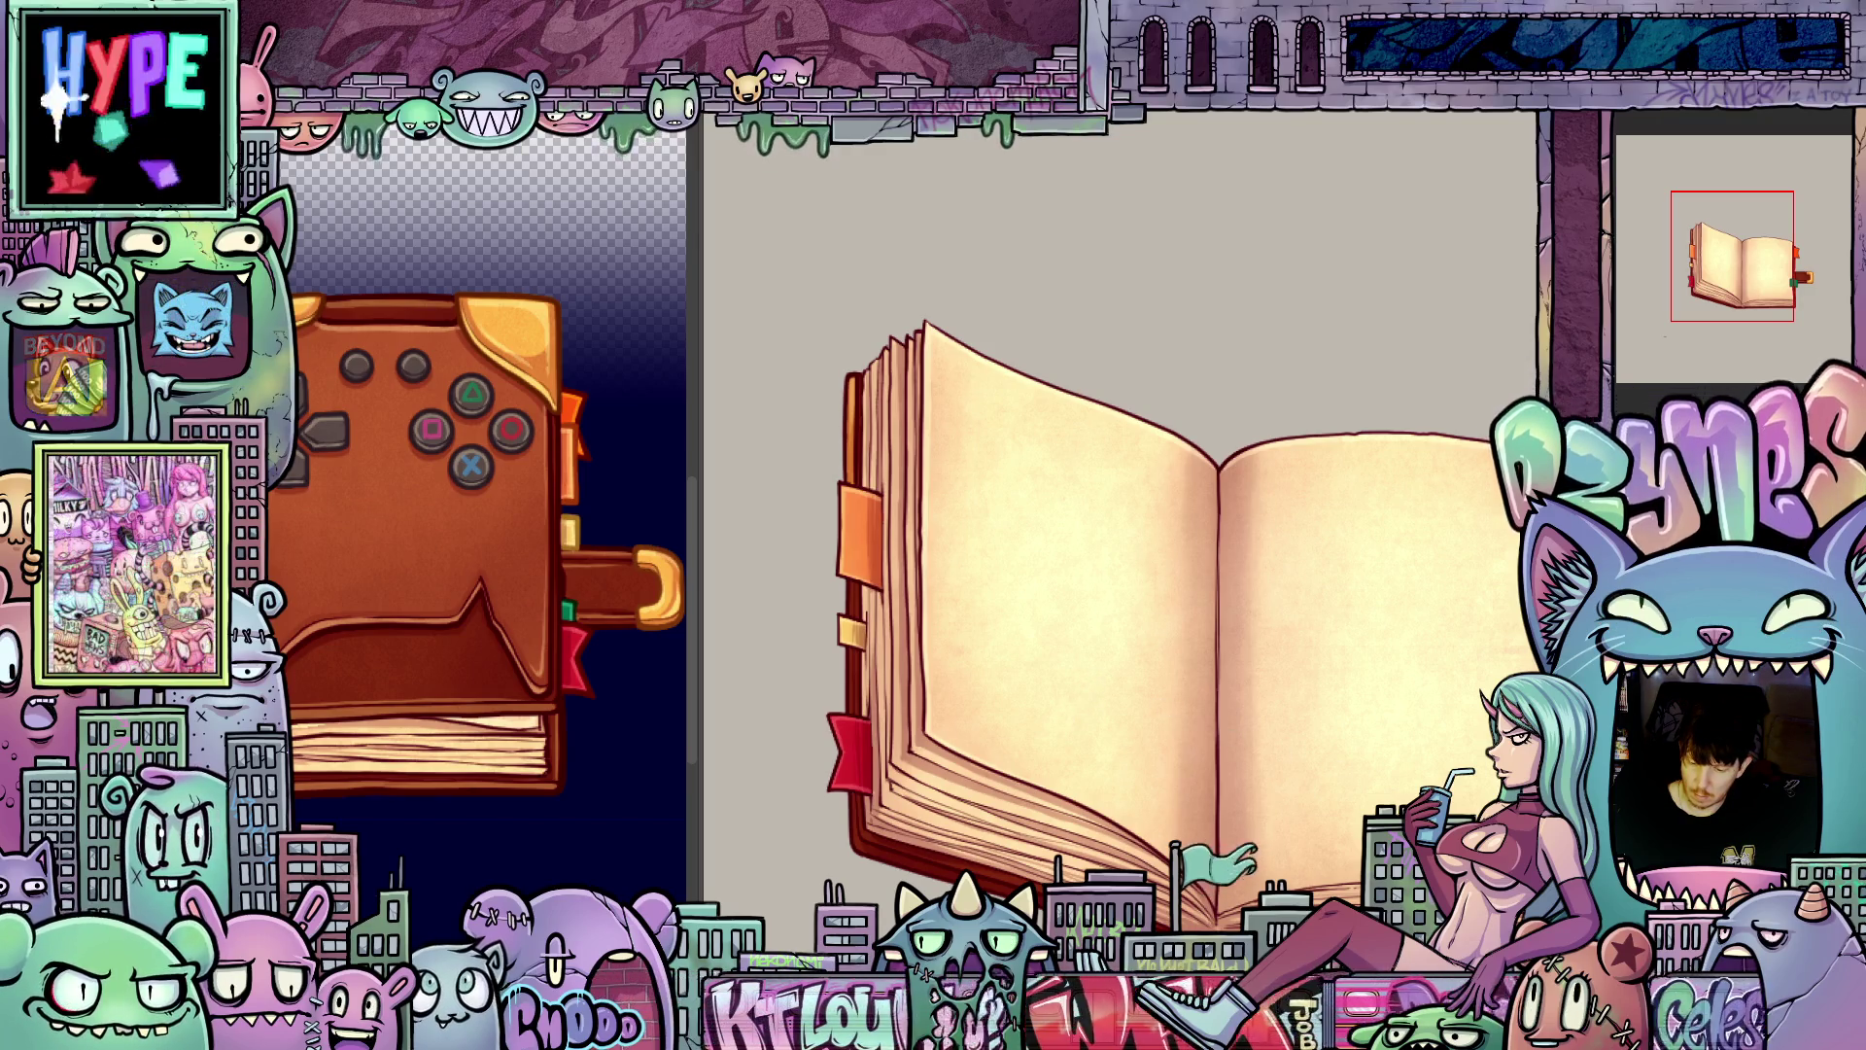
# Step: Narrow the 'ads. running' text slightly from the left with a free transform
pyautogui.rightClick(272, 175)
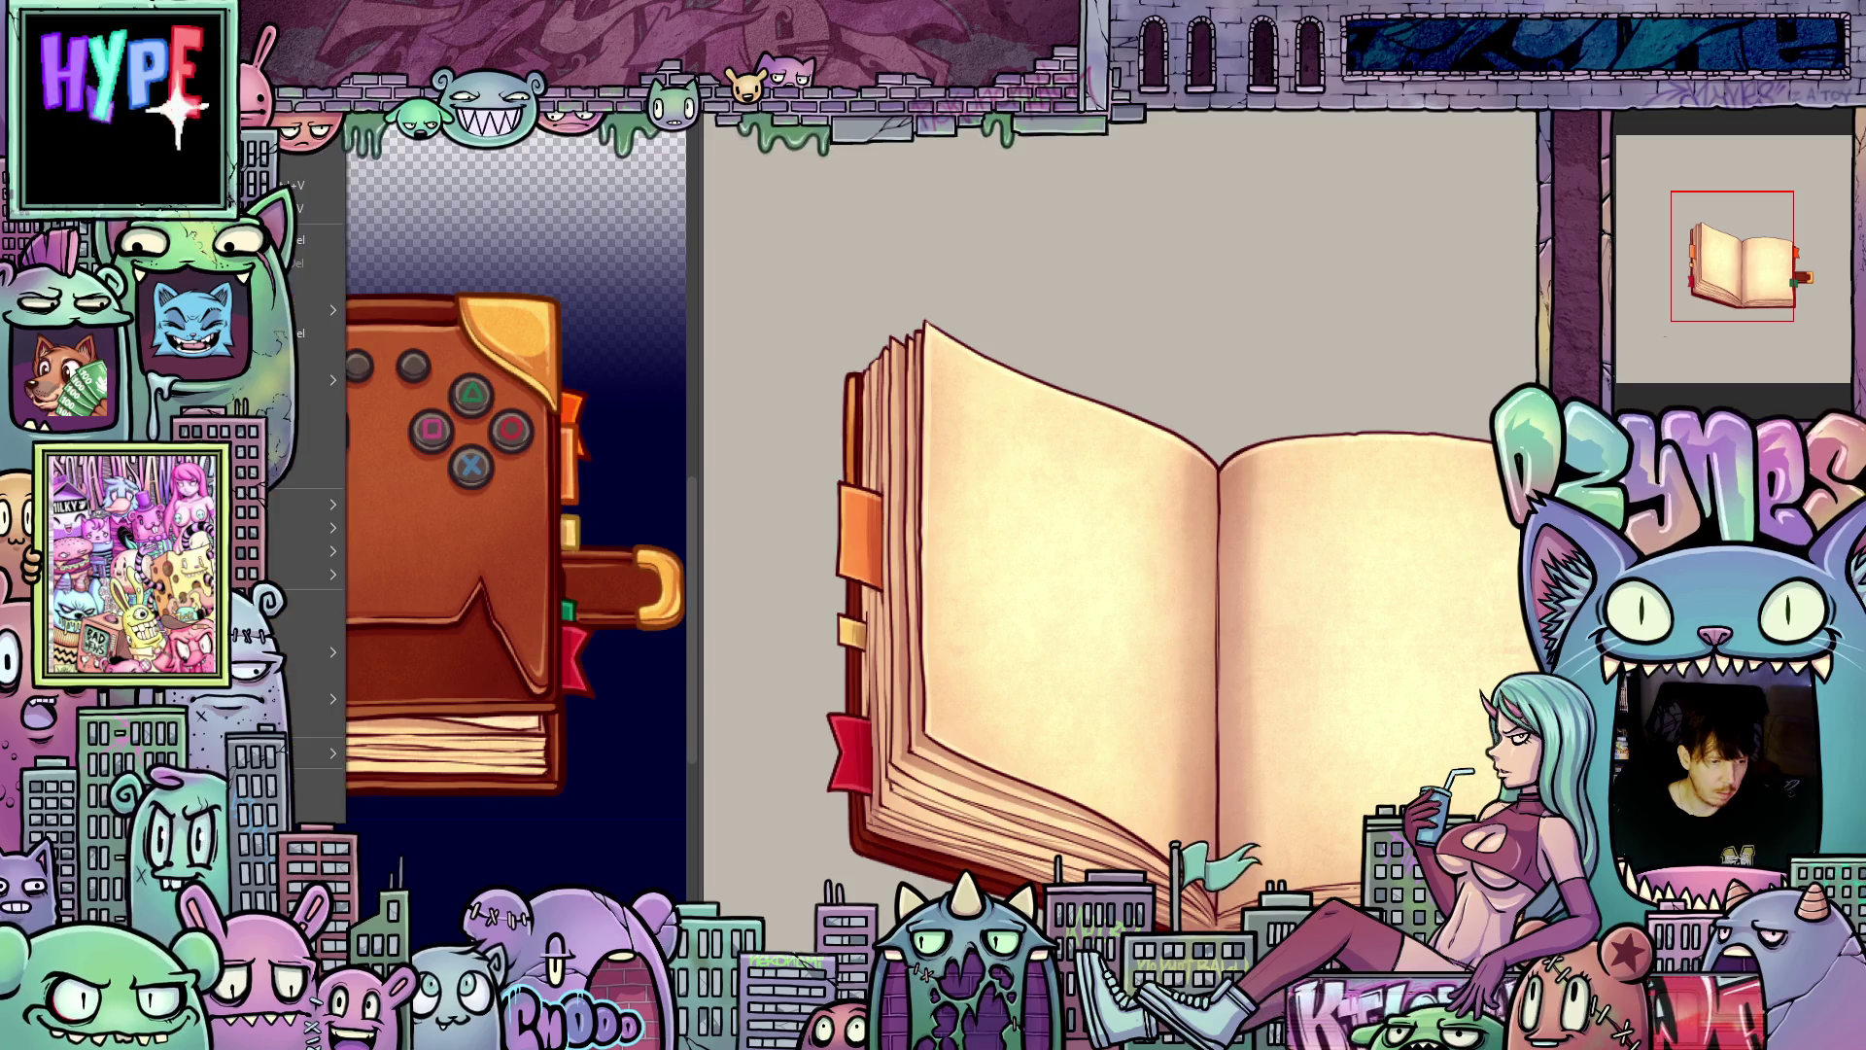
pyautogui.press('Escape')
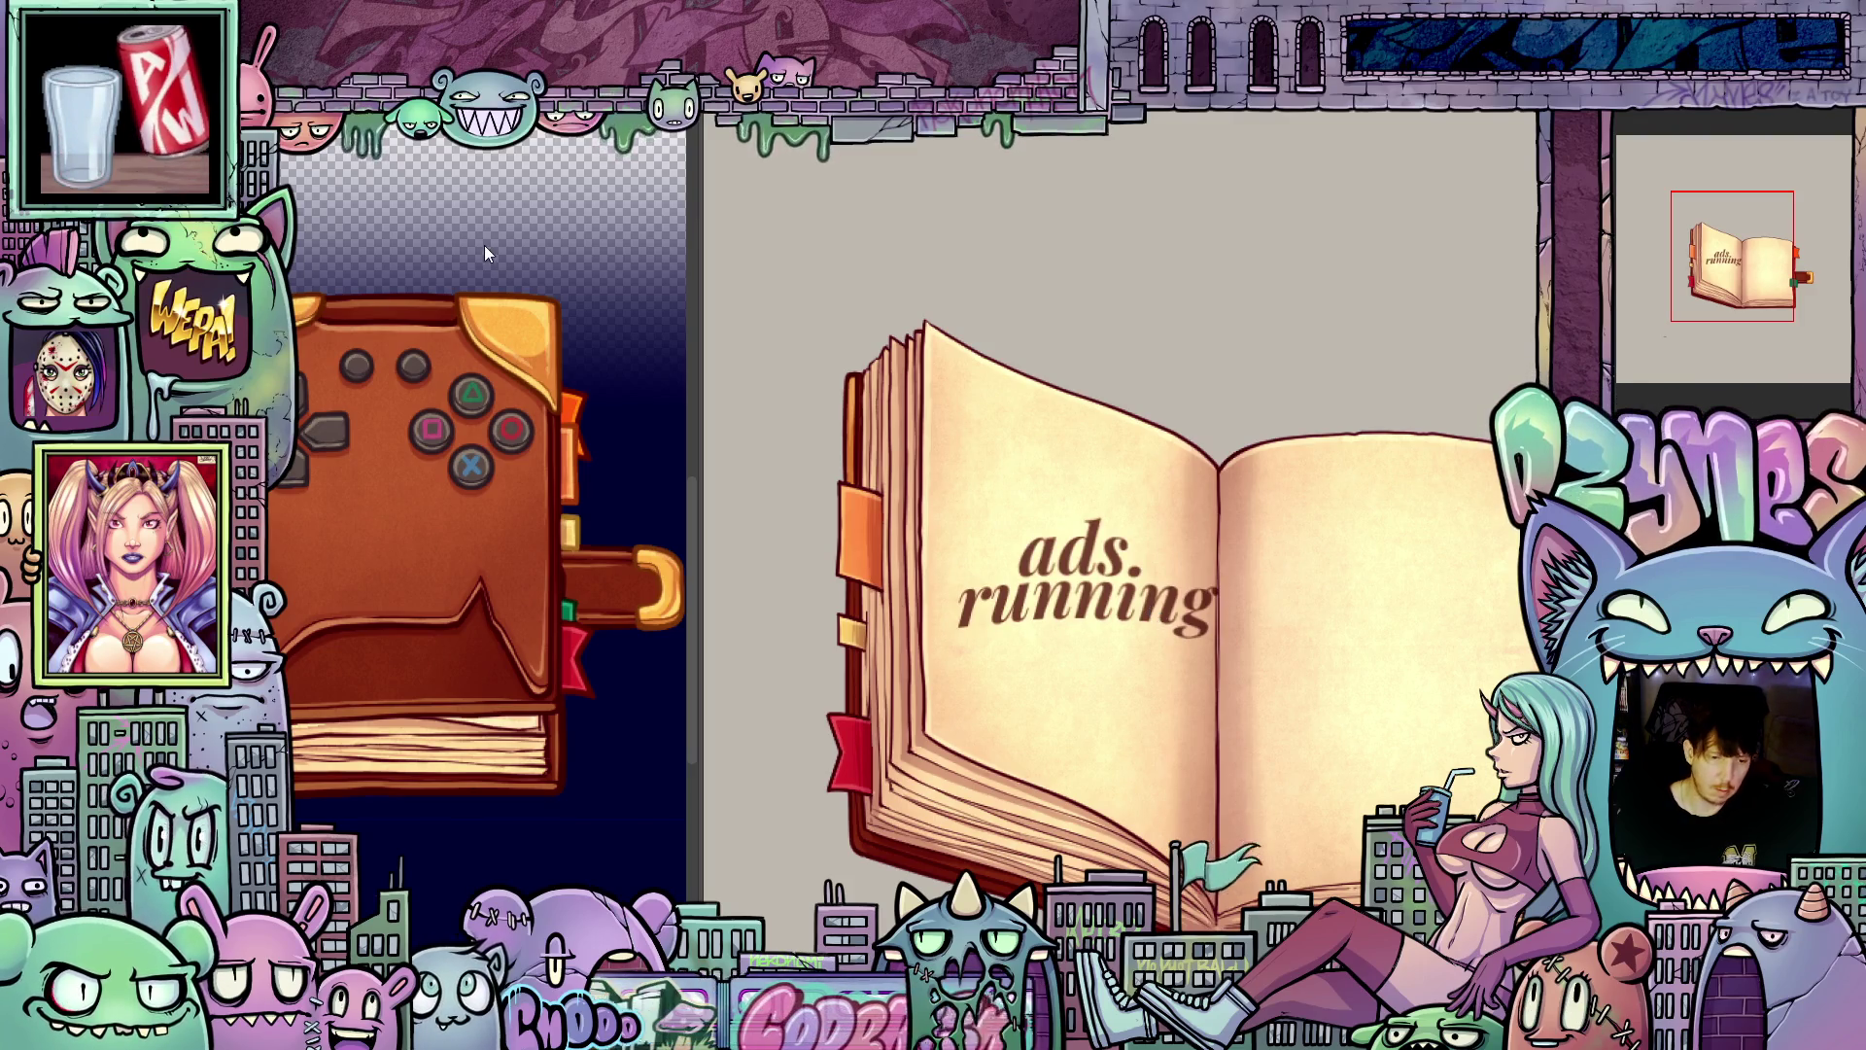
pyautogui.hotkey('ctrl', 't')
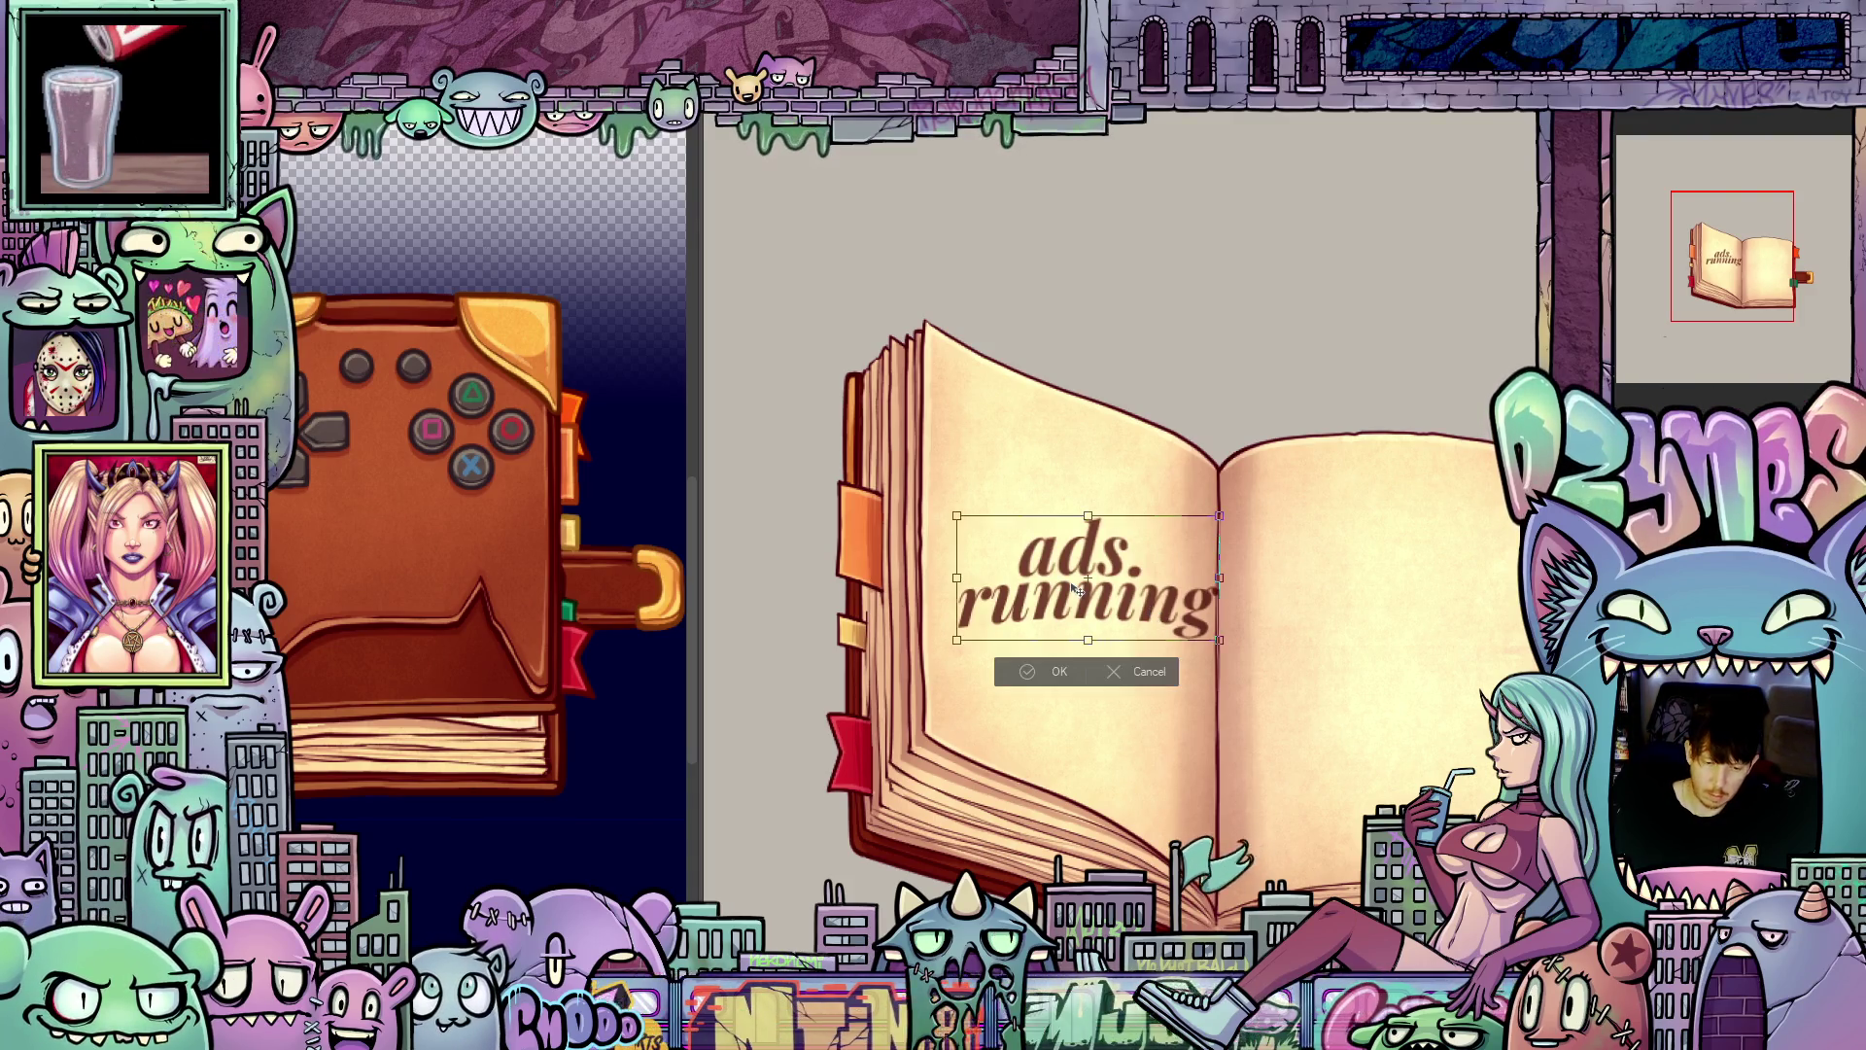
pyautogui.moveTo(961, 577); pyautogui.dragTo(968, 577)
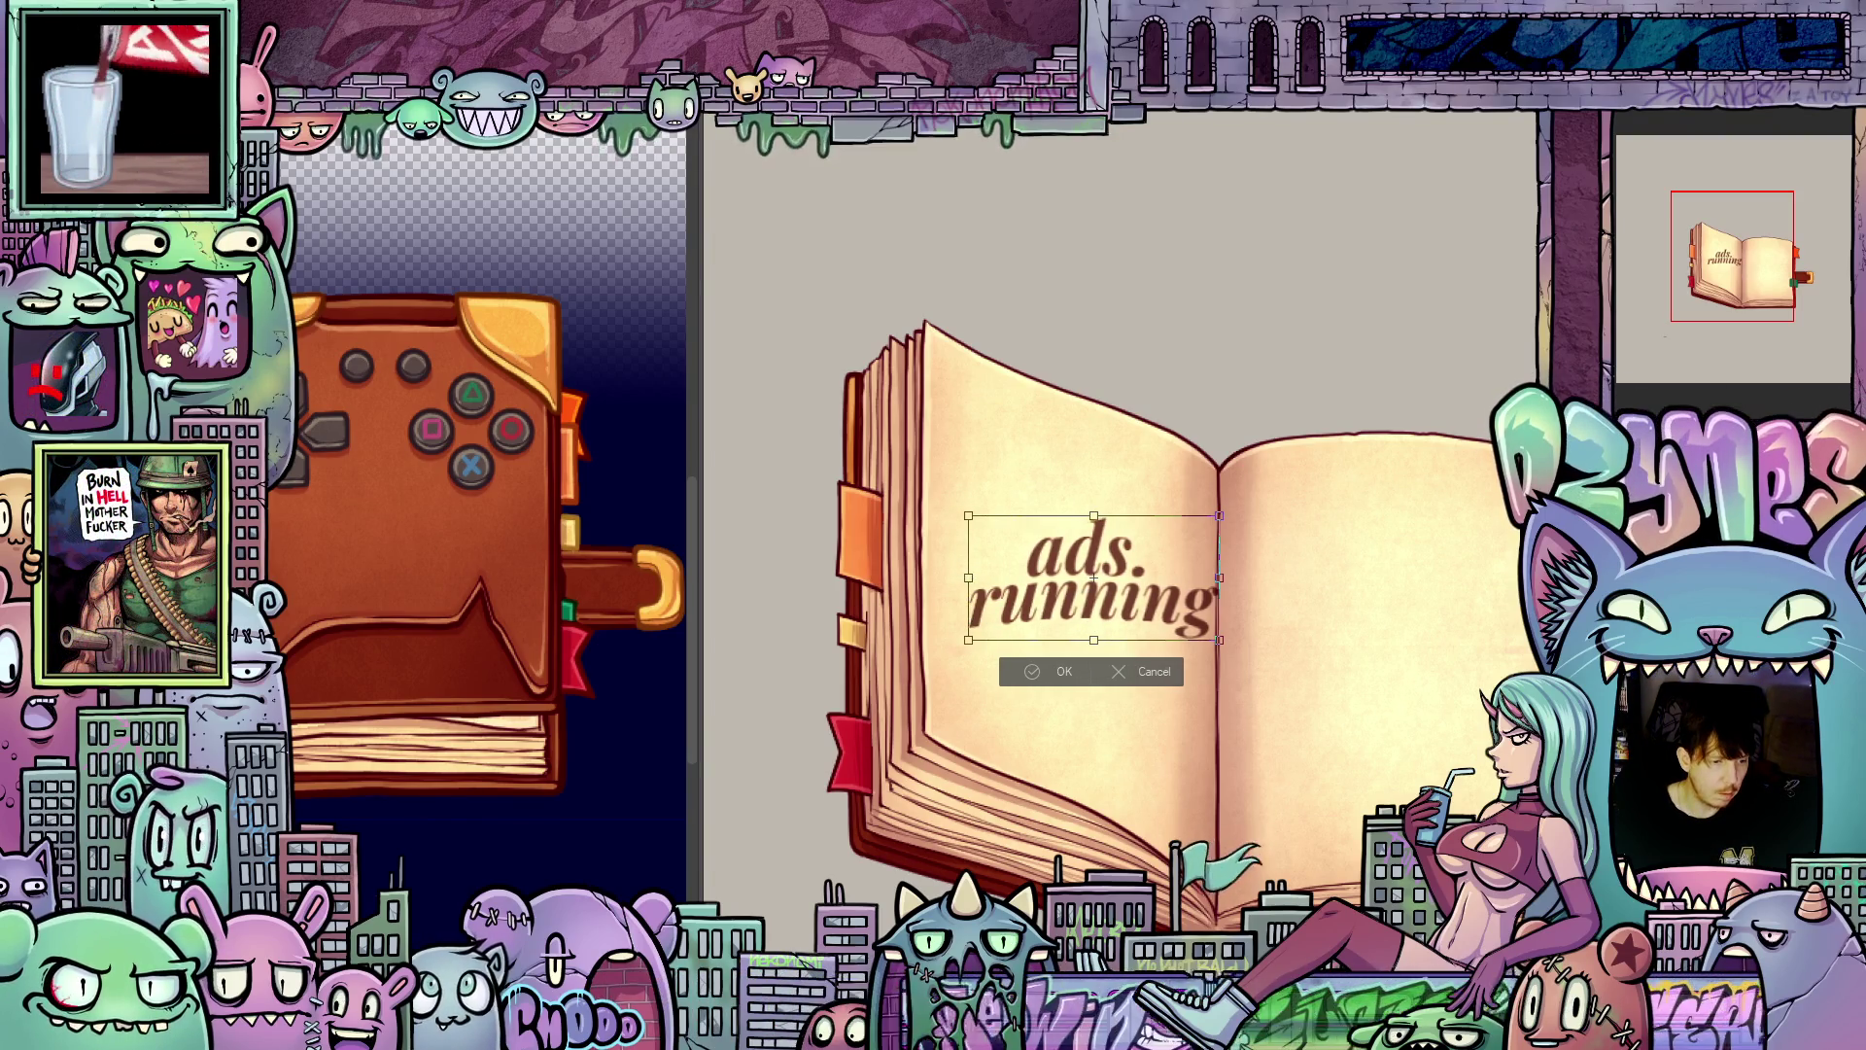
# Step: Skew the text so its right side drops, then squeeze it narrower from the right
pyautogui.click(292, 136)
pyautogui.moveTo(306, 551)
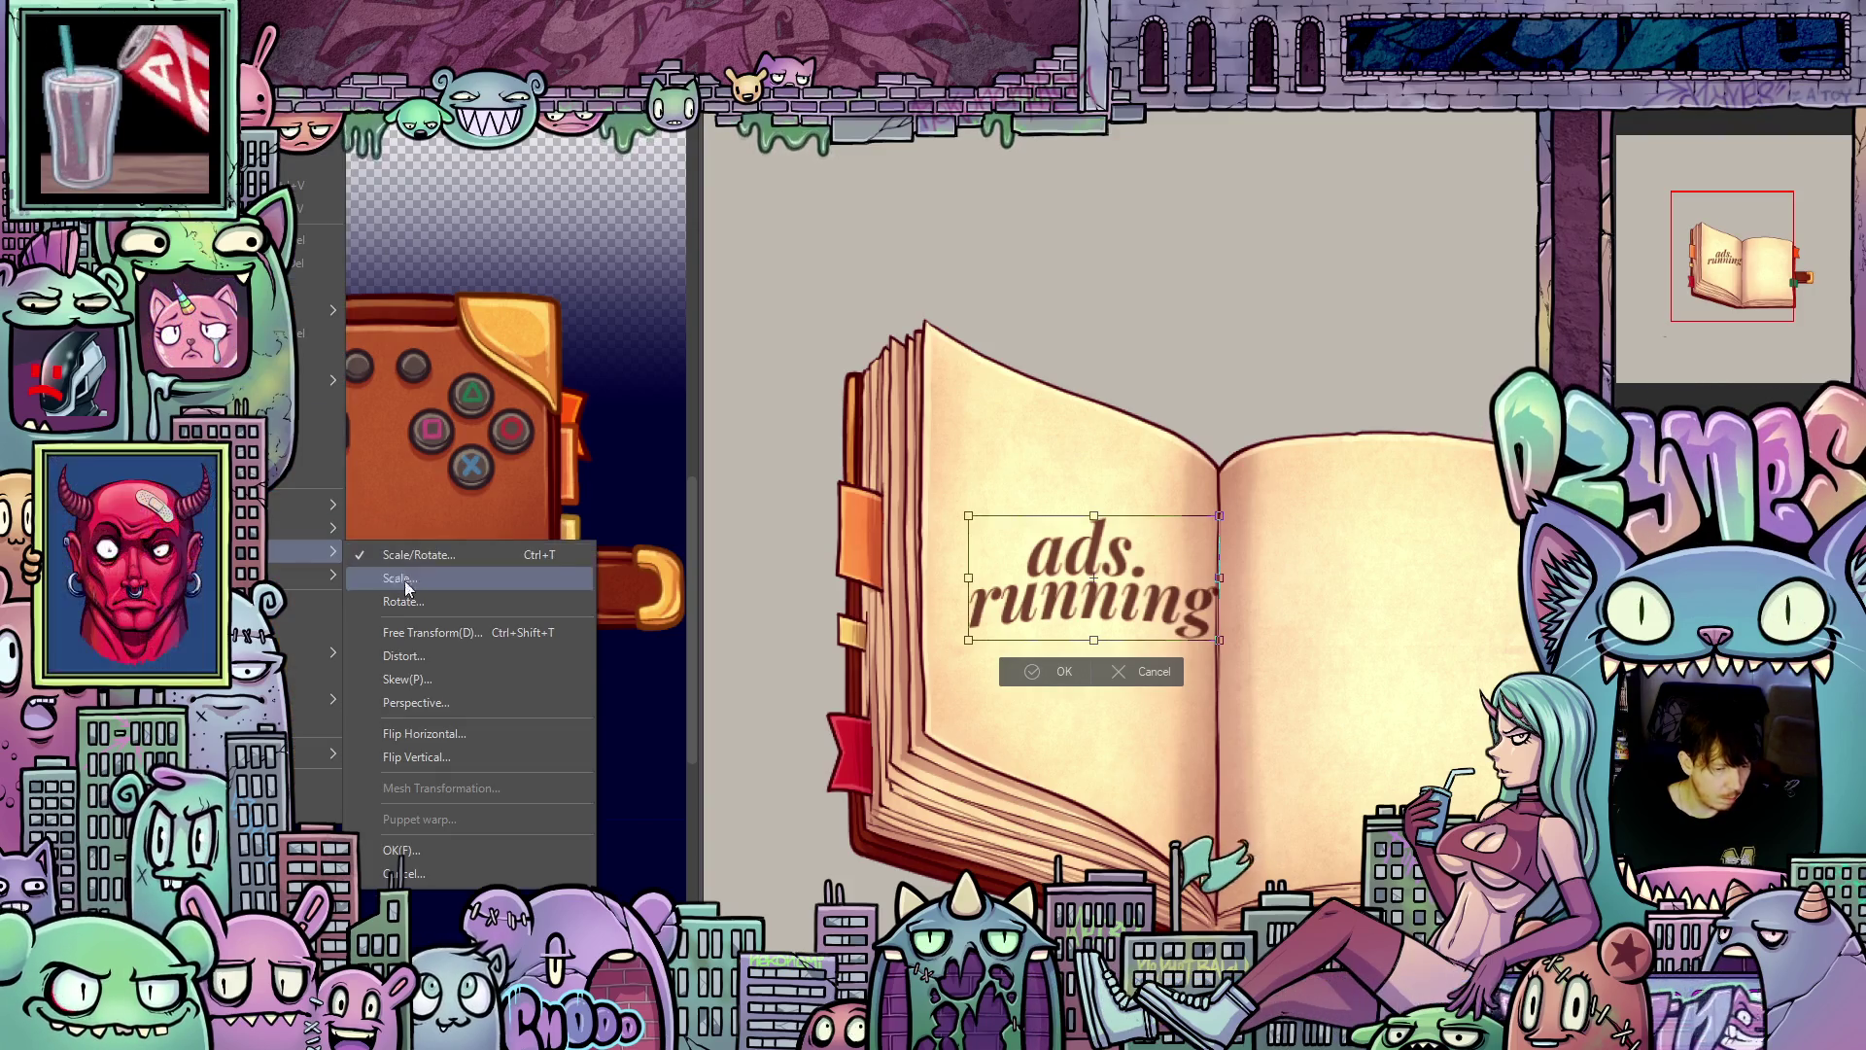
pyautogui.click(445, 678)
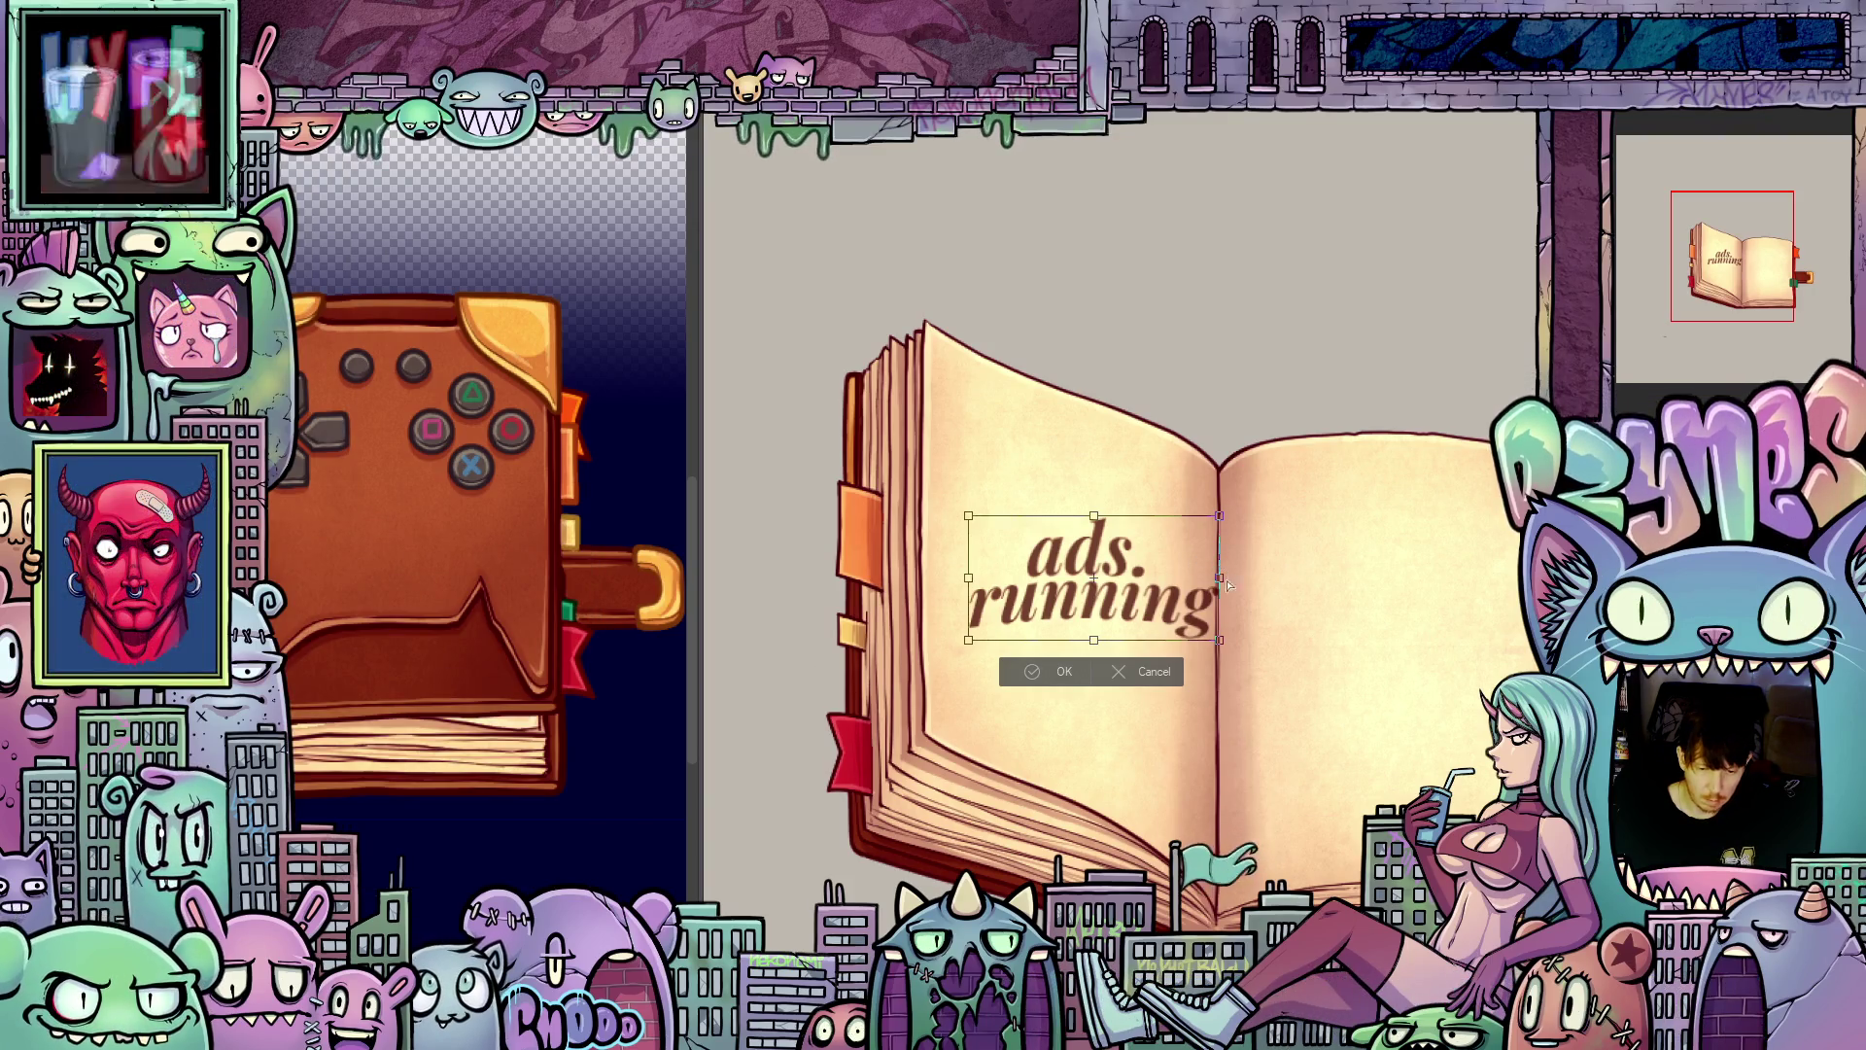
pyautogui.moveTo(1226, 584)
pyautogui.mouseDown()
pyautogui.moveTo(1218, 675)
pyautogui.moveTo(1118, 617)
pyautogui.mouseUp()
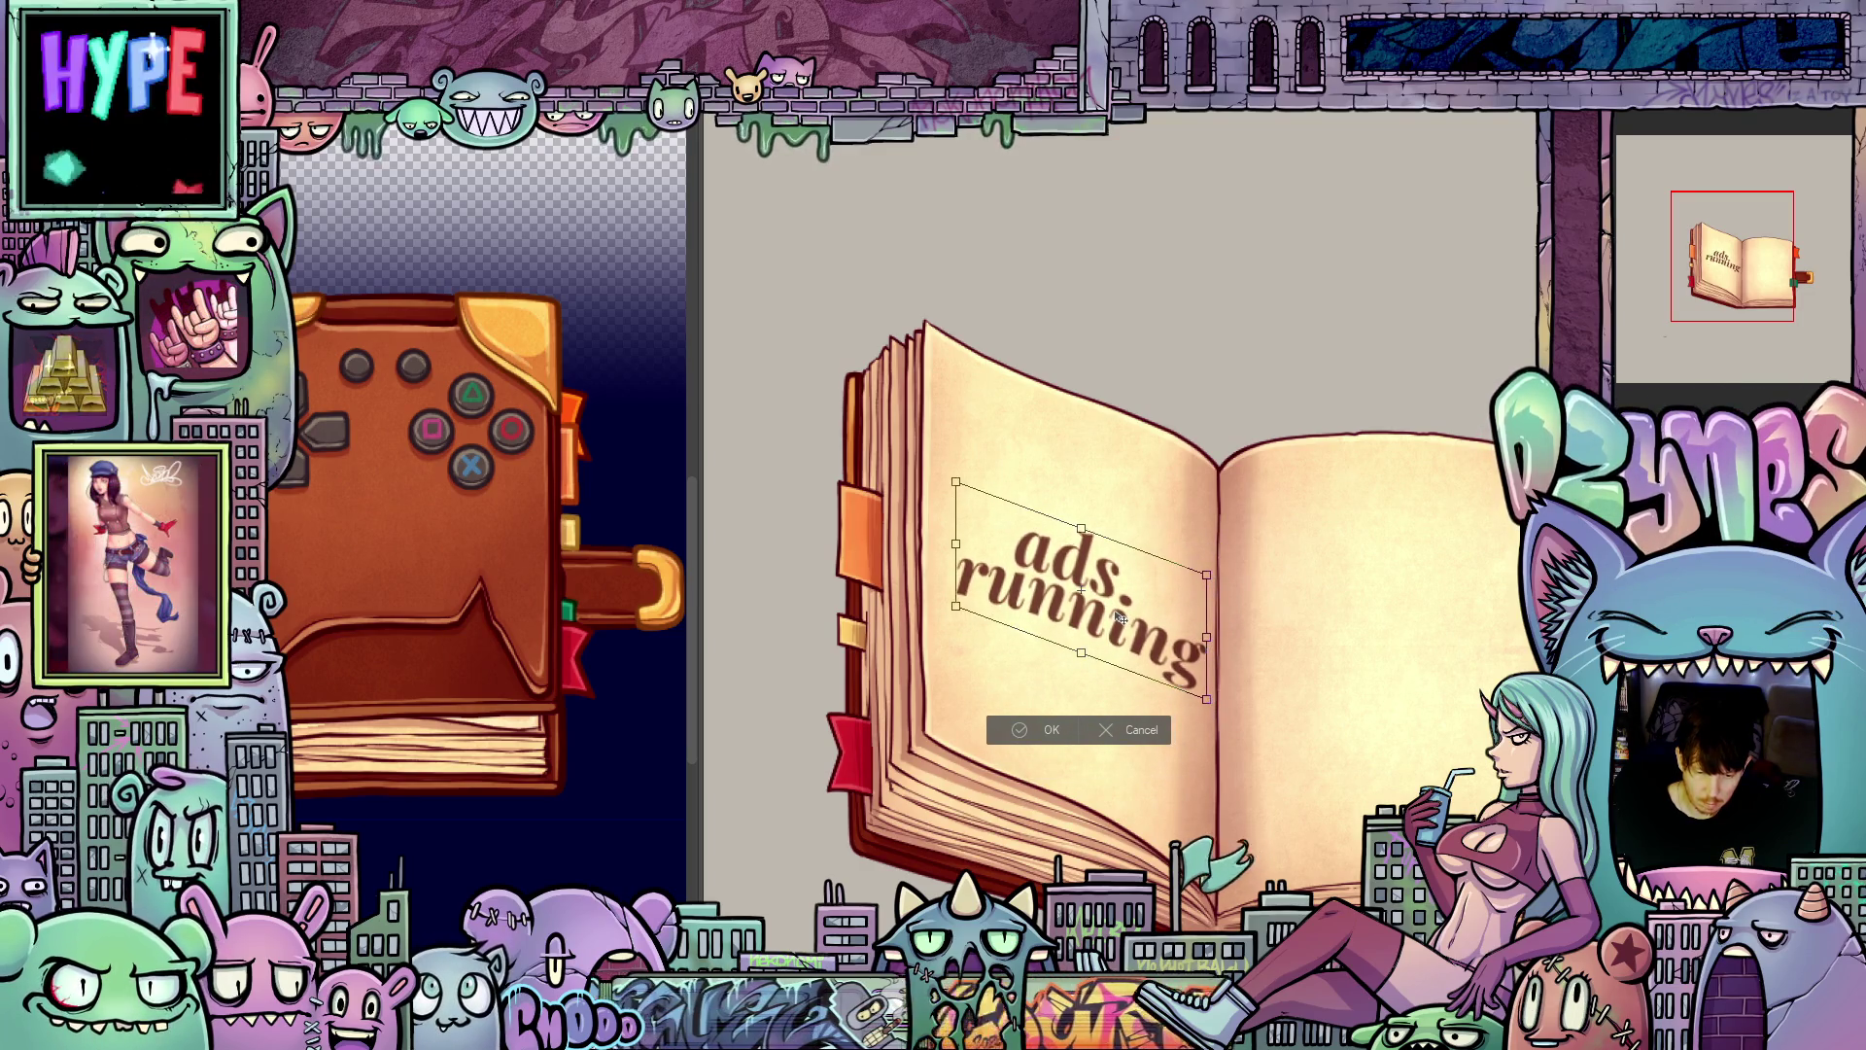
pyautogui.click(1052, 728)
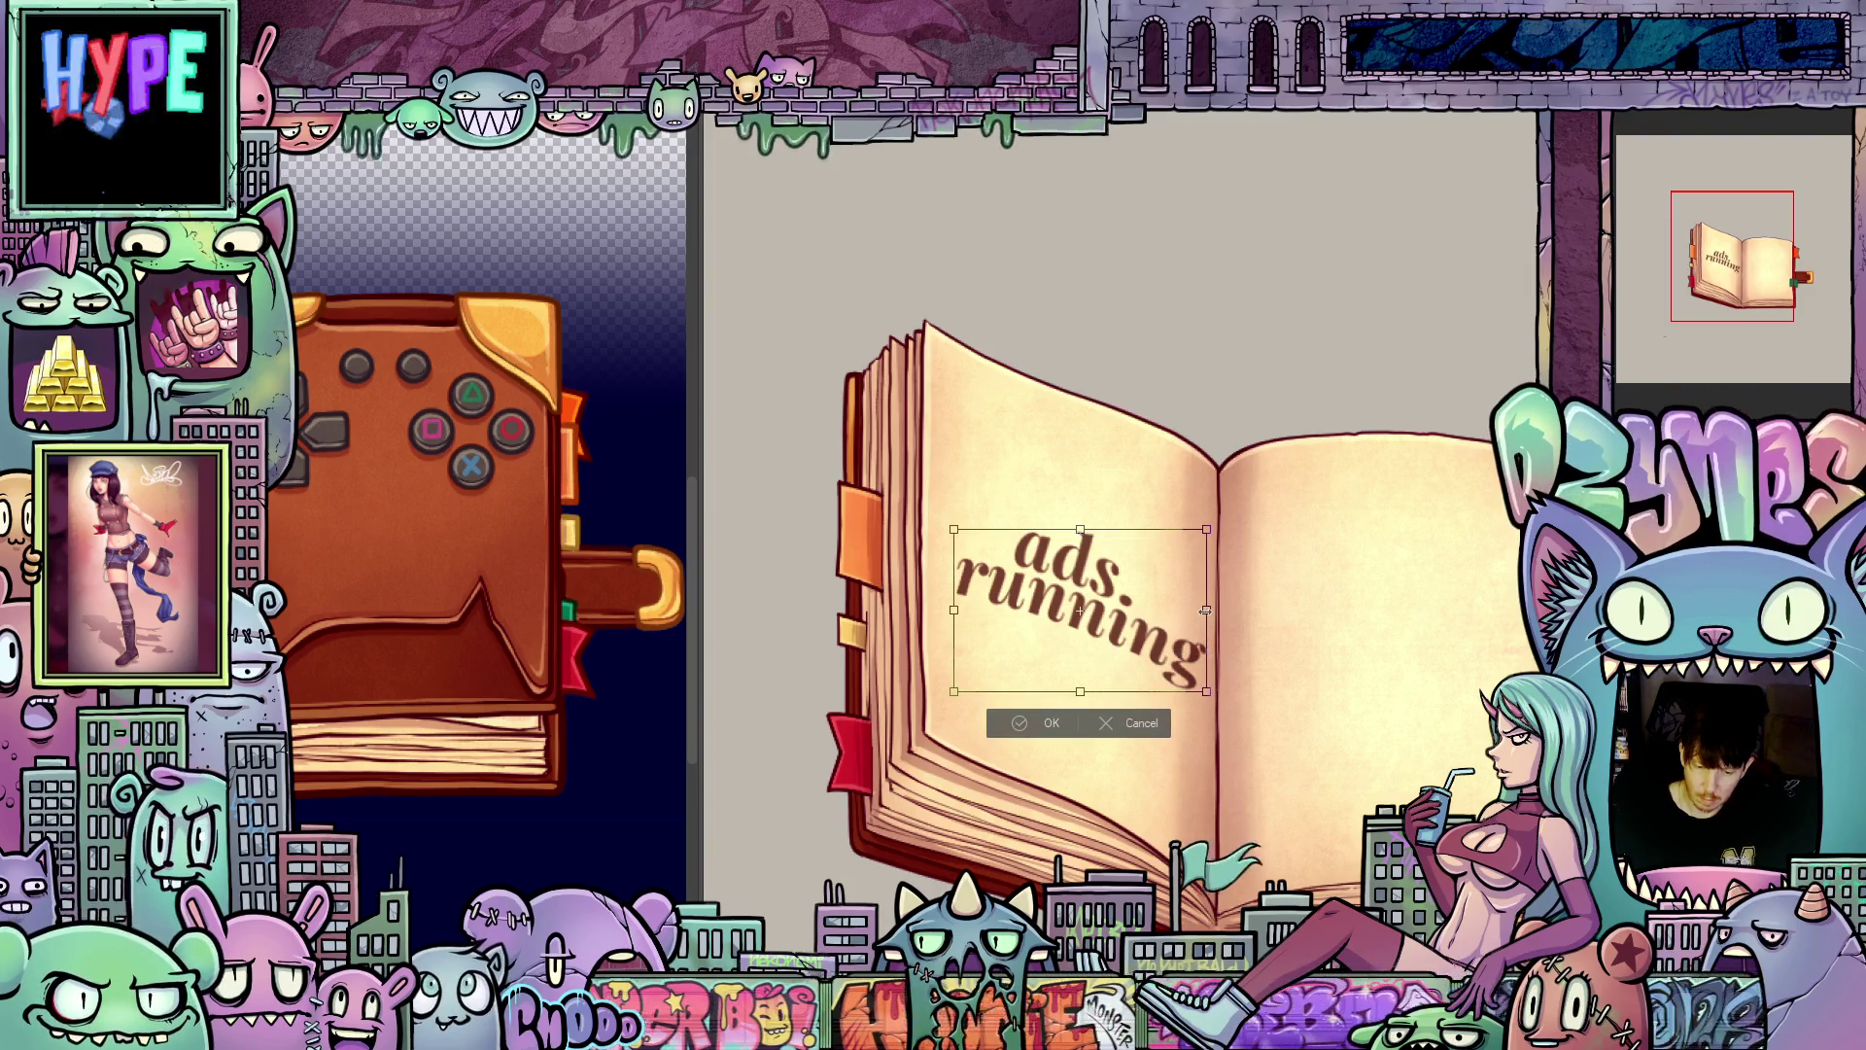
pyautogui.moveTo(1206, 610); pyautogui.dragTo(1152, 654)
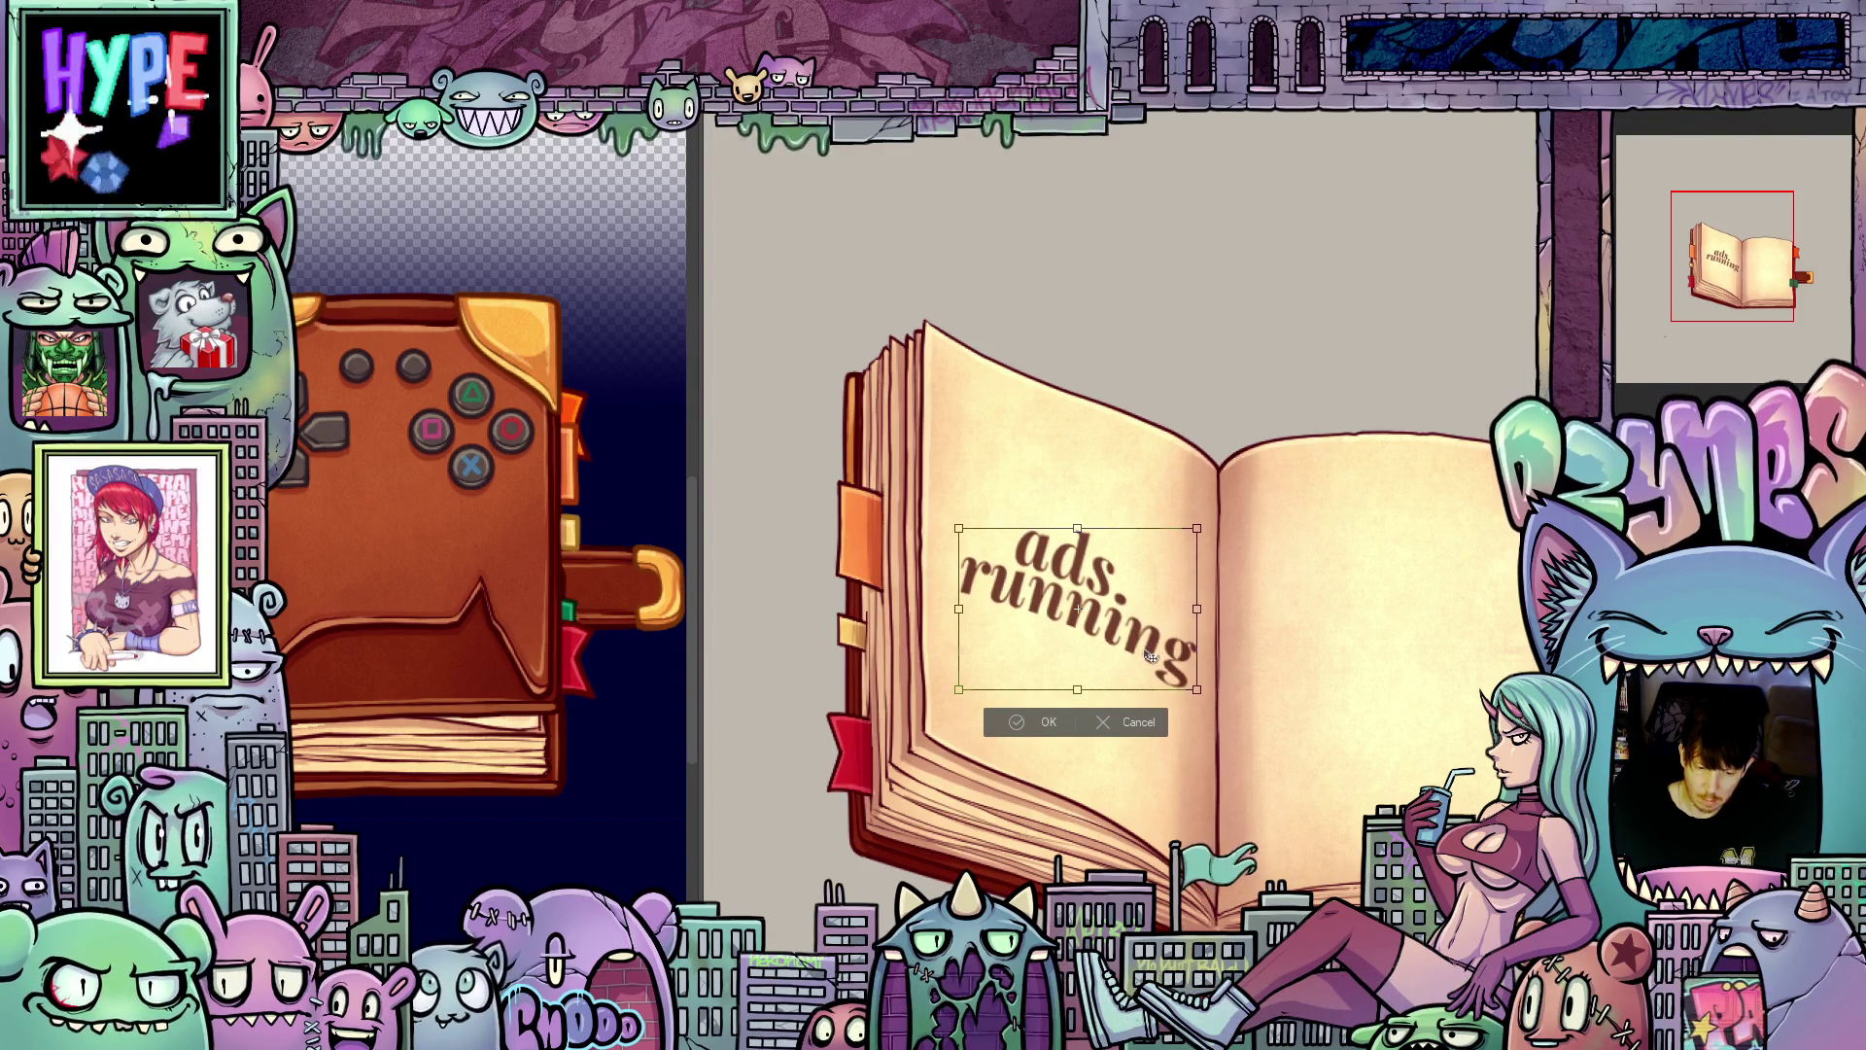
pyautogui.click(1061, 725)
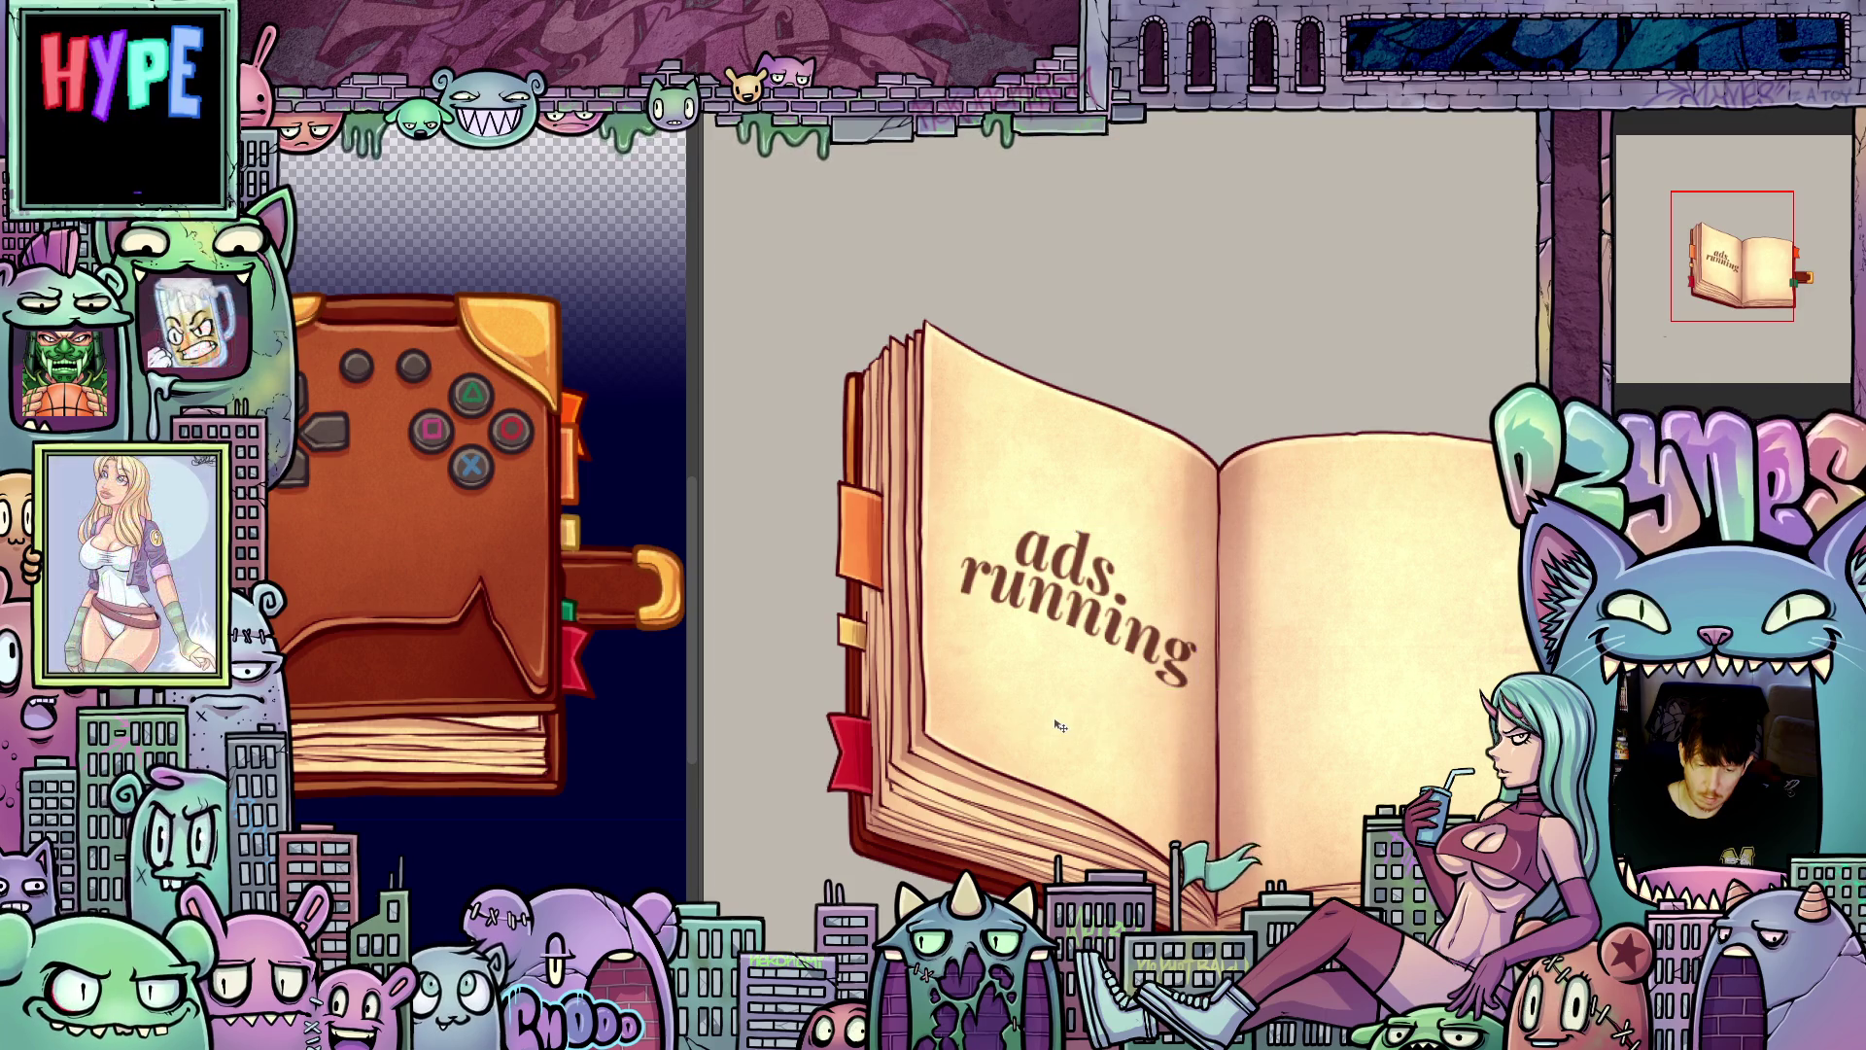
# Step: Flip between neighbouring book animation frames, ending on the page-turning frame
pyautogui.hotkey('ctrl', 'z')
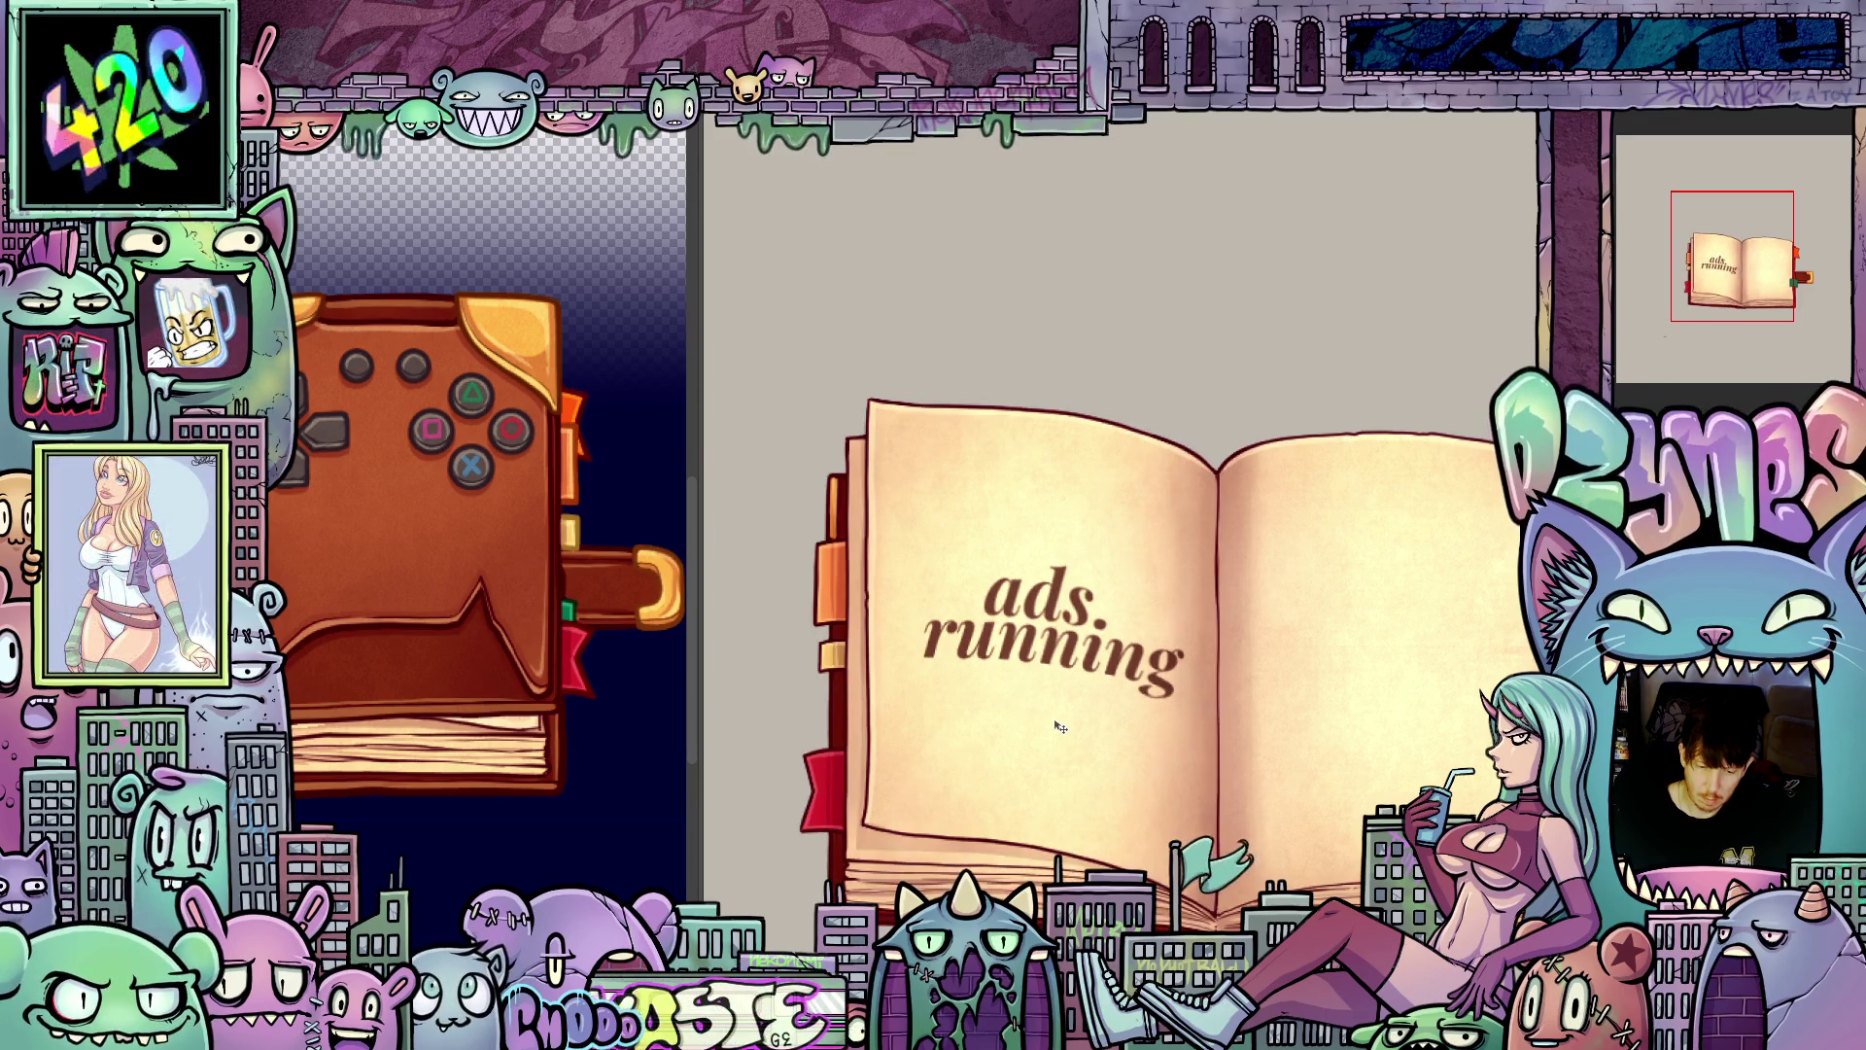
pyautogui.hotkey('ctrl', 'shift', 'z')
pyautogui.hotkey('ctrl', 'z')
pyautogui.hotkey('ctrl', 'shift', 'z')
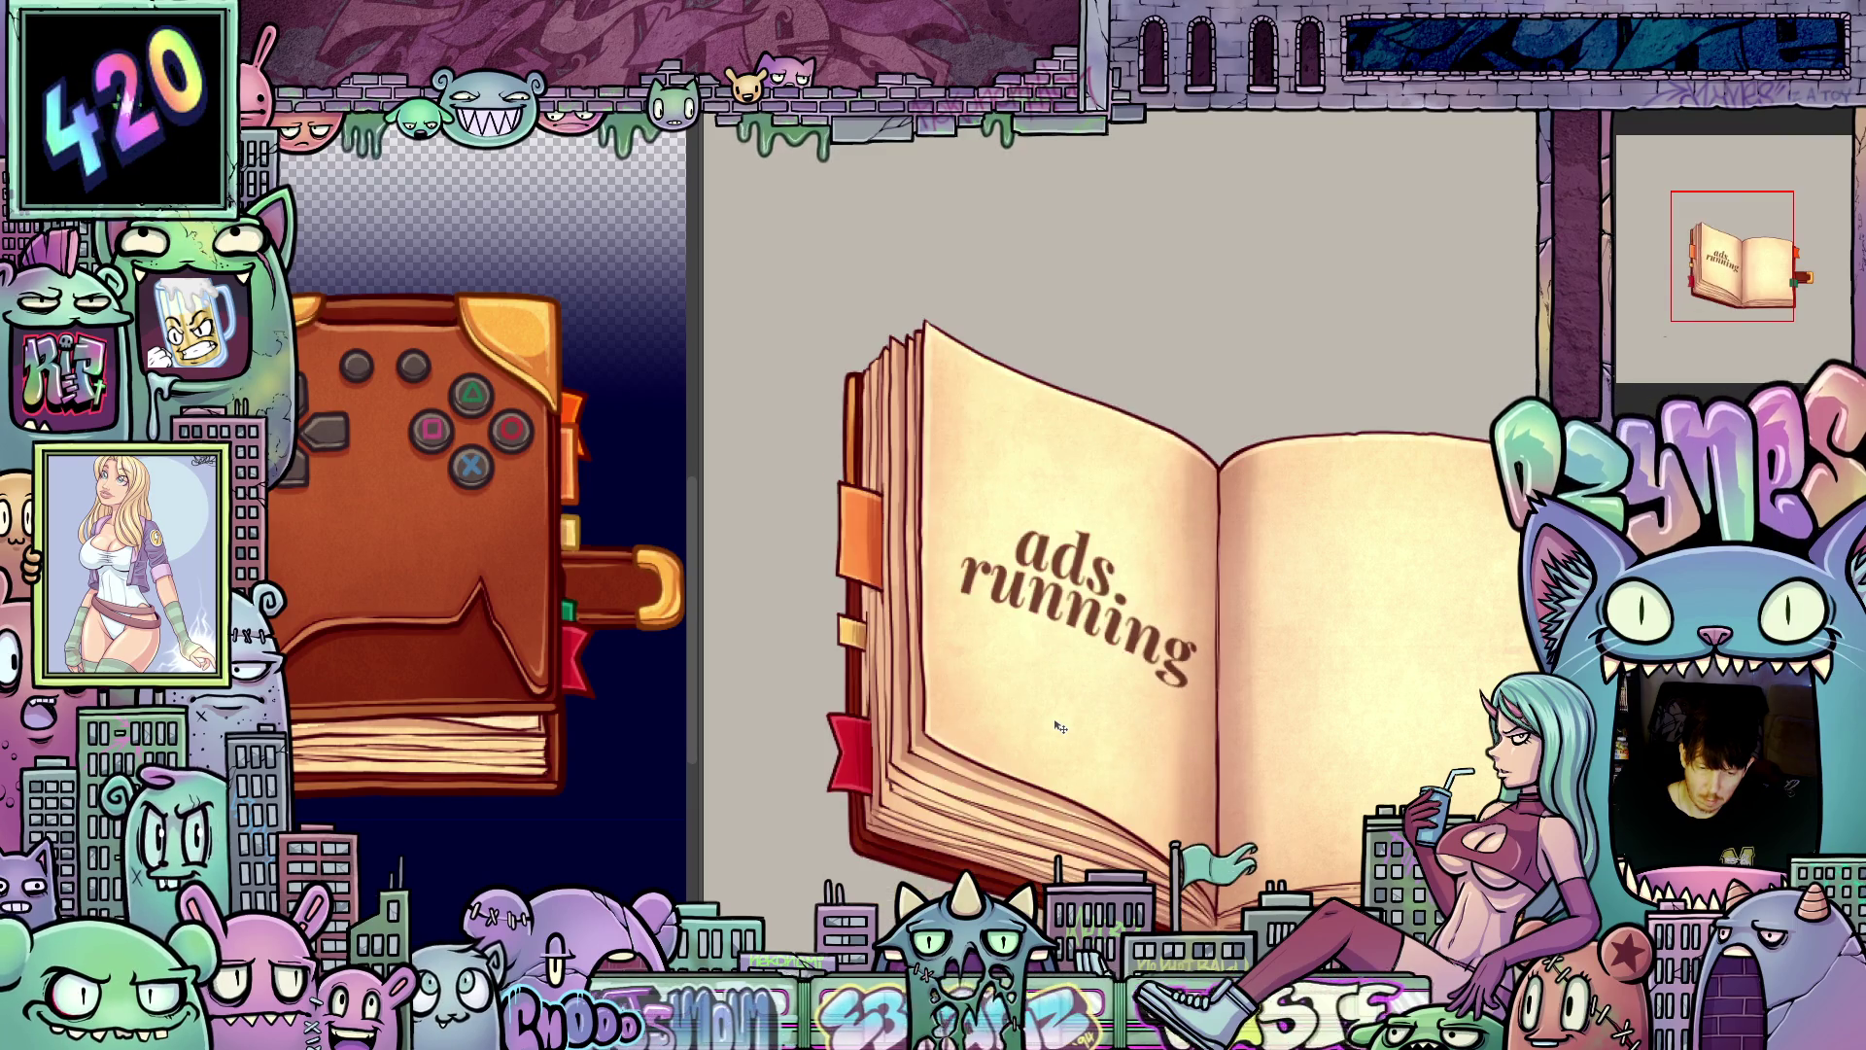
pyautogui.hotkey('ctrl', 'z')
pyautogui.hotkey('ctrl', 'z')
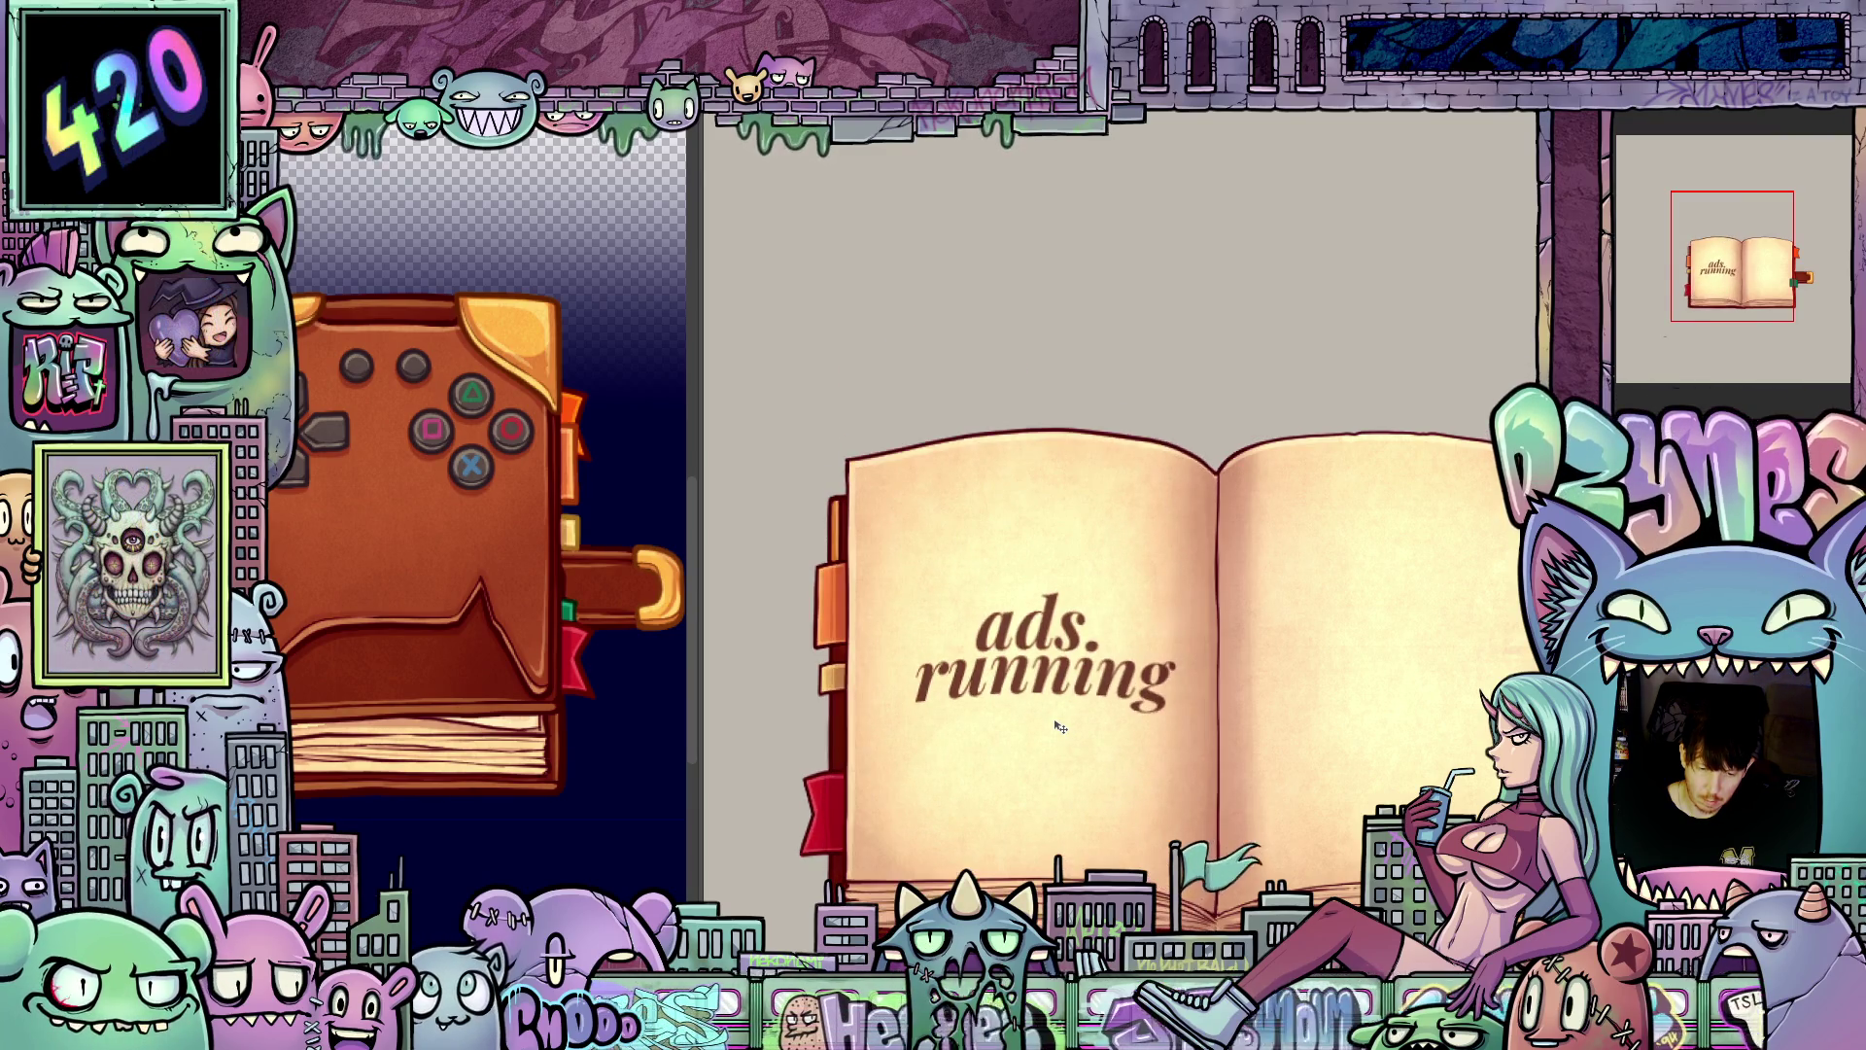
pyautogui.hotkey('ctrl', 'shift', 'z')
pyautogui.hotkey('ctrl', 'shift', 'z')
pyautogui.hotkey('ctrl', 'z')
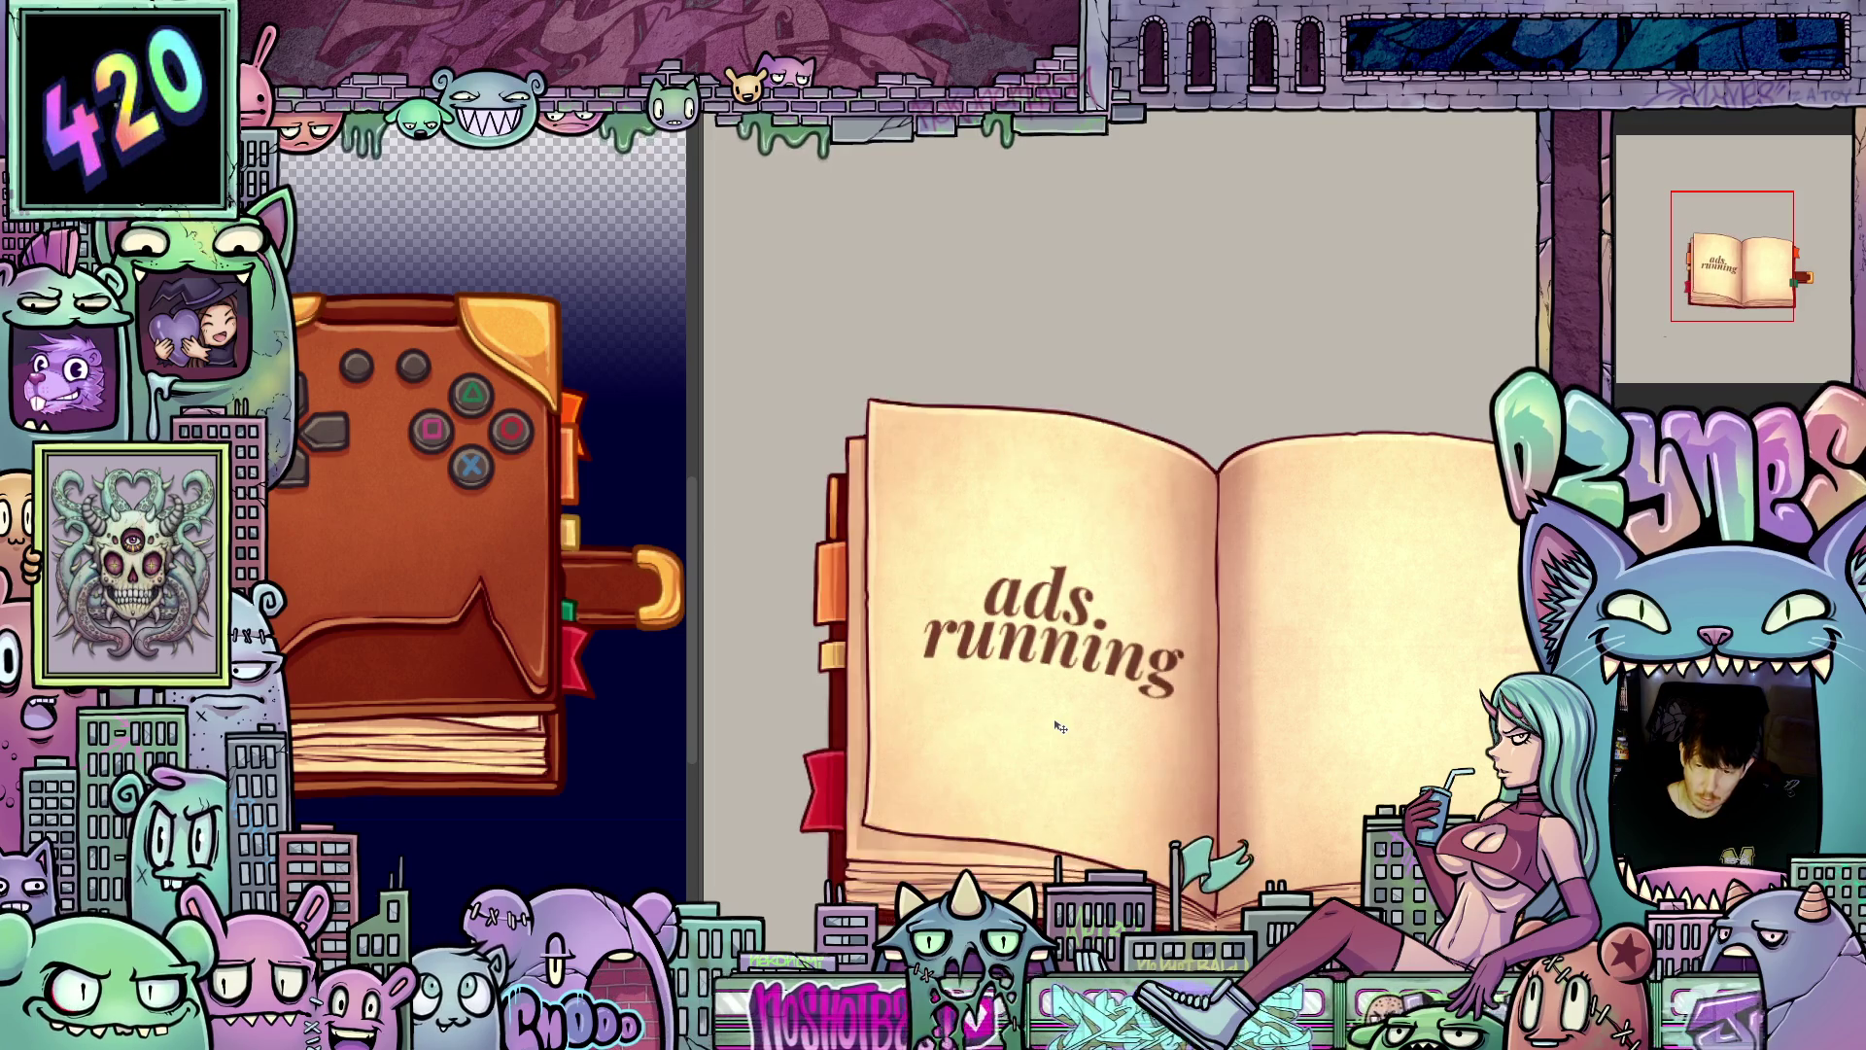
pyautogui.hotkey('ctrl', 'shift', 'z')
pyautogui.hotkey('ctrl', 'shift', 'z')
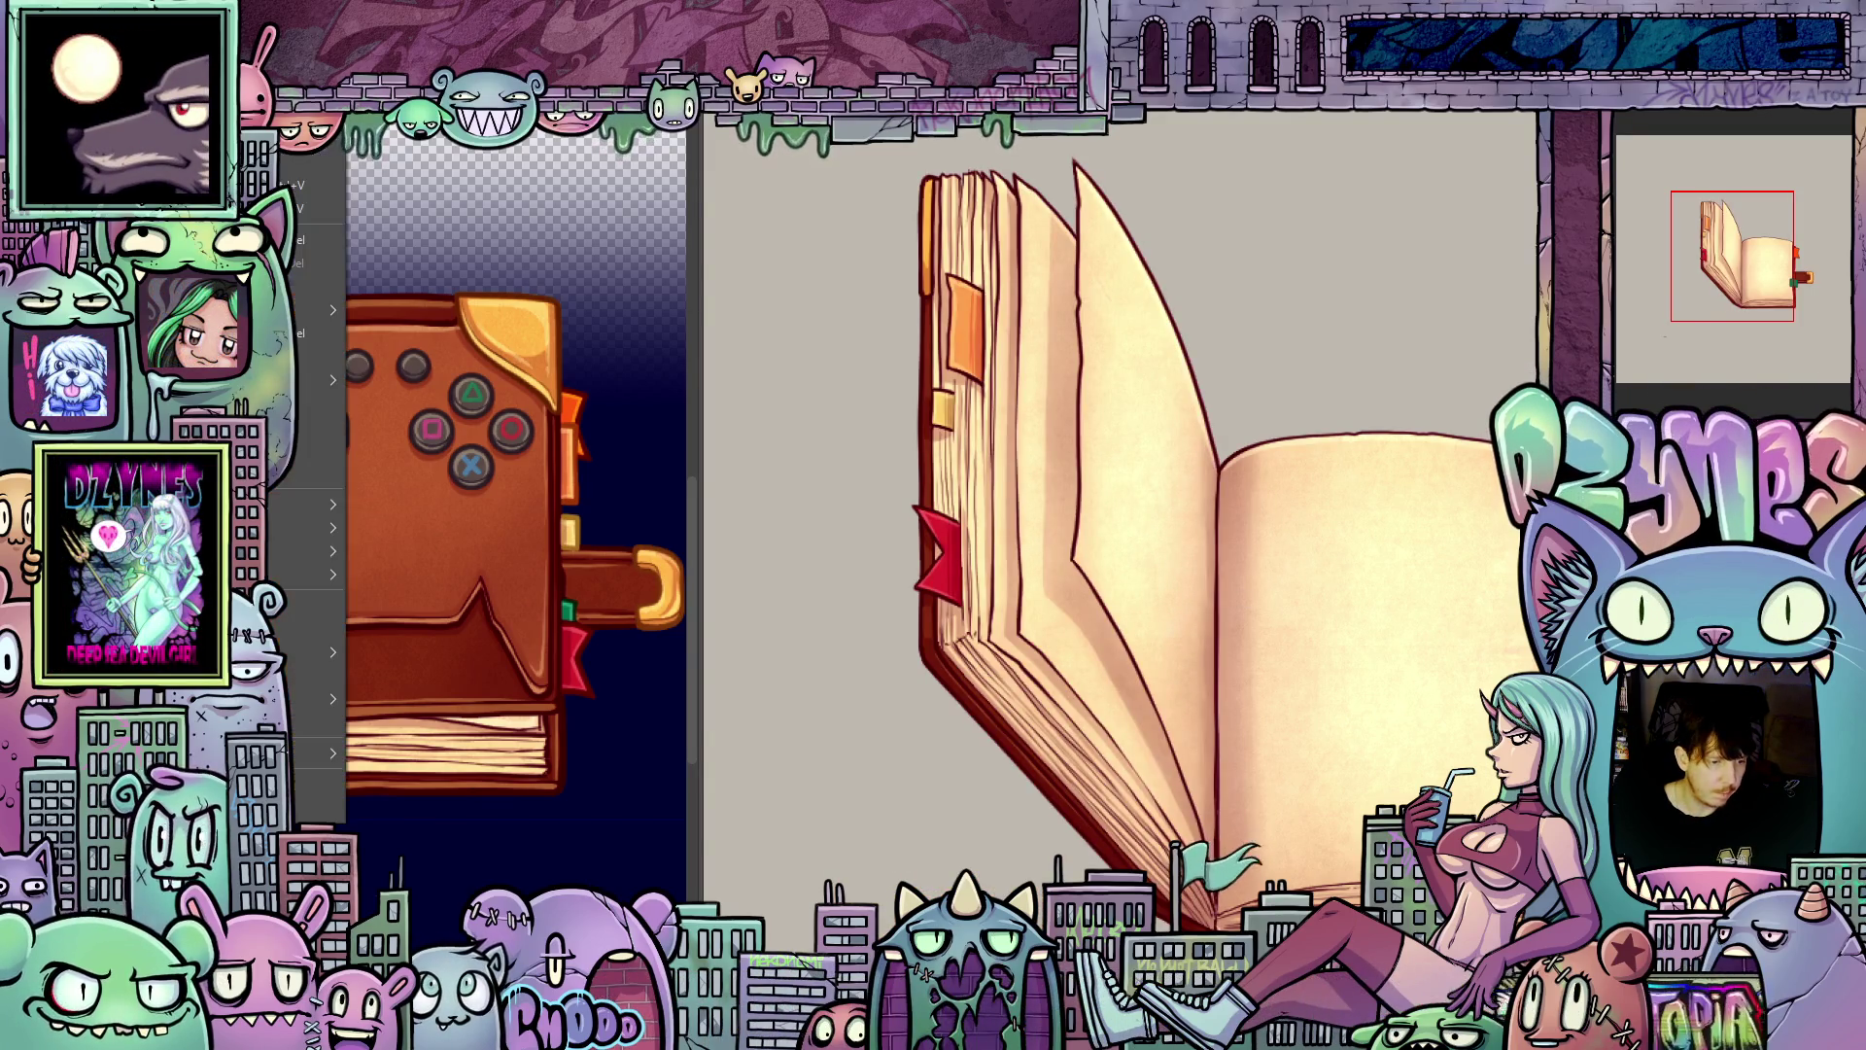
# Step: Squeeze the 'ads. running' text narrow and skew it upward along the turning page
pyautogui.press('Escape')
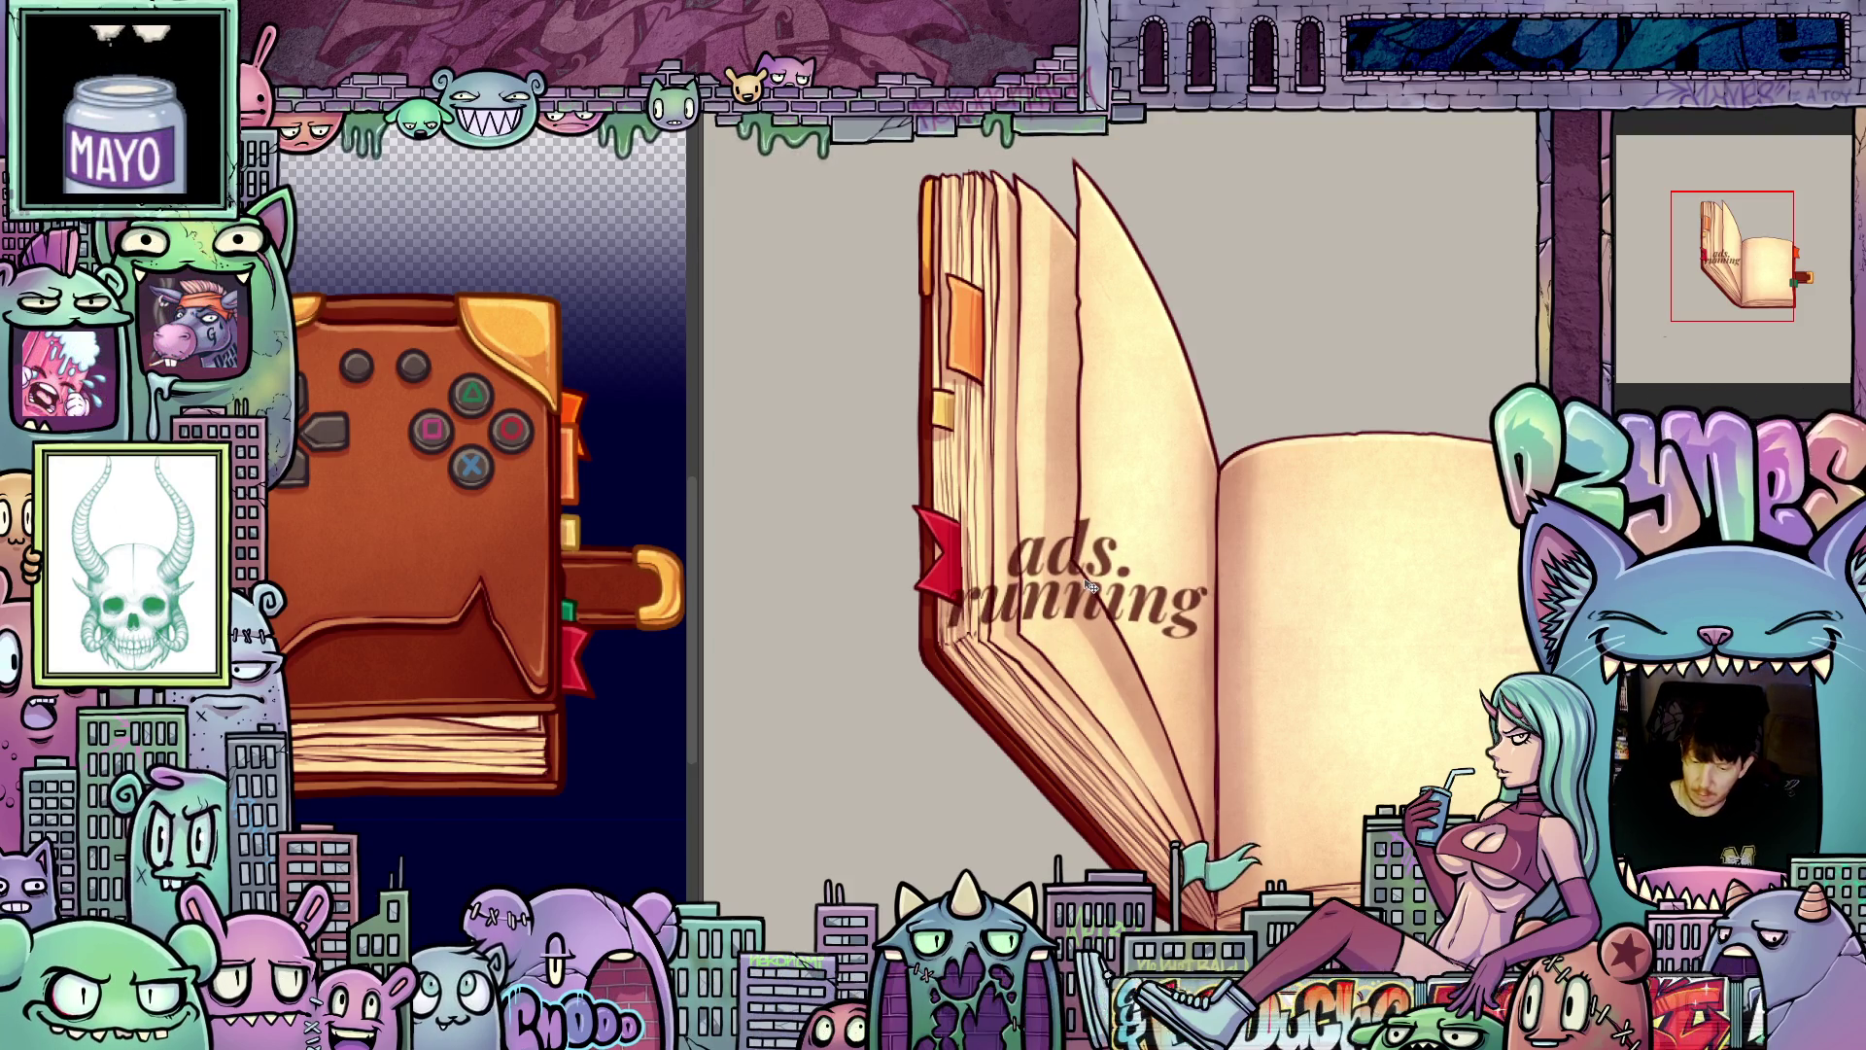
pyautogui.hotkey('ctrl', 't')
pyautogui.moveTo(945, 579); pyautogui.dragTo(1103, 578)
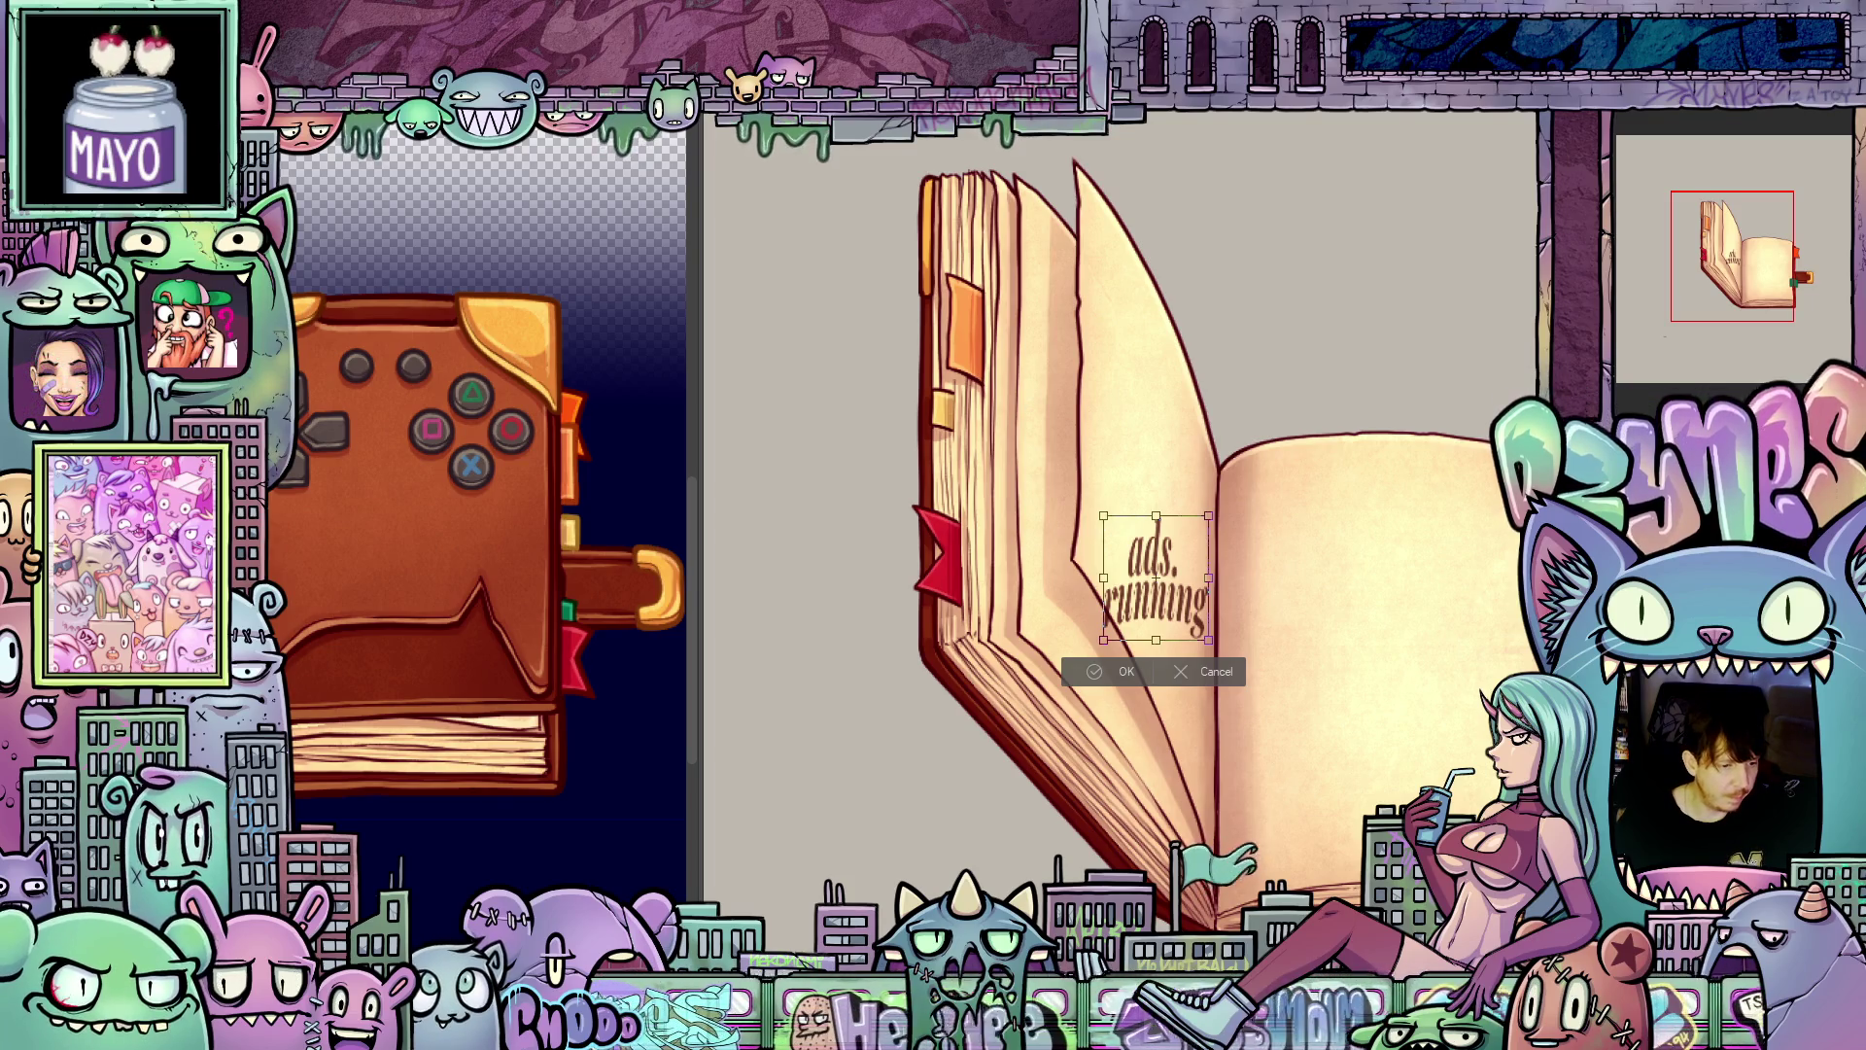
pyautogui.click(292, 14)
pyautogui.moveTo(282, 546)
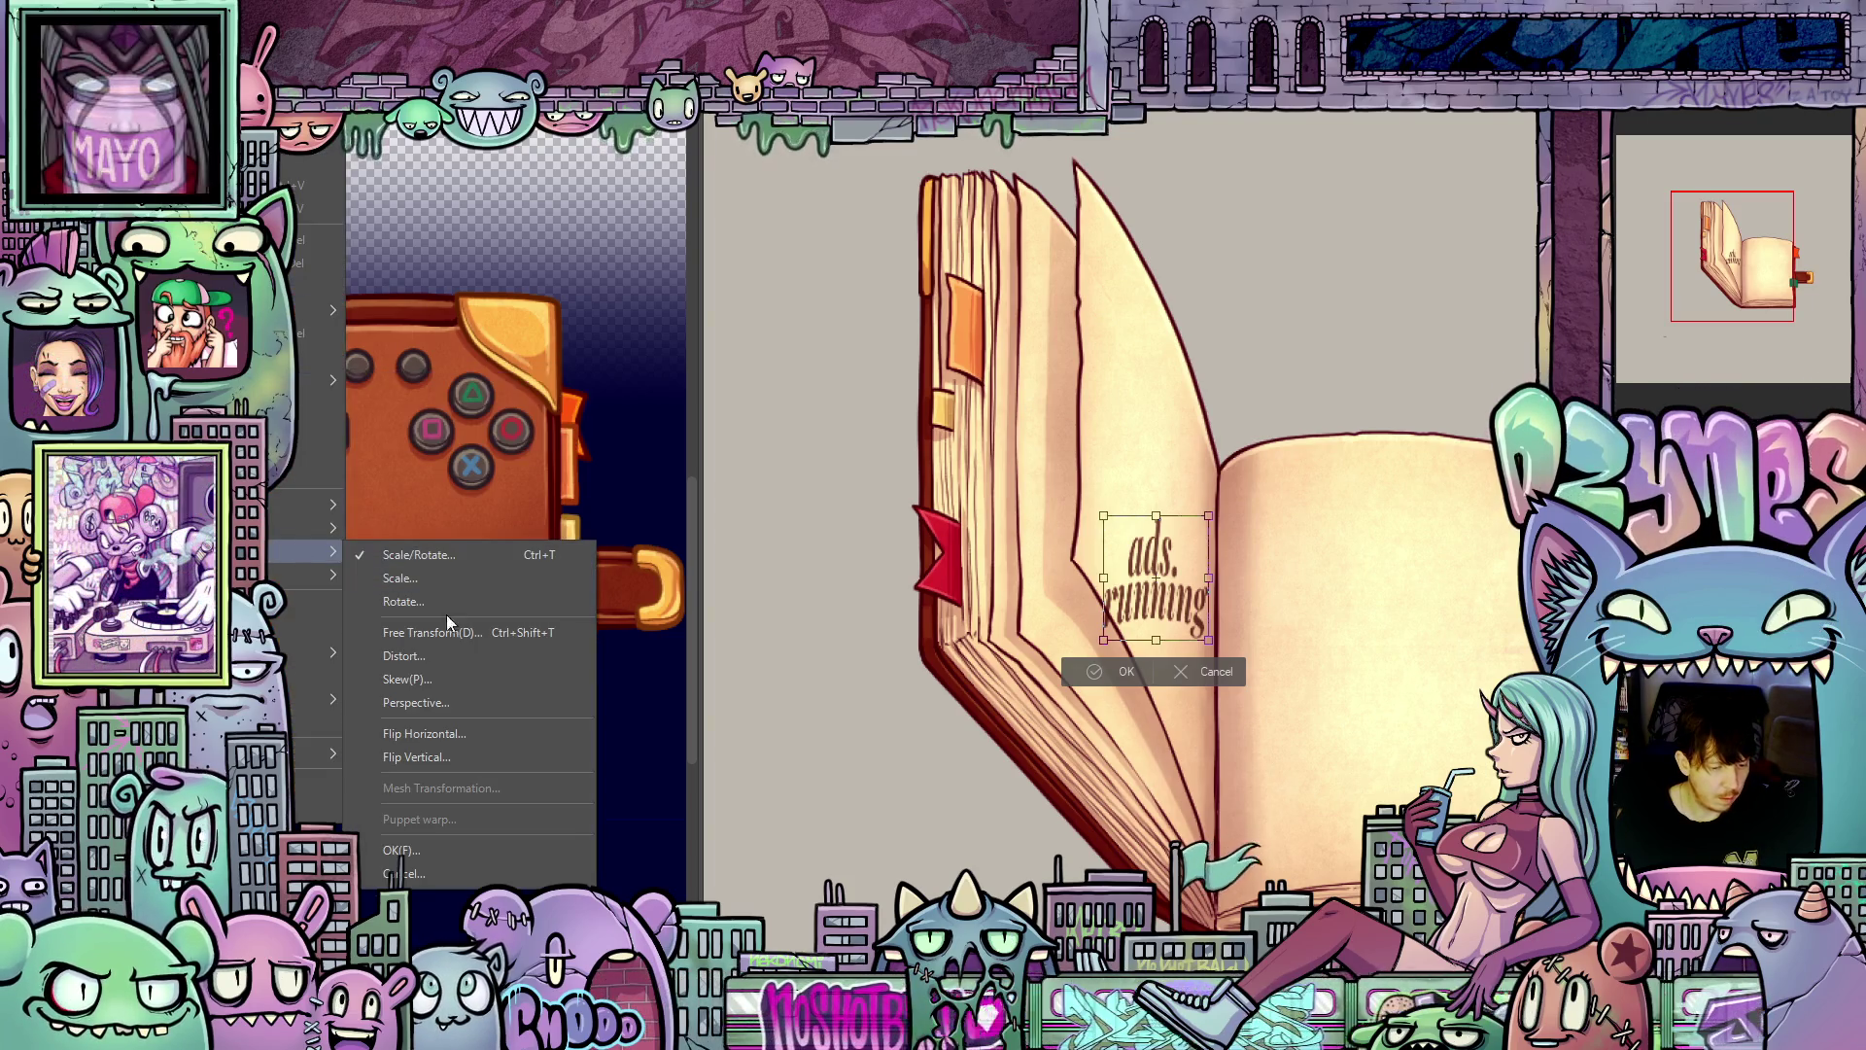
pyautogui.click(446, 680)
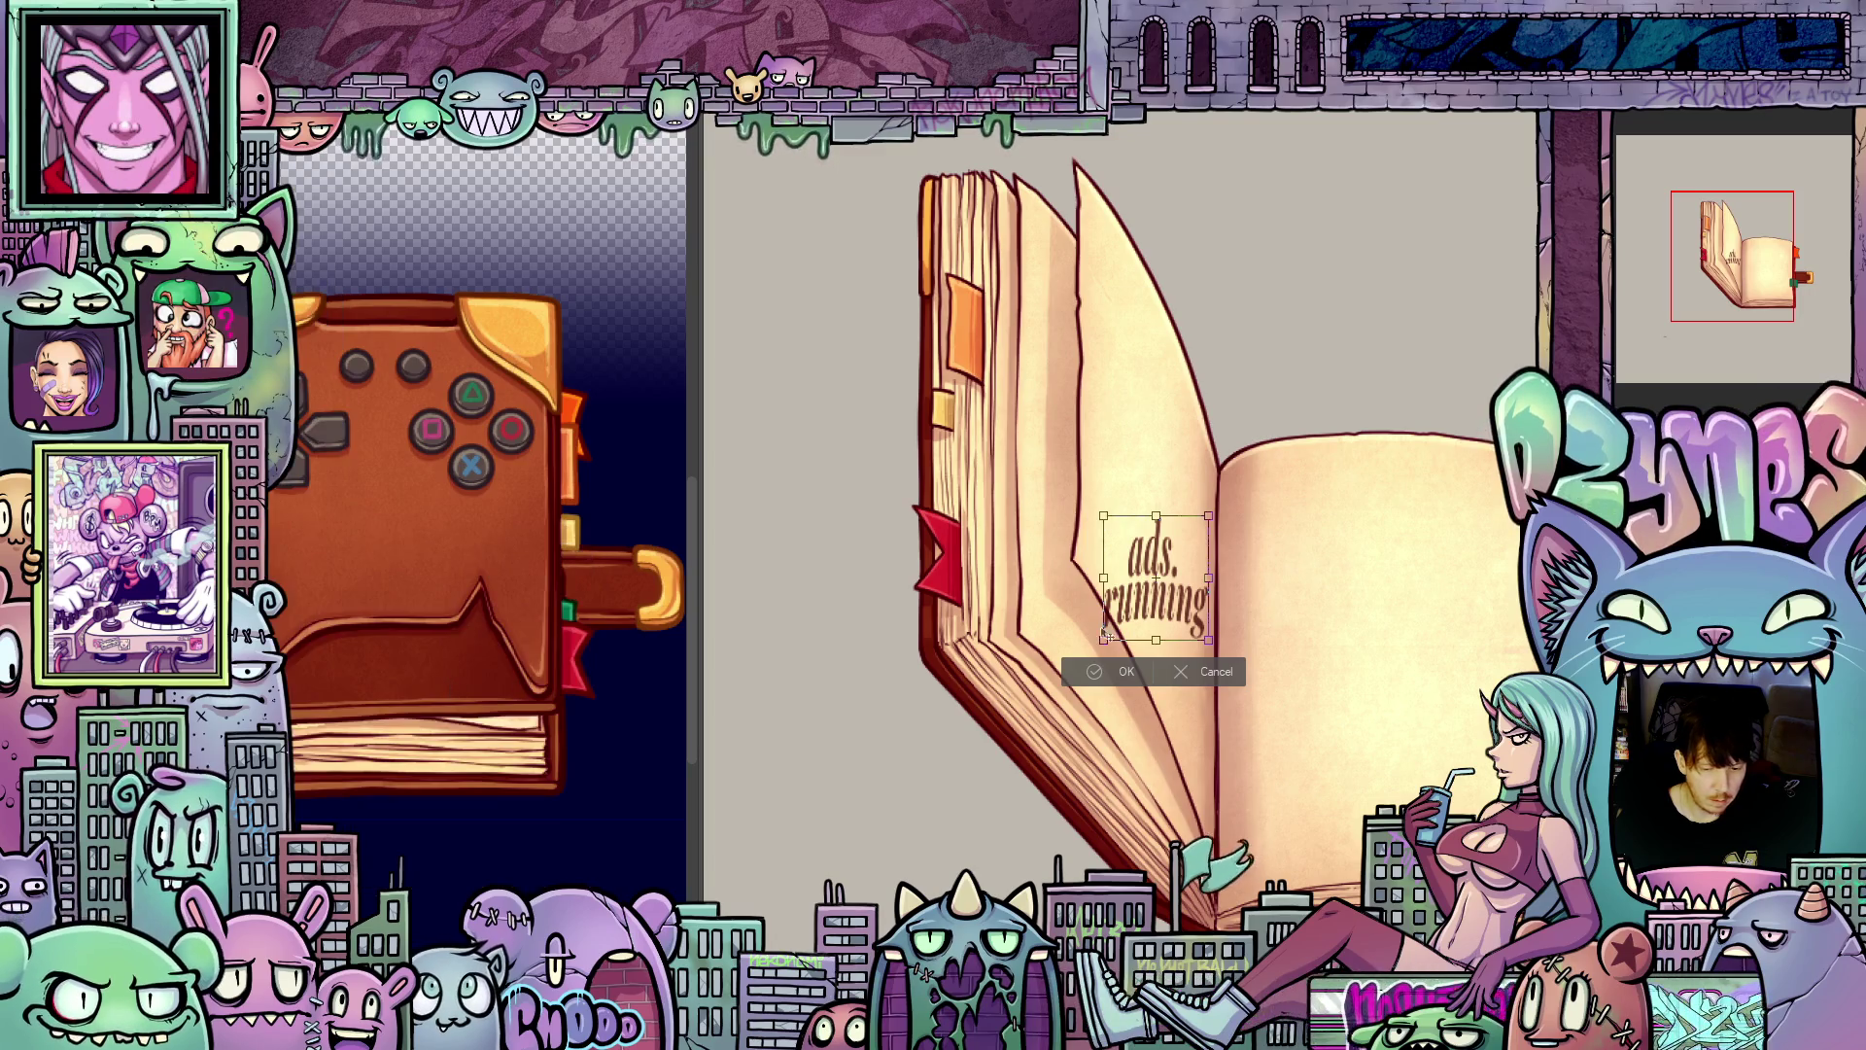
pyautogui.moveTo(1104, 581)
pyautogui.mouseDown()
pyautogui.moveTo(1117, 443)
pyautogui.moveTo(1143, 406)
pyautogui.mouseUp()
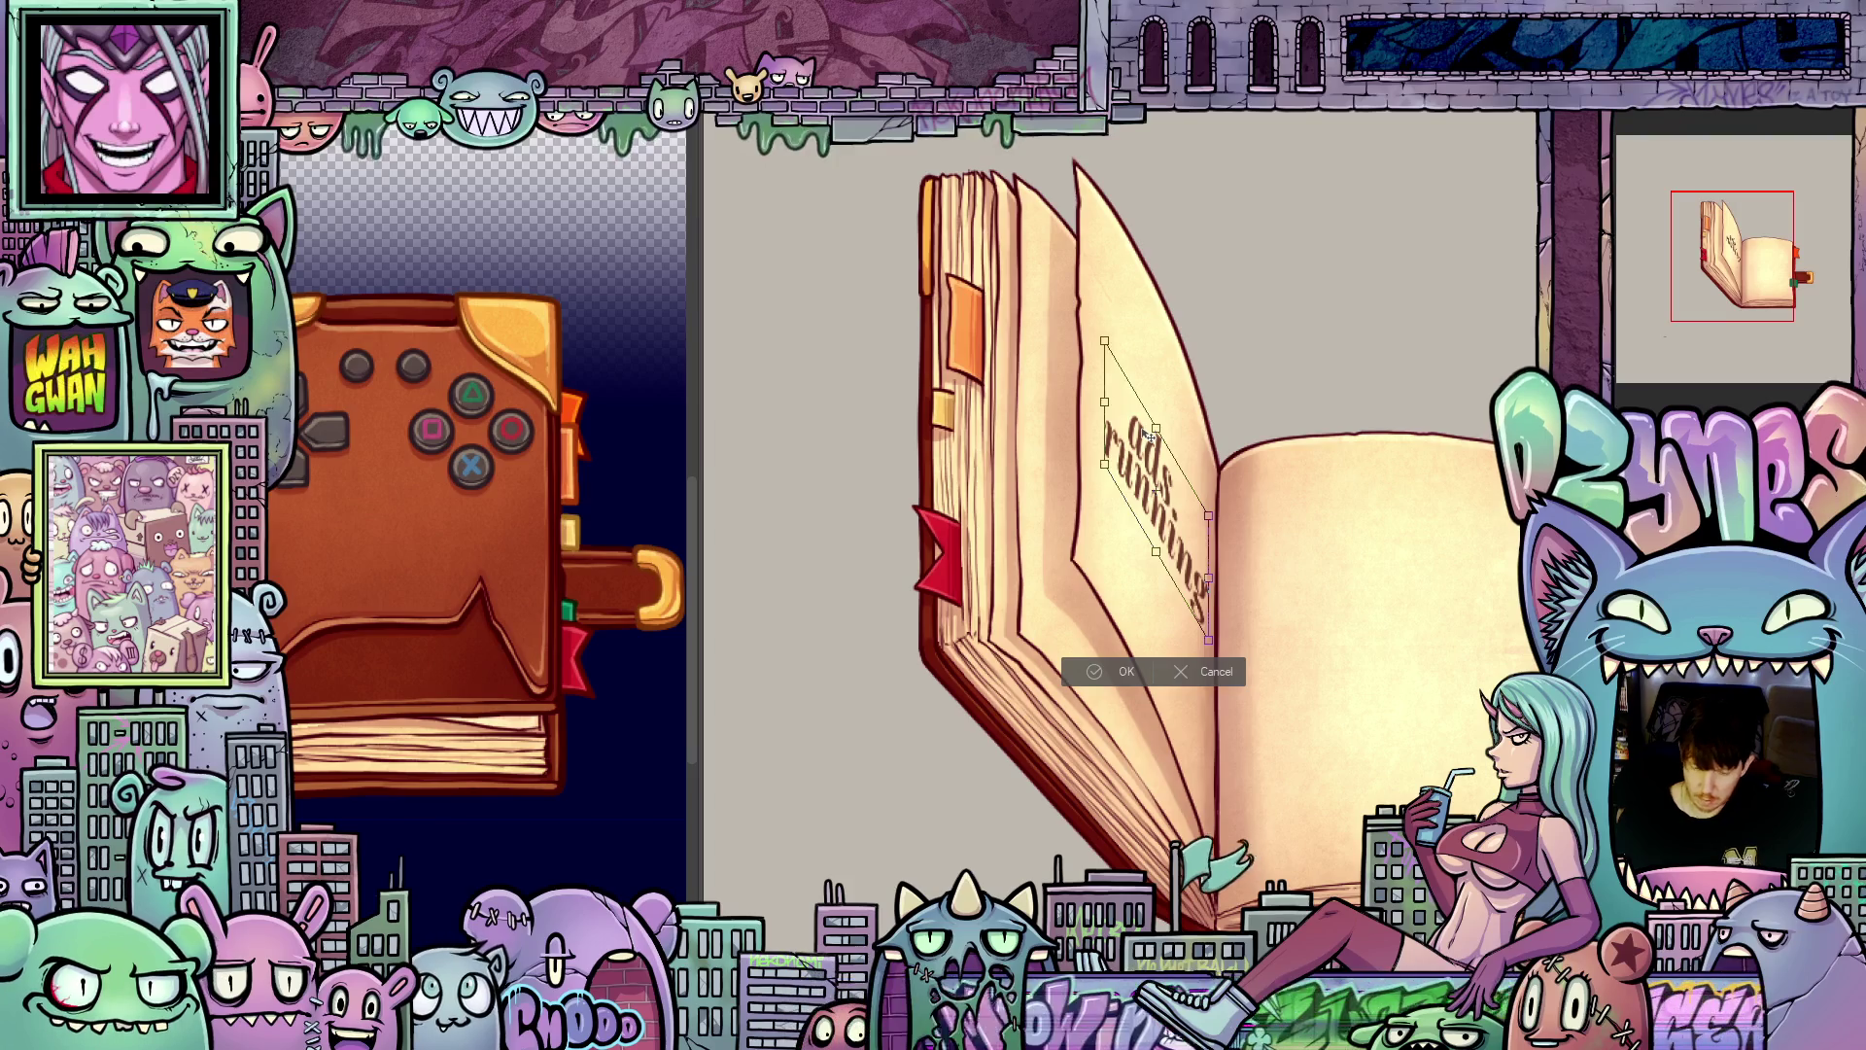
pyautogui.moveTo(1150, 438); pyautogui.dragTo(1148, 436)
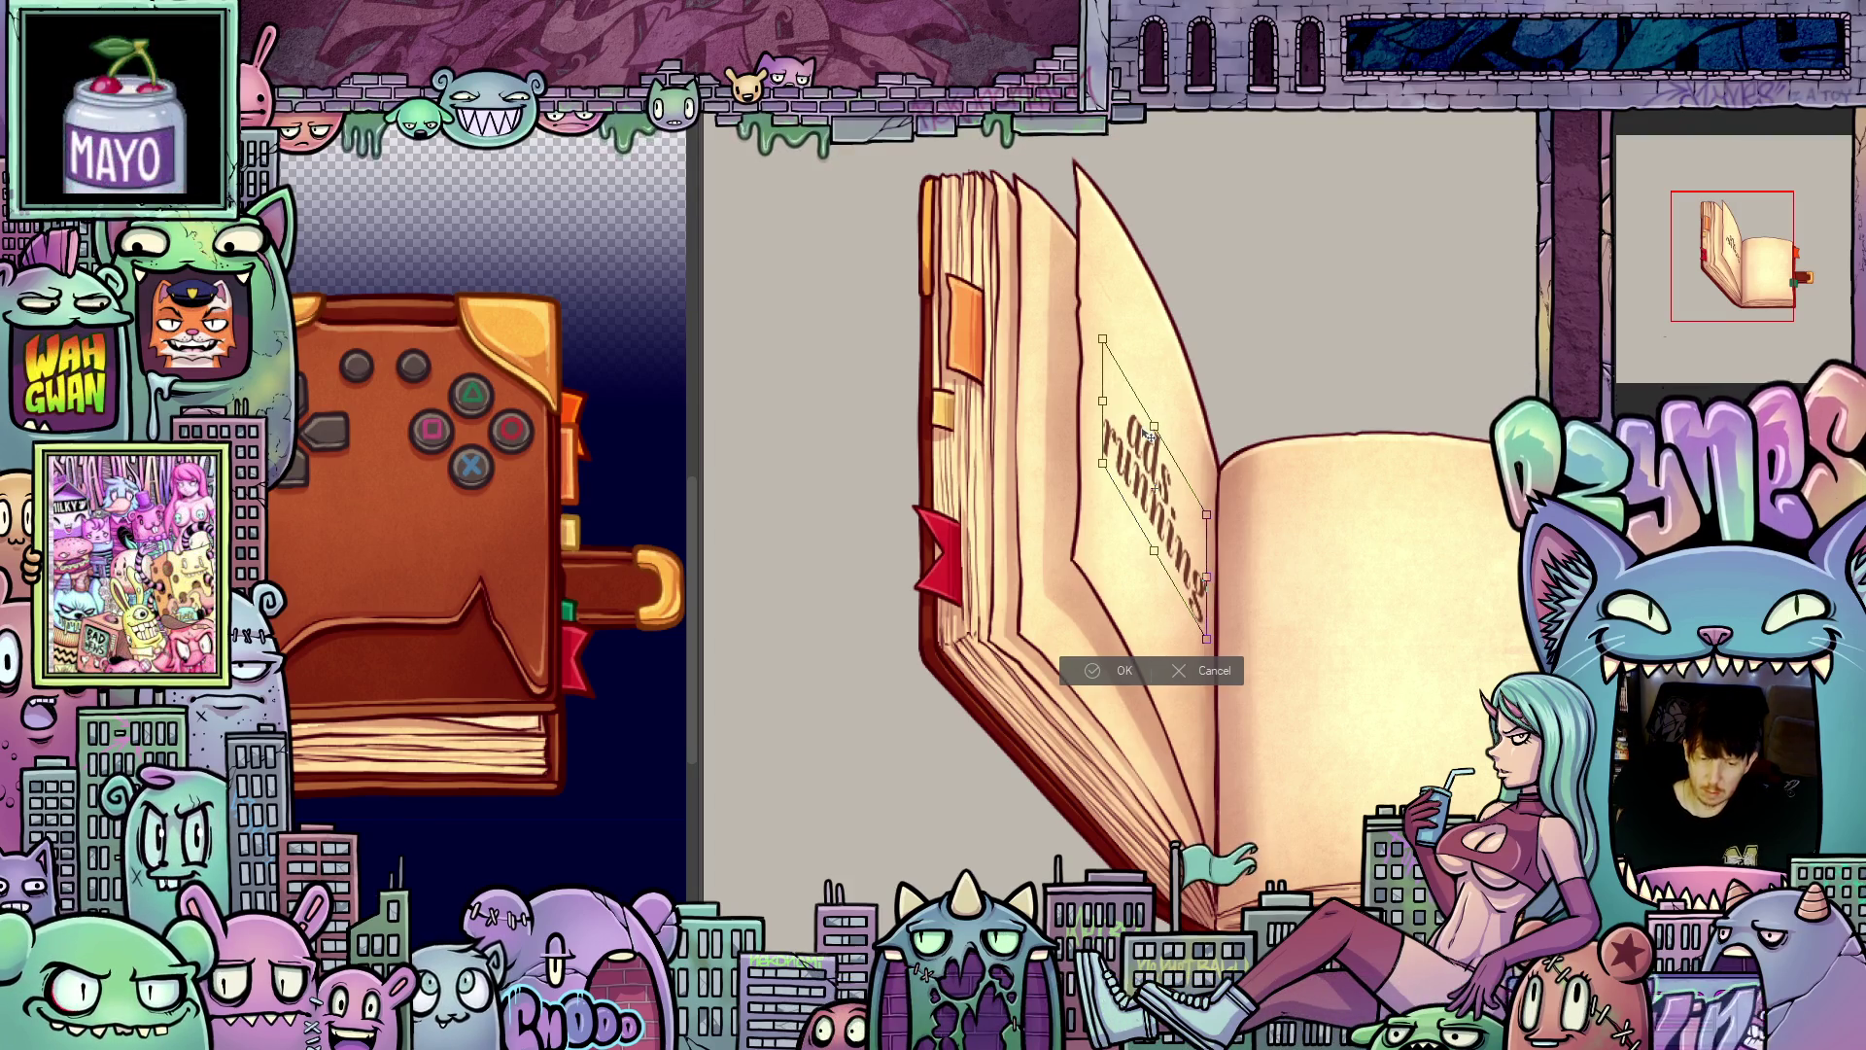
pyautogui.click(1120, 667)
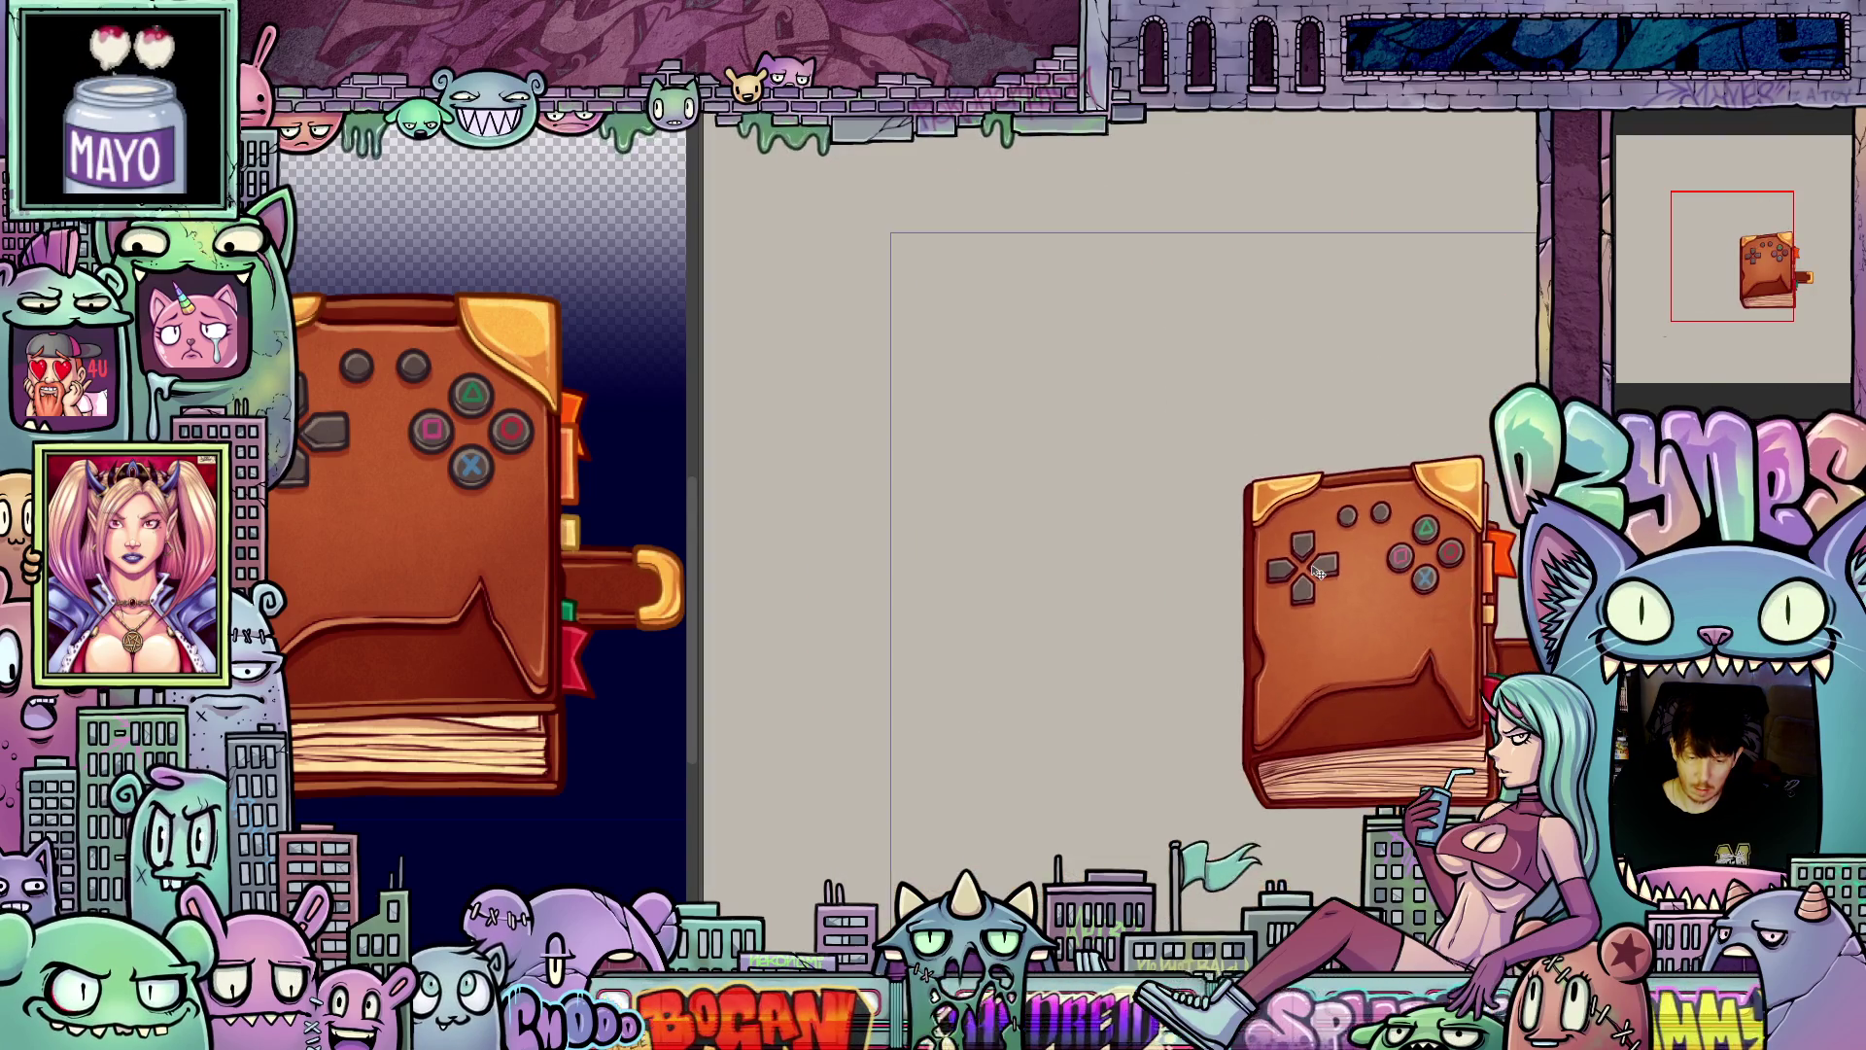
pyautogui.scroll(-2, 1318, 572)
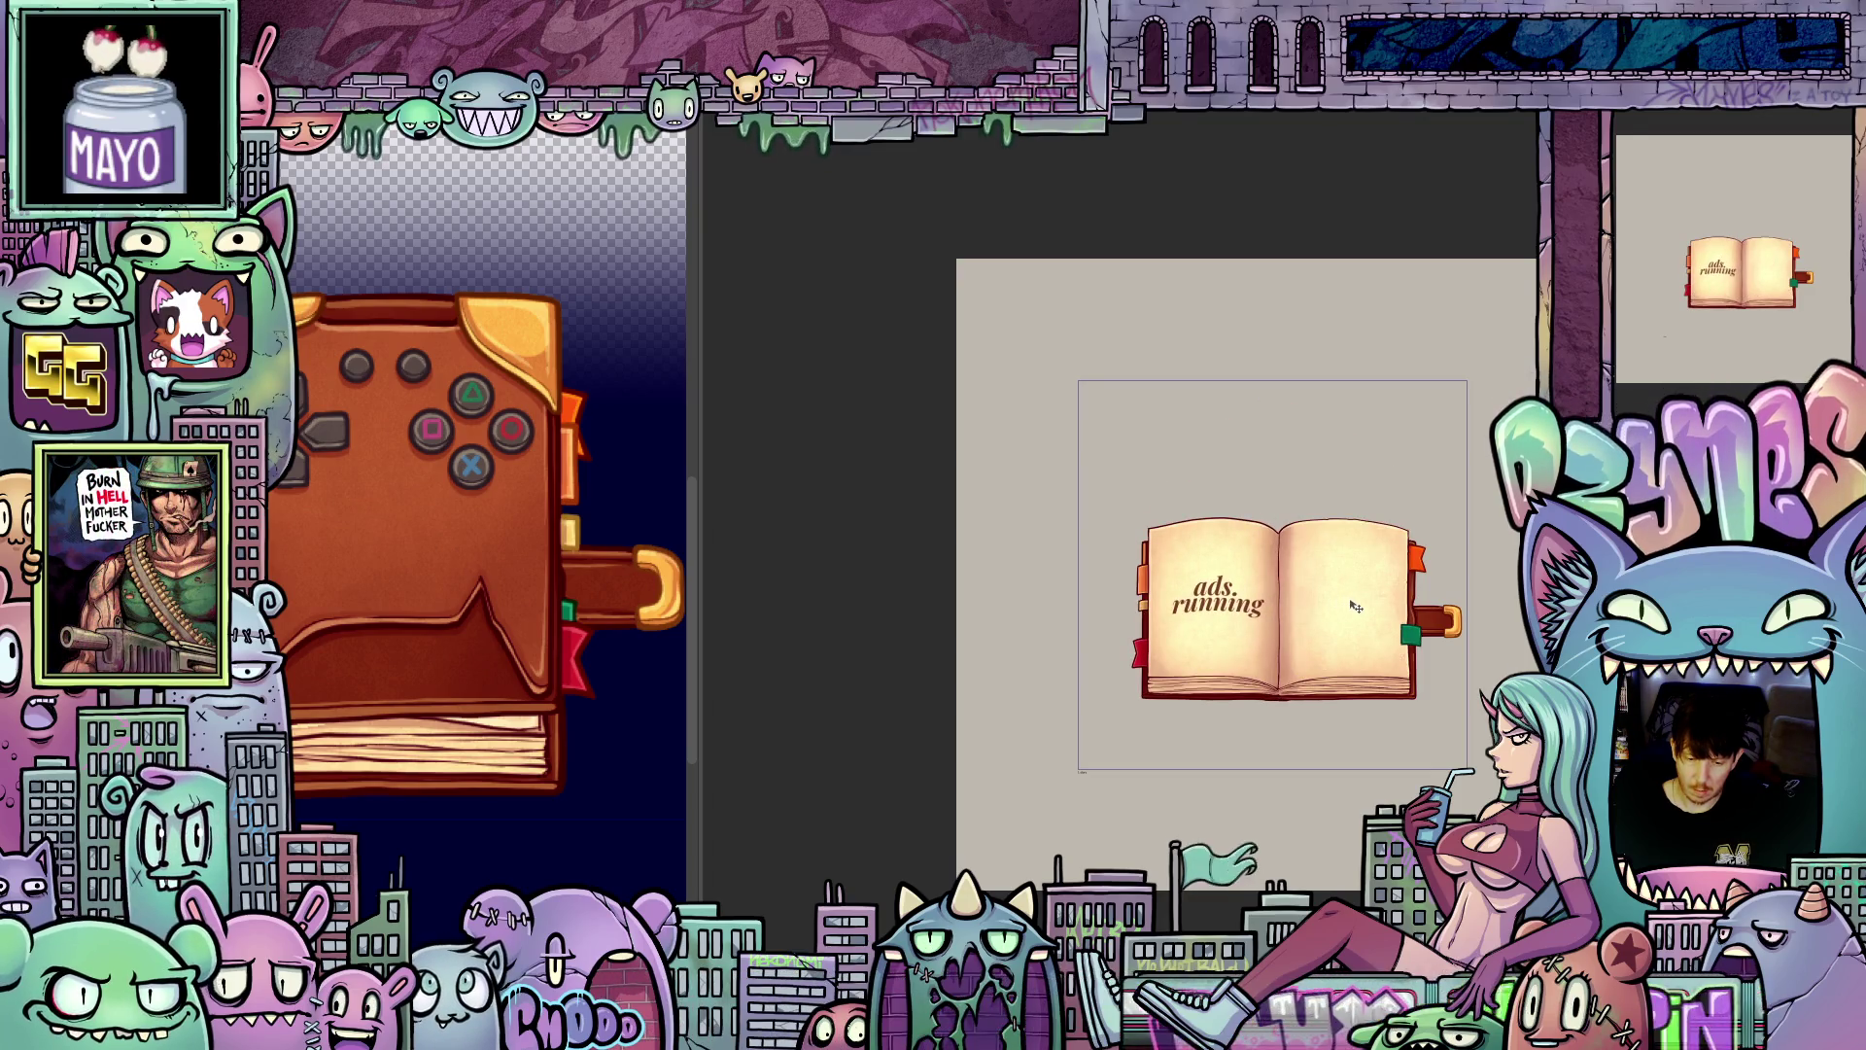
pyautogui.moveTo(1363, 603); pyautogui.dragTo(1238, 602)
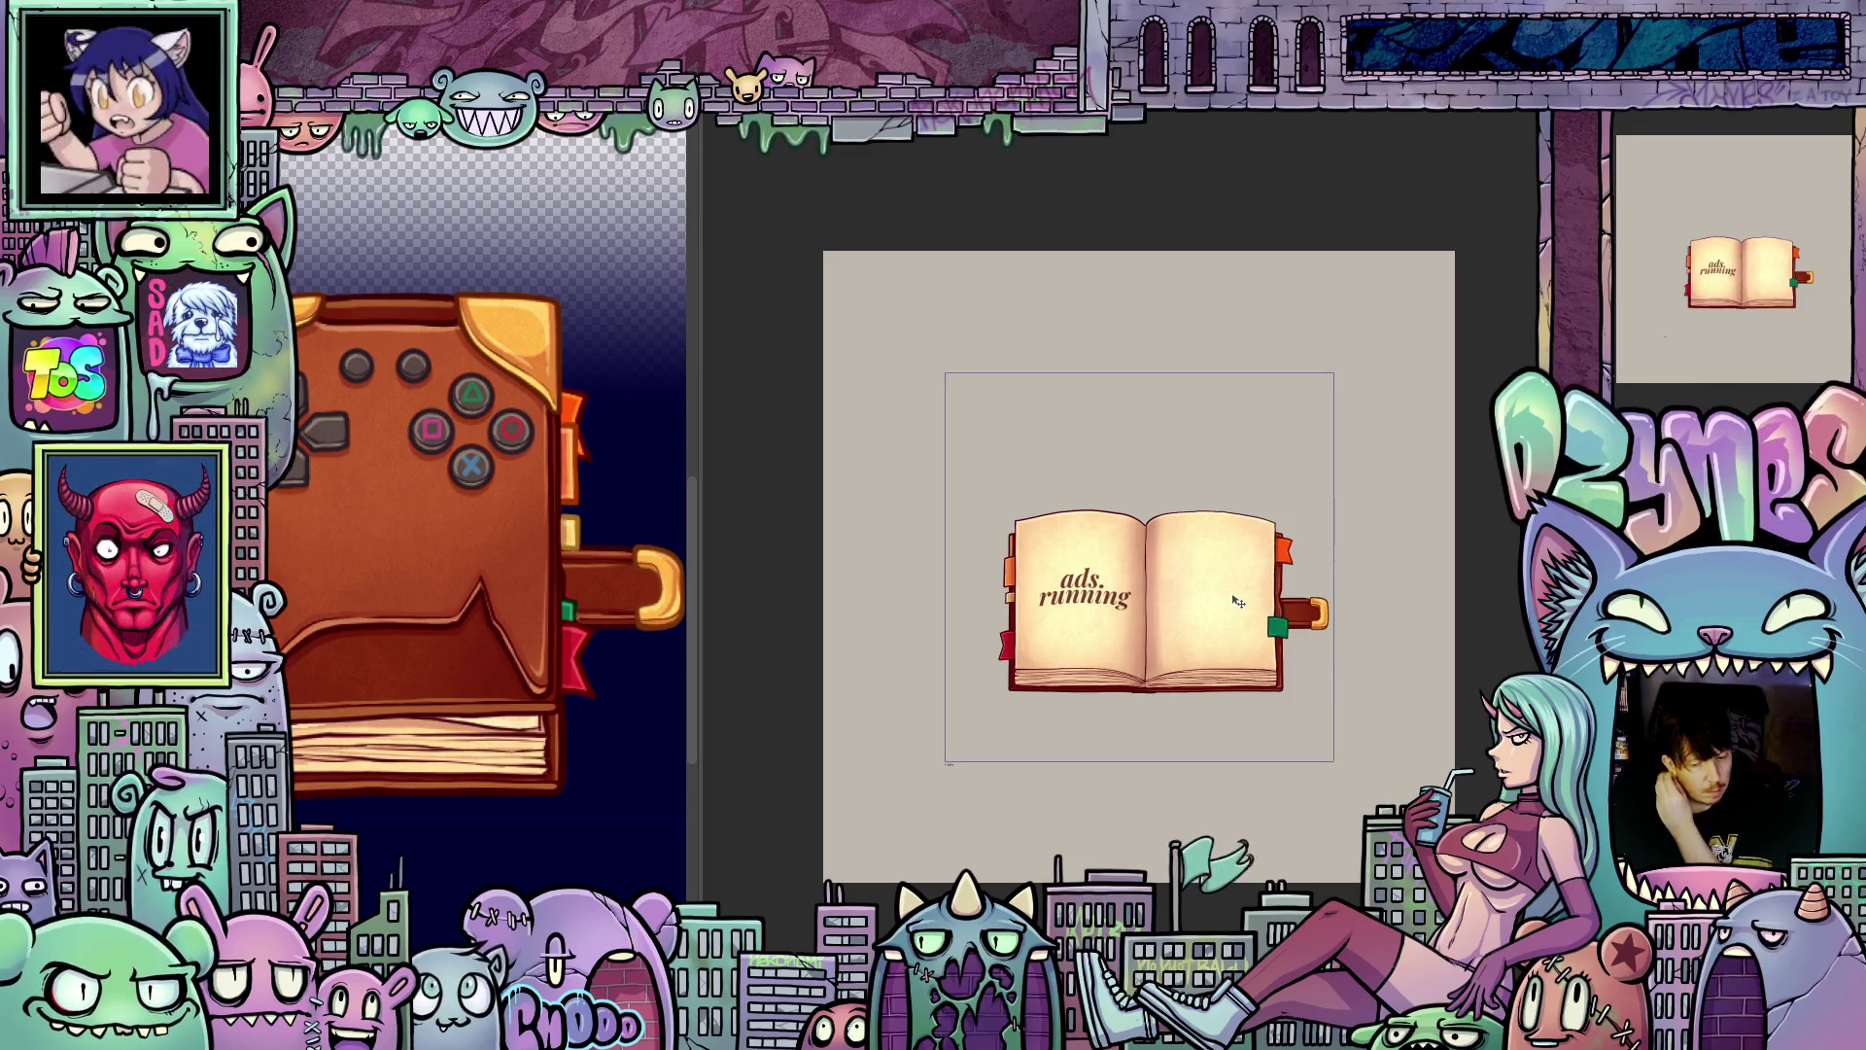
pyautogui.scroll(3, 1186, 599)
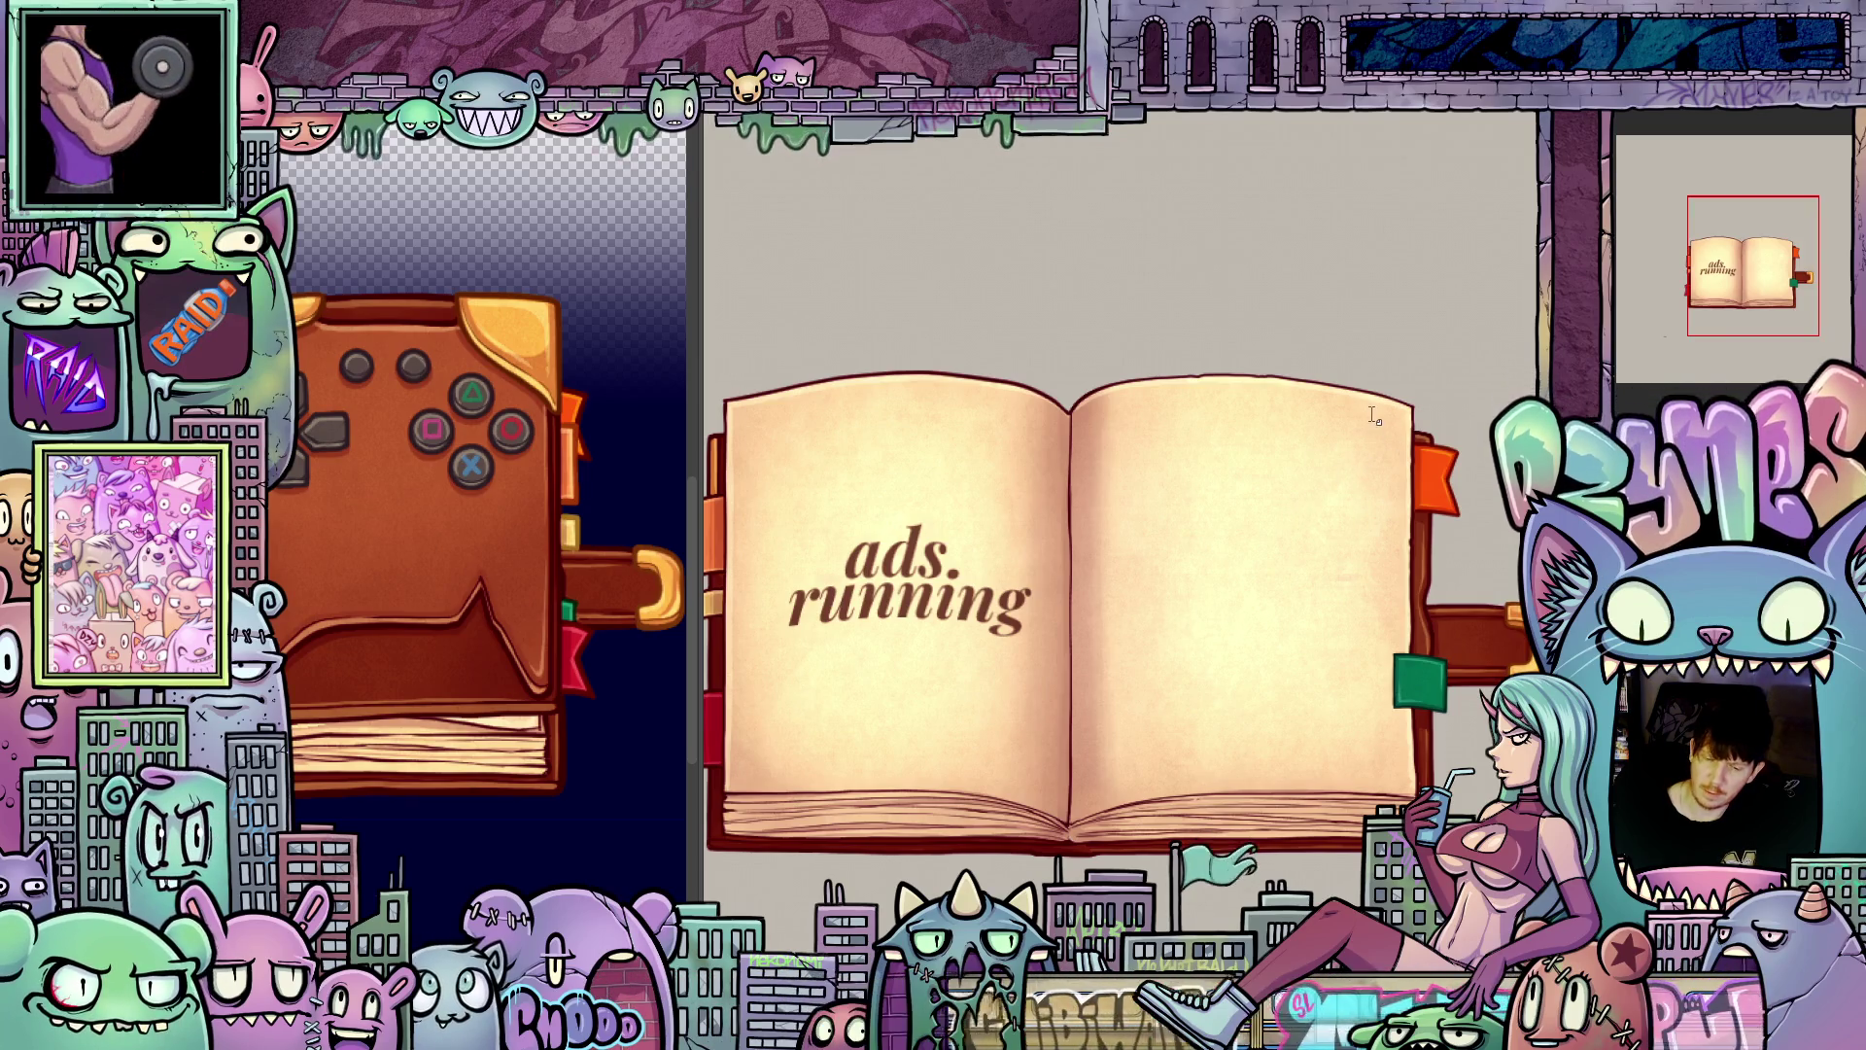
pyautogui.scroll(-3, 1369, 492)
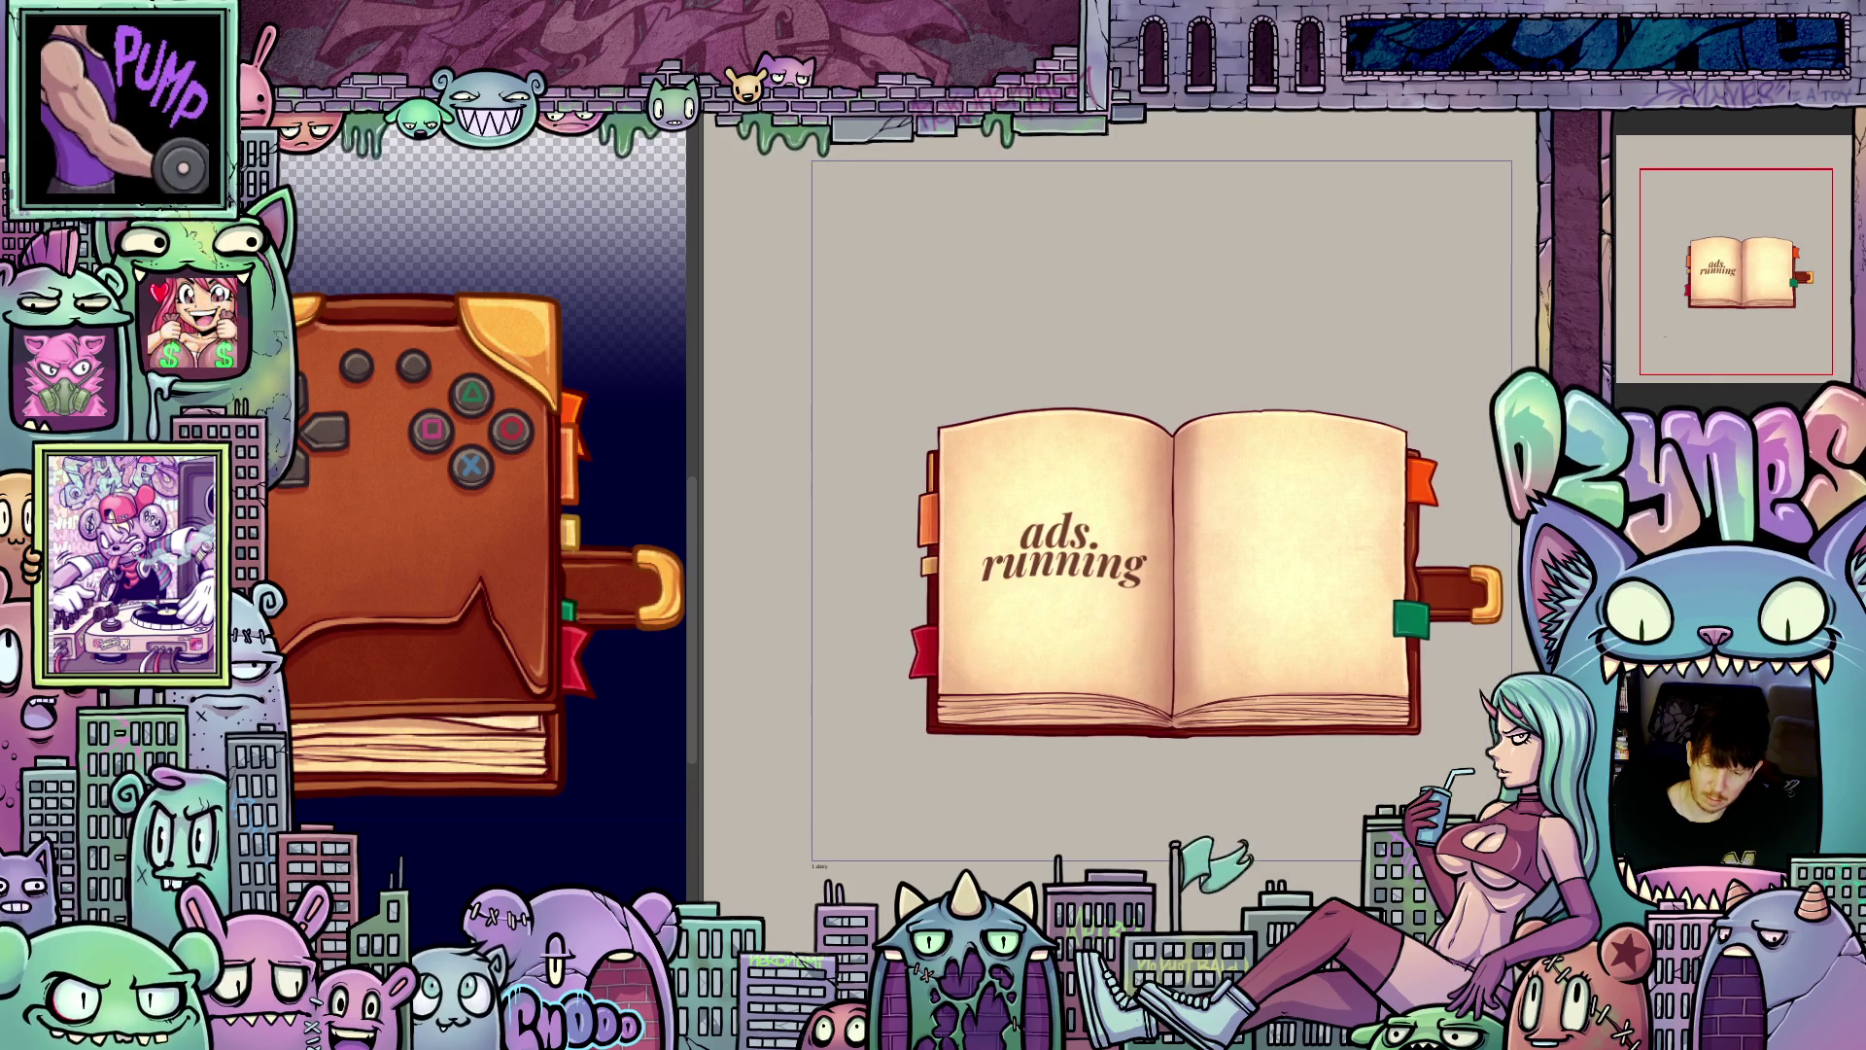
pyautogui.scroll(4, 1154, 581)
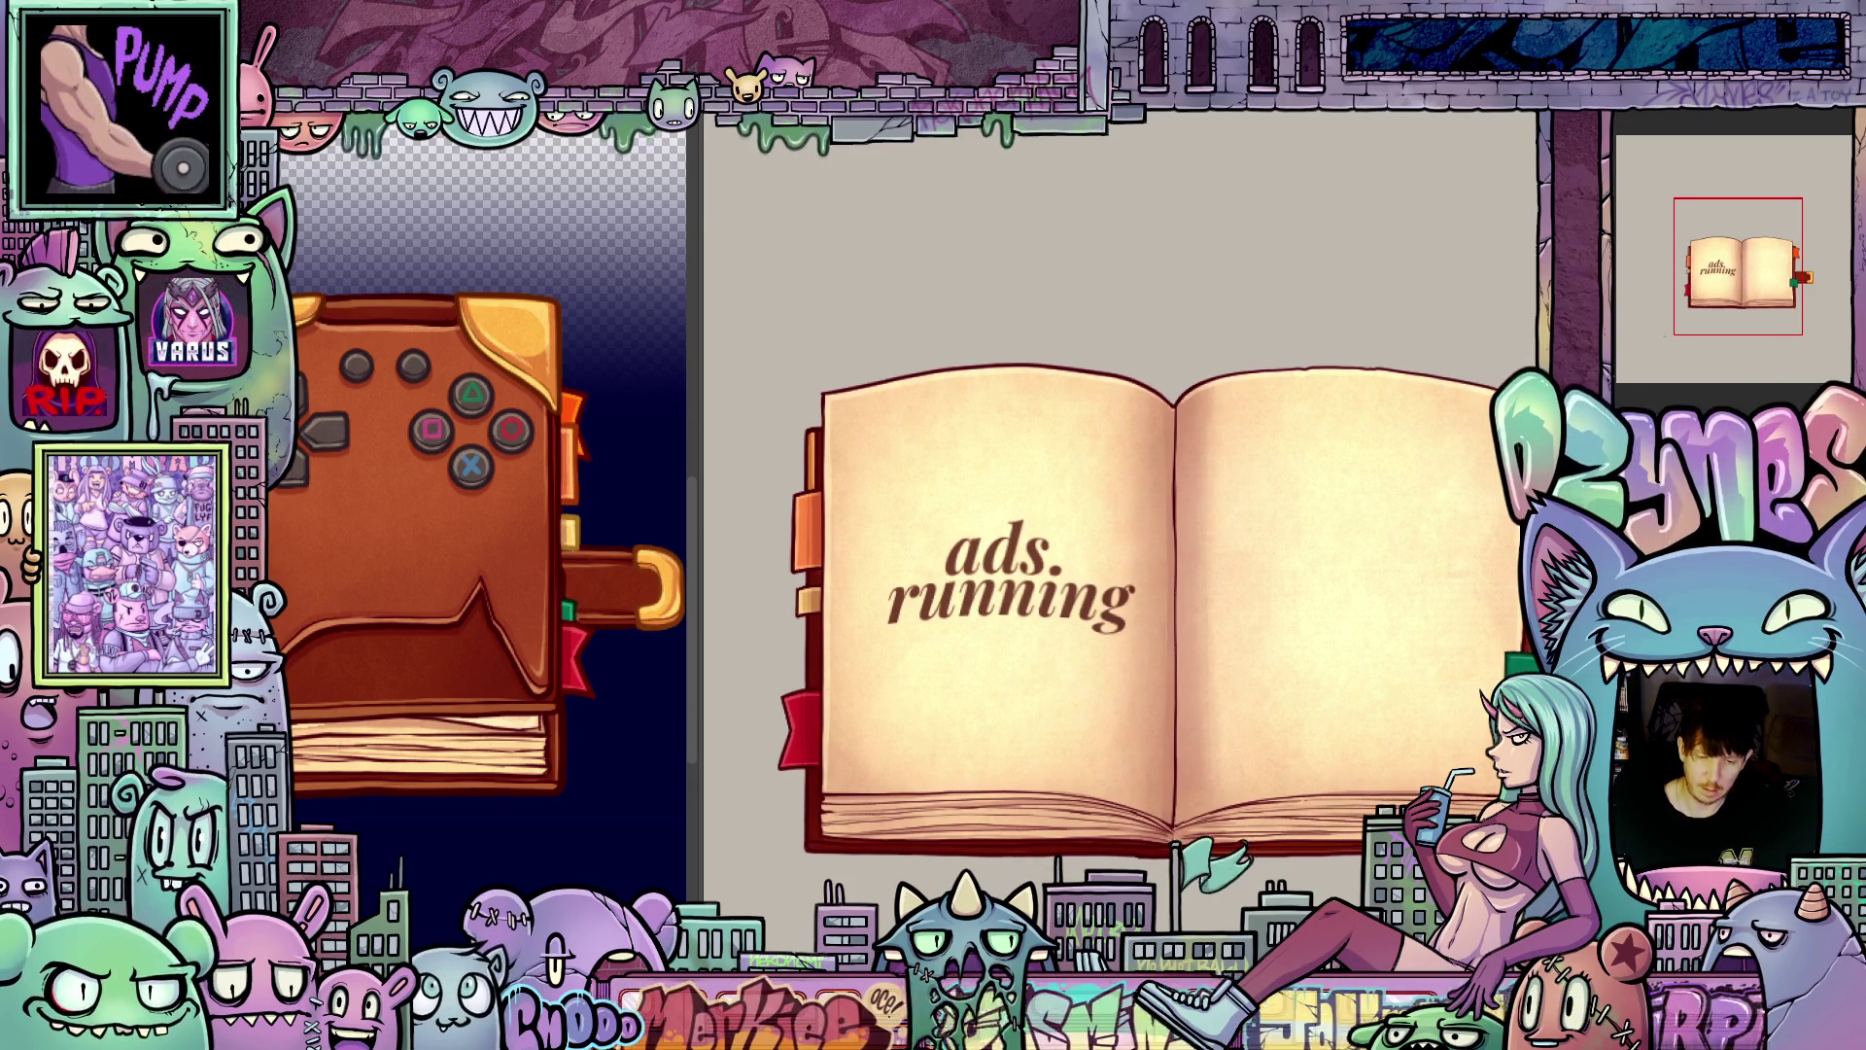
pyautogui.scroll(1, 1303, 739)
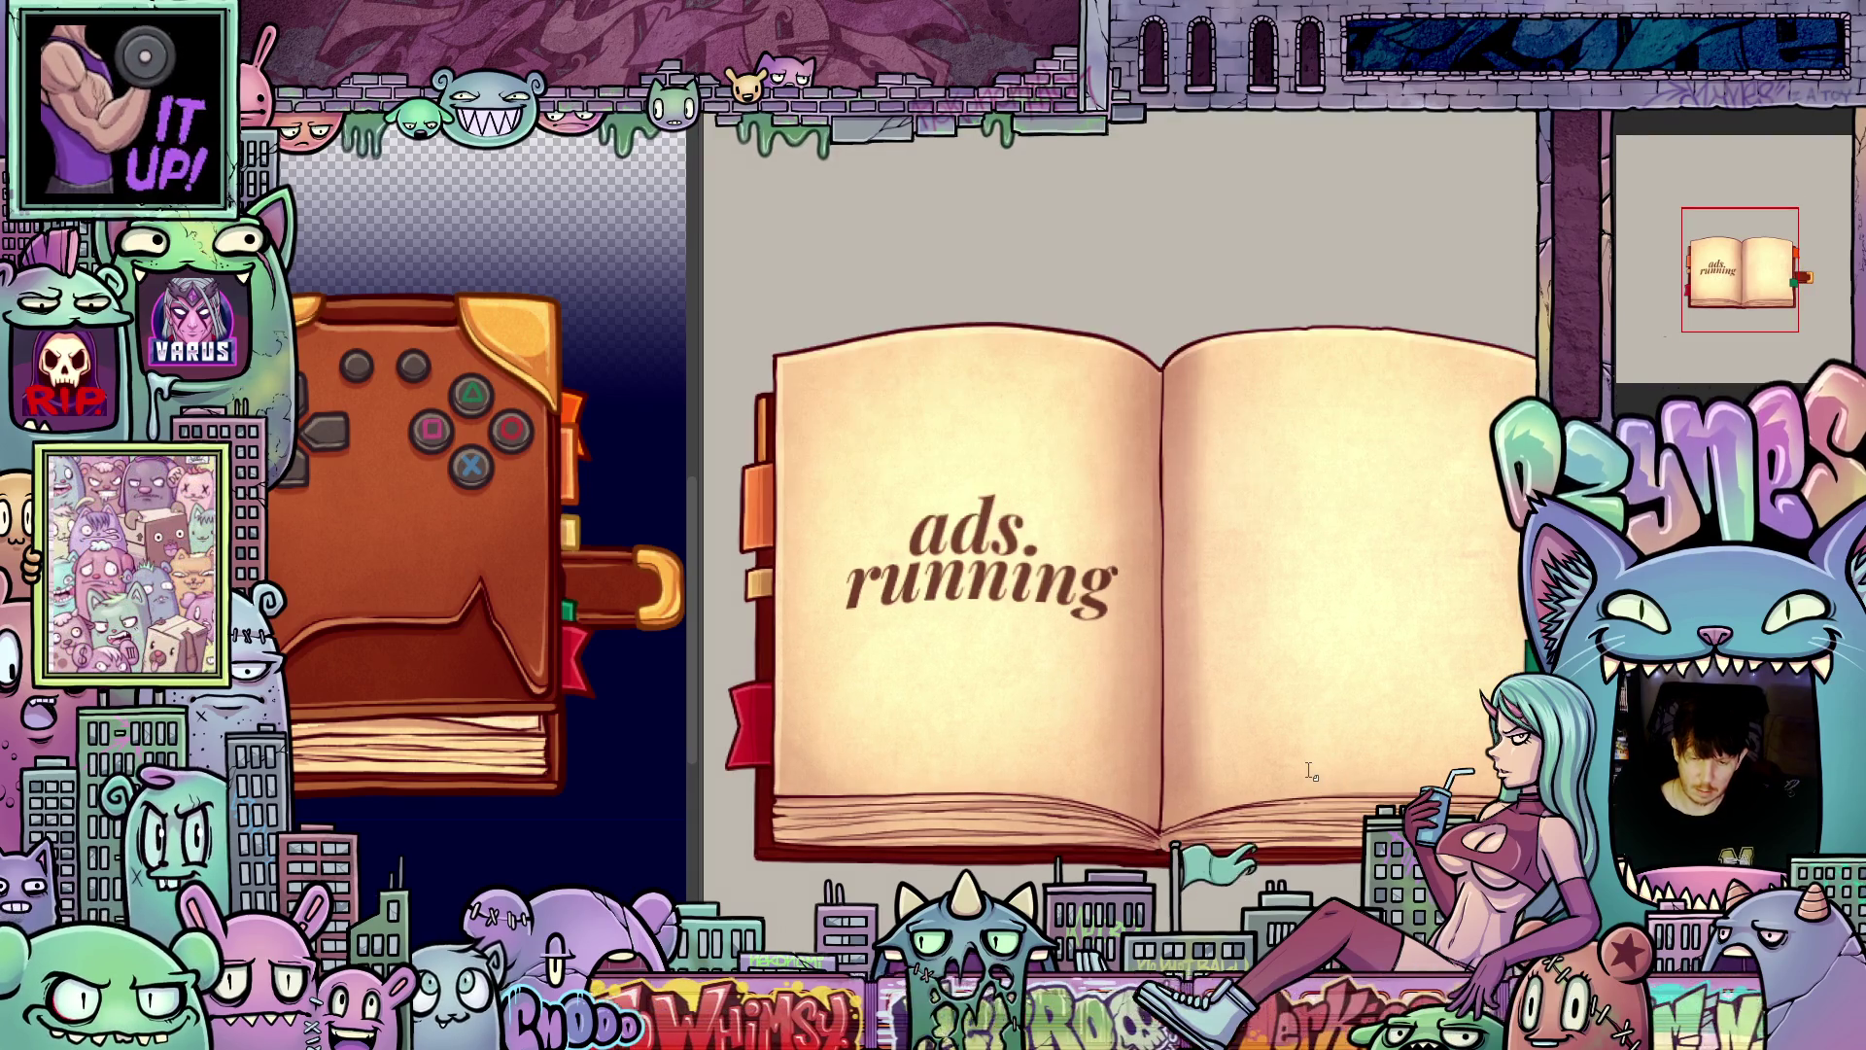
pyautogui.scroll(-1, 1312, 748)
pyautogui.moveTo(1328, 758); pyautogui.dragTo(1292, 677)
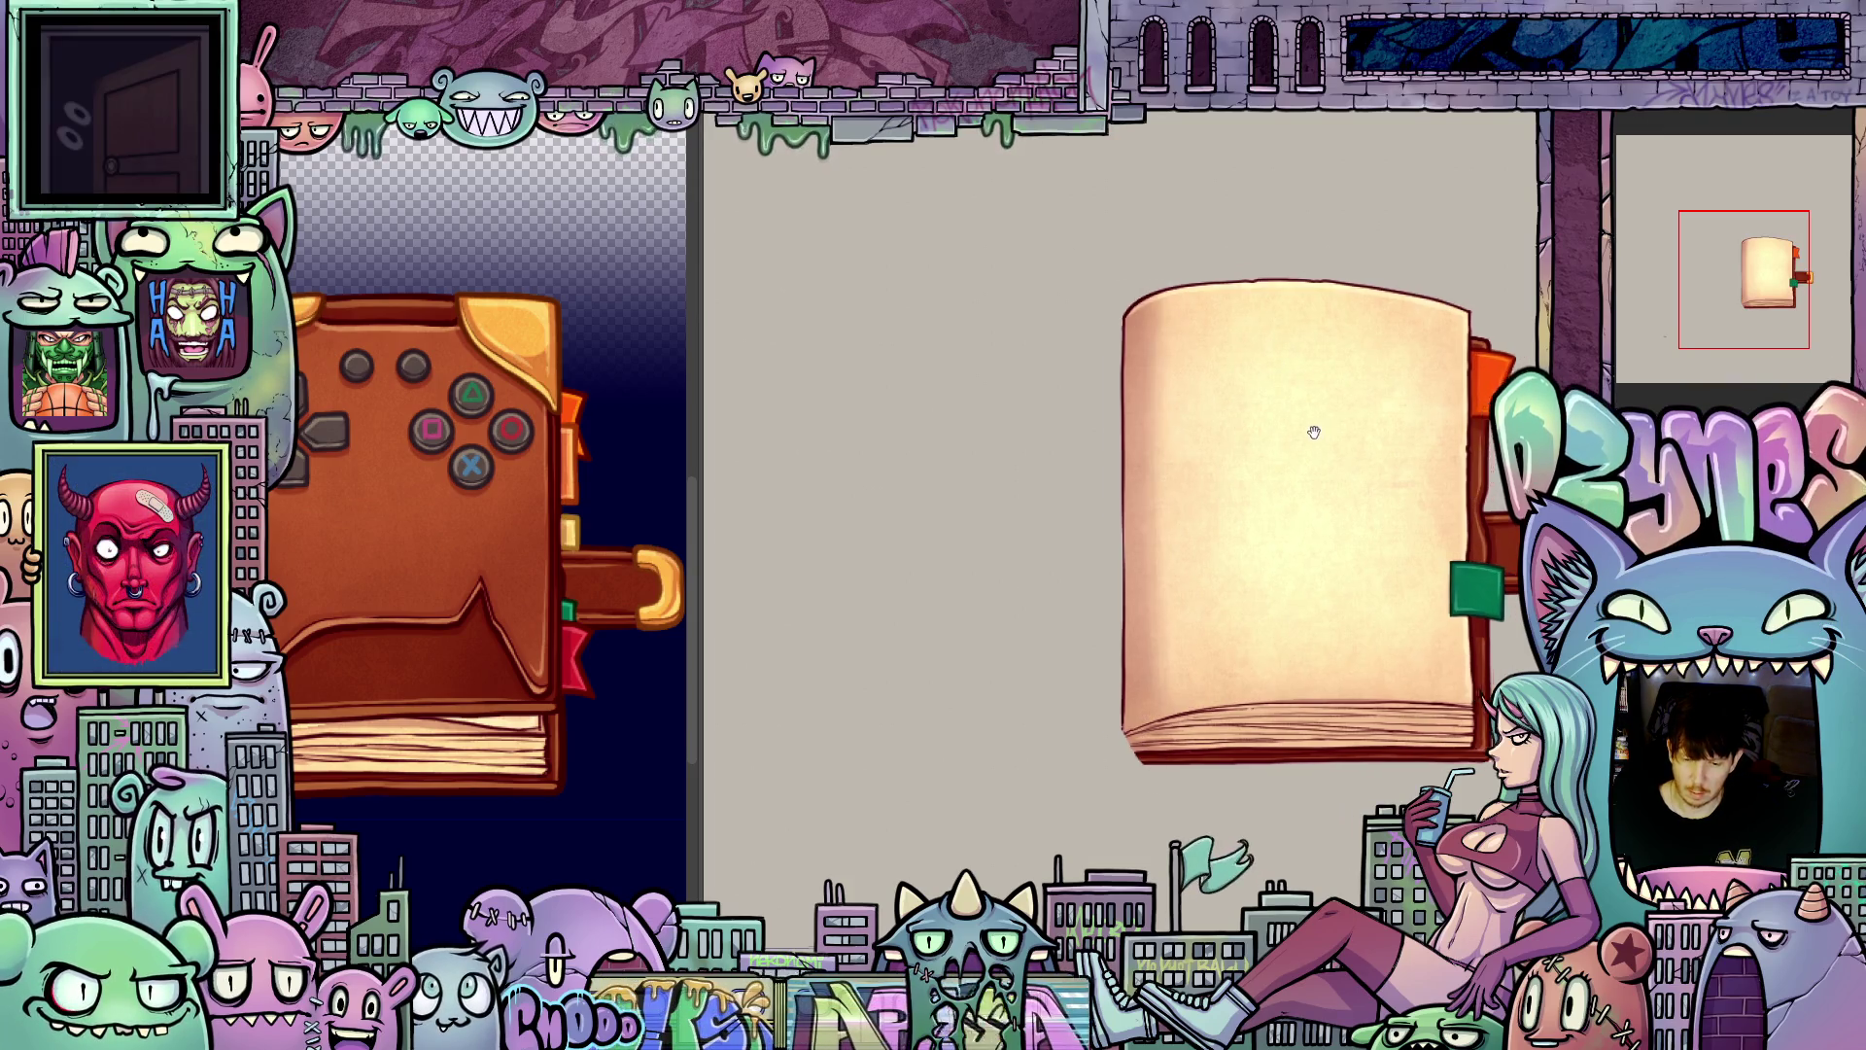
# Step: Begin a text entry on the closed book's blank page and type 'Thank you'
pyautogui.moveTo(1312, 425)
pyautogui.mouseDown()
pyautogui.moveTo(1196, 421)
pyautogui.moveTo(1224, 455)
pyautogui.mouseUp()
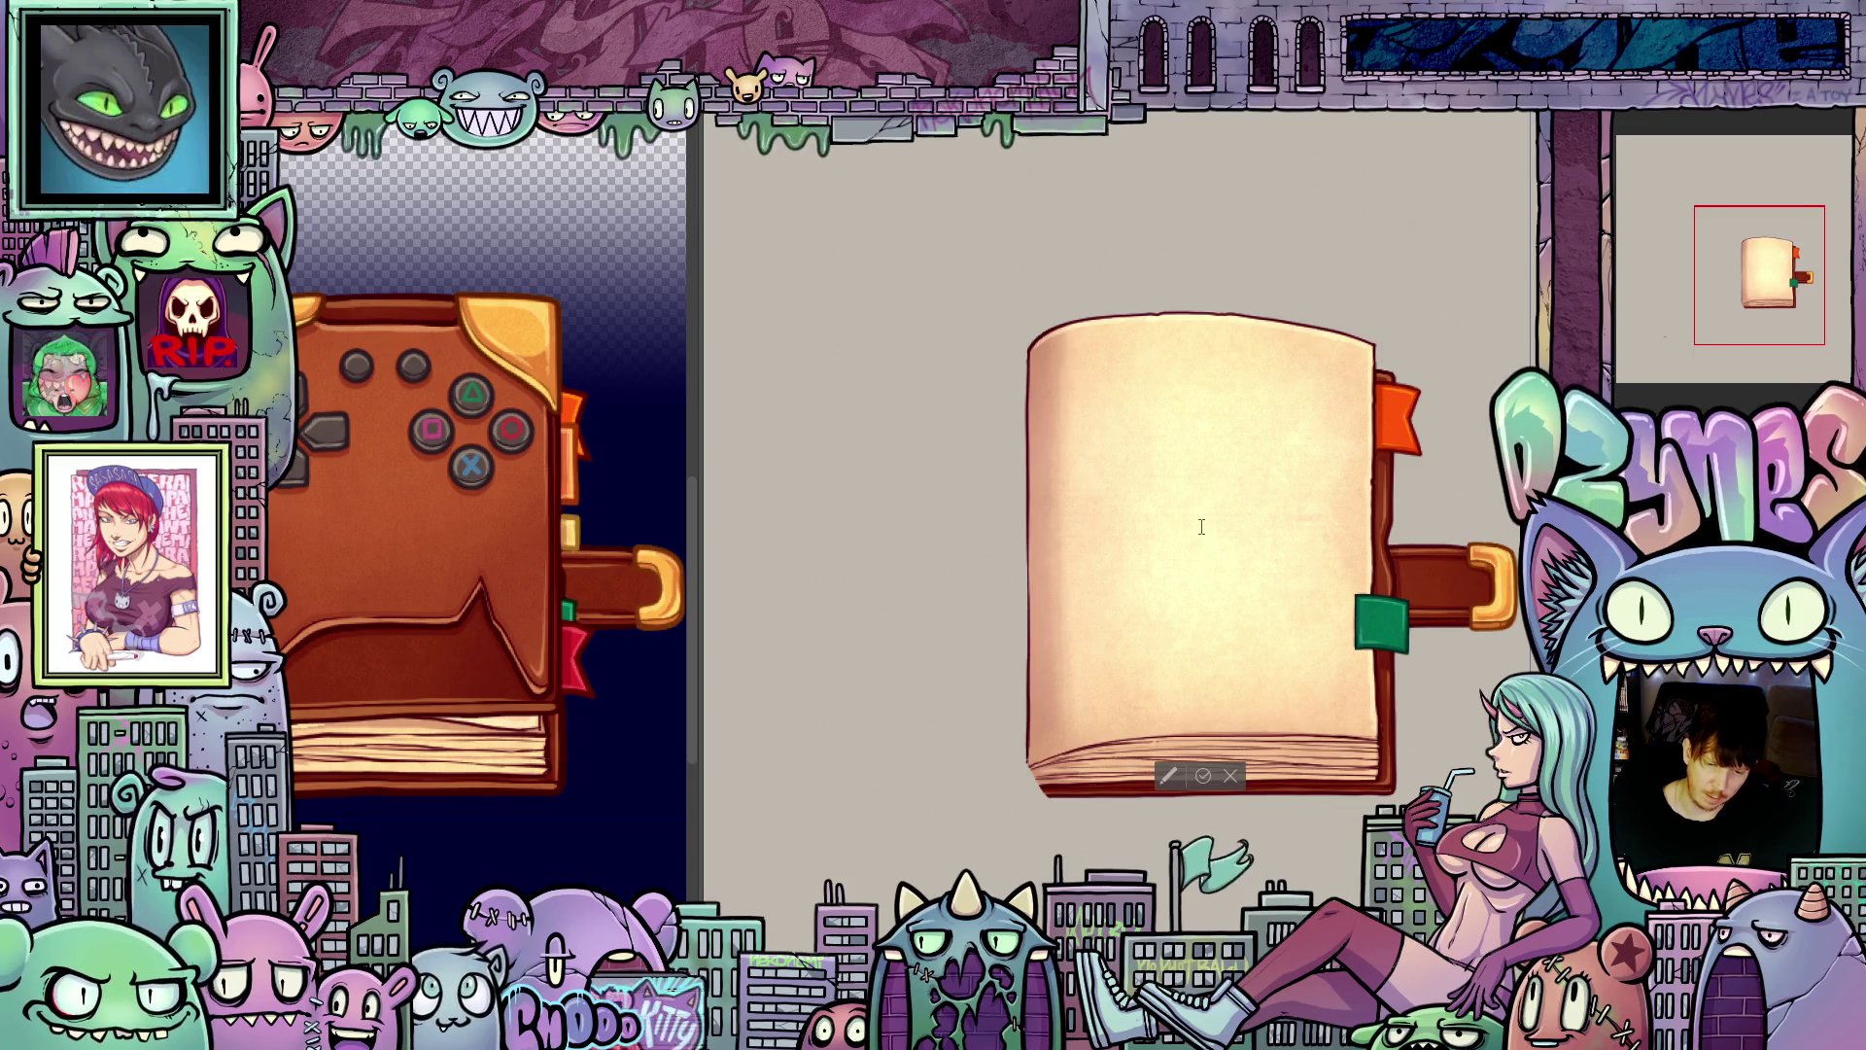
pyautogui.click(1201, 527)
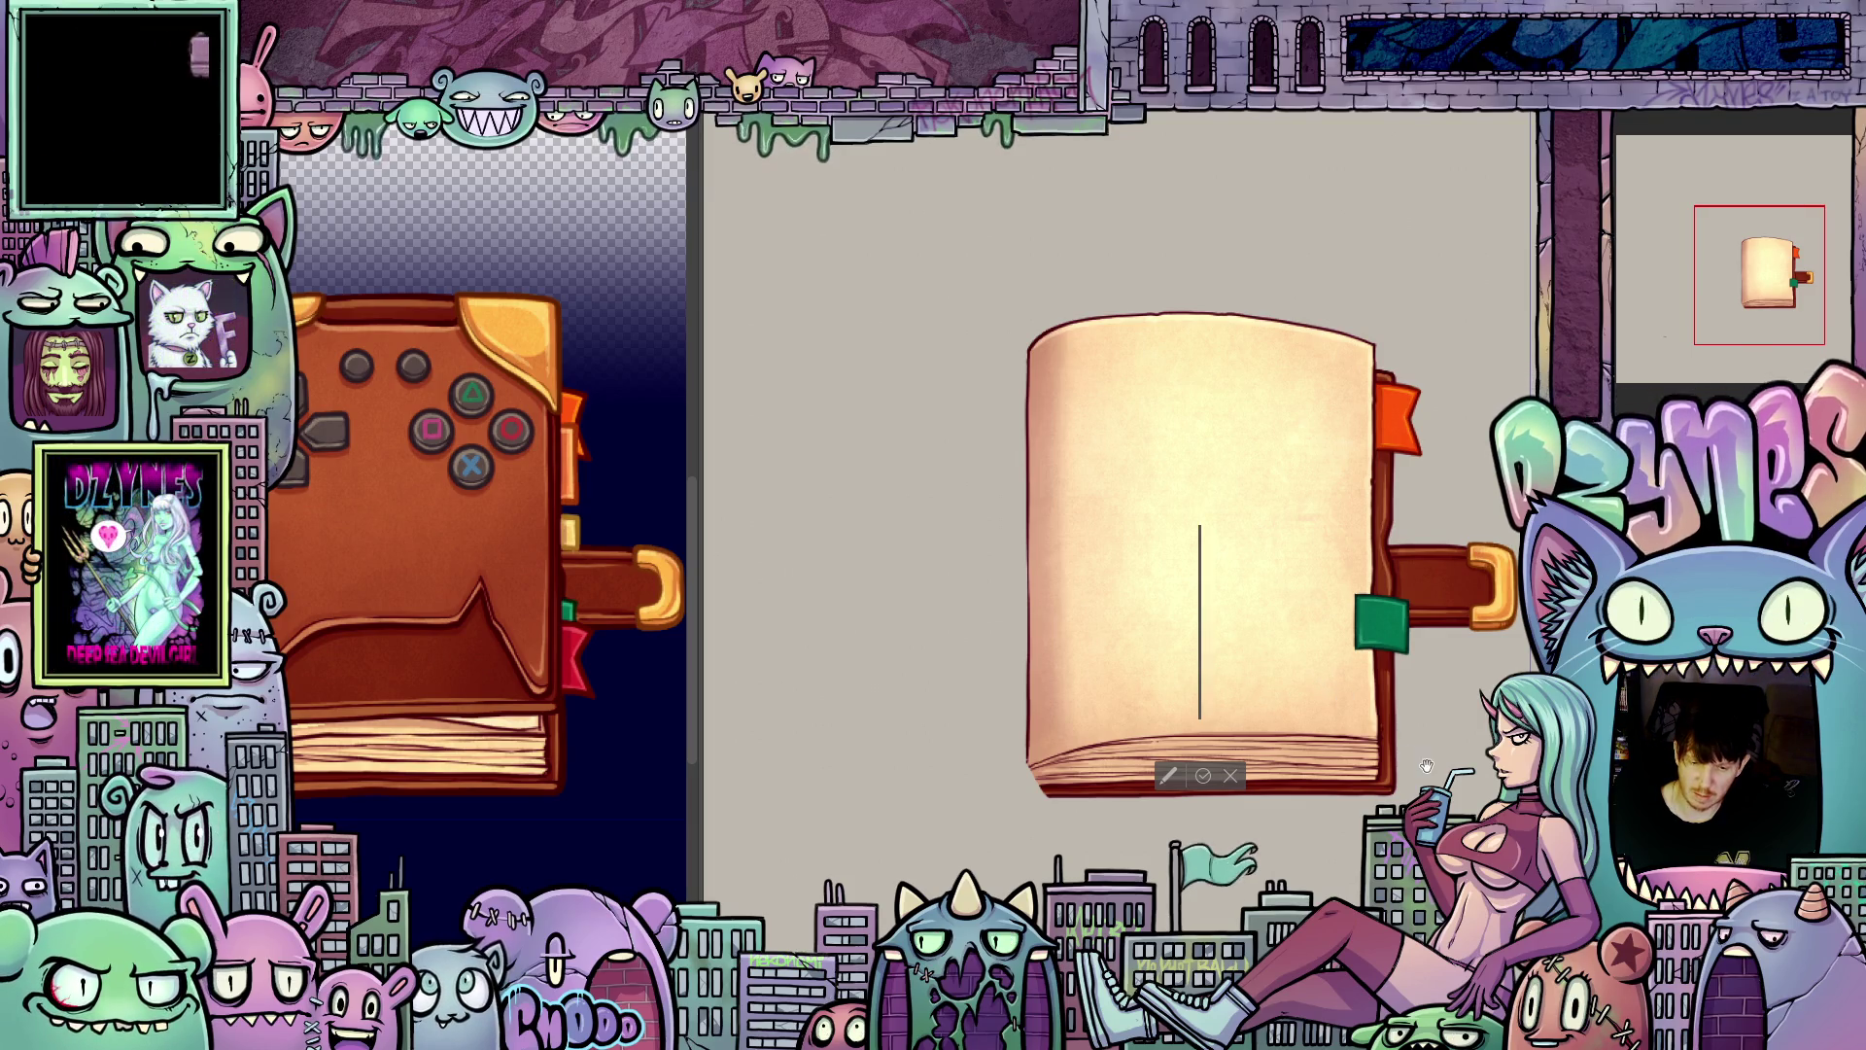
pyautogui.scroll(2, 1361, 686)
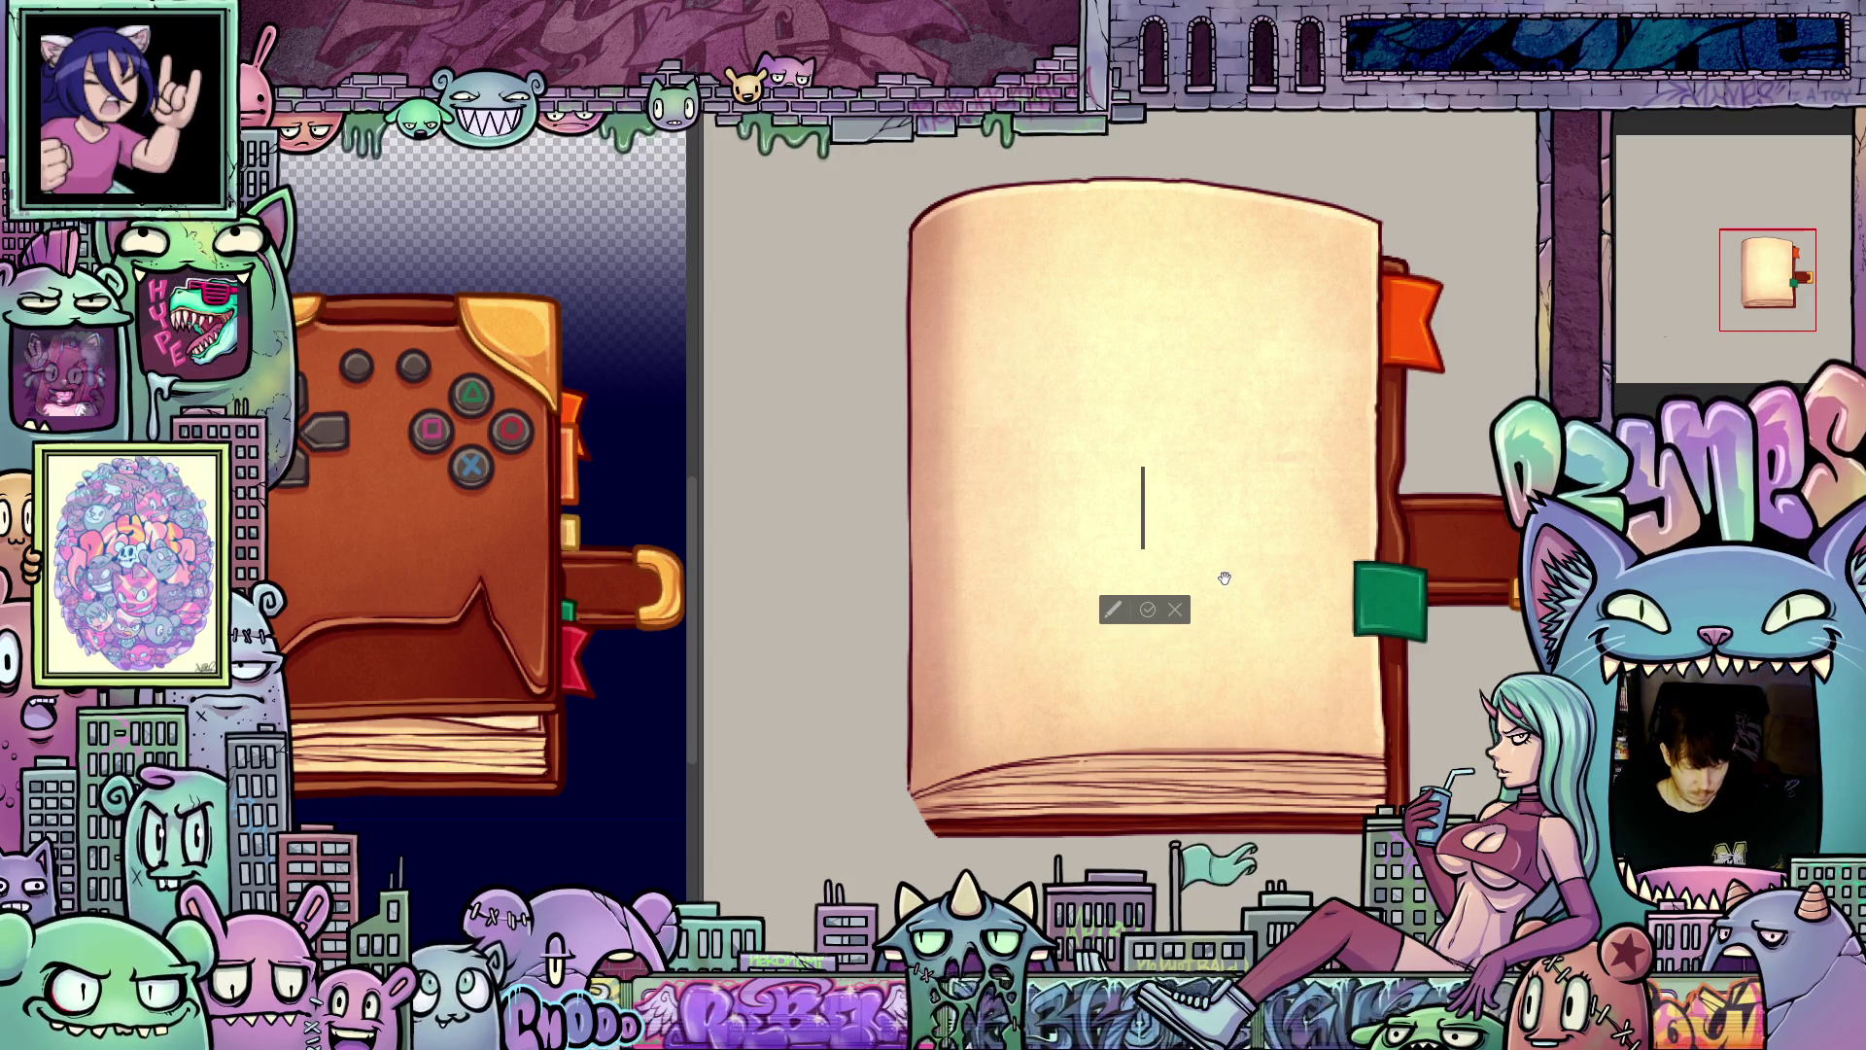
pyautogui.write('Tha')
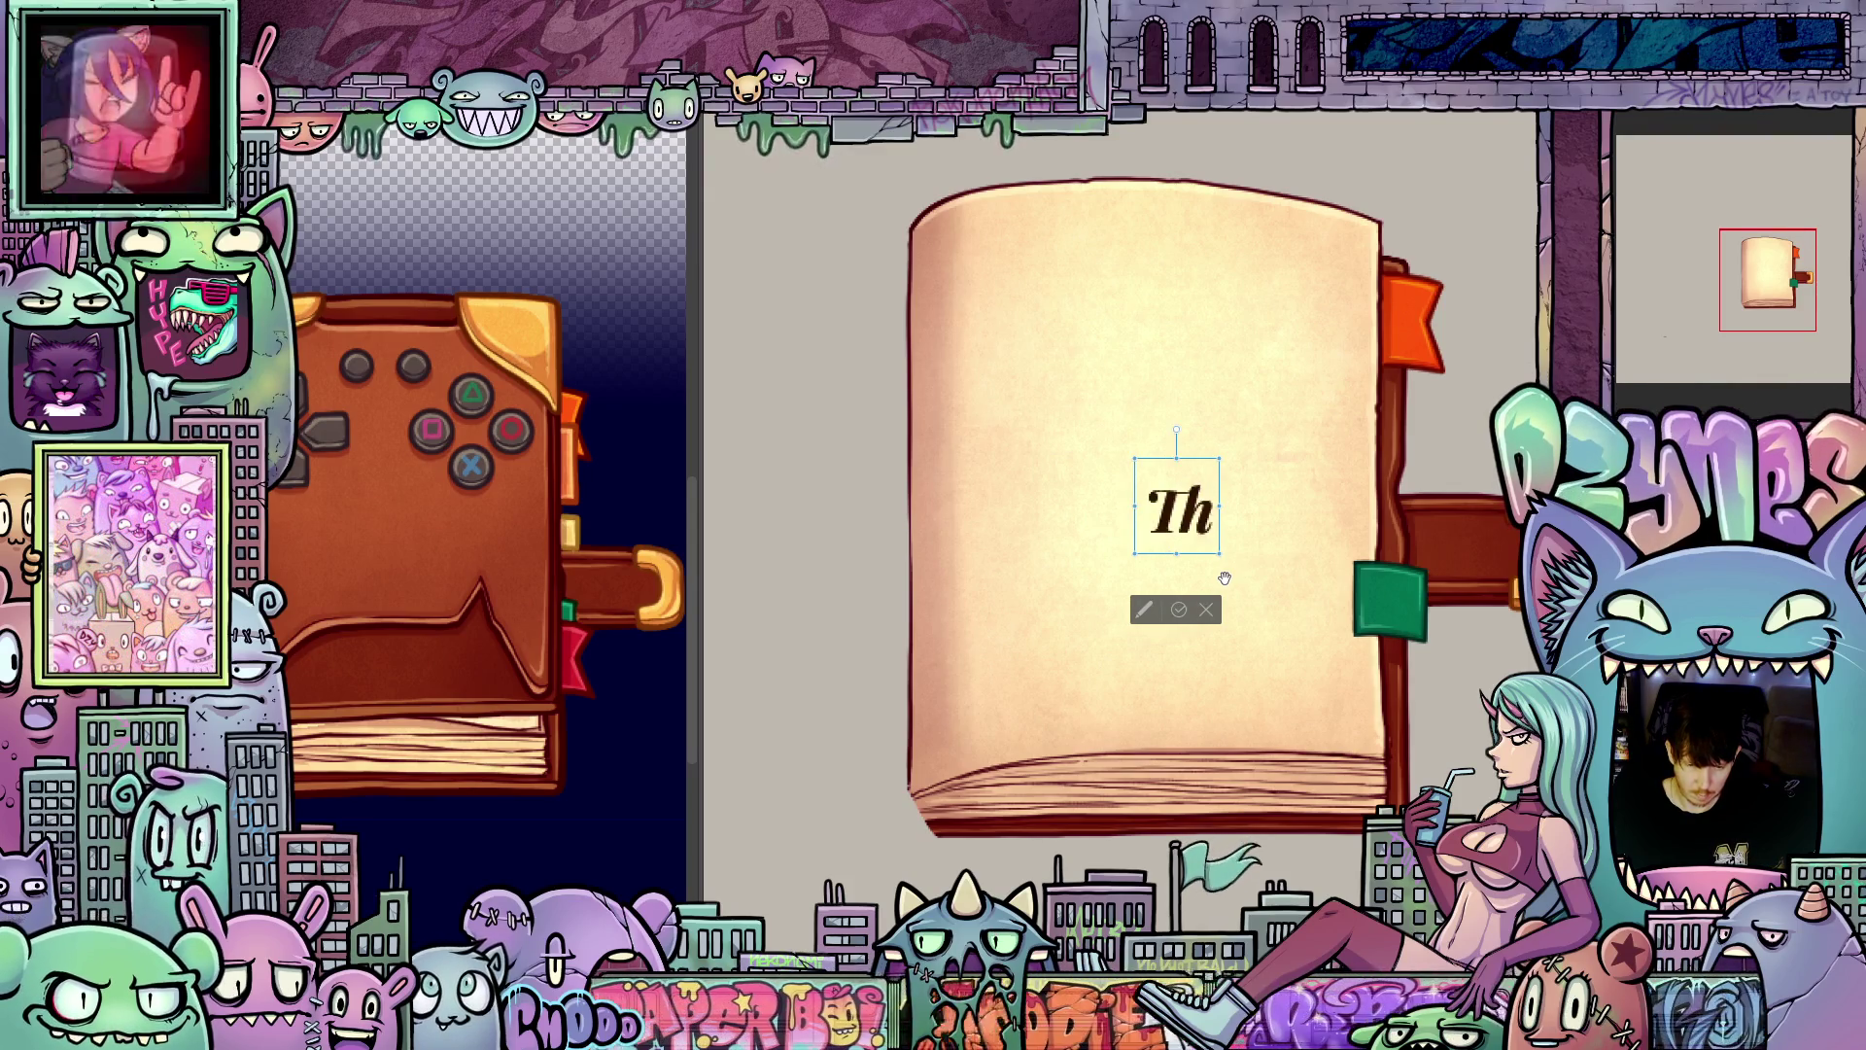
pyautogui.write('nk')
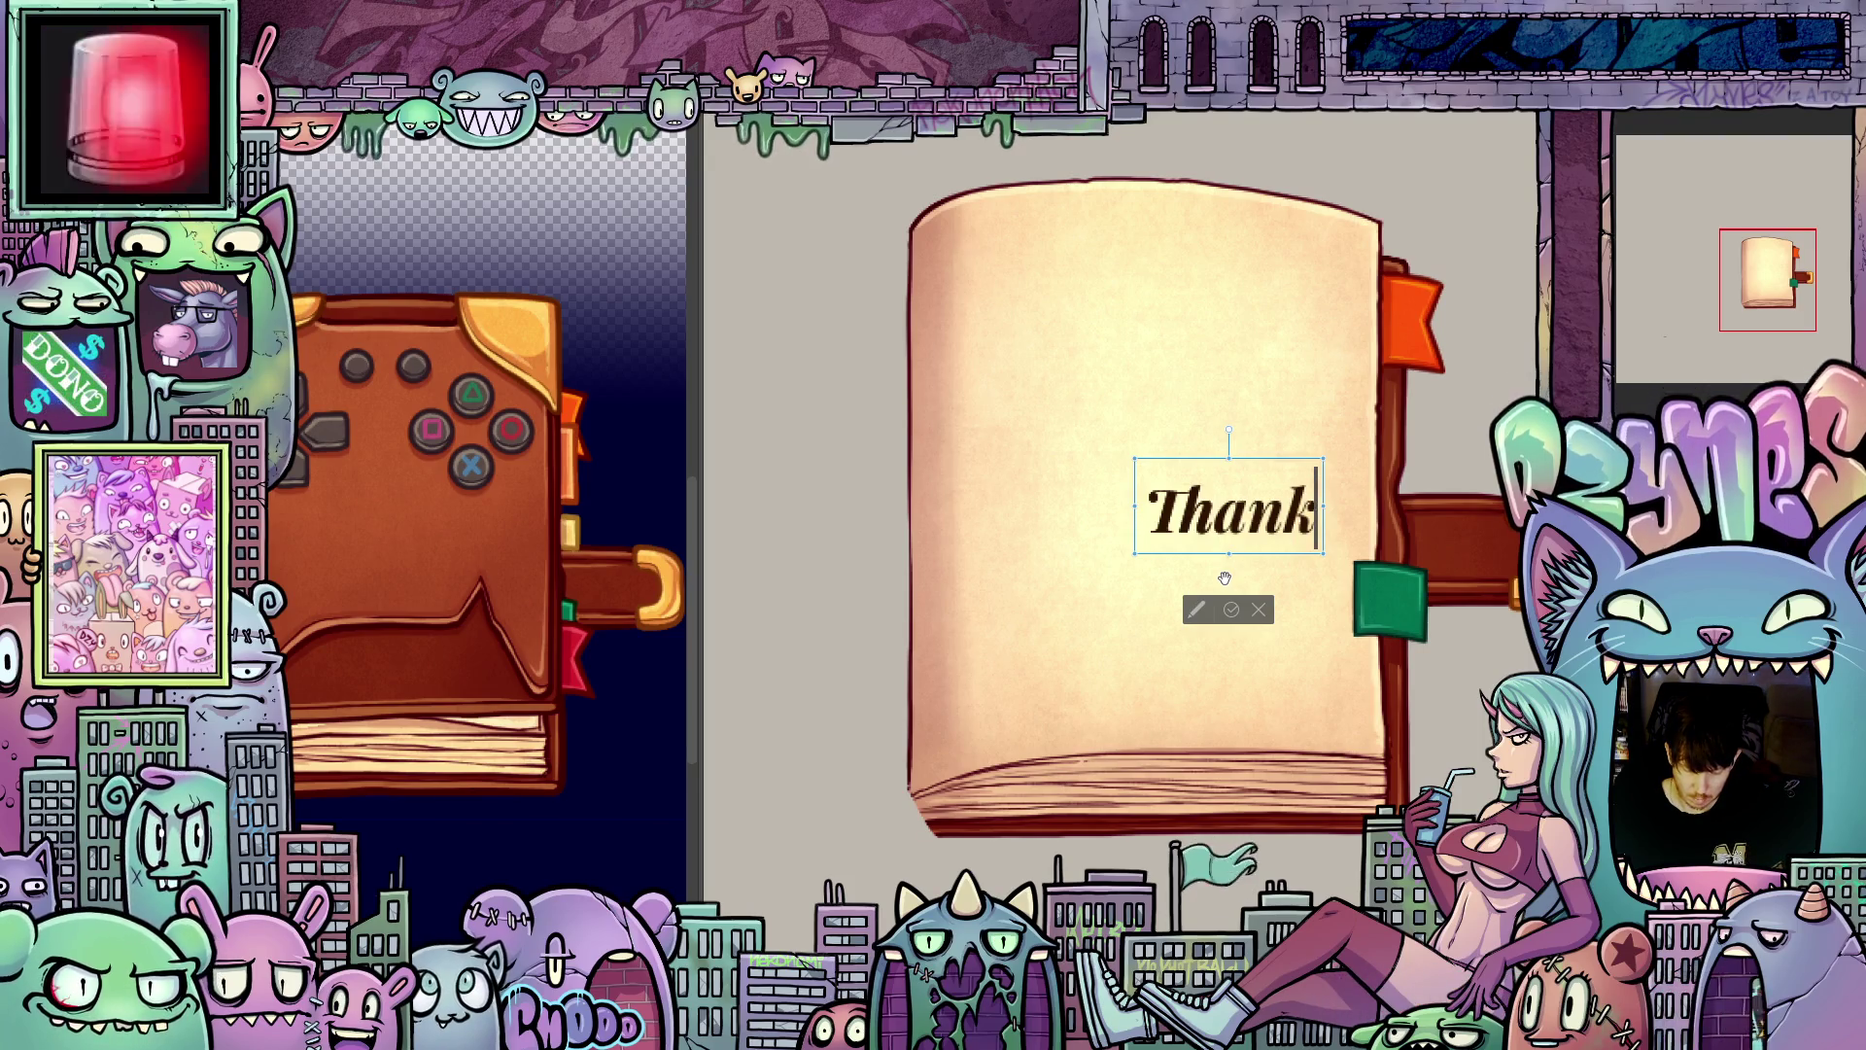
pyautogui.write(' you')
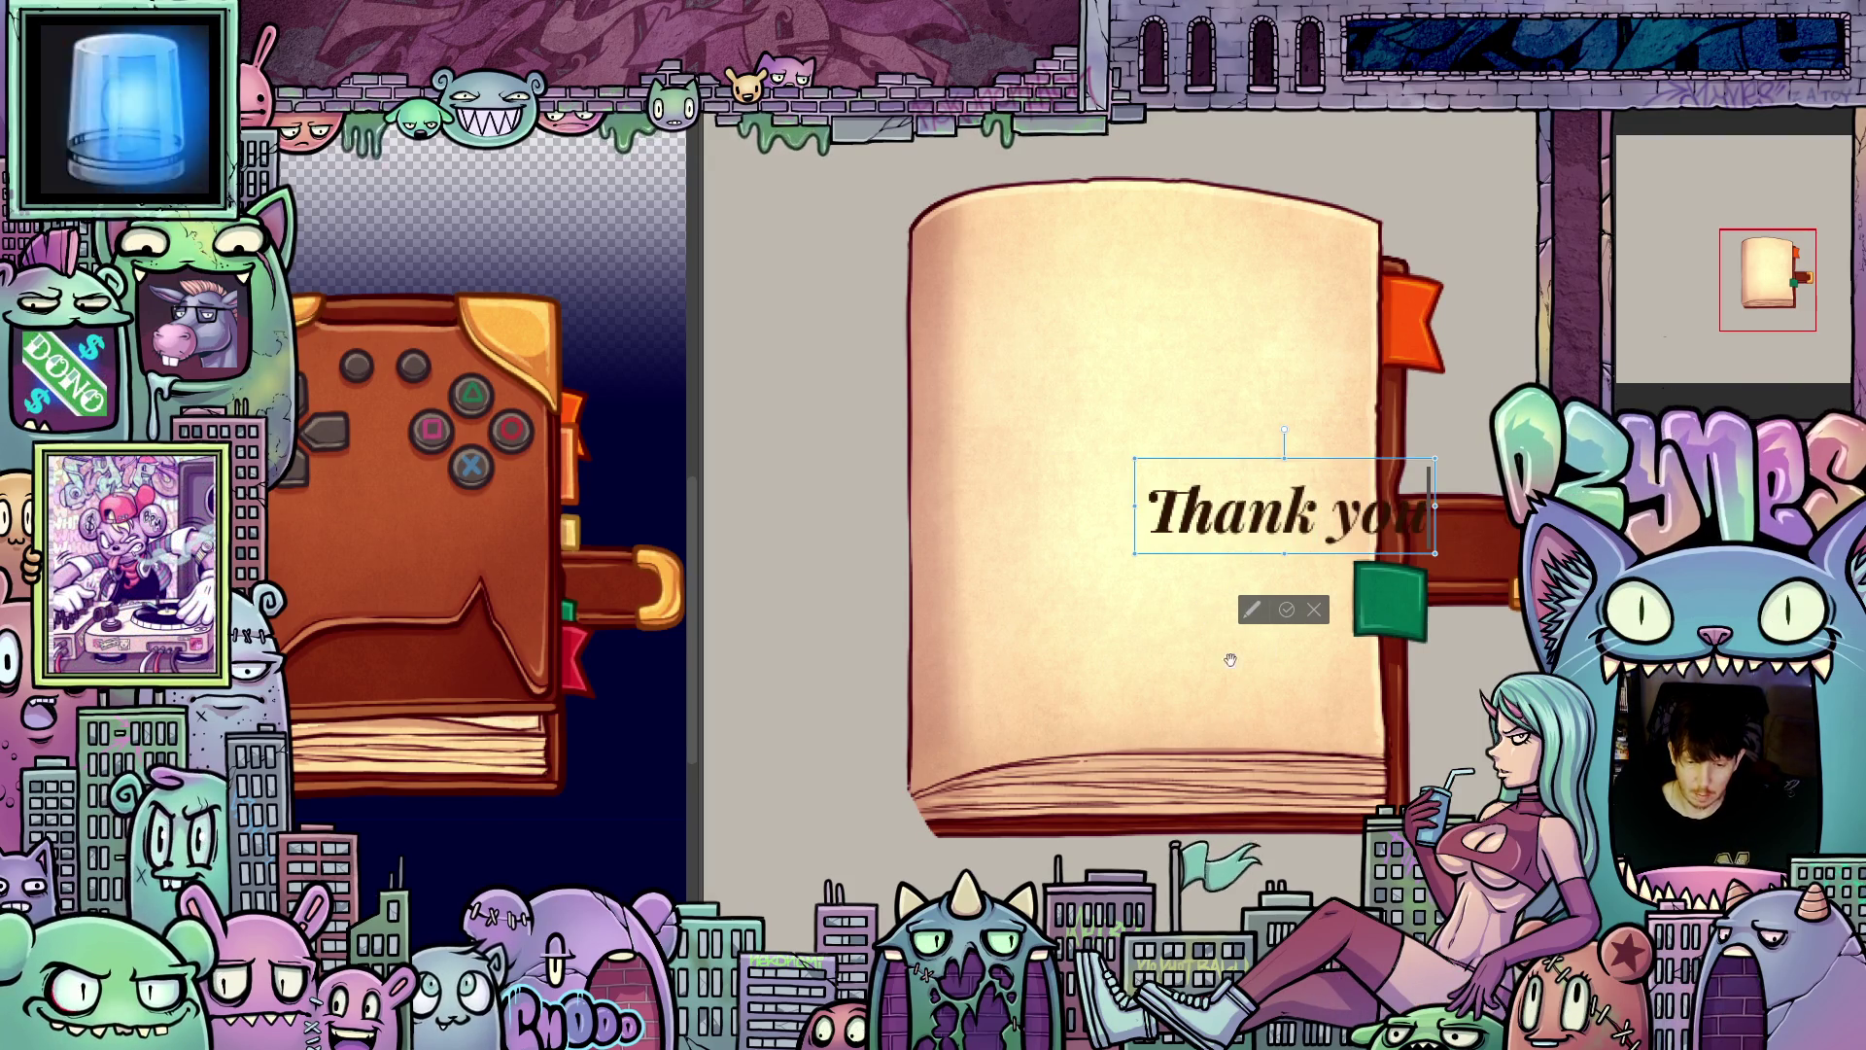
# Step: Move 'Thank you' up the page and add 'for your' and 'patience' as lines below
pyautogui.moveTo(1321, 561)
pyautogui.mouseDown()
pyautogui.moveTo(1268, 550)
pyautogui.moveTo(1174, 452)
pyautogui.moveTo(1193, 428)
pyautogui.mouseUp()
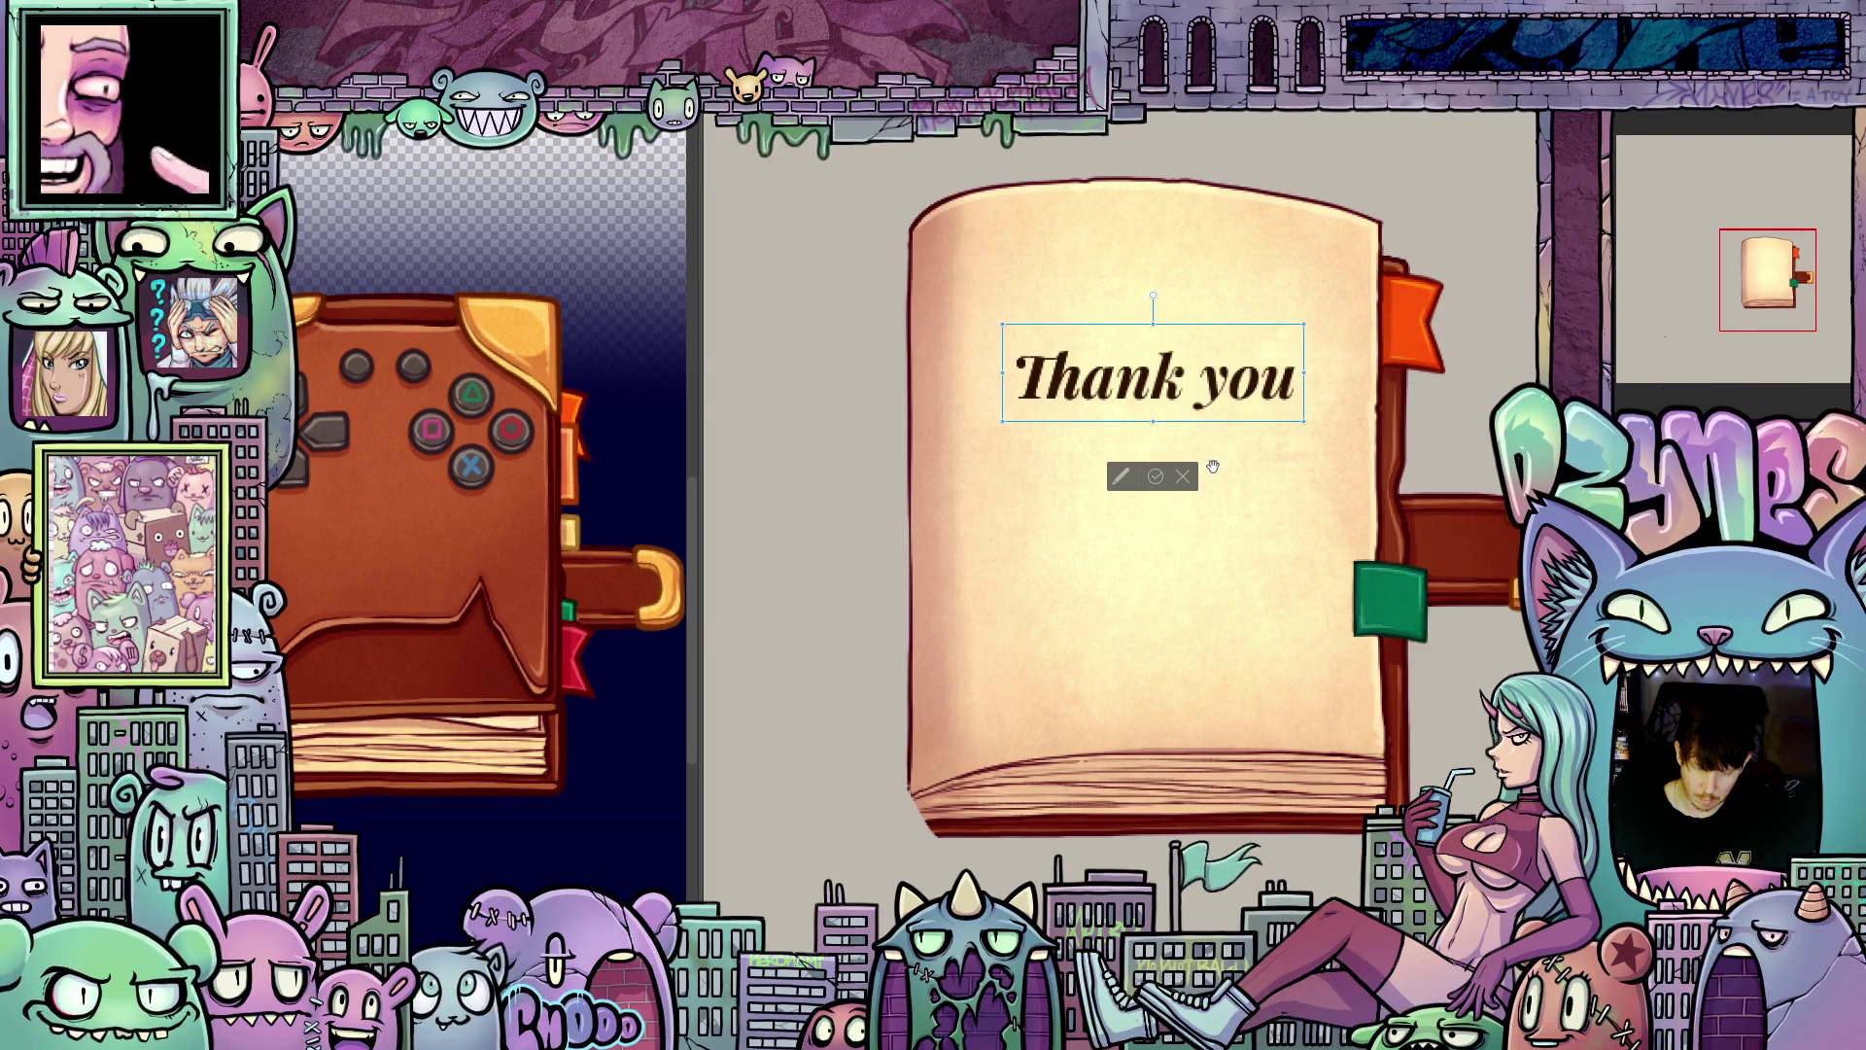
pyautogui.write(' for')
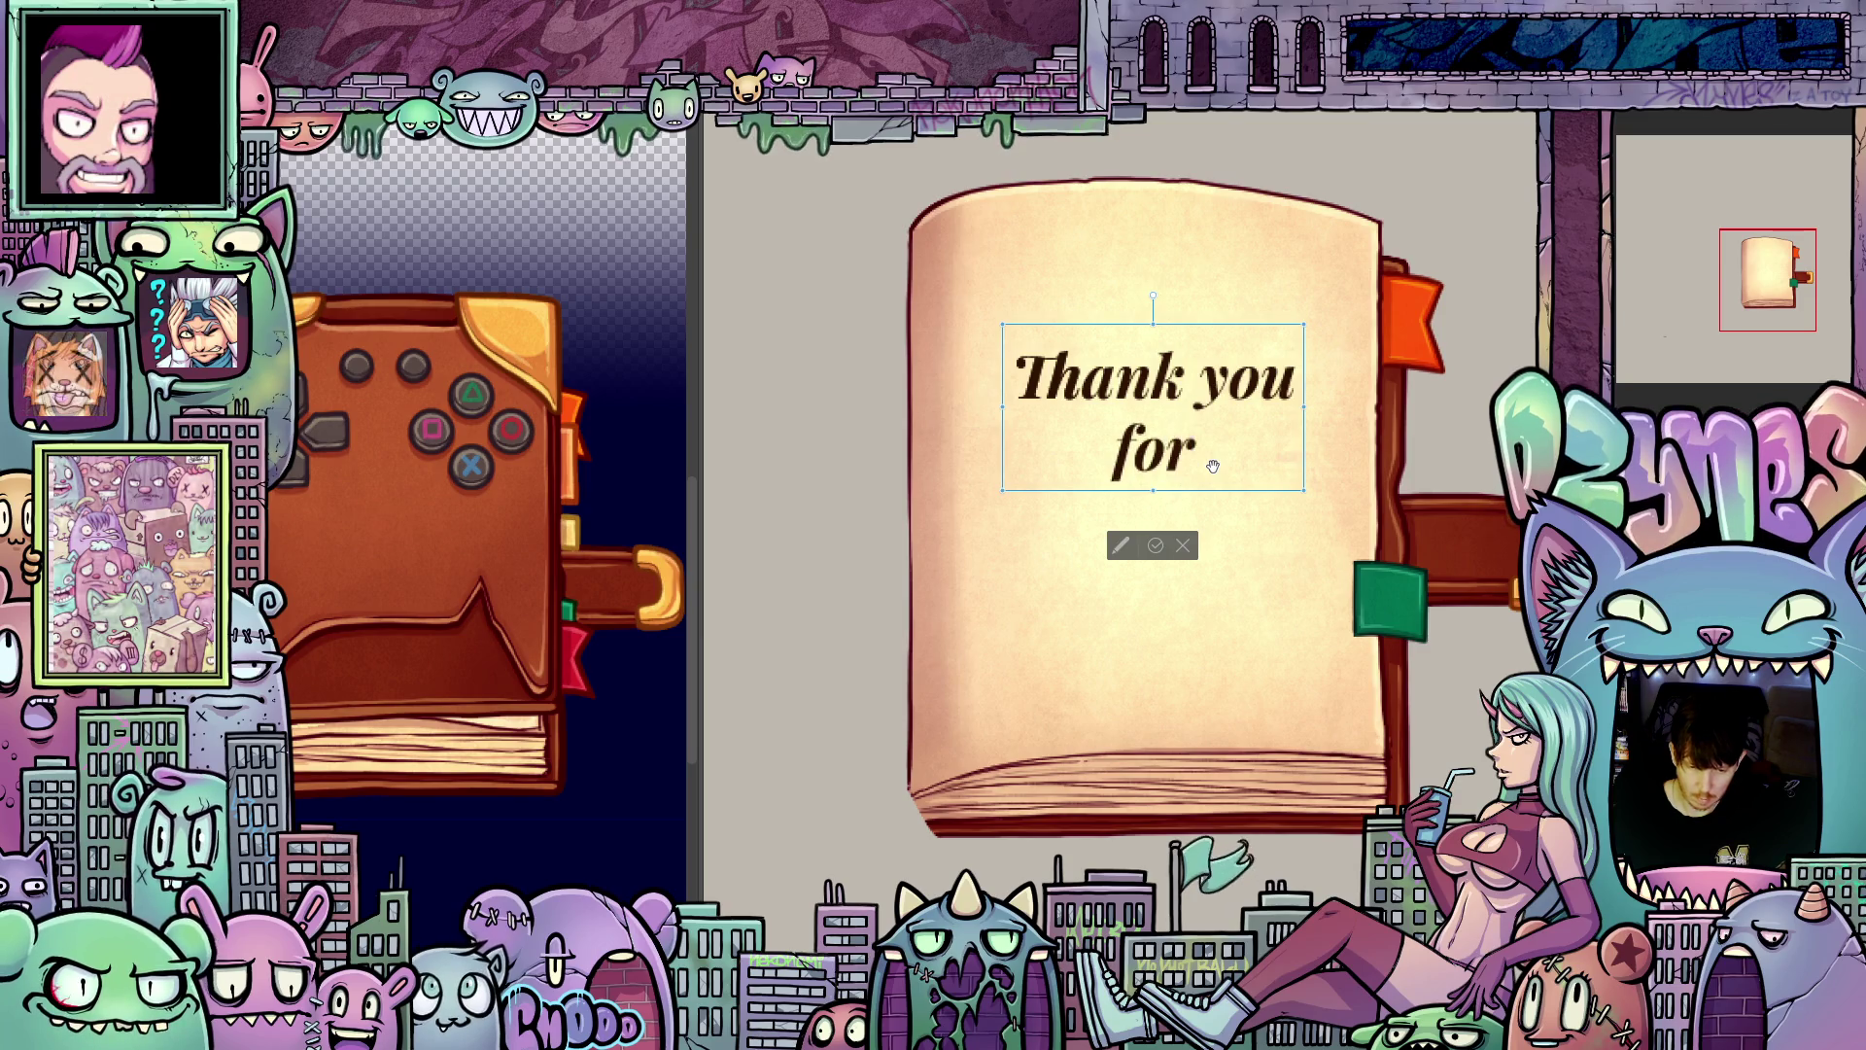
pyautogui.write(' your')
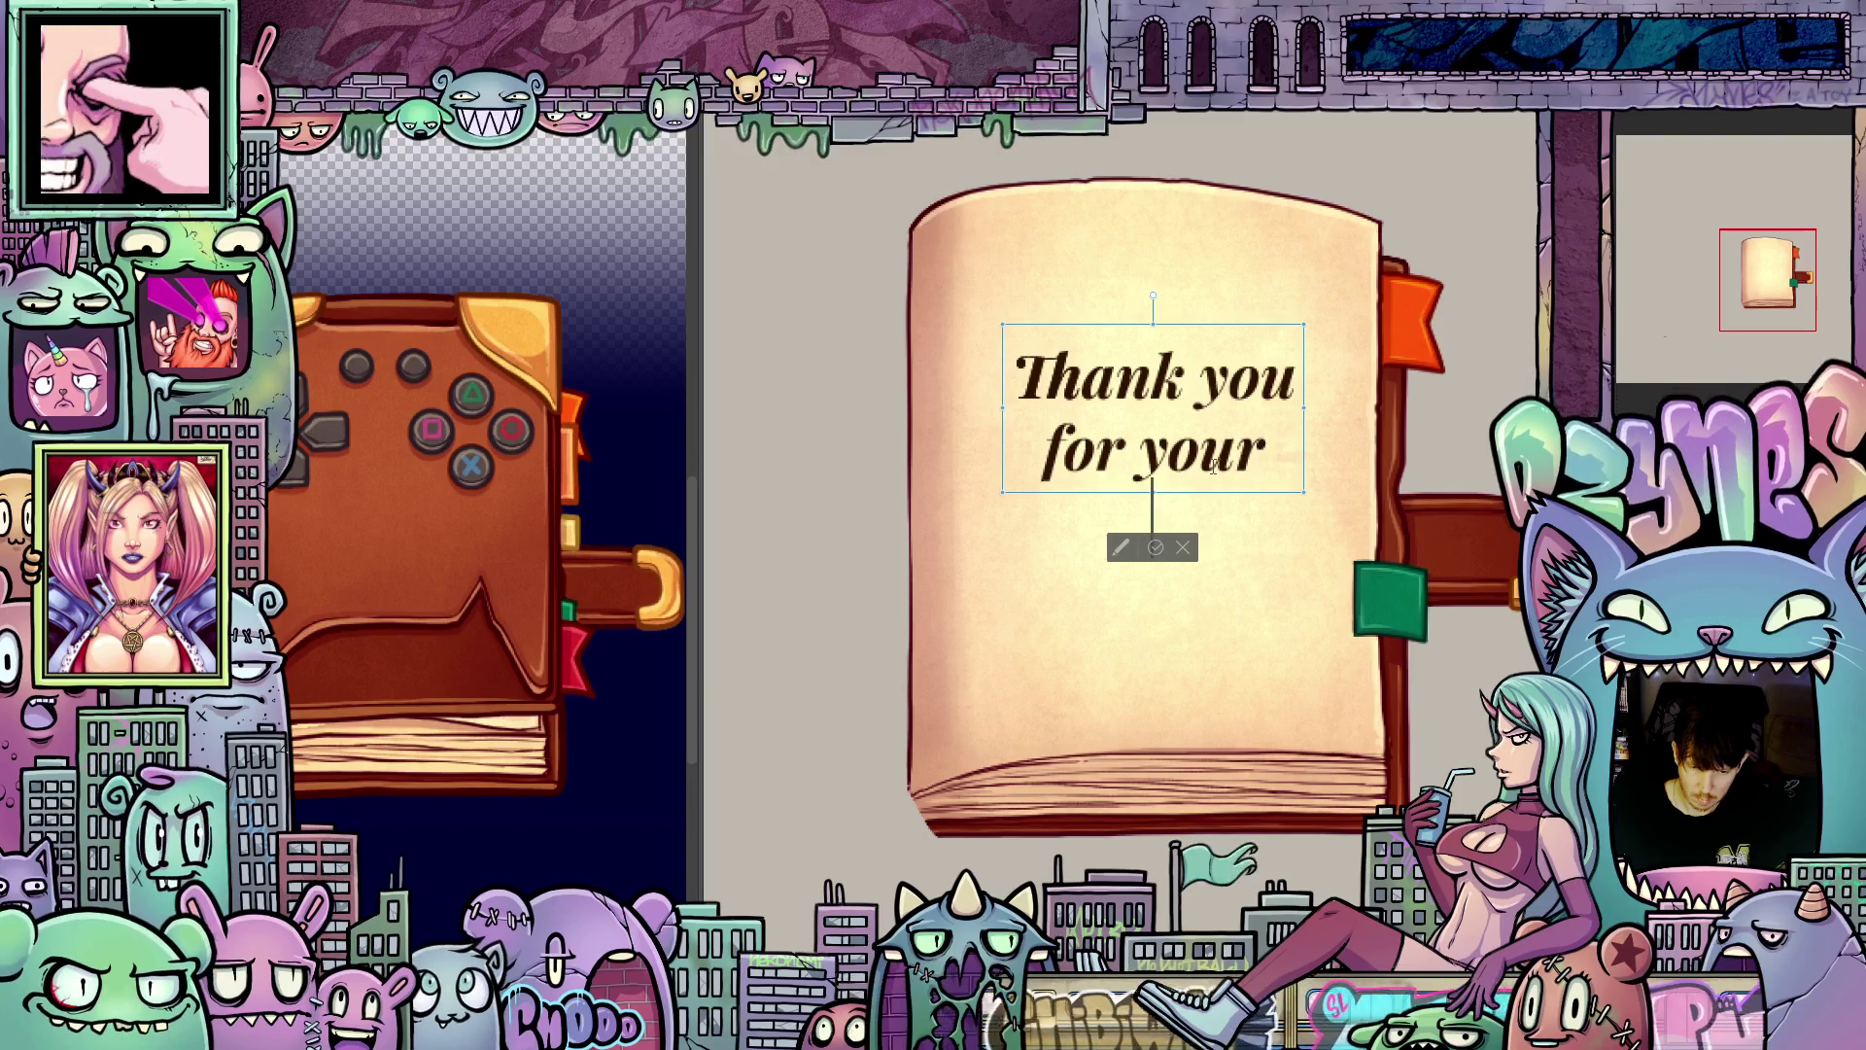
pyautogui.write('pati')
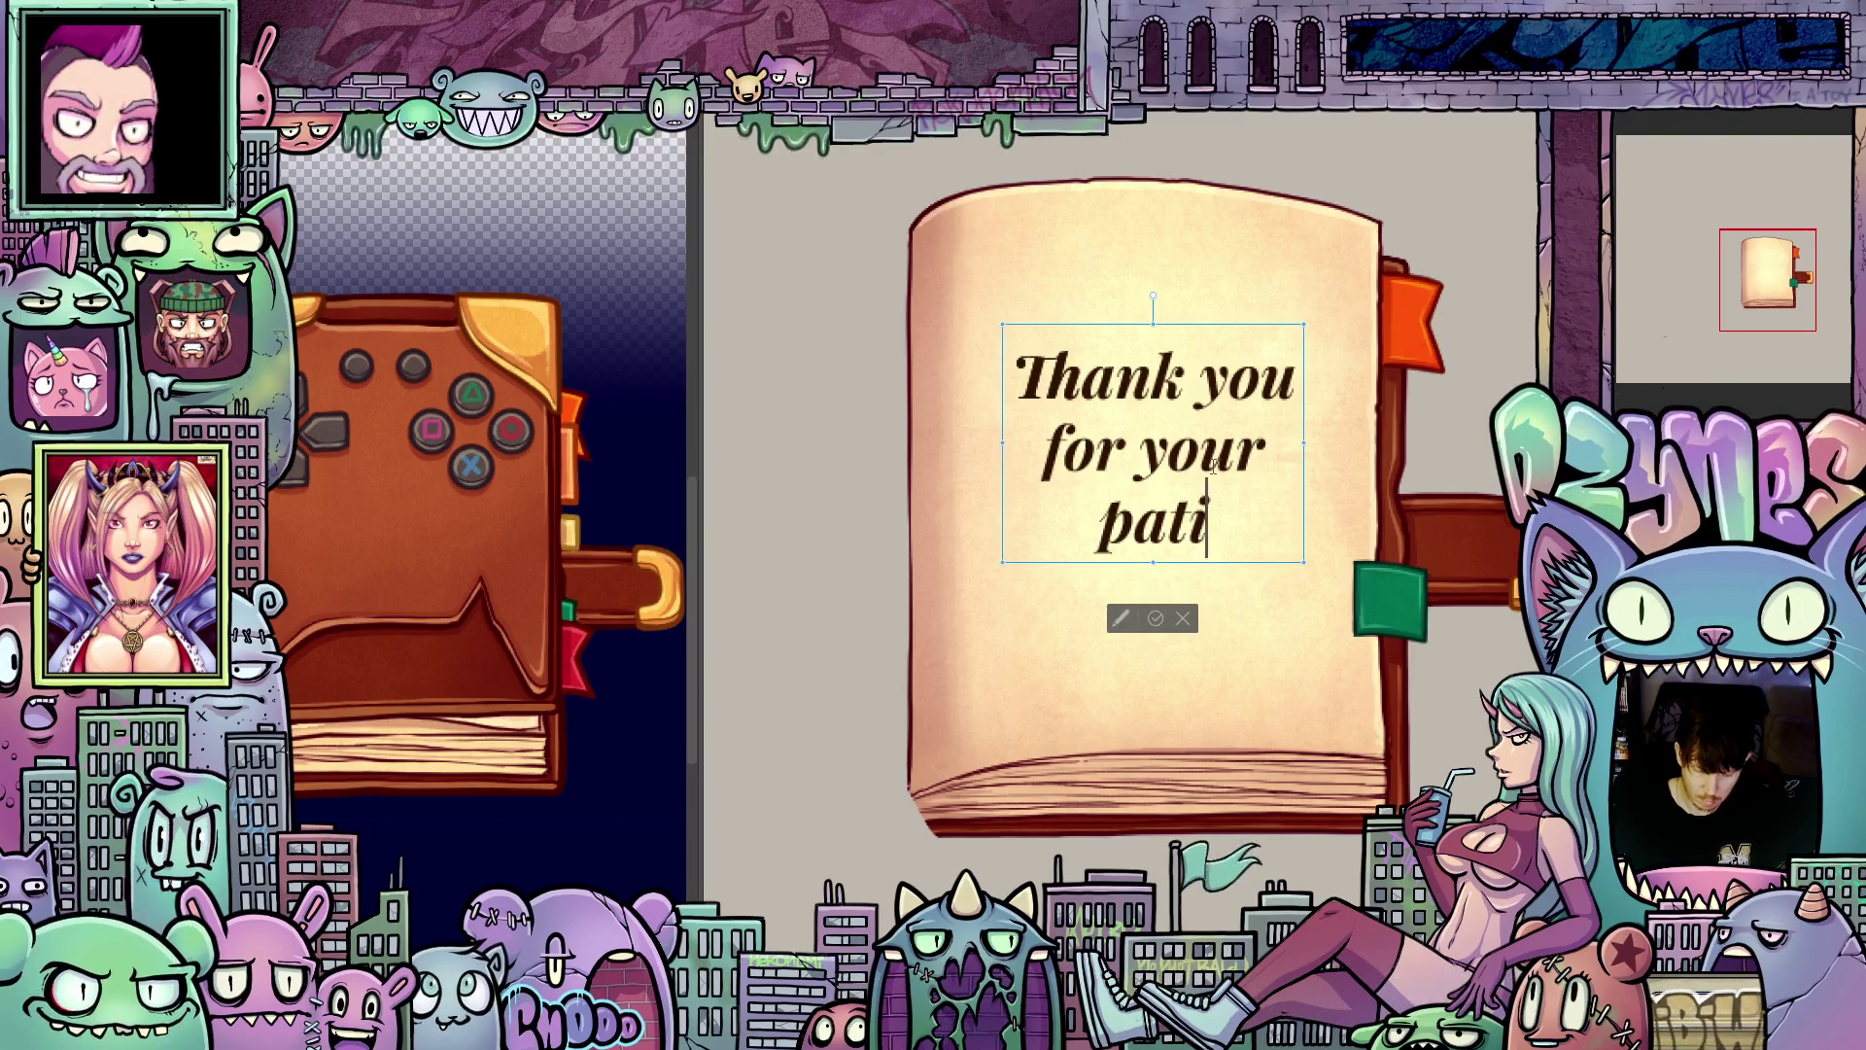
pyautogui.write('ence')
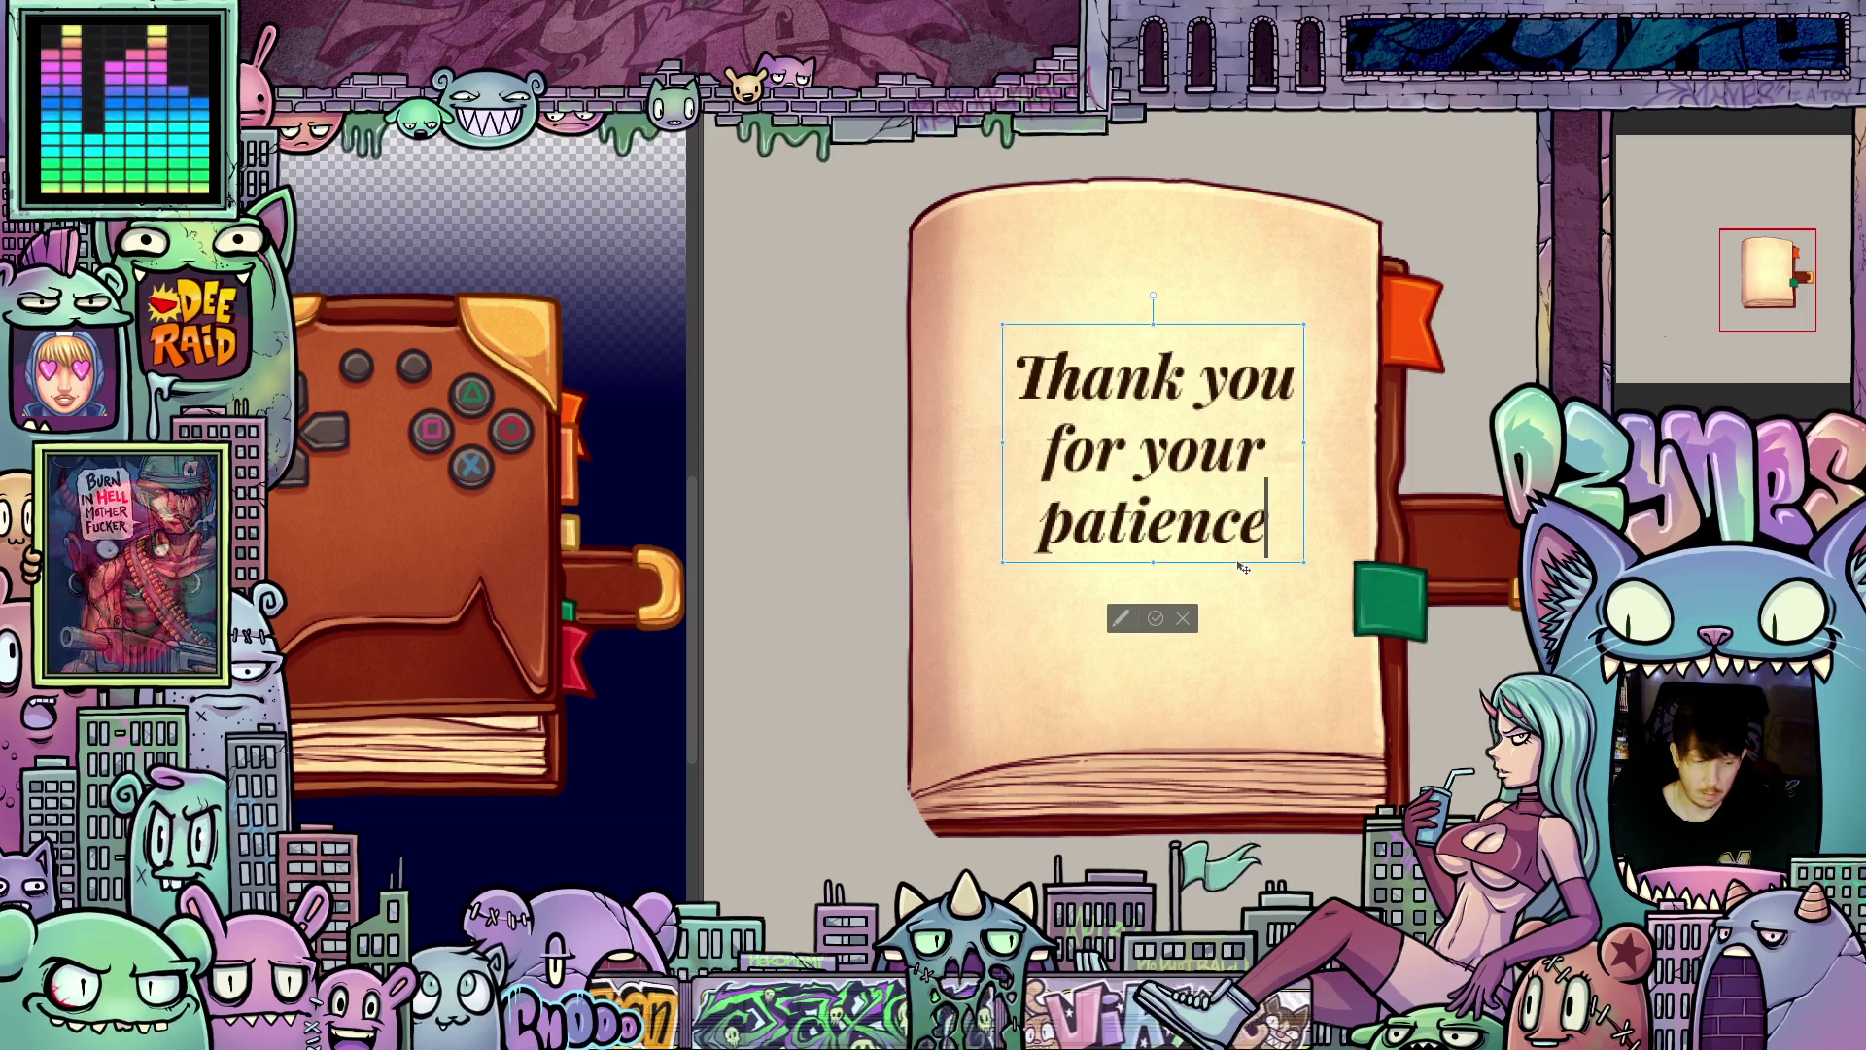
pyautogui.moveTo(1243, 568); pyautogui.dragTo(1244, 586)
pyautogui.scroll(-3, 1022, 489)
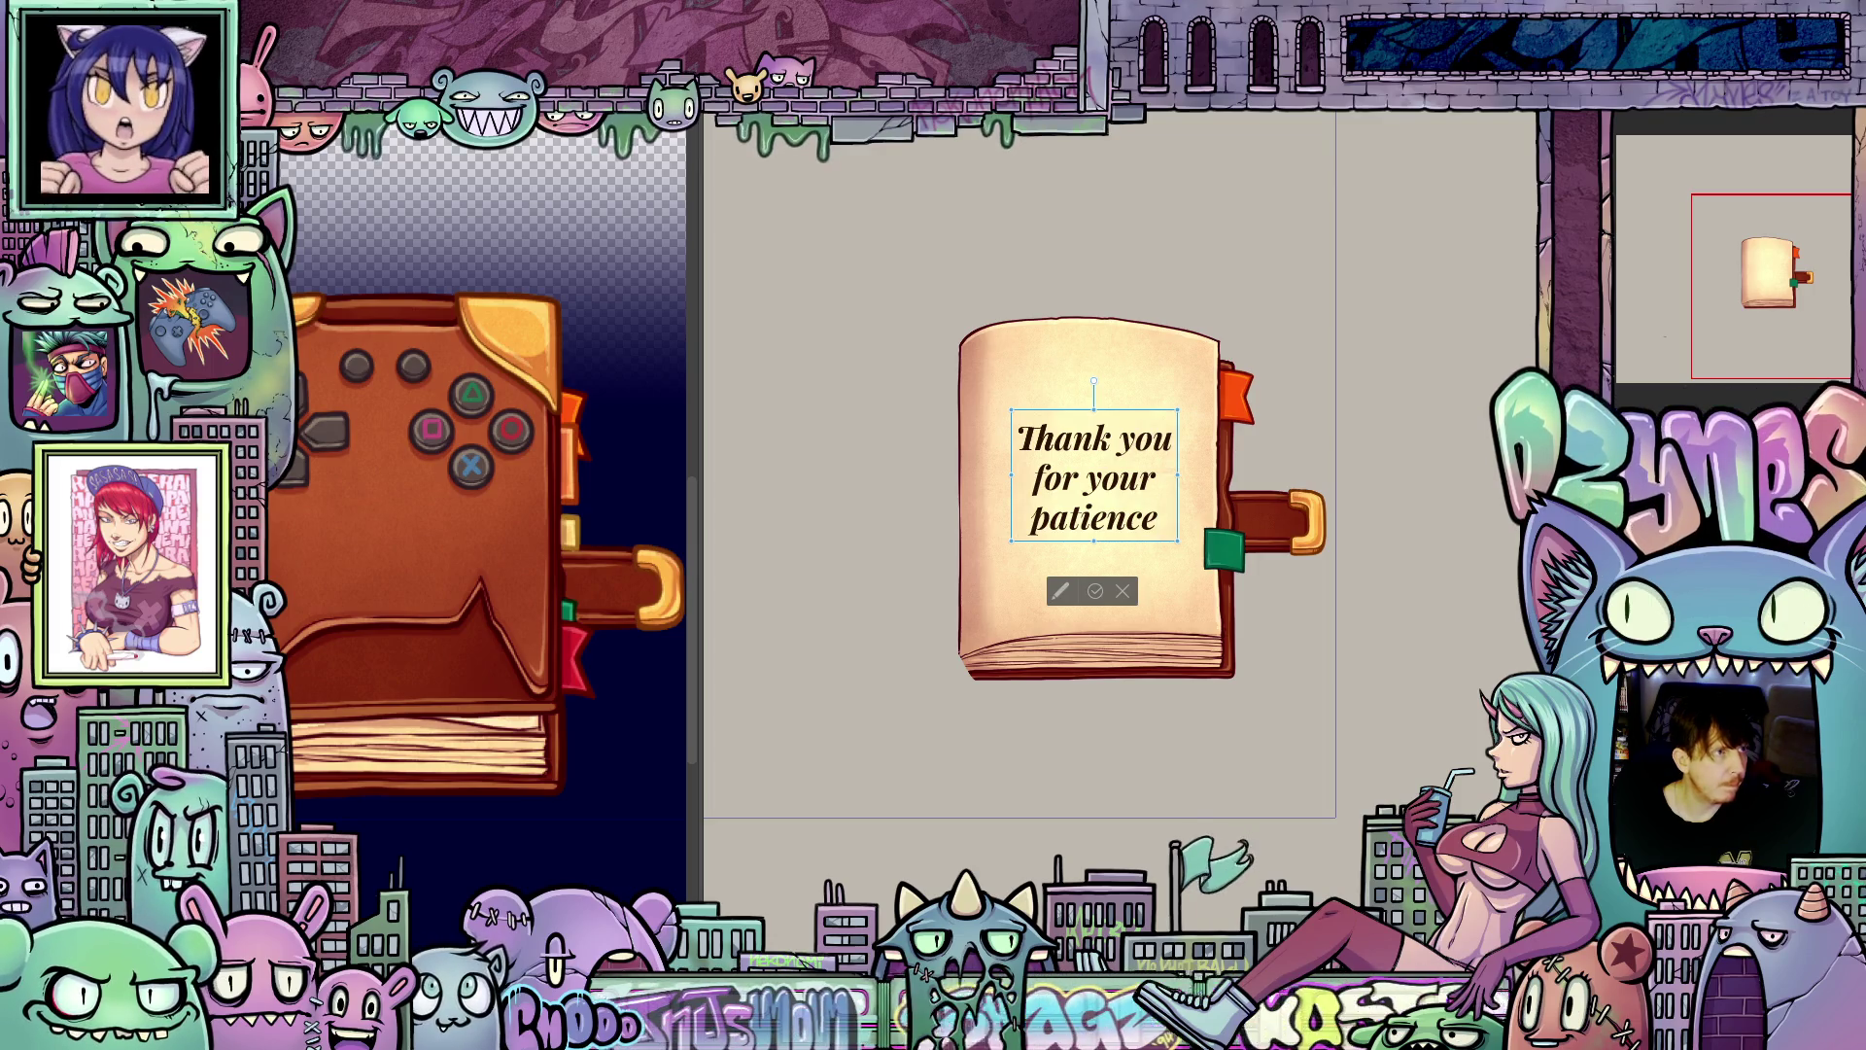
# Step: Commit the text and zoom and pan until the whole open-book spread is visible
pyautogui.press('Escape')
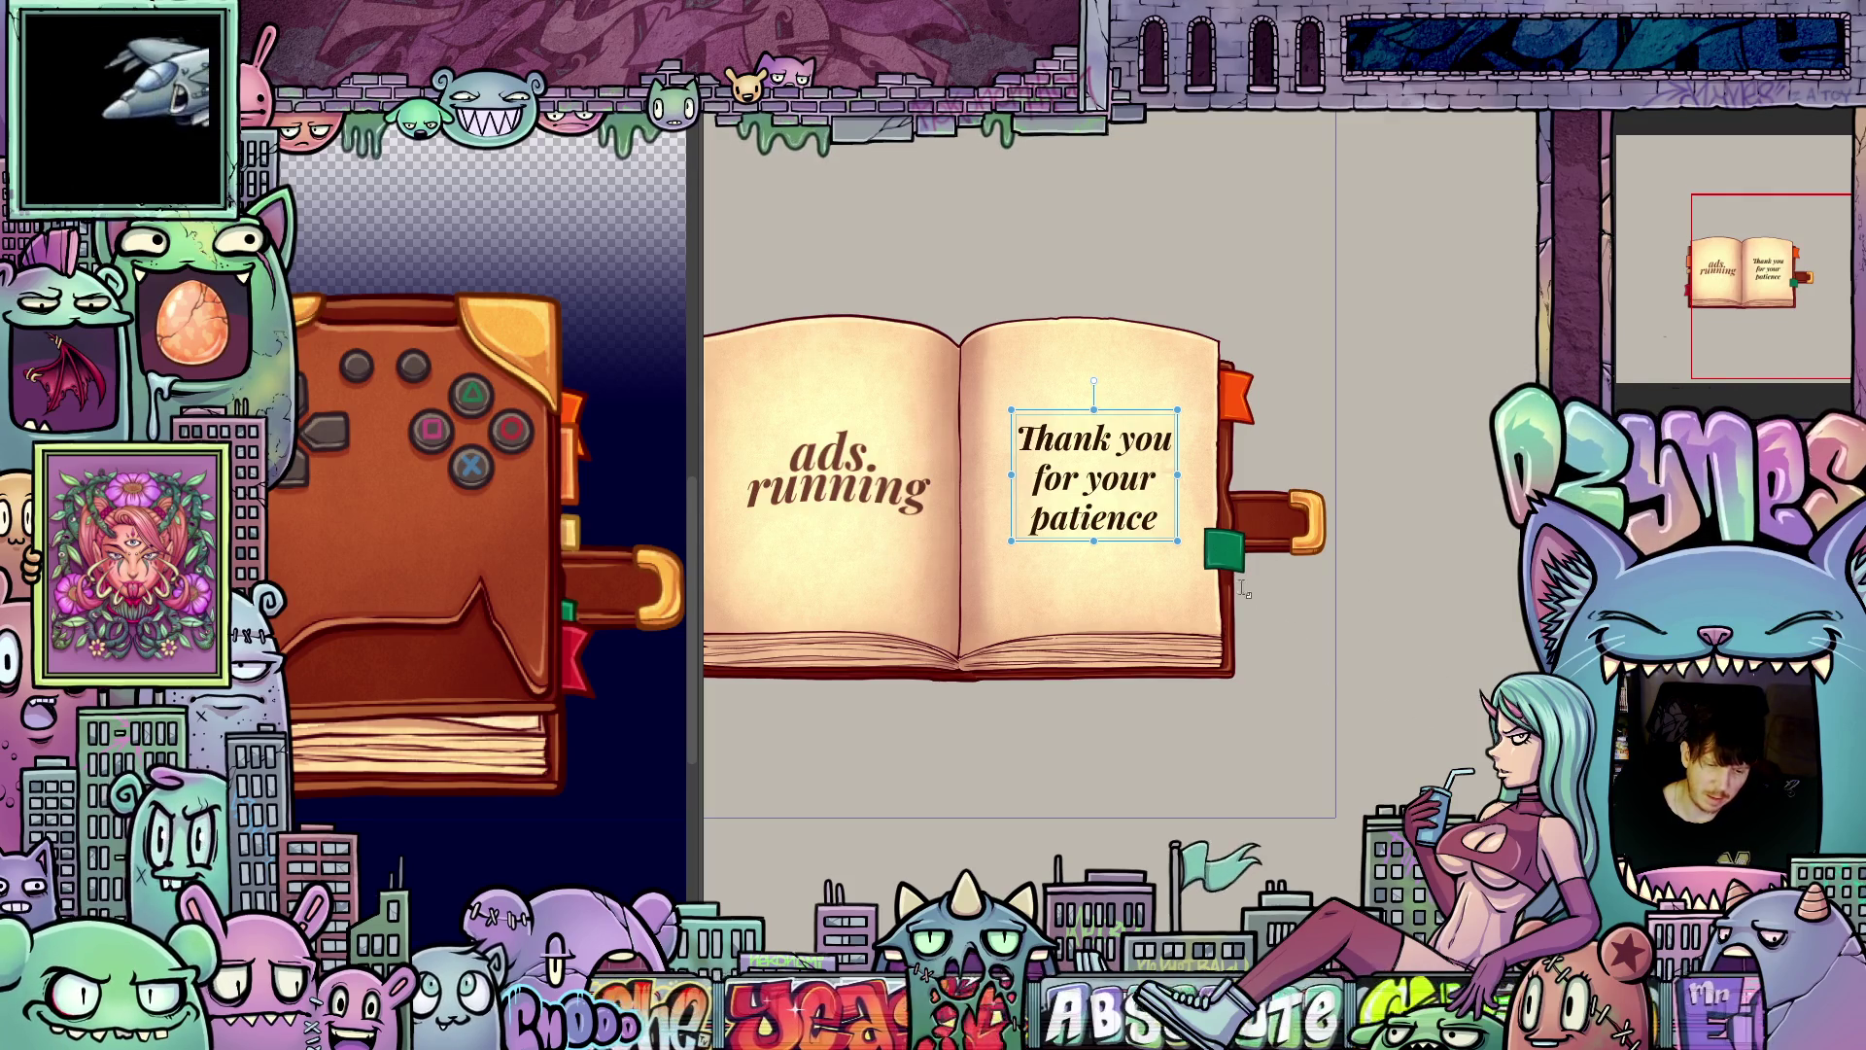
pyautogui.scroll(1, 1100, 605)
pyautogui.scroll(1, 1099, 606)
pyautogui.scroll(-1, 1100, 604)
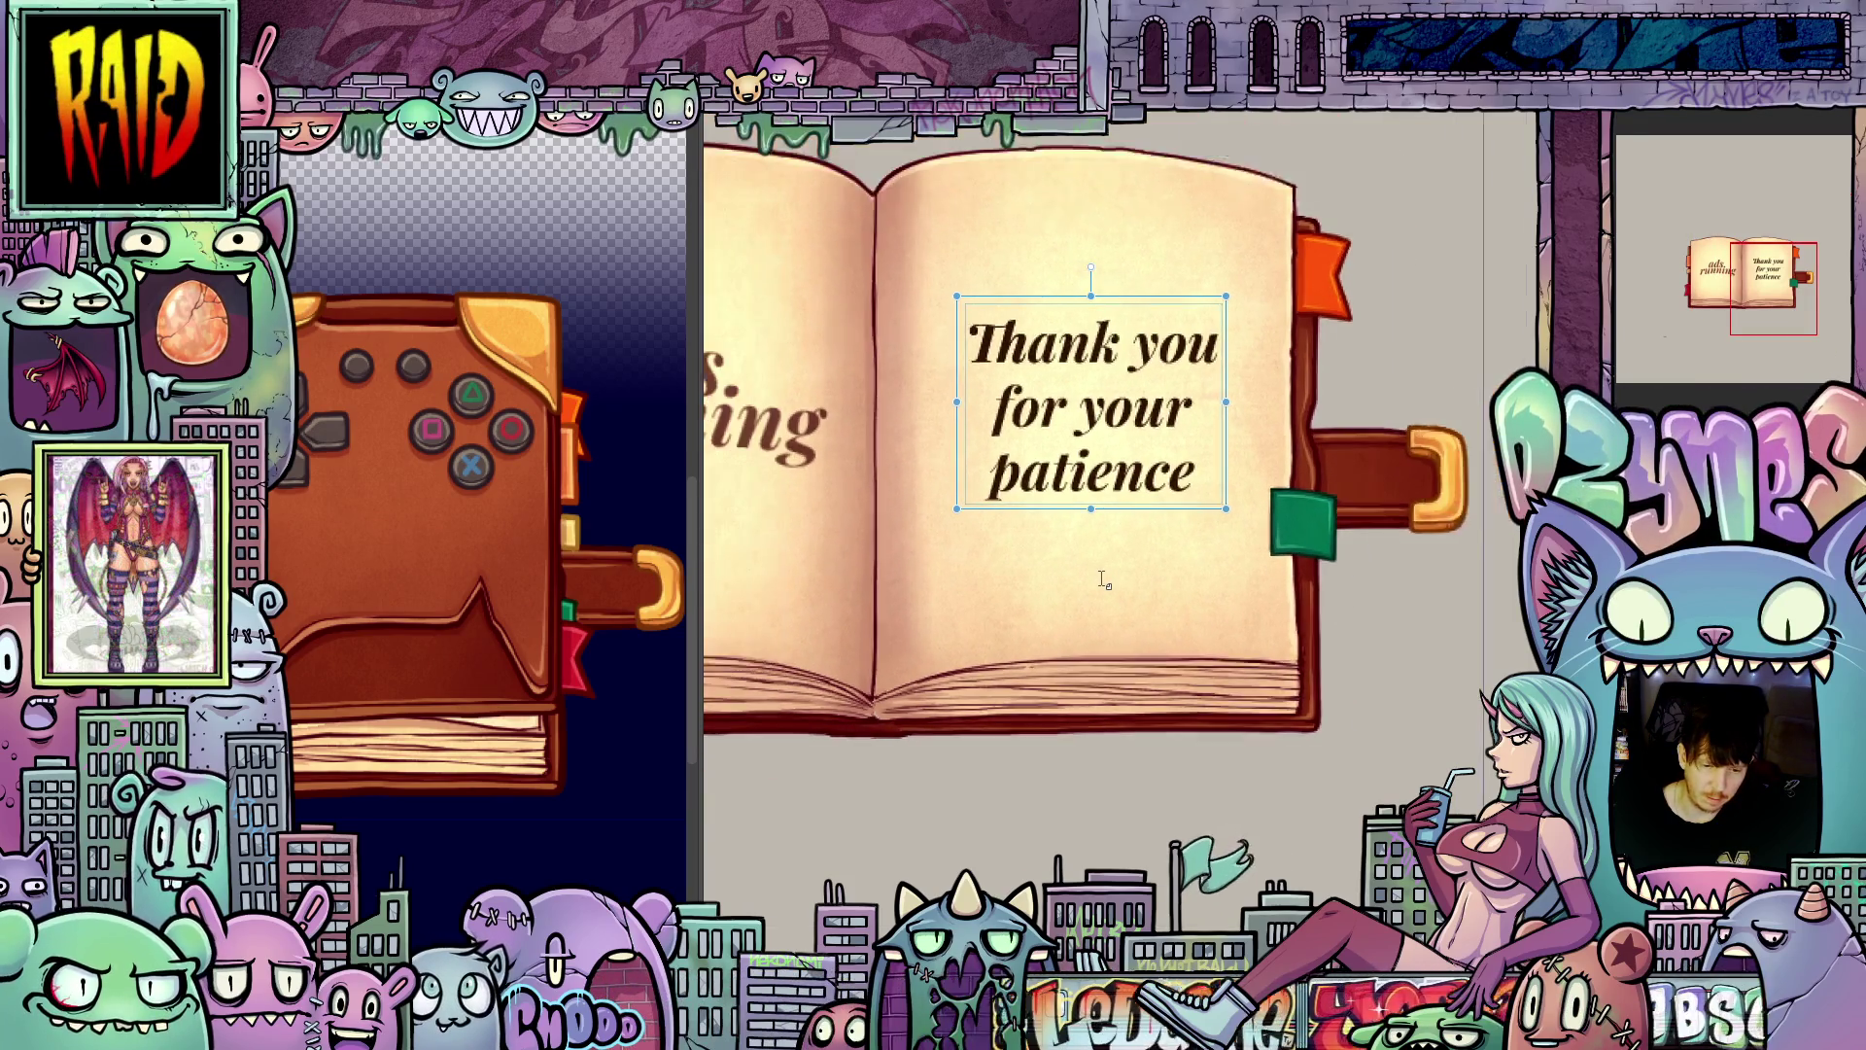
pyautogui.scroll(1, 1099, 603)
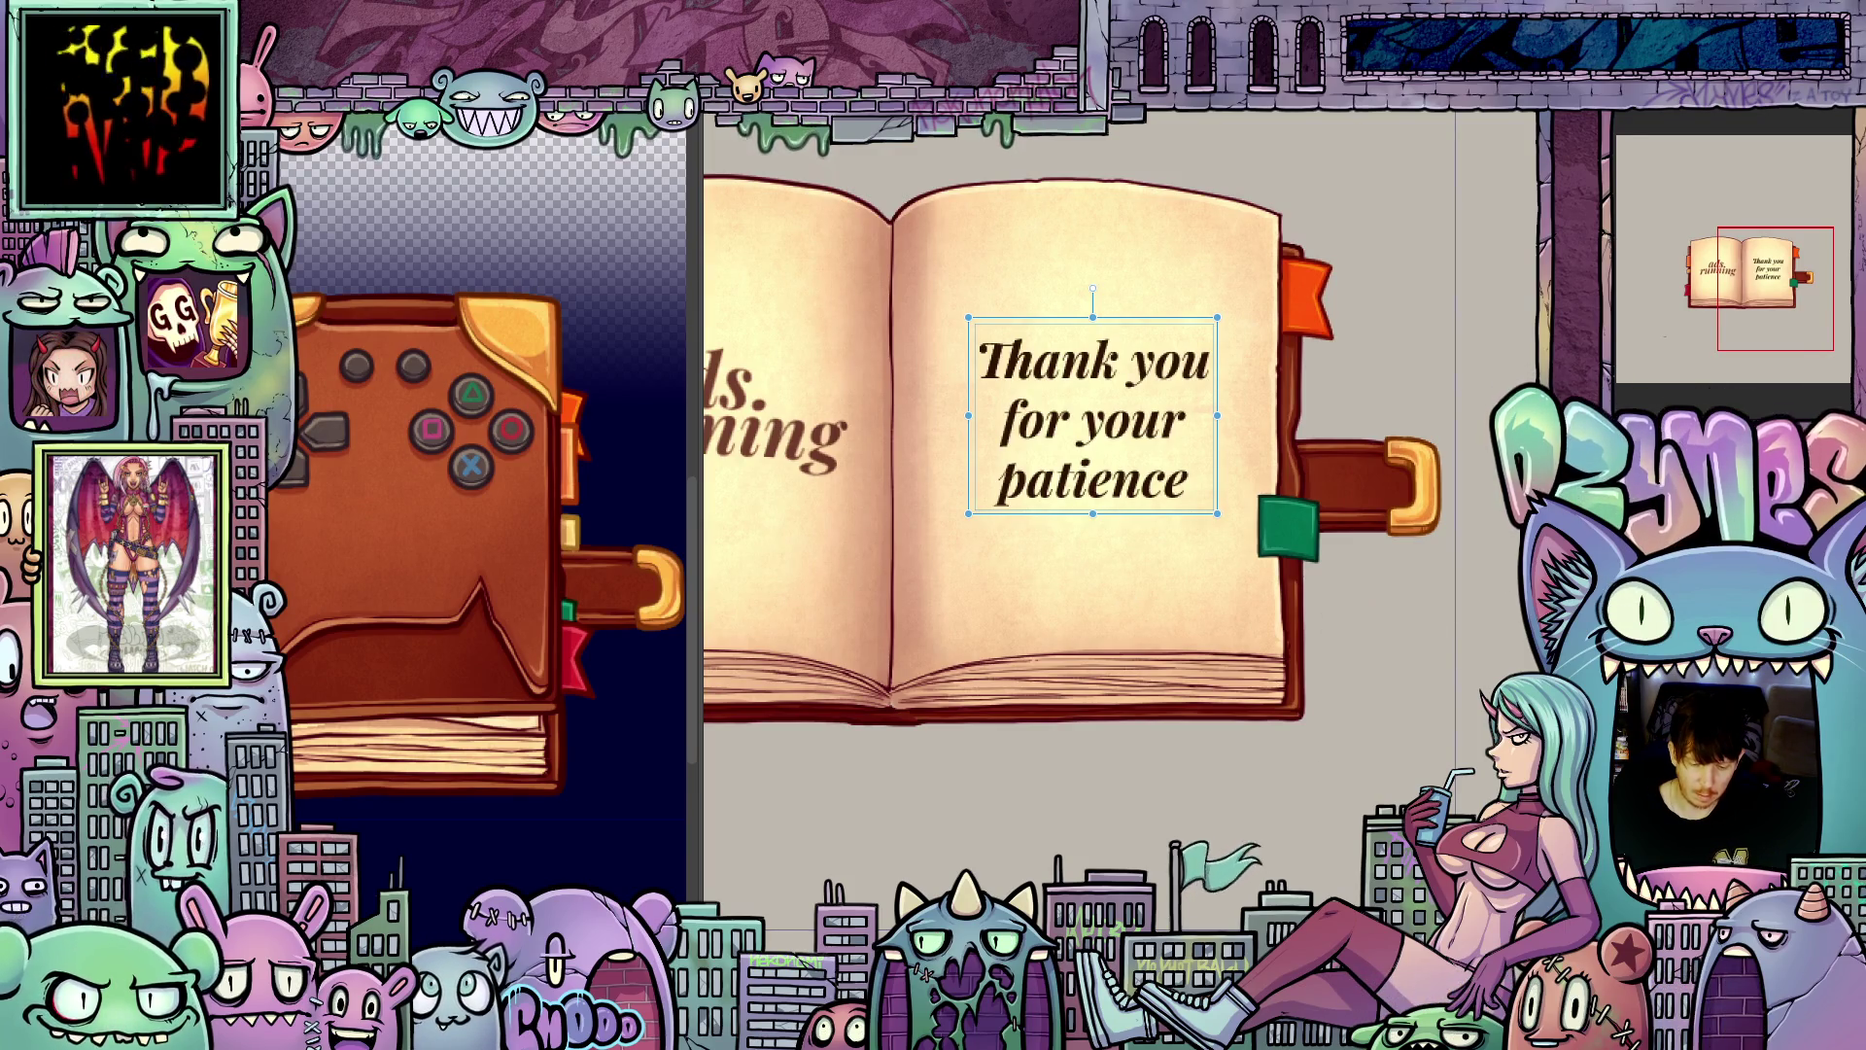
pyautogui.hscroll(-5, 1415, 774)
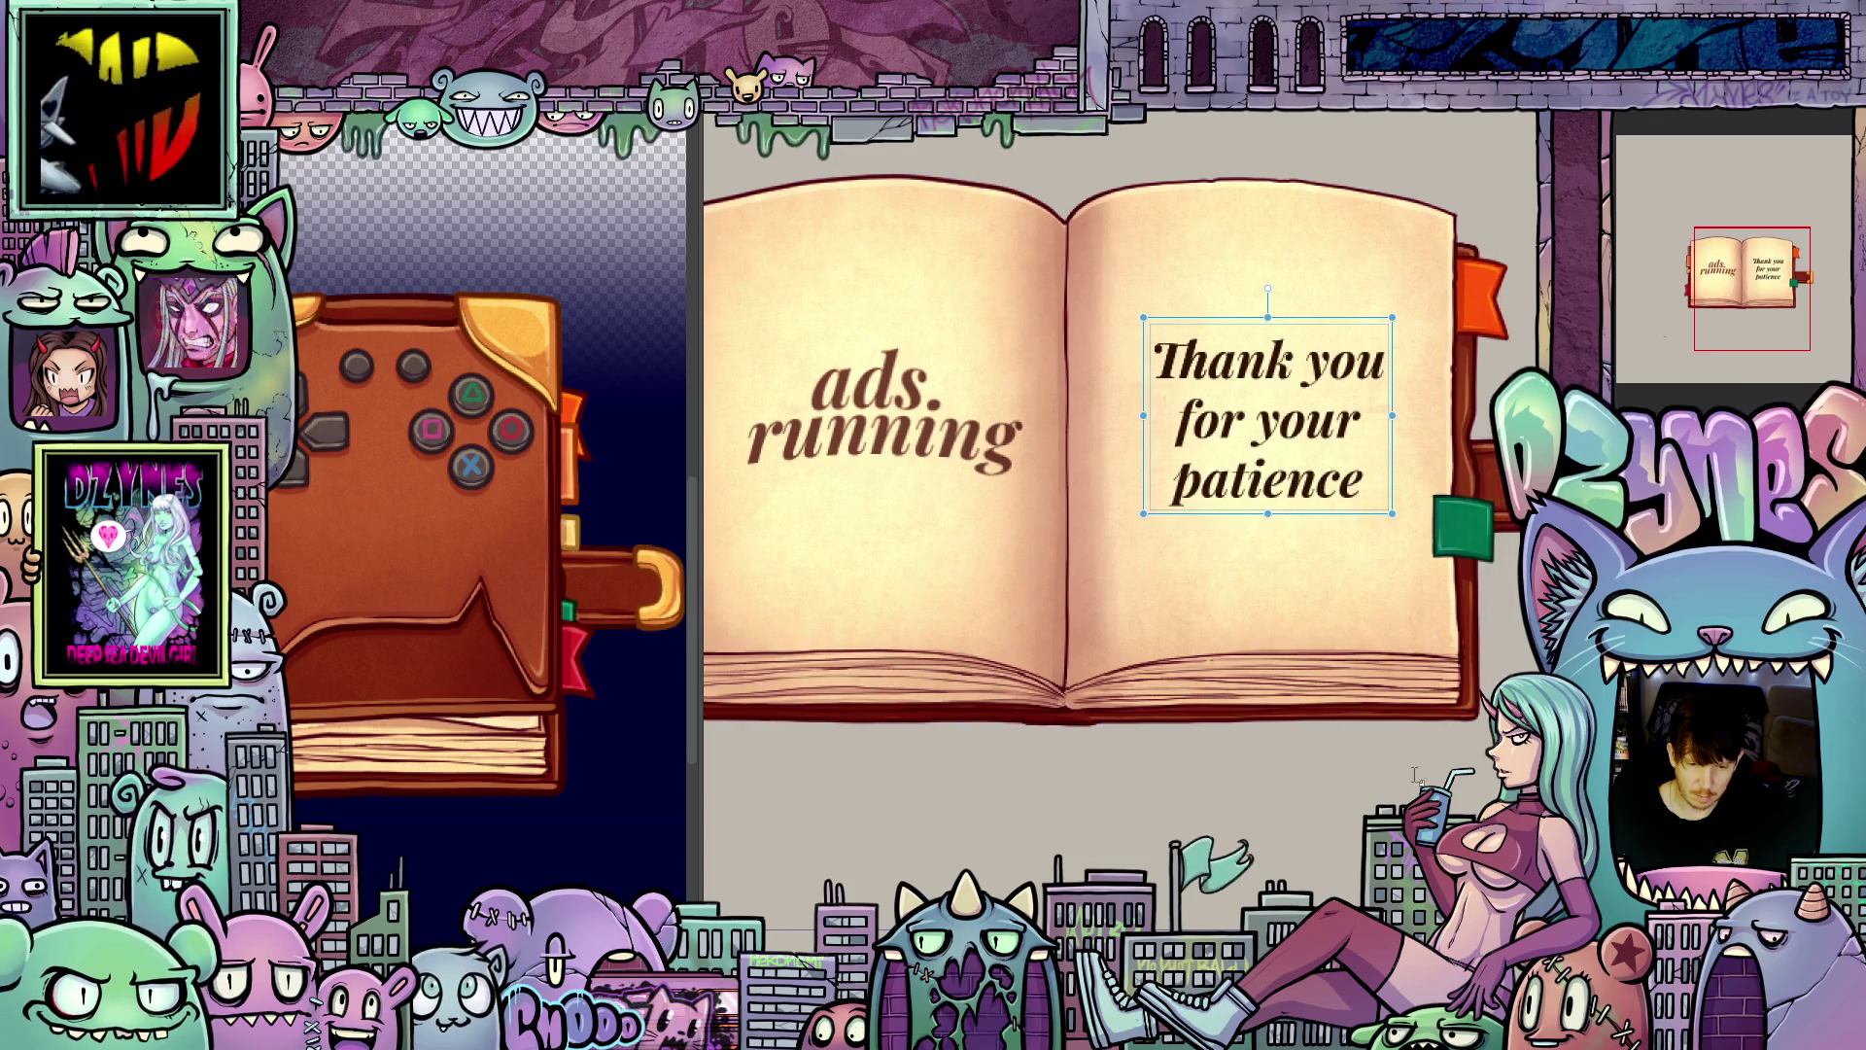
pyautogui.scroll(2, 1498, 598)
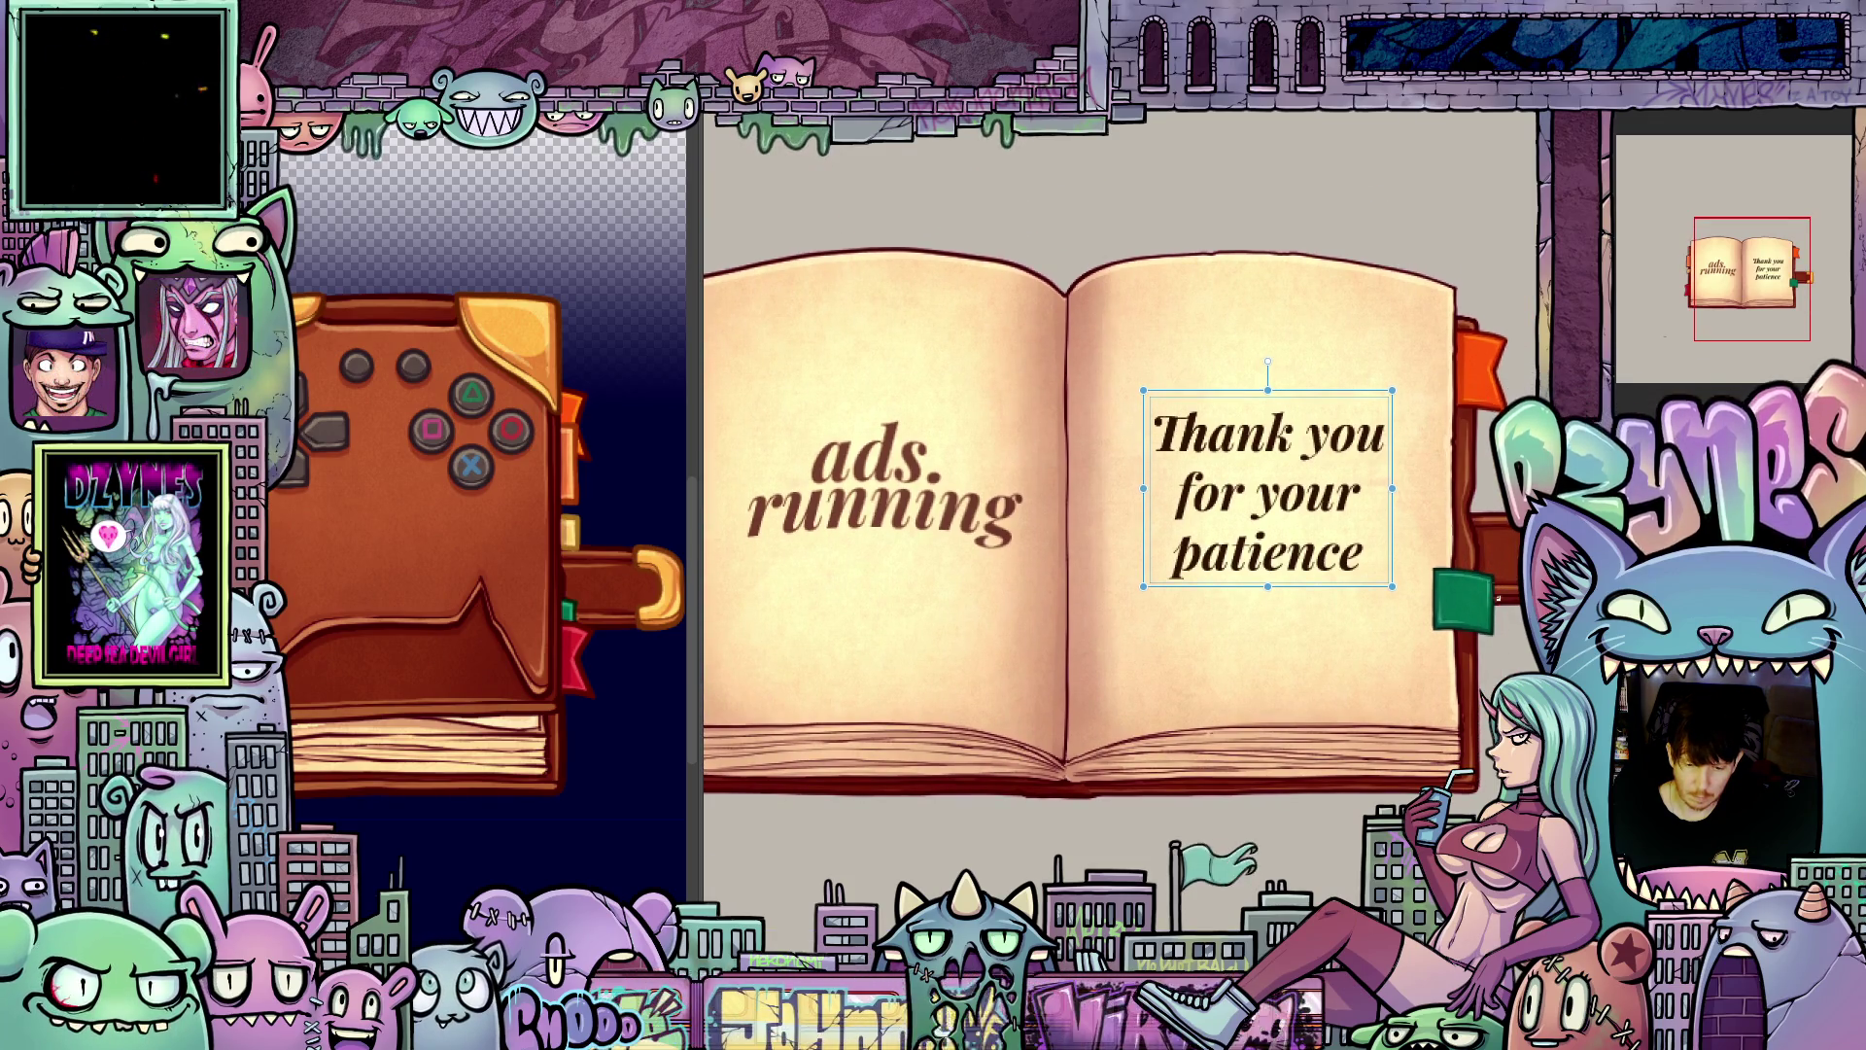
# Step: Add a period after 'patience', then delete the 'for your patience.' lines, leaving 'Thank you'
pyautogui.click(1365, 560)
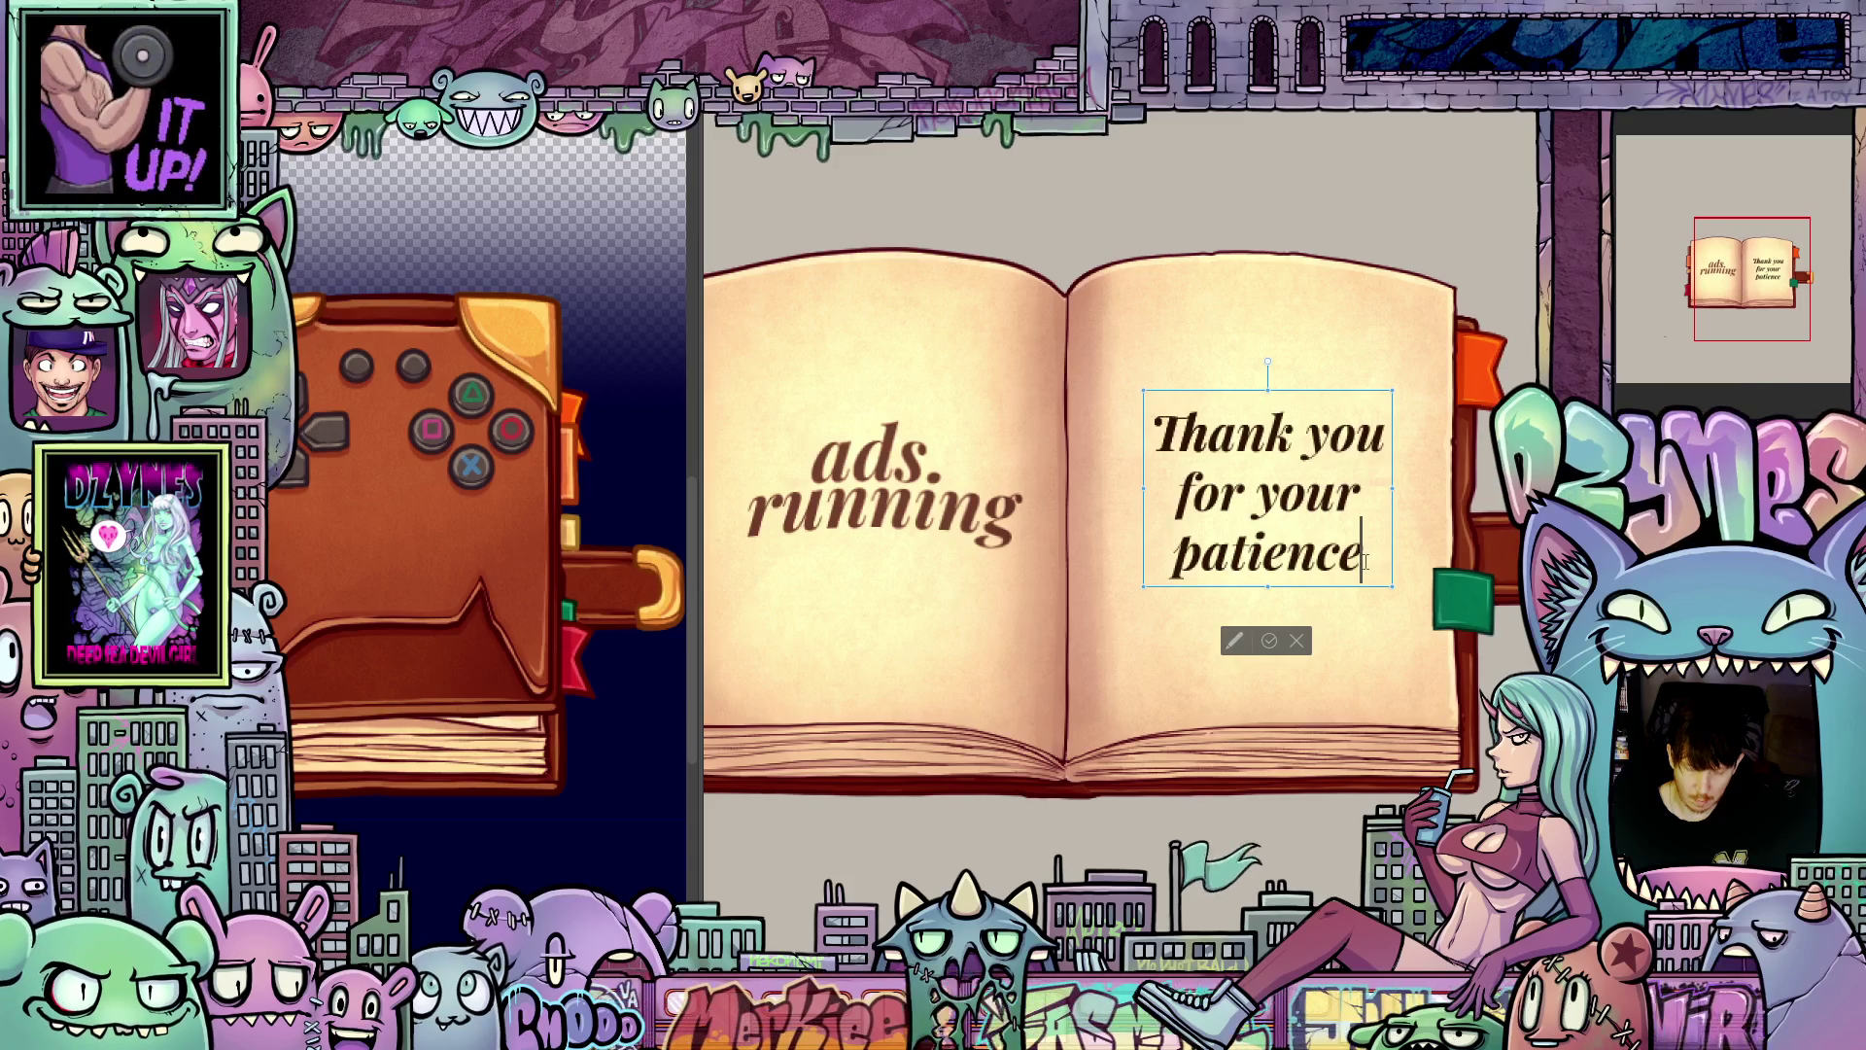
pyautogui.write('.')
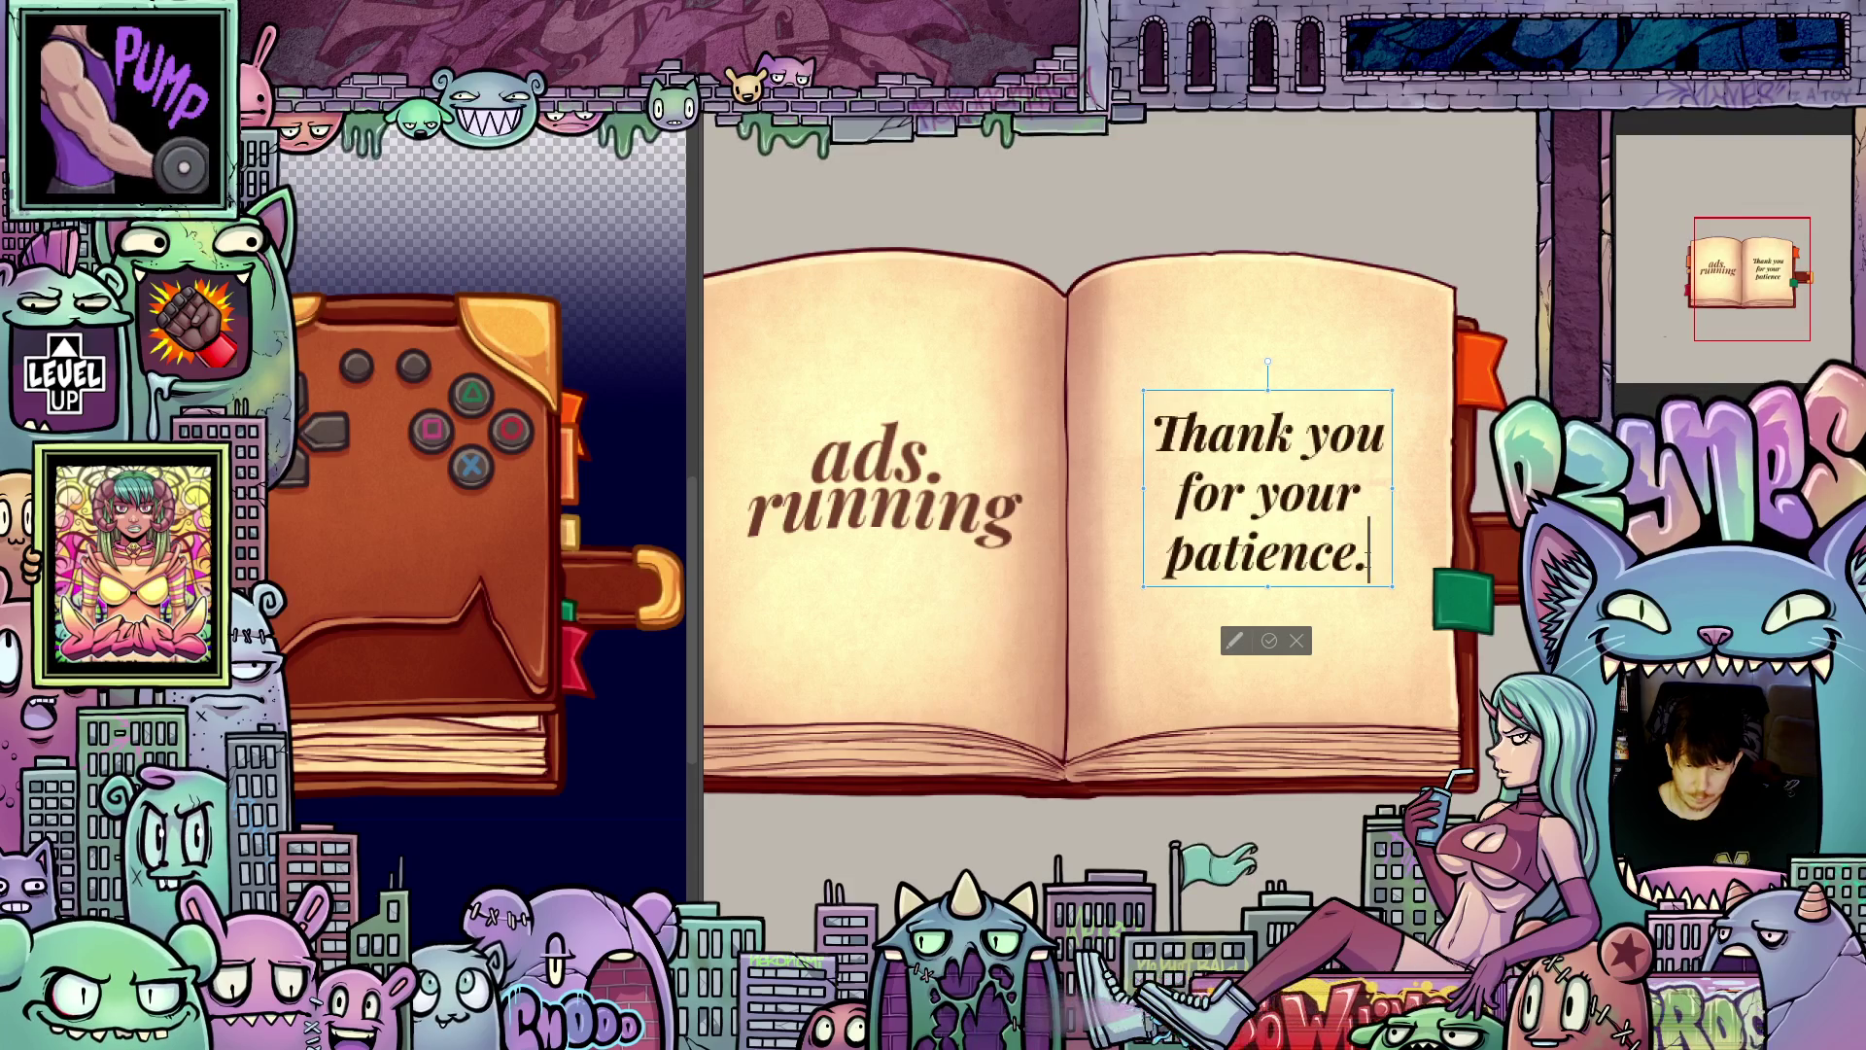
pyautogui.moveTo(1369, 554)
pyautogui.mouseDown()
pyautogui.moveTo(1172, 496)
pyautogui.moveTo(1157, 463)
pyautogui.mouseUp()
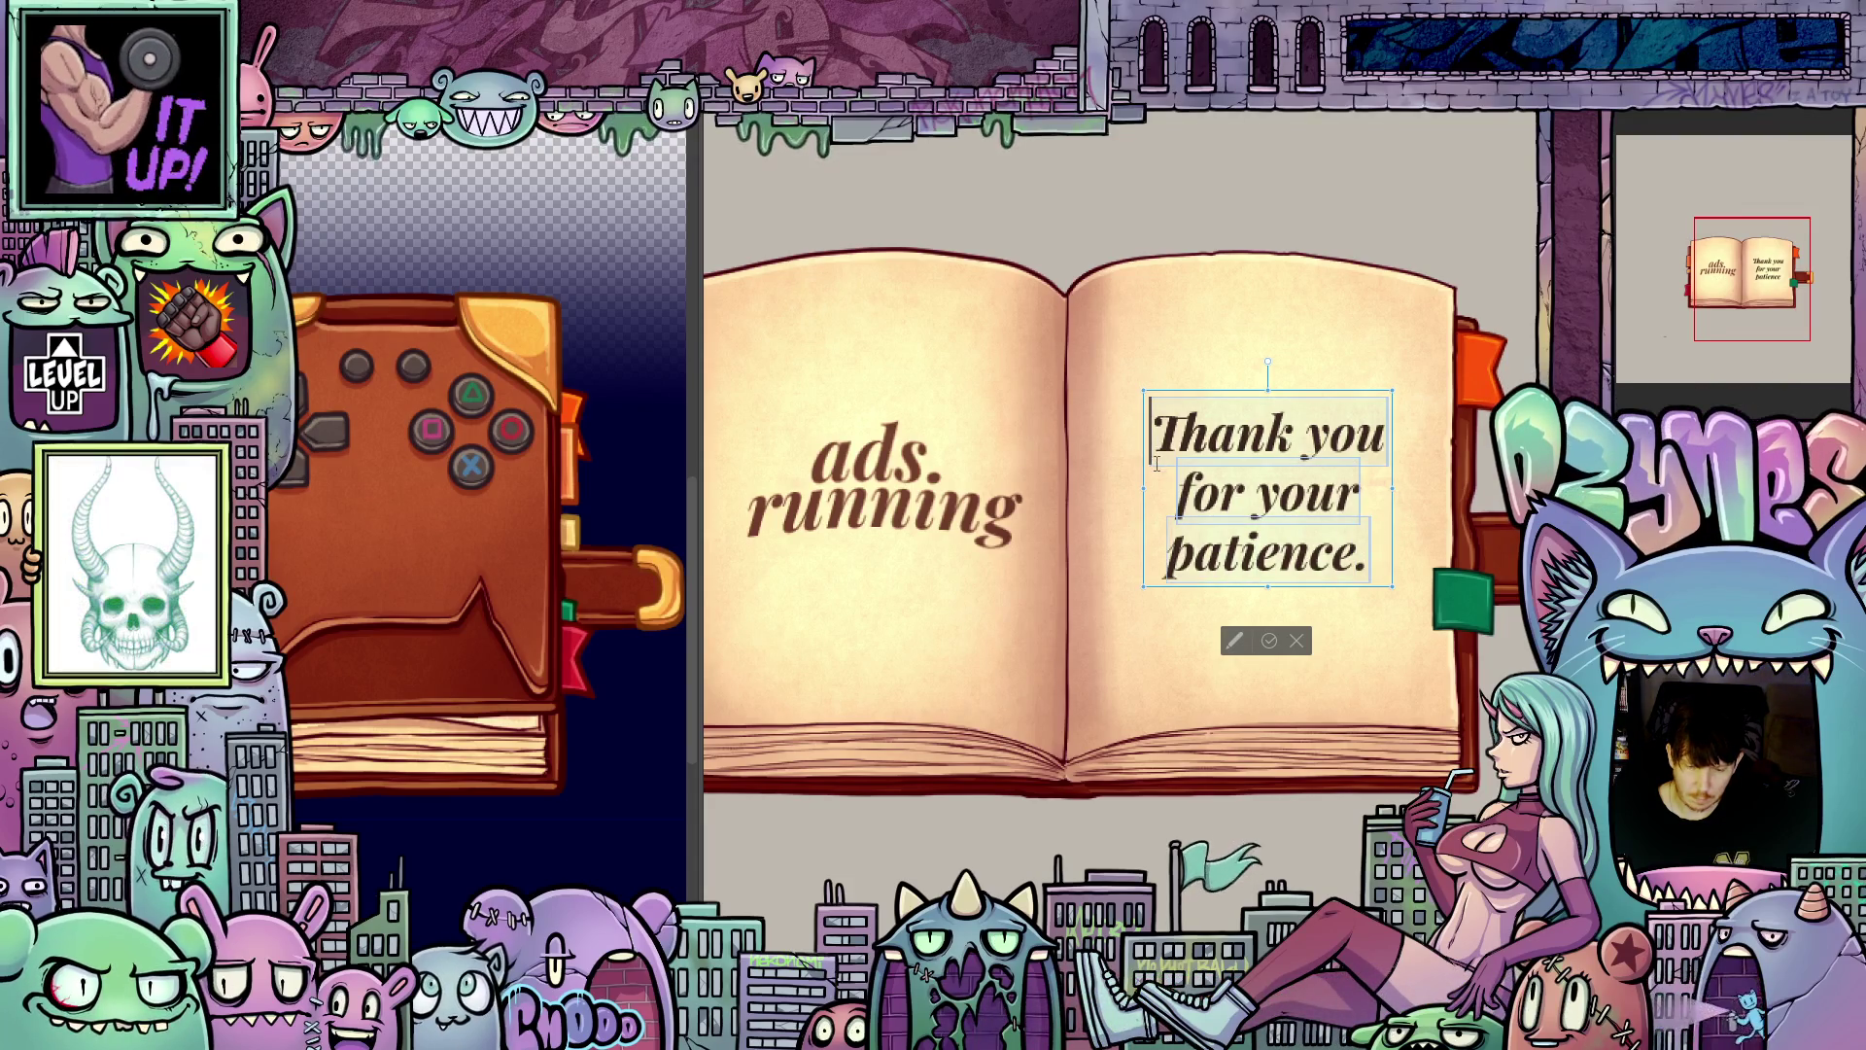
pyautogui.click(1369, 554)
pyautogui.moveTo(1369, 554)
pyautogui.mouseDown()
pyautogui.moveTo(1254, 550)
pyautogui.moveTo(1171, 483)
pyautogui.mouseUp()
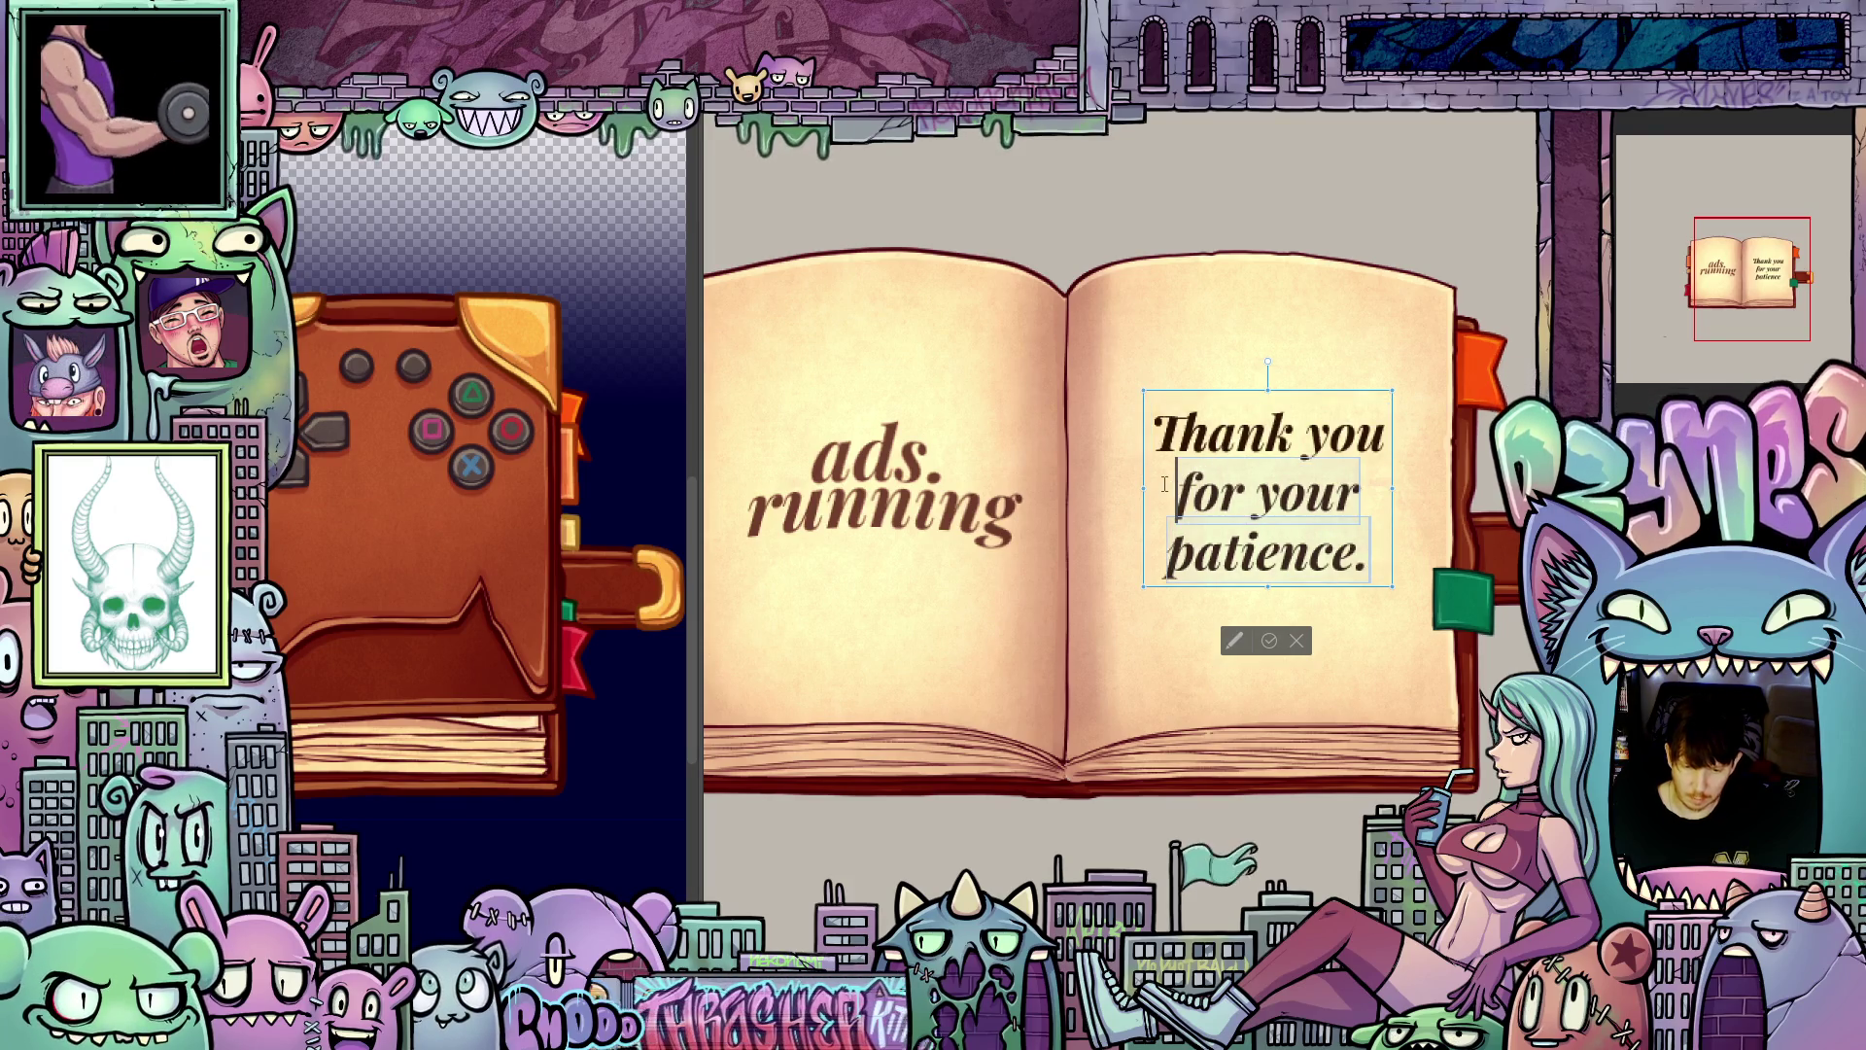
pyautogui.press('BackSpace')
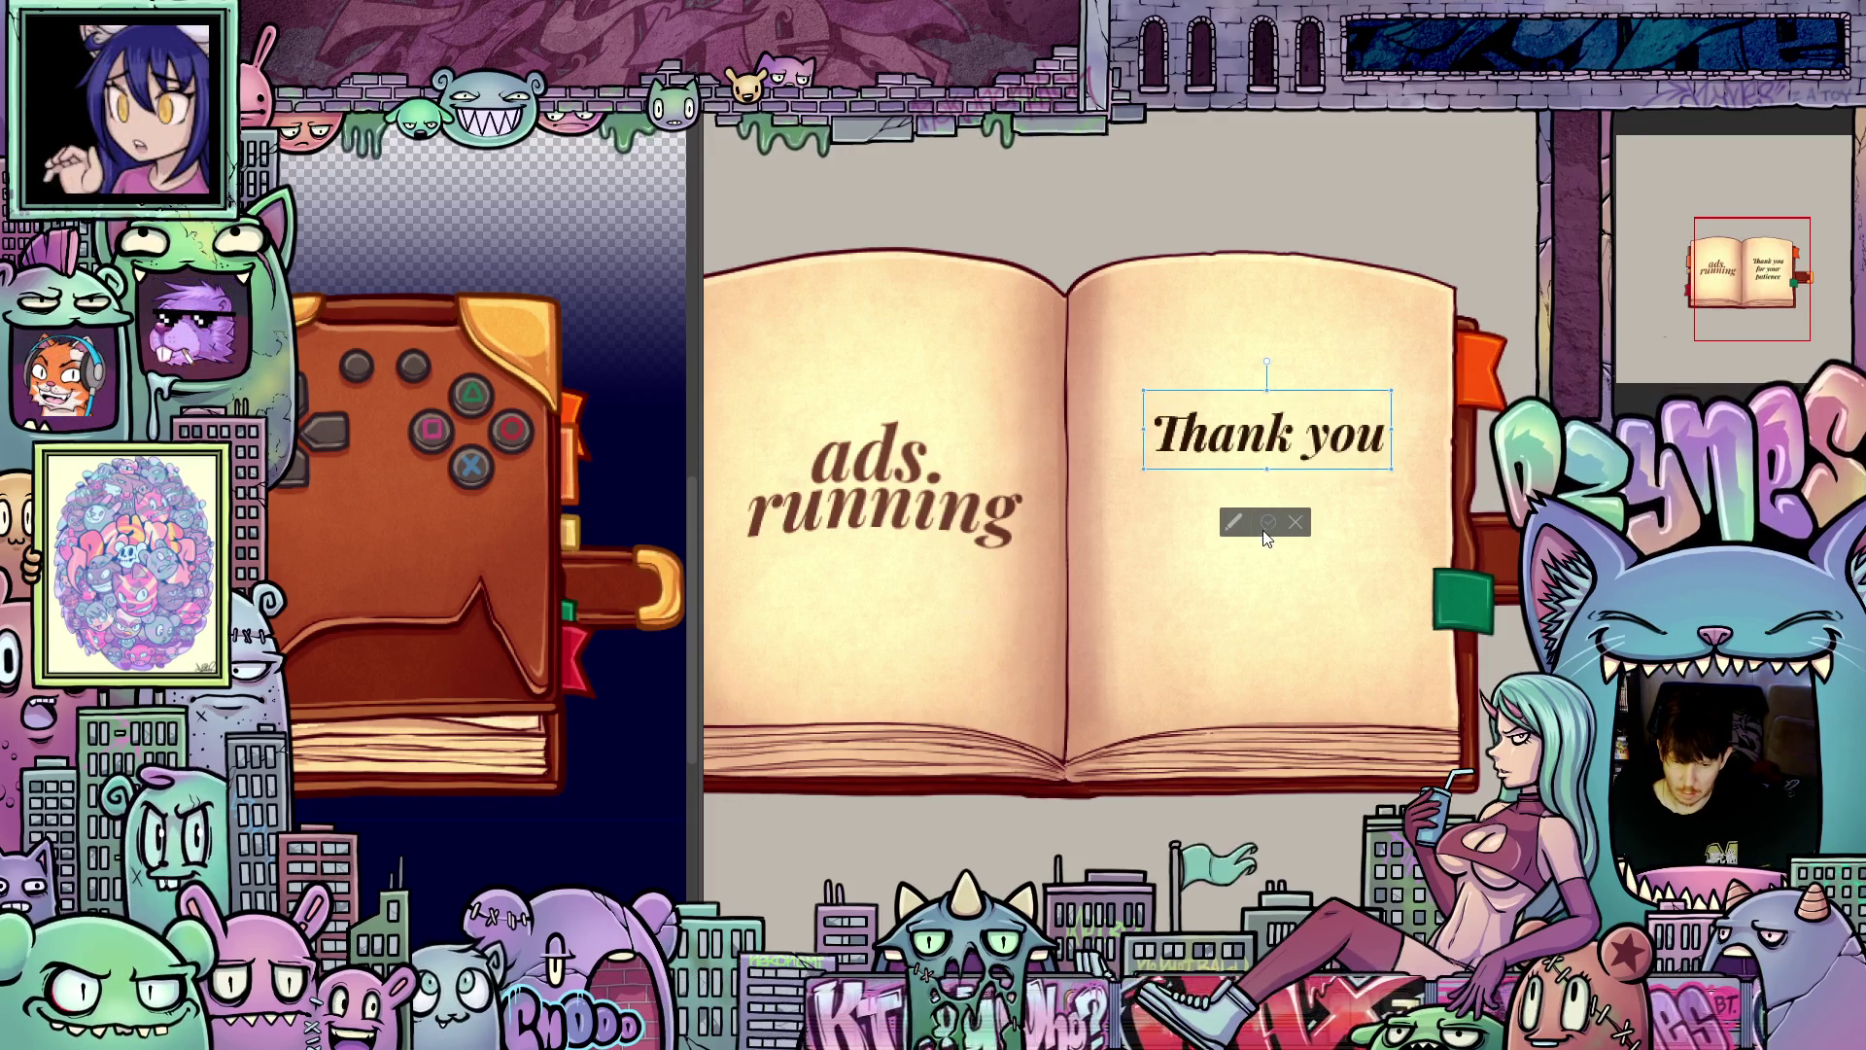
pyautogui.click(1269, 522)
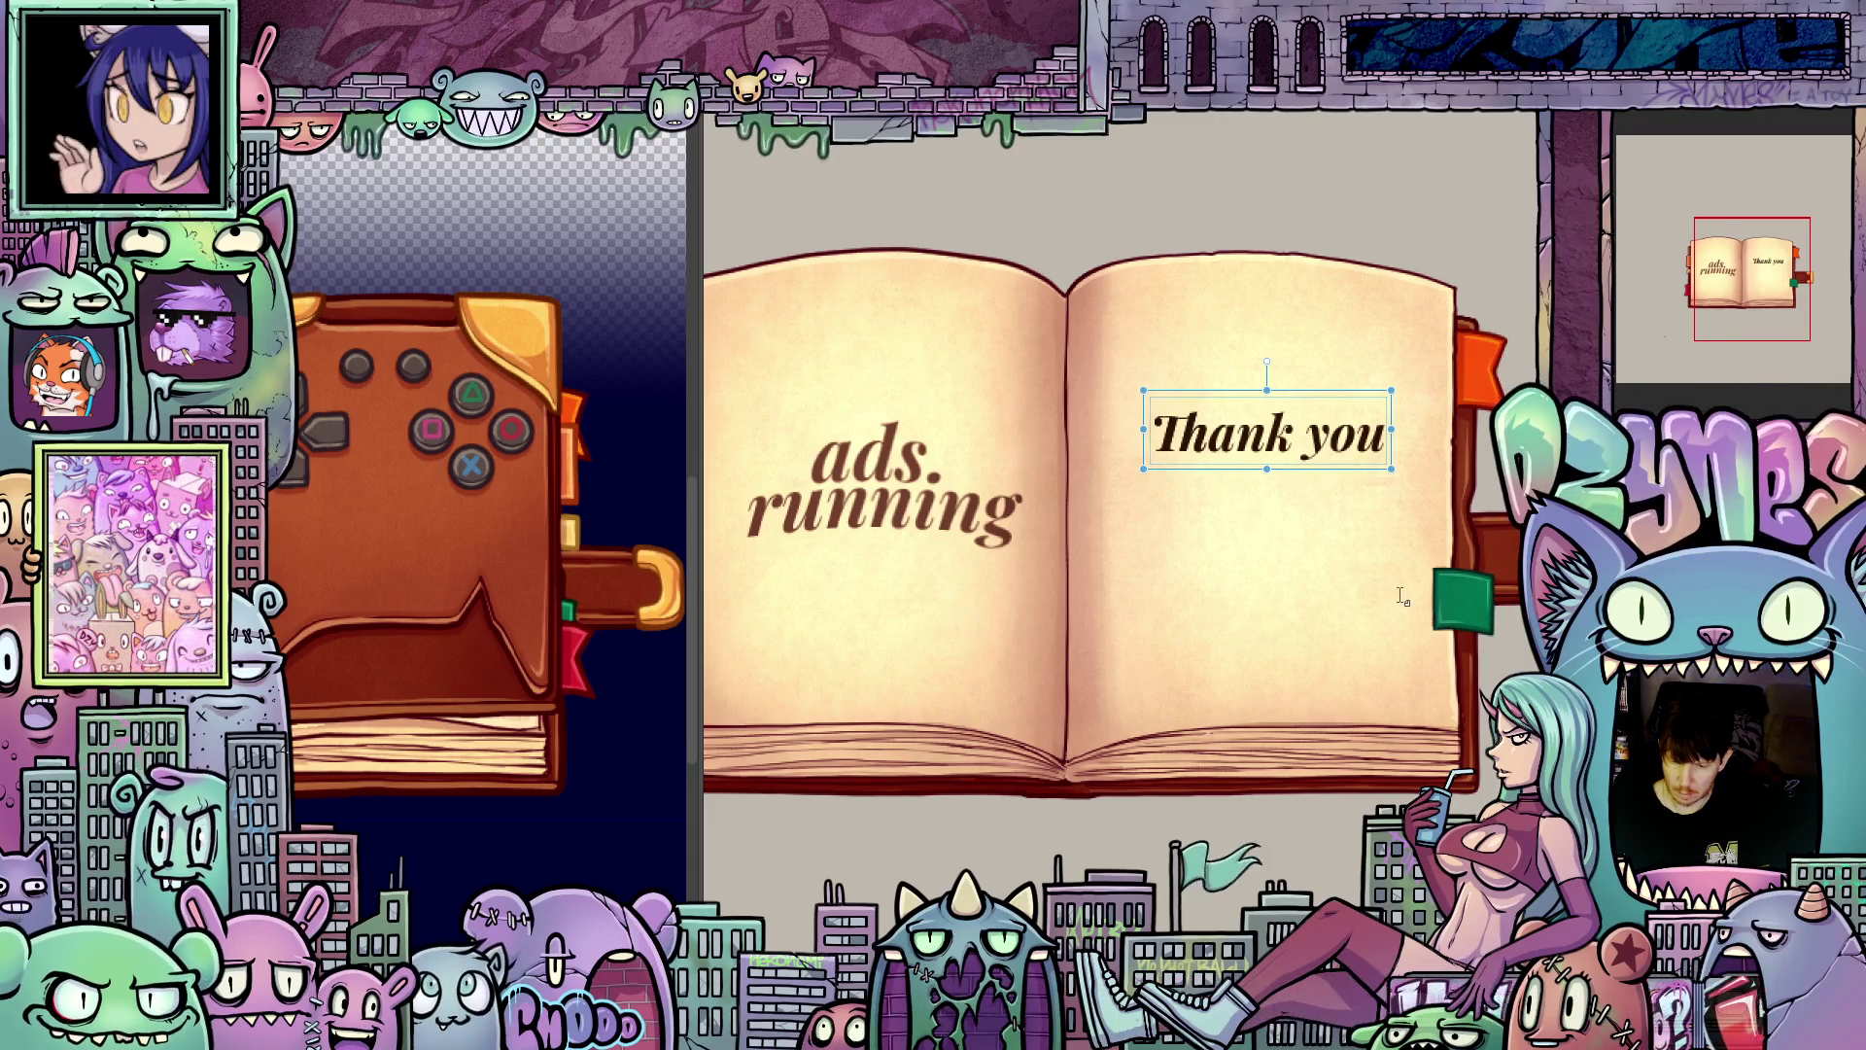
# Step: Re-add 'for your' as a line tucked under 'Thank you'
pyautogui.doubleClick(1263, 498)
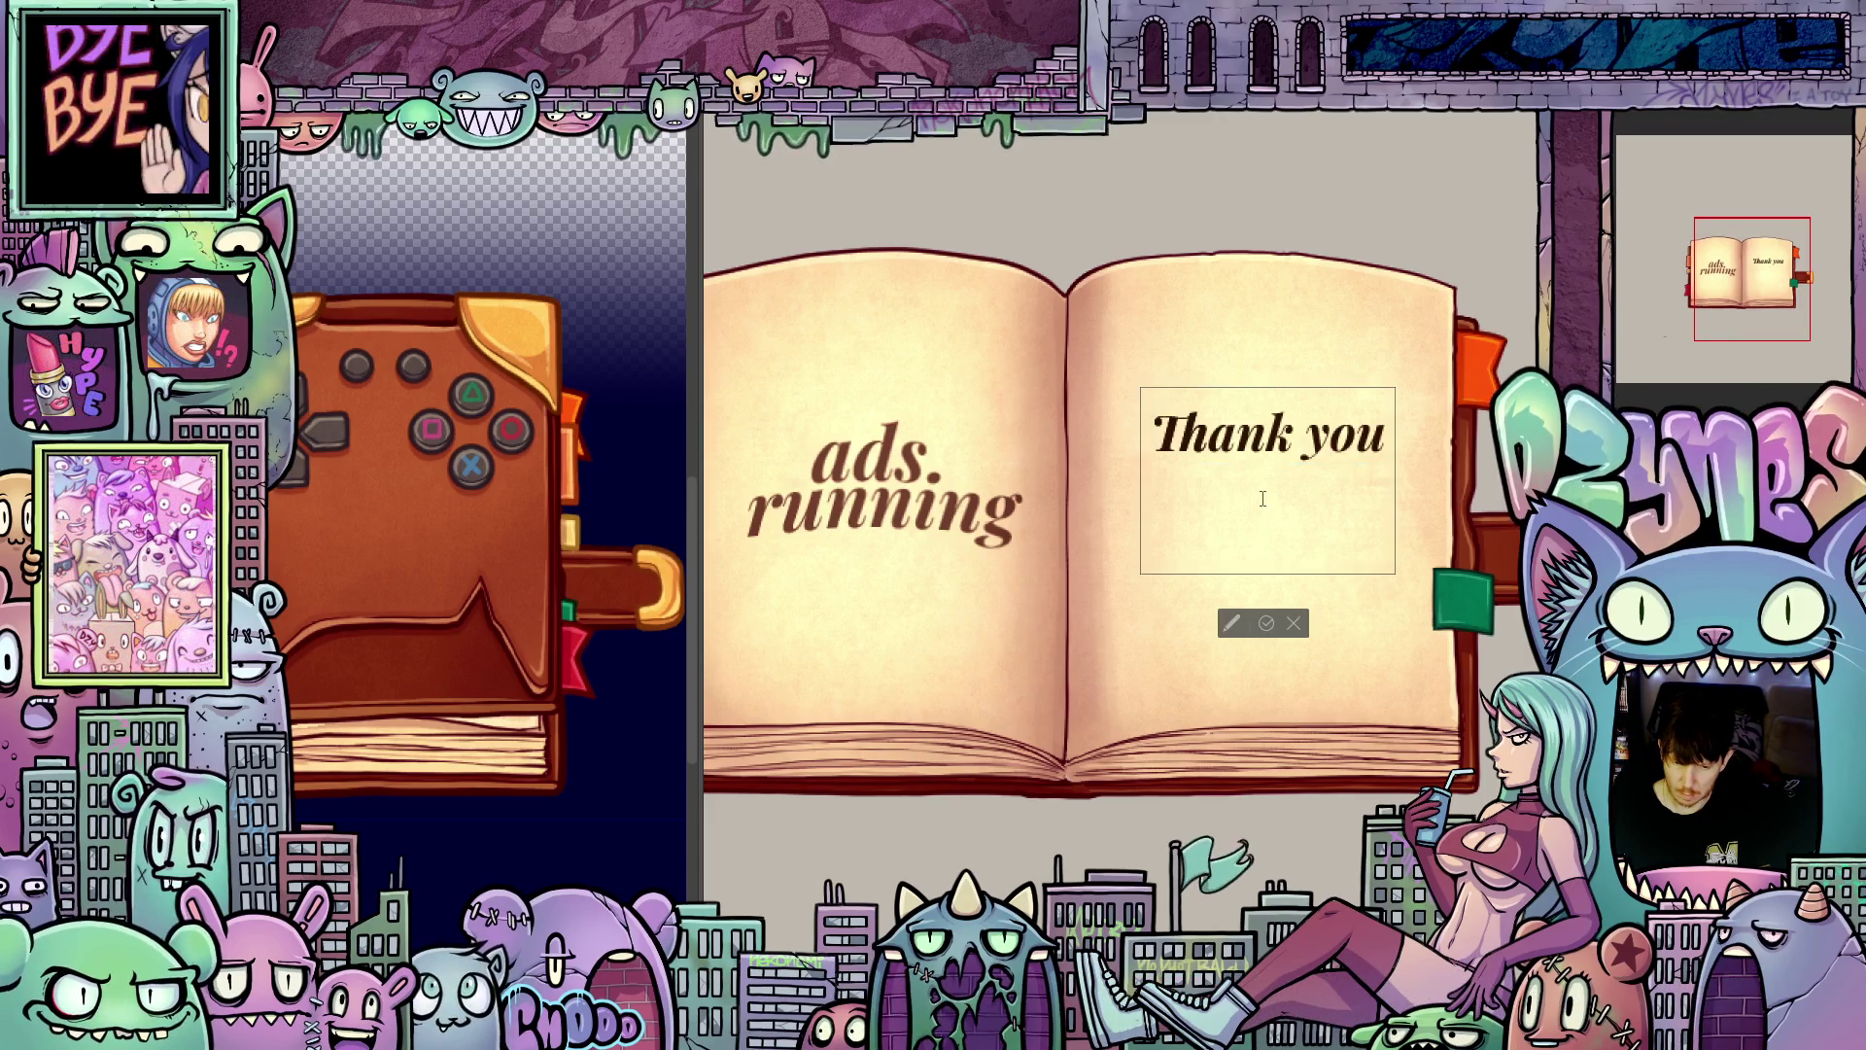
pyautogui.write('F')
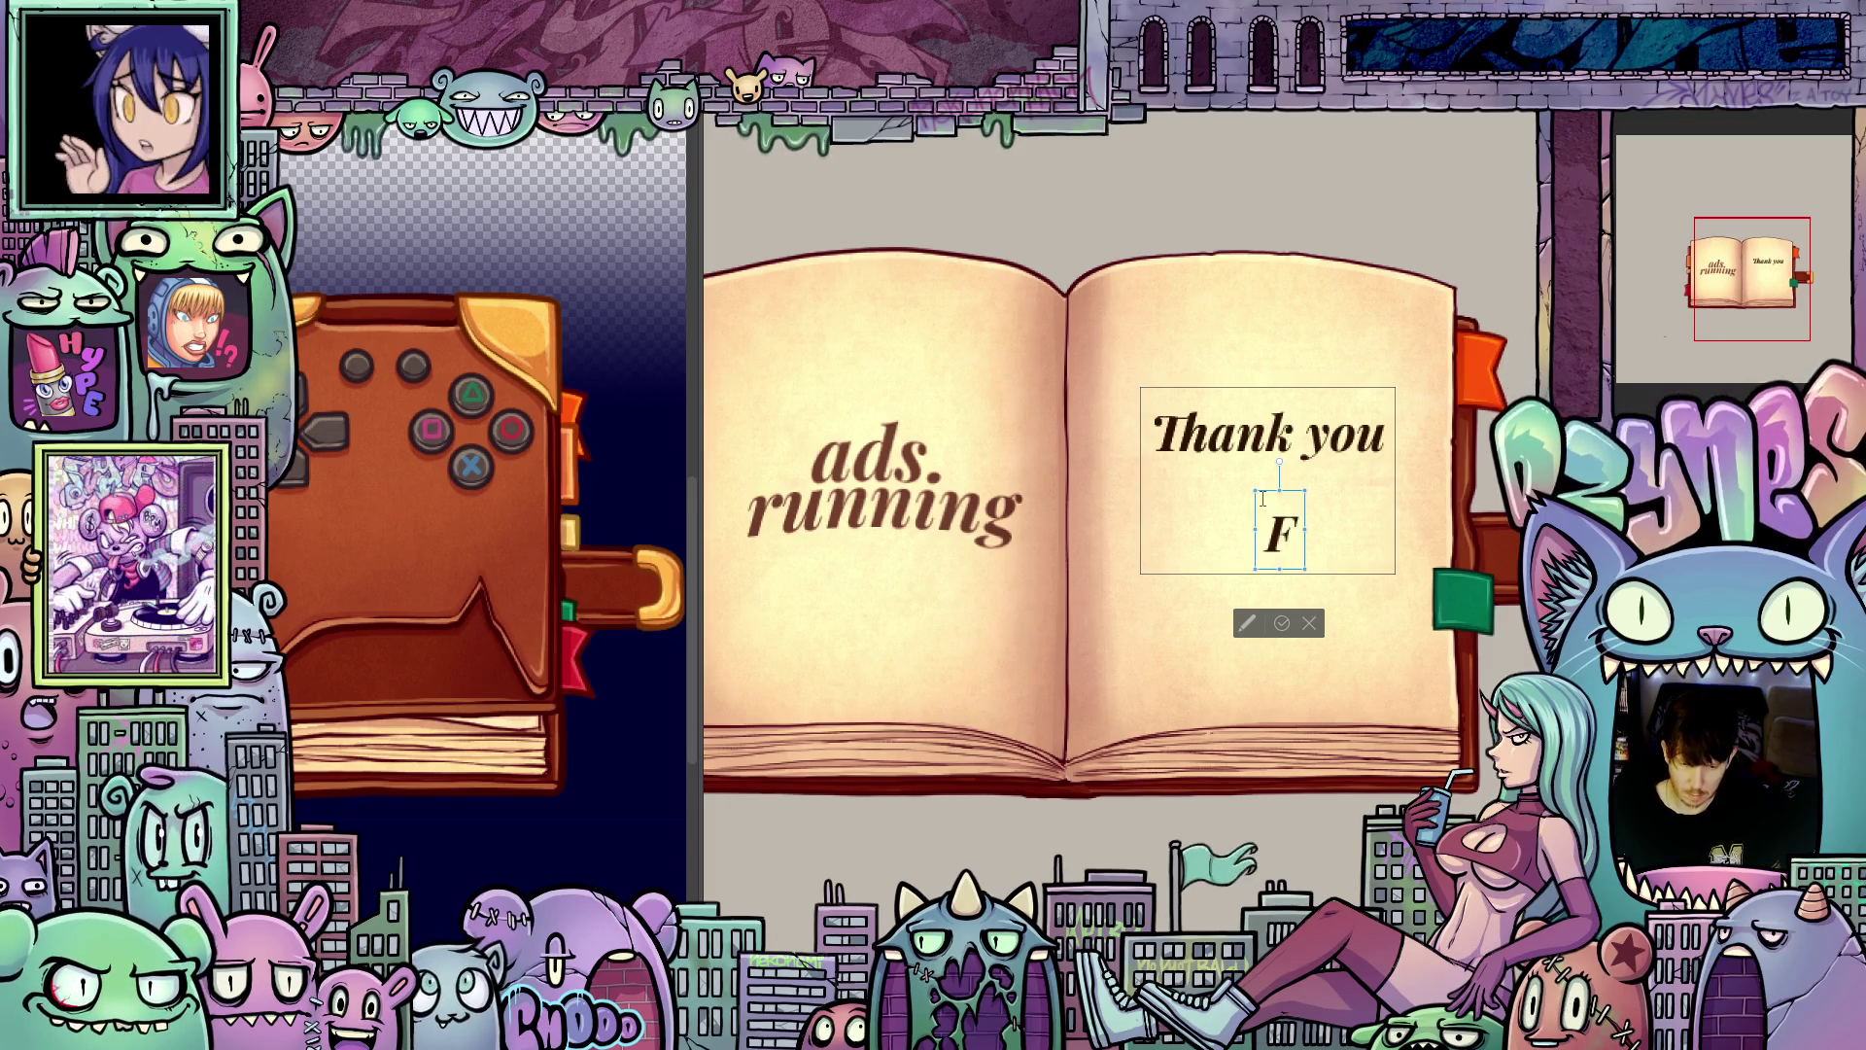
pyautogui.press('BackSpace')
pyautogui.write('for')
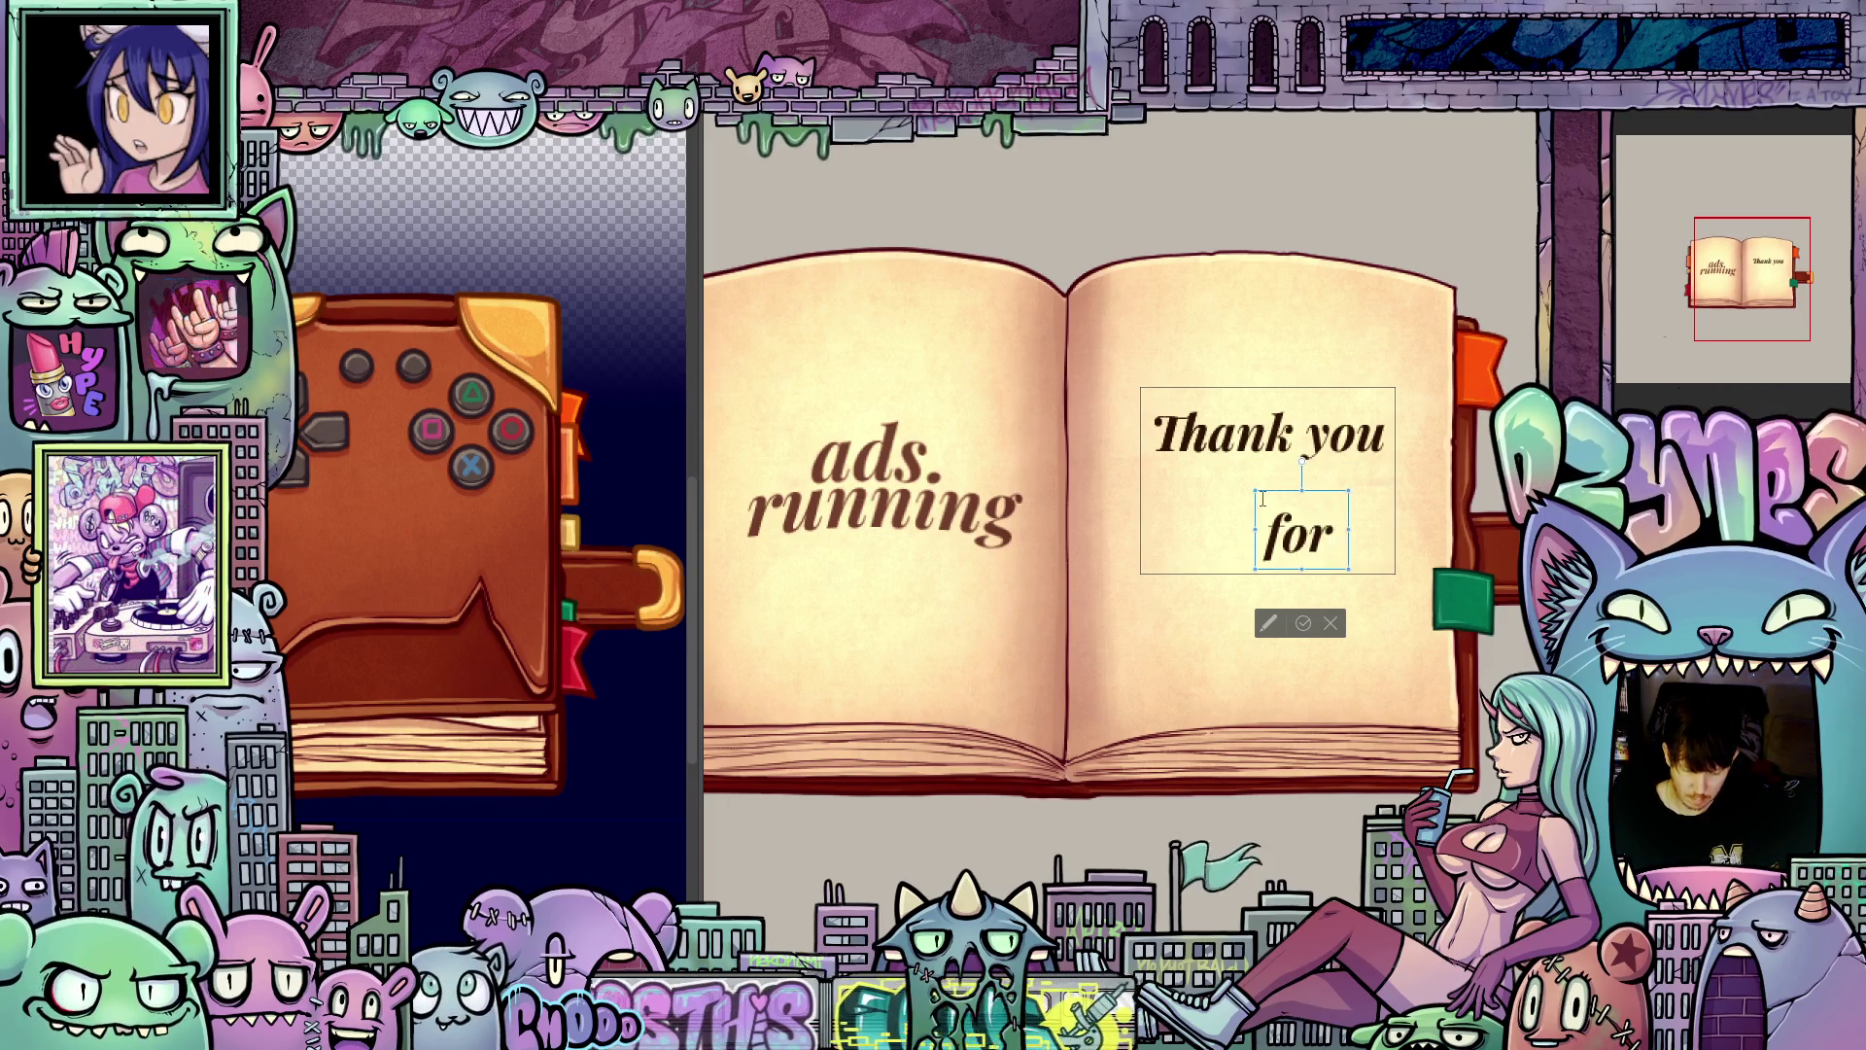
pyautogui.write(' your')
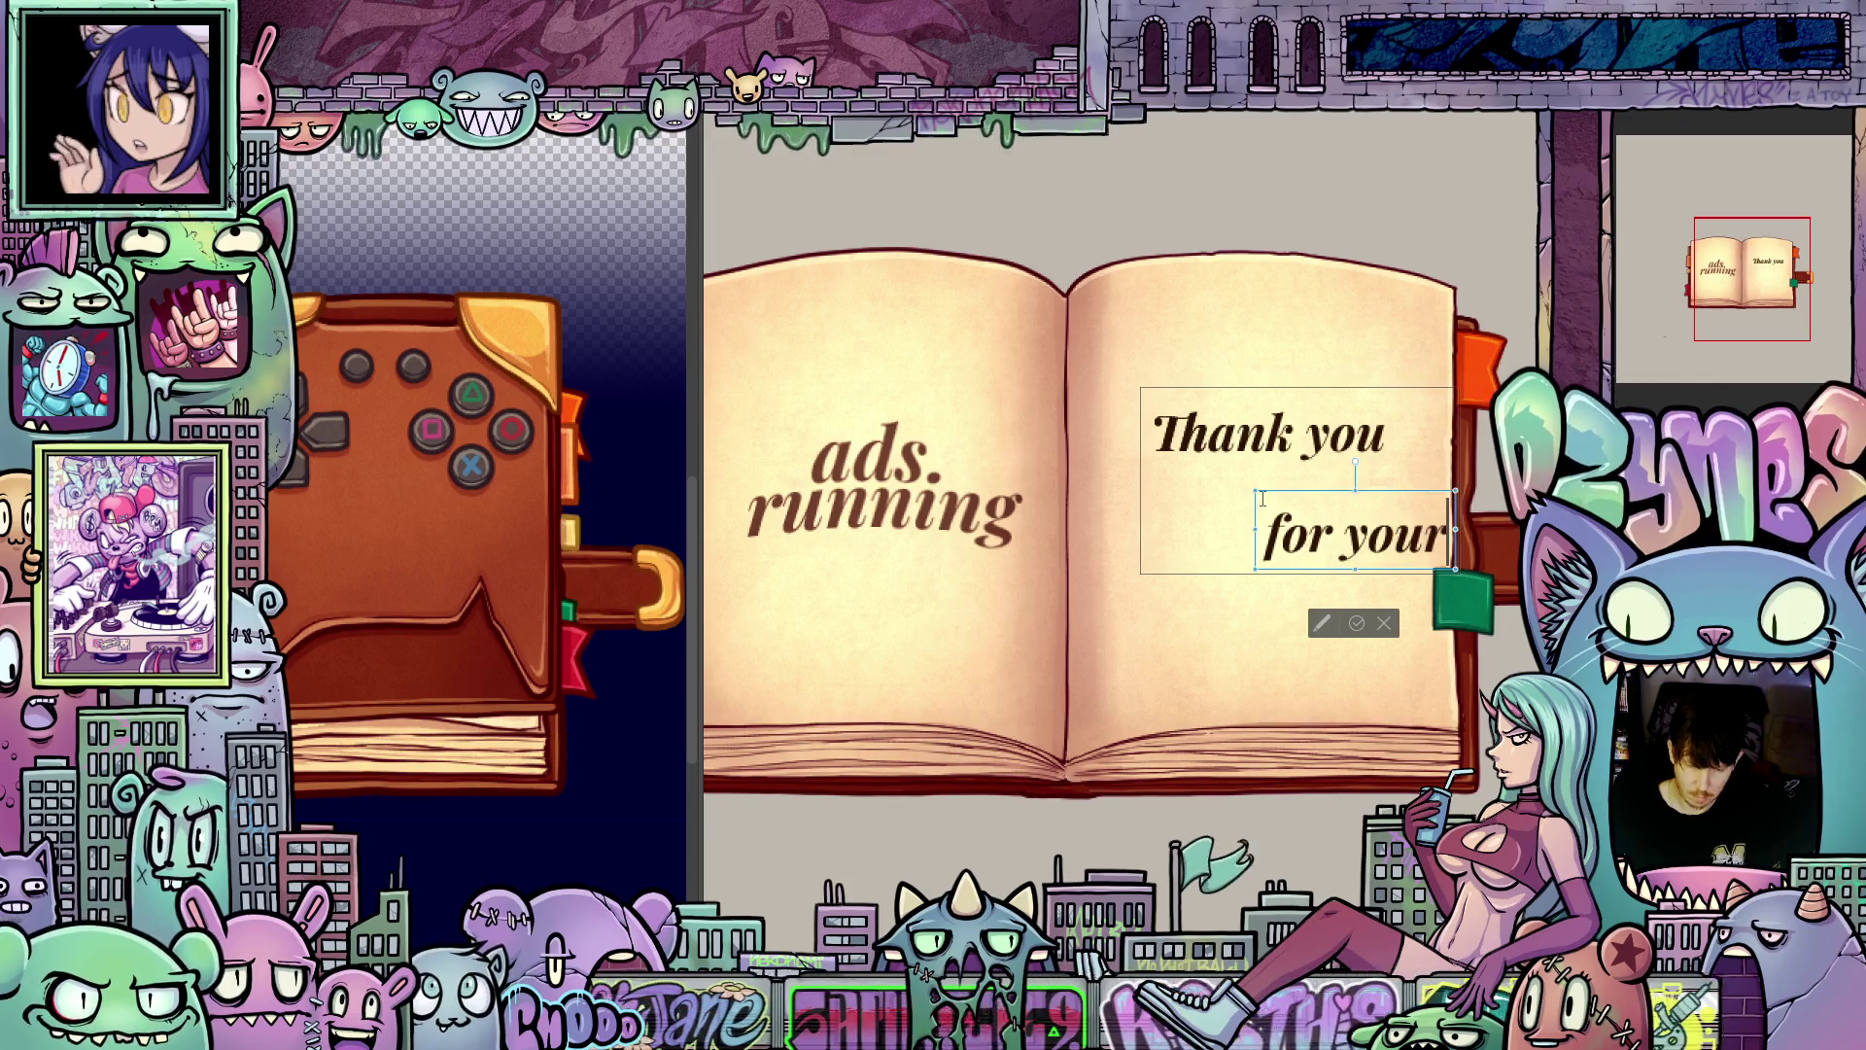
pyautogui.moveTo(1399, 576); pyautogui.dragTo(1319, 518)
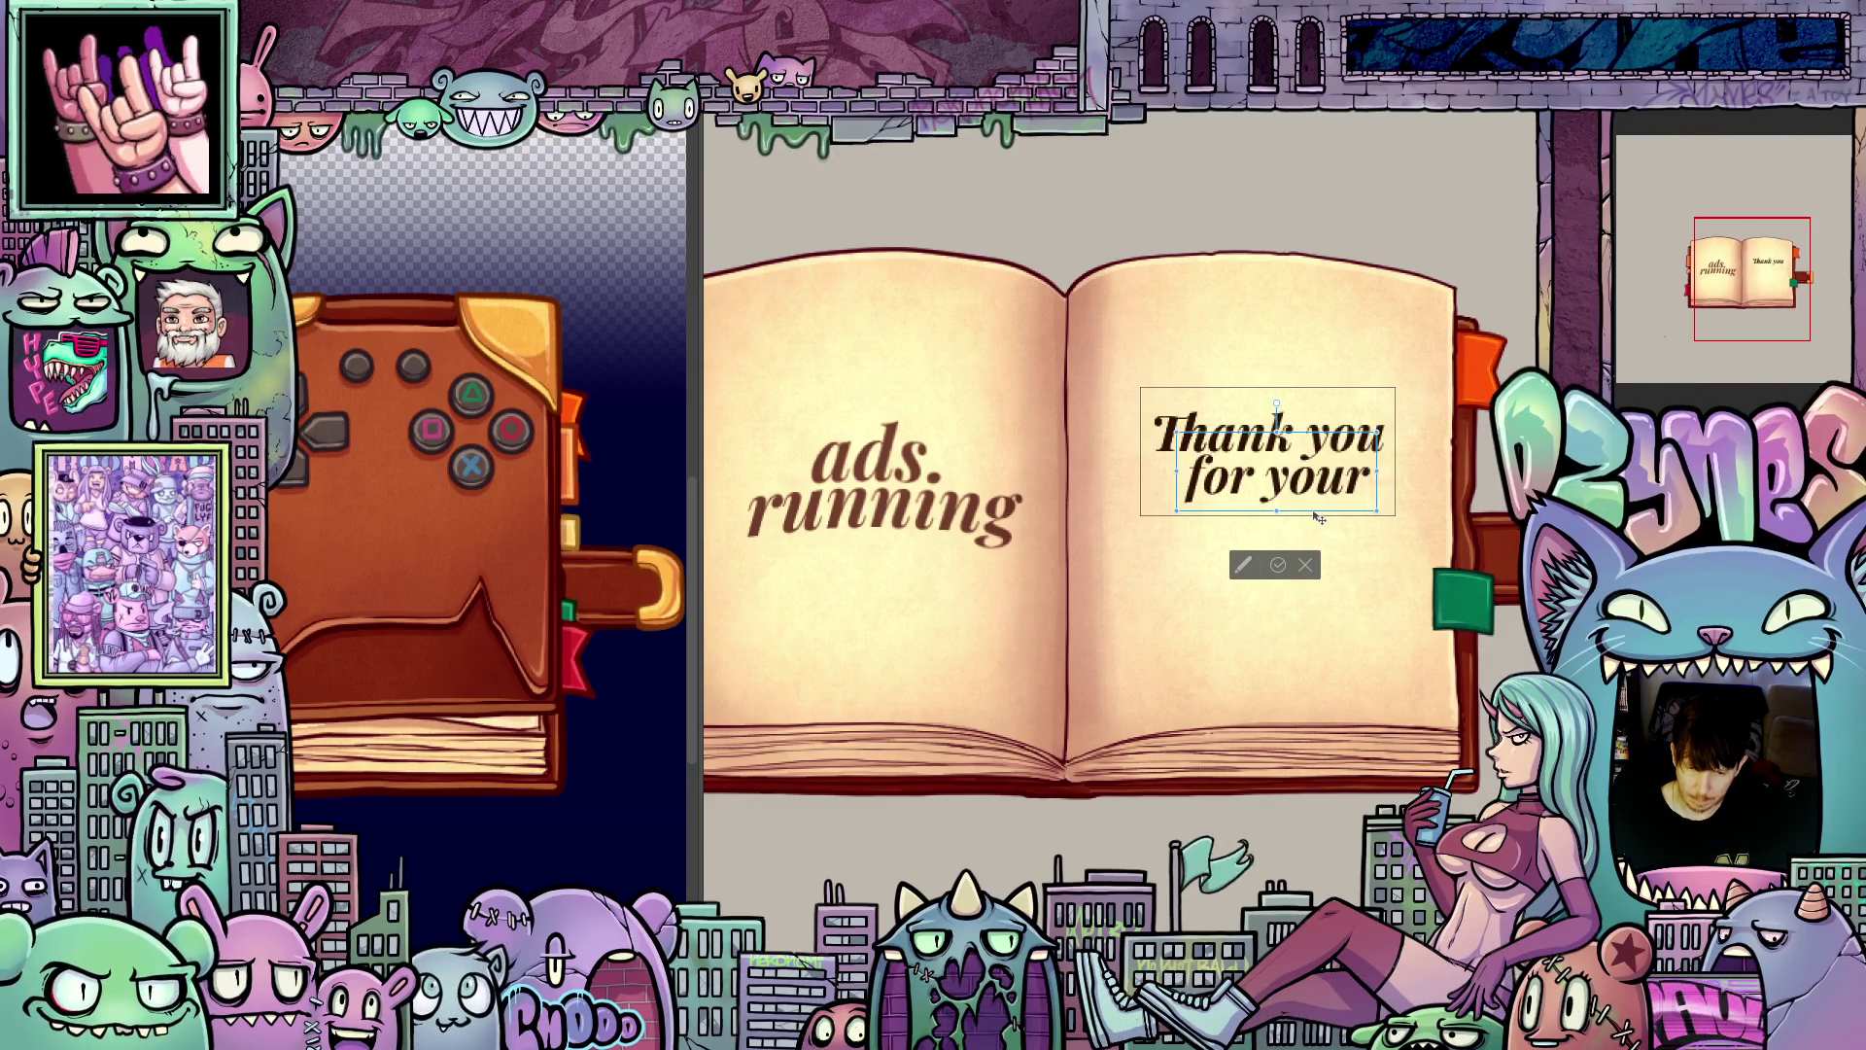
pyautogui.moveTo(1319, 518); pyautogui.dragTo(1318, 520)
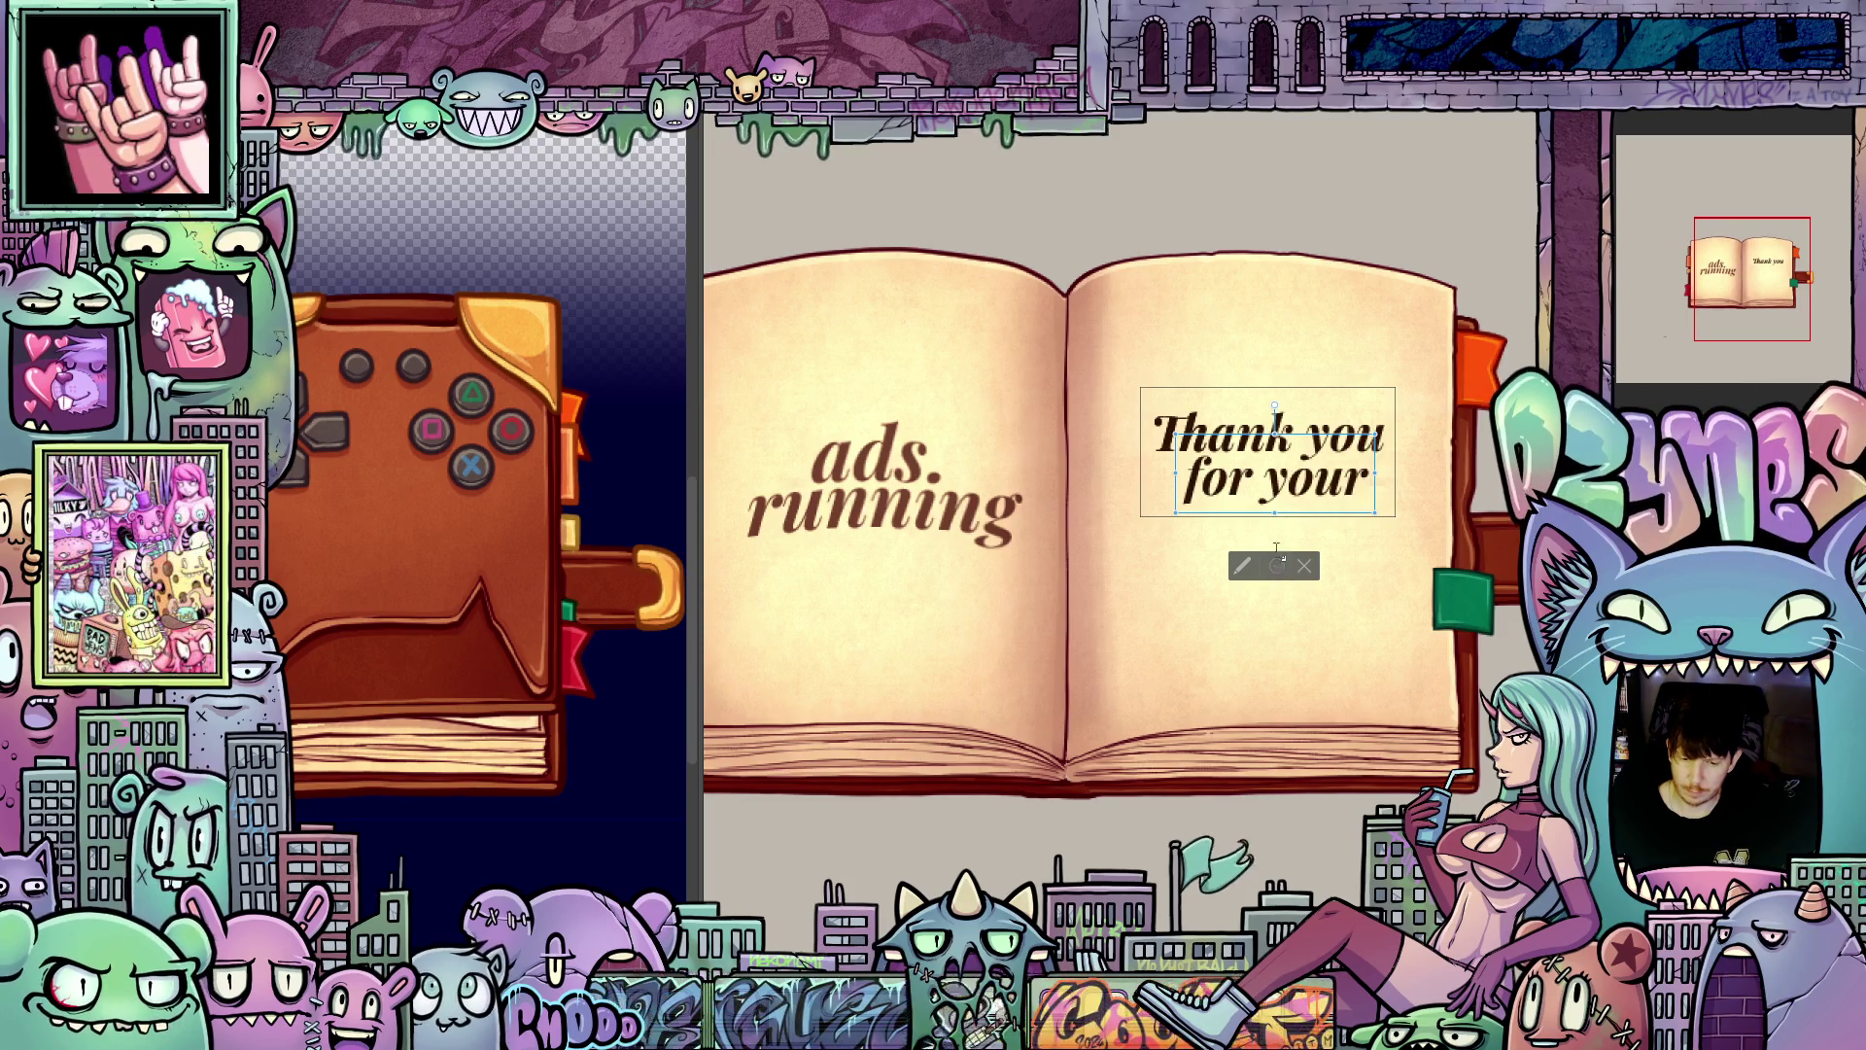
pyautogui.click(1275, 564)
# Step: Type 'patience.' as new text and place it directly under 'for your'
pyautogui.click(1257, 539)
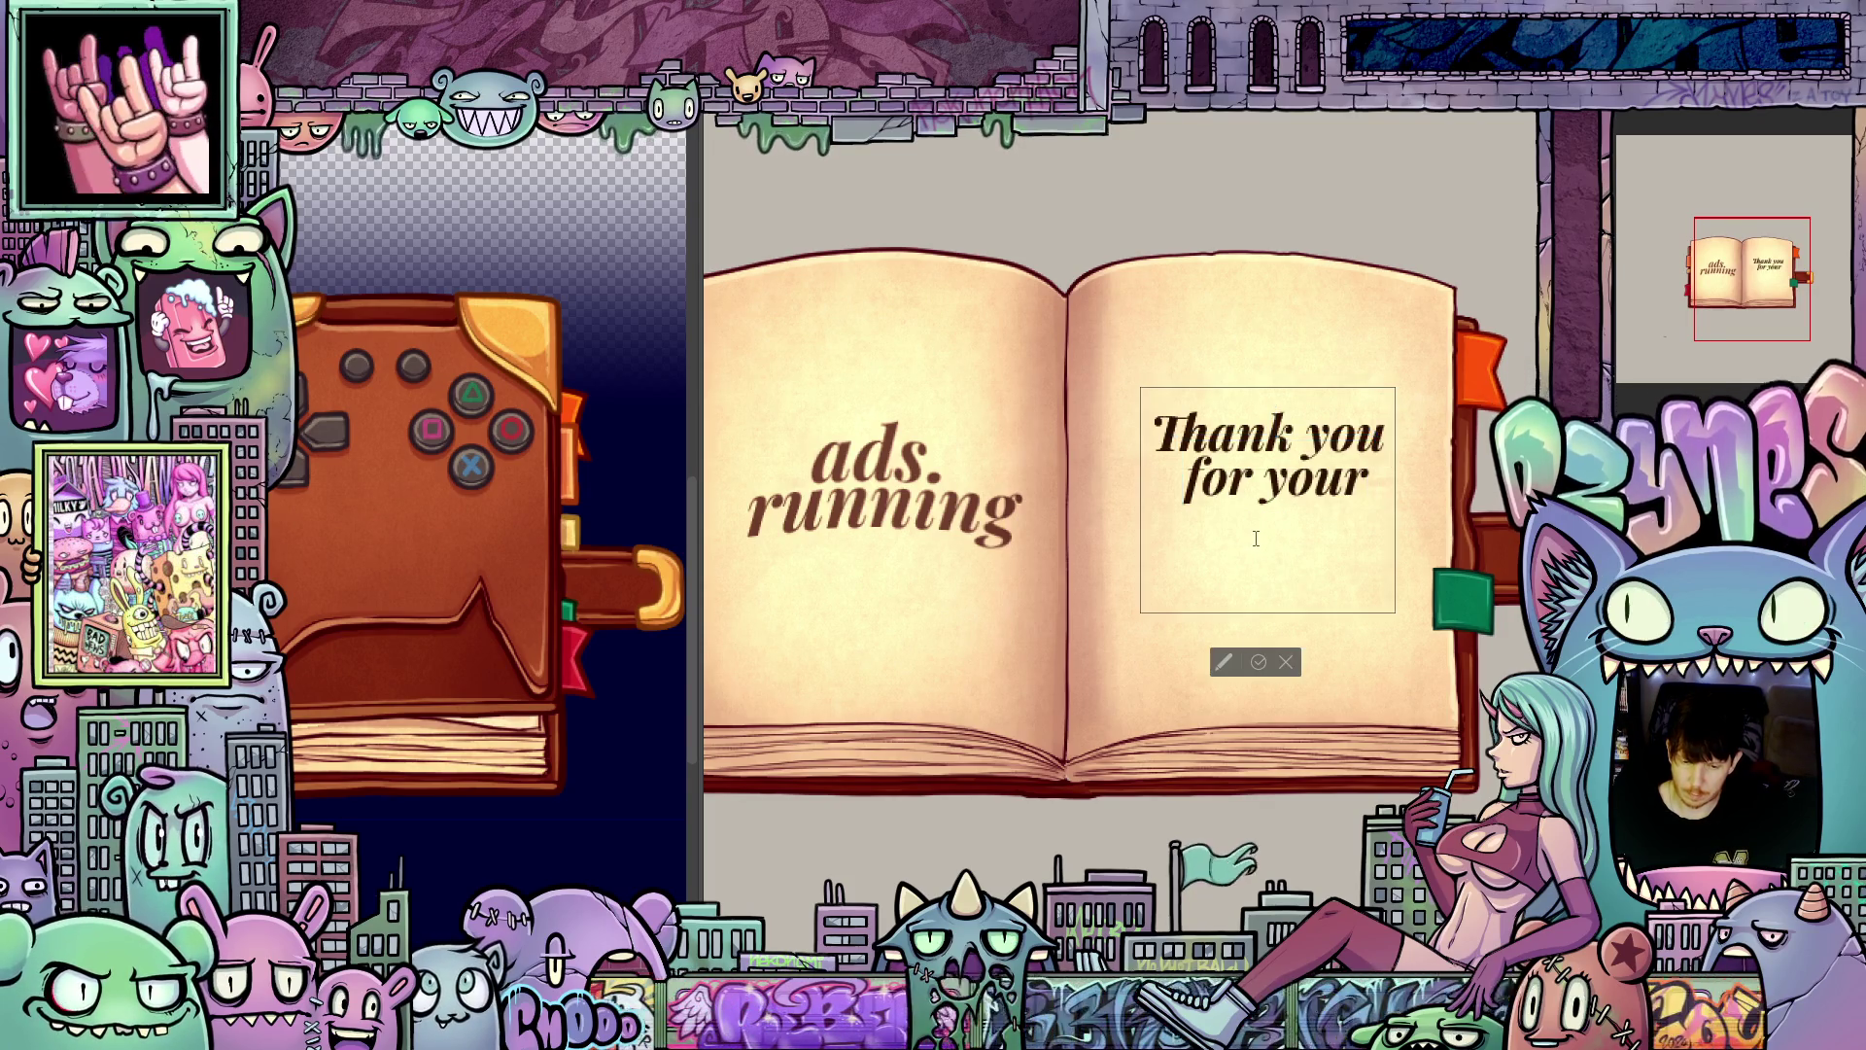
pyautogui.write('patience')
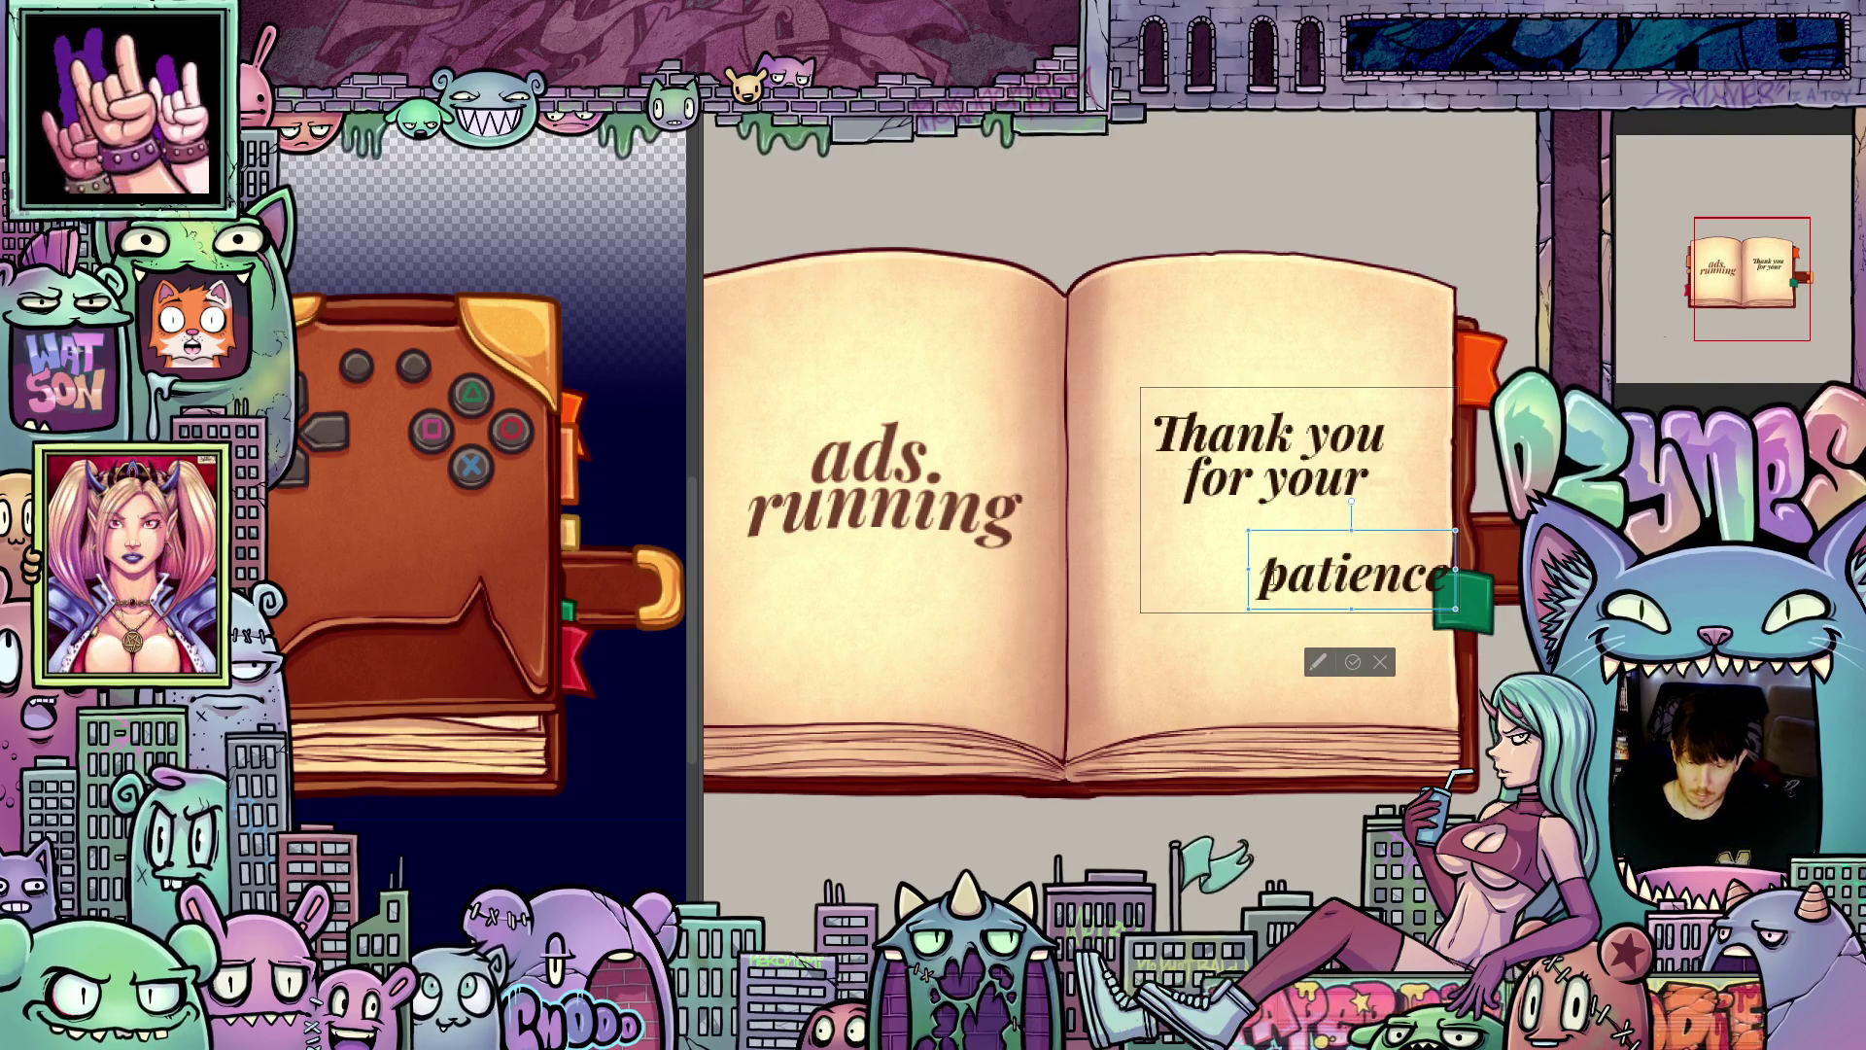
pyautogui.write('.')
pyautogui.moveTo(1374, 617); pyautogui.dragTo(1319, 588)
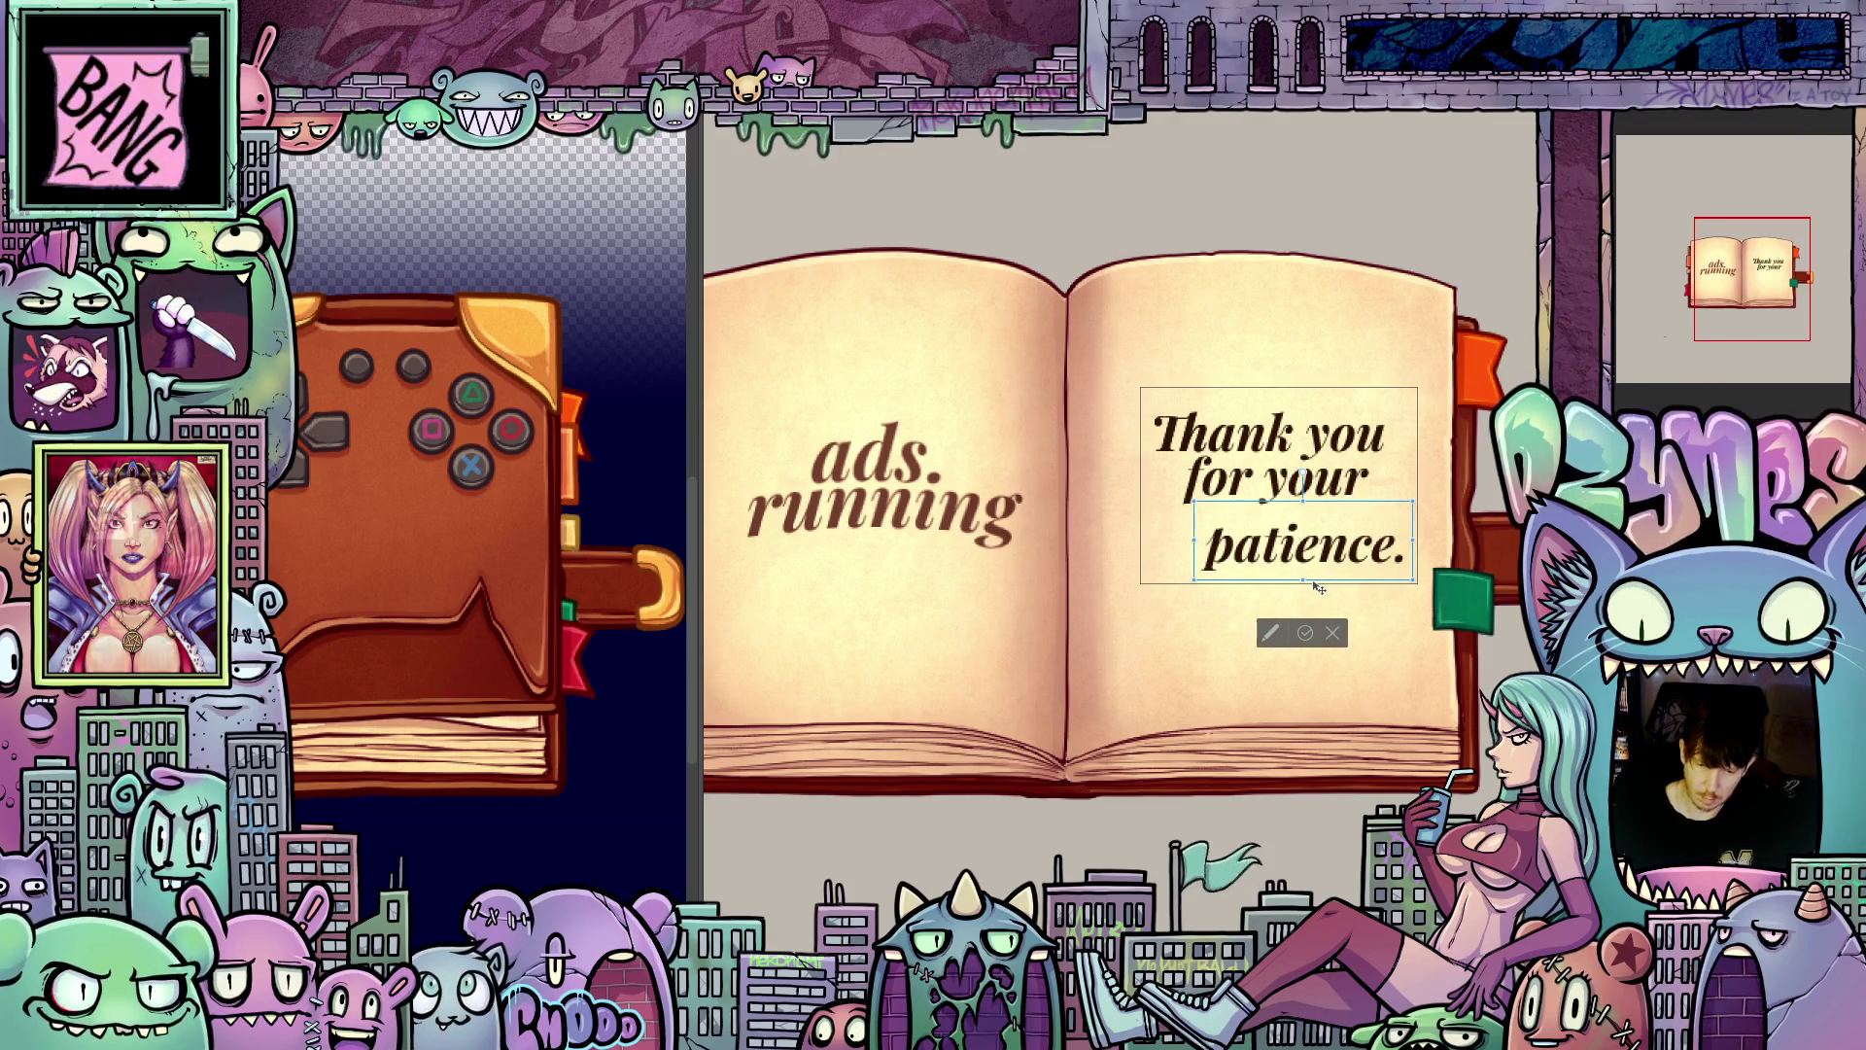
pyautogui.moveTo(1325, 584); pyautogui.dragTo(1278, 558)
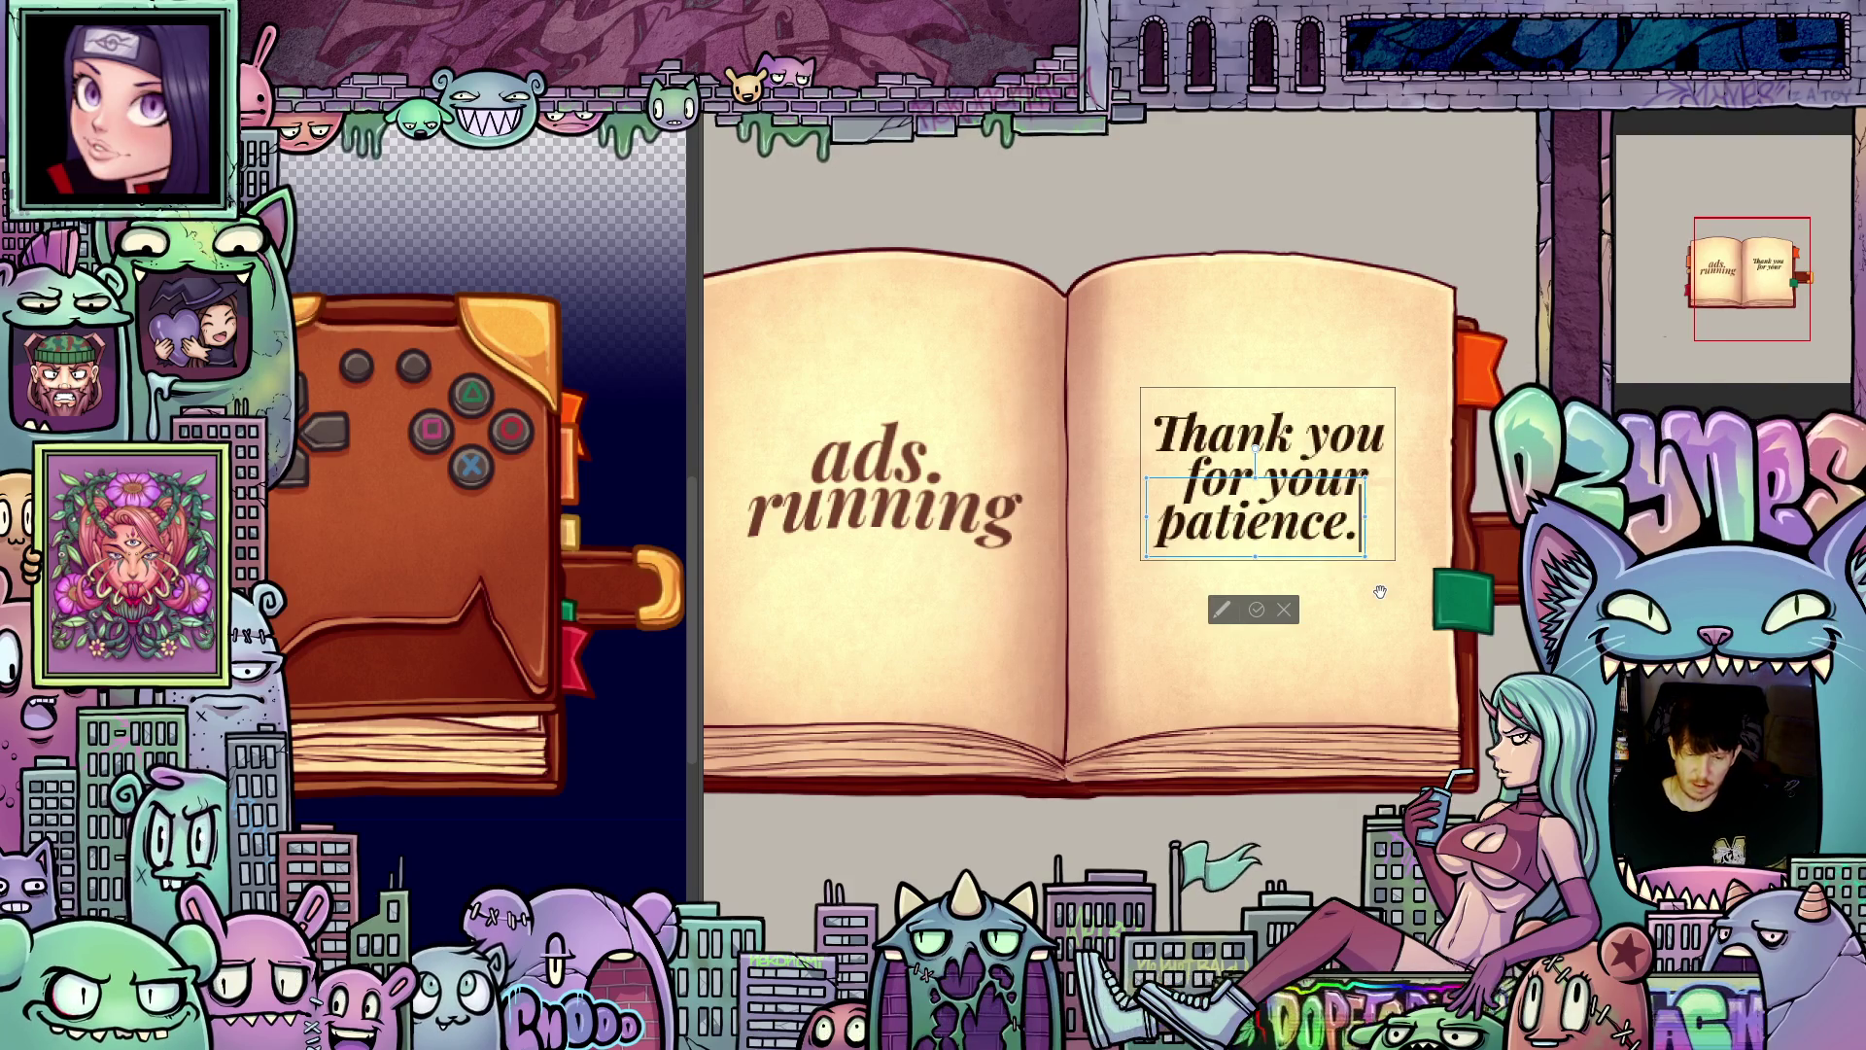
# Step: Nudge the 'for your patience.' lines right and down, then re-edit and commit the 'patience.' text
pyautogui.scroll(2, 1295, 551)
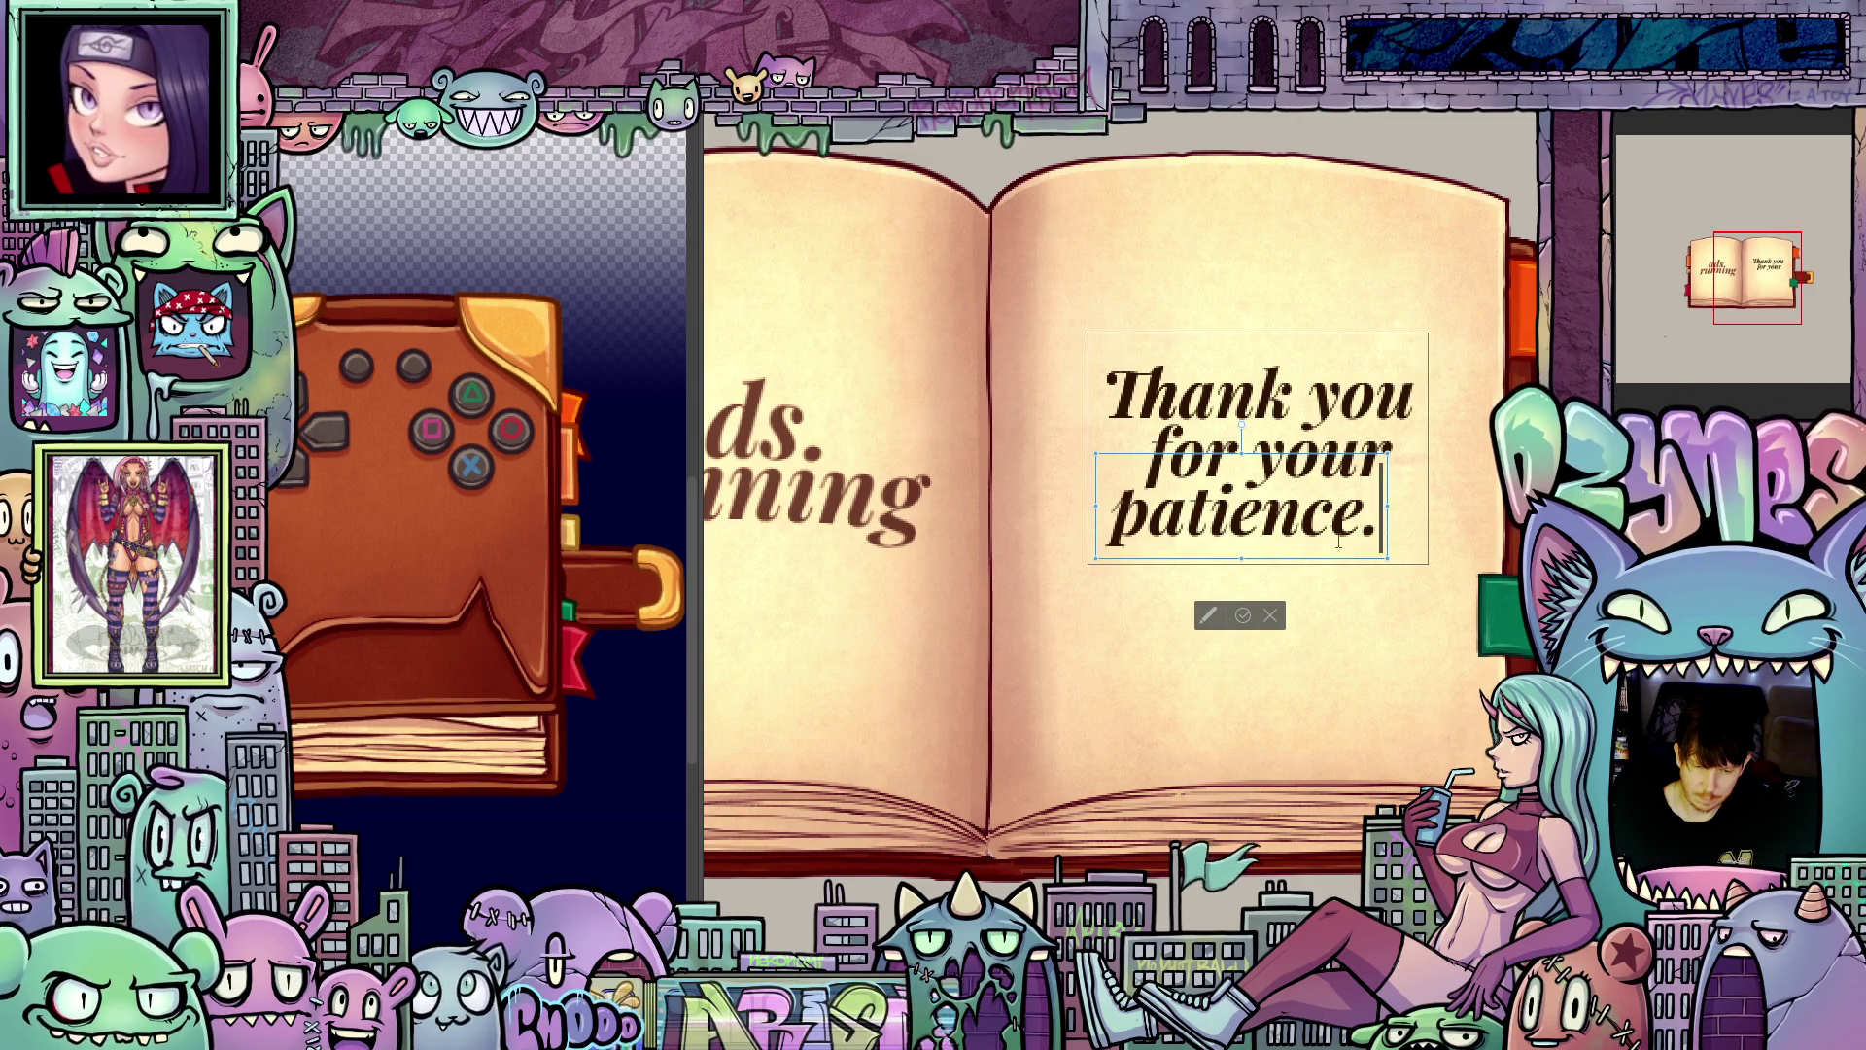
pyautogui.scroll(-2, 1339, 542)
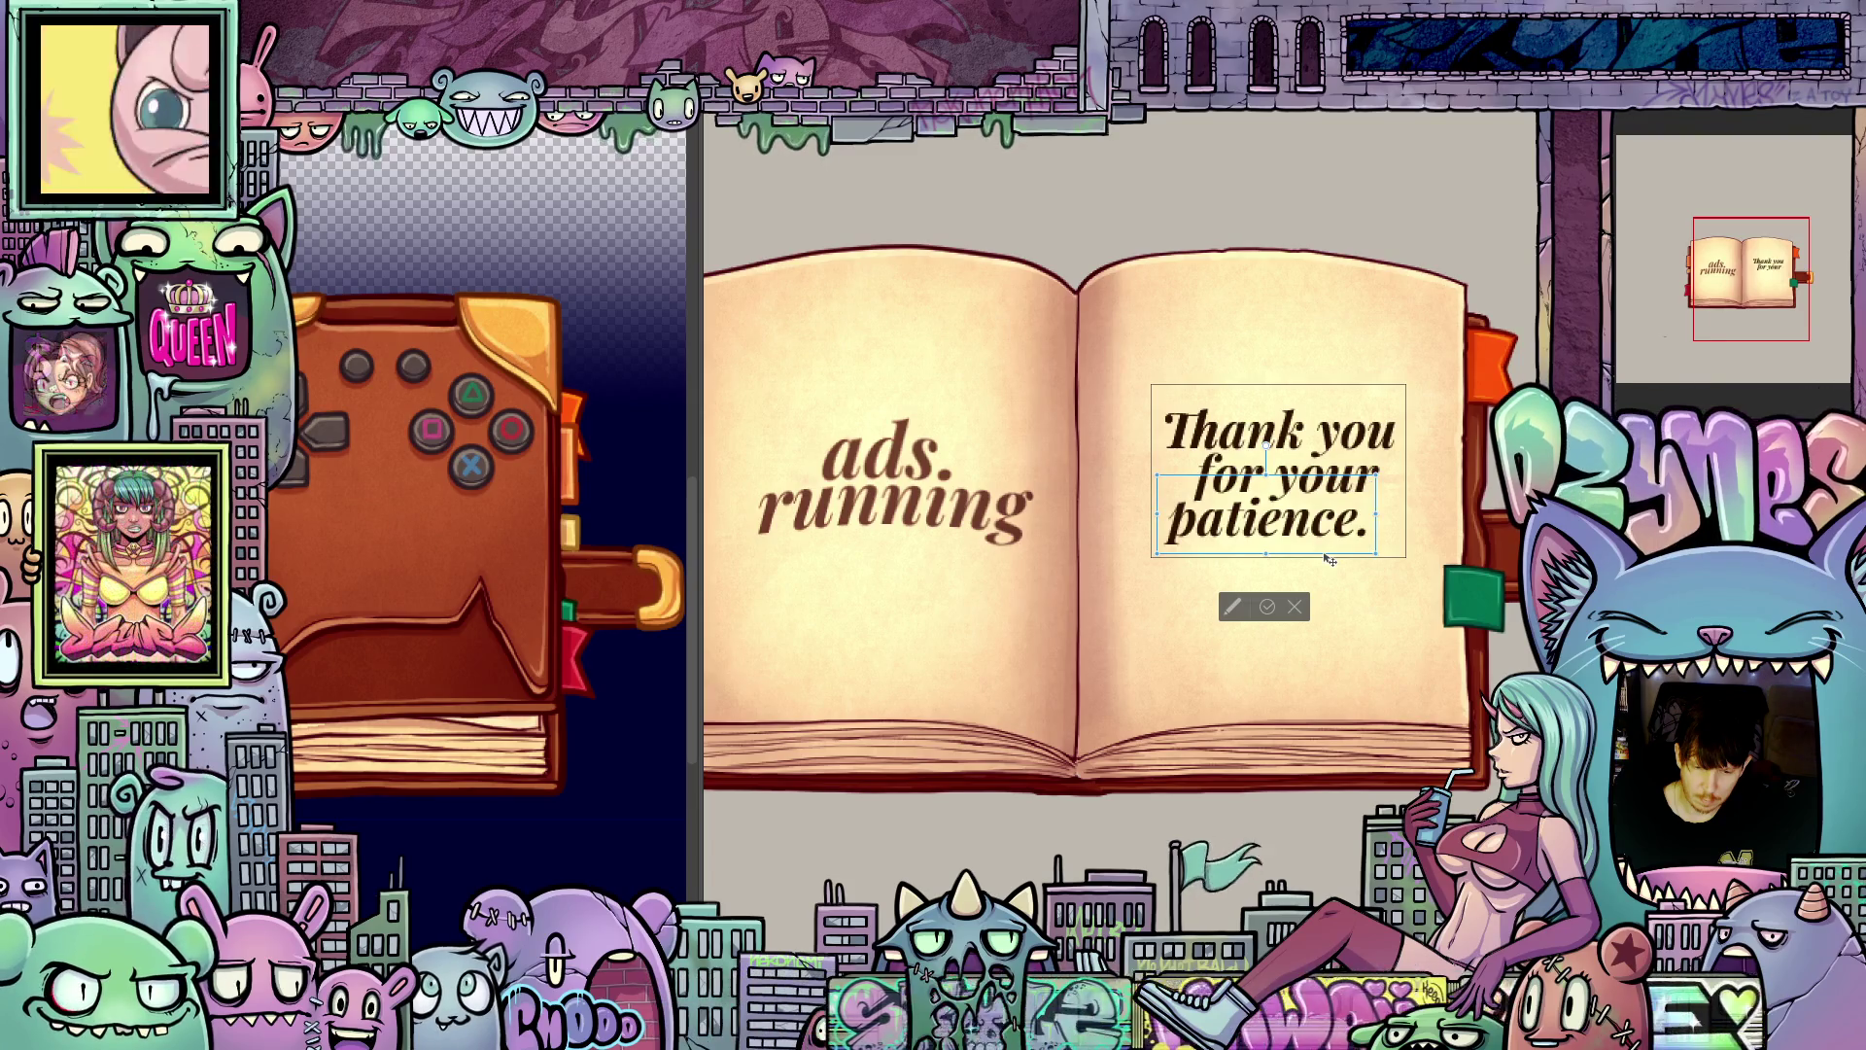
pyautogui.moveTo(1330, 560); pyautogui.dragTo(1384, 558)
pyautogui.moveTo(1387, 558); pyautogui.dragTo(1329, 560)
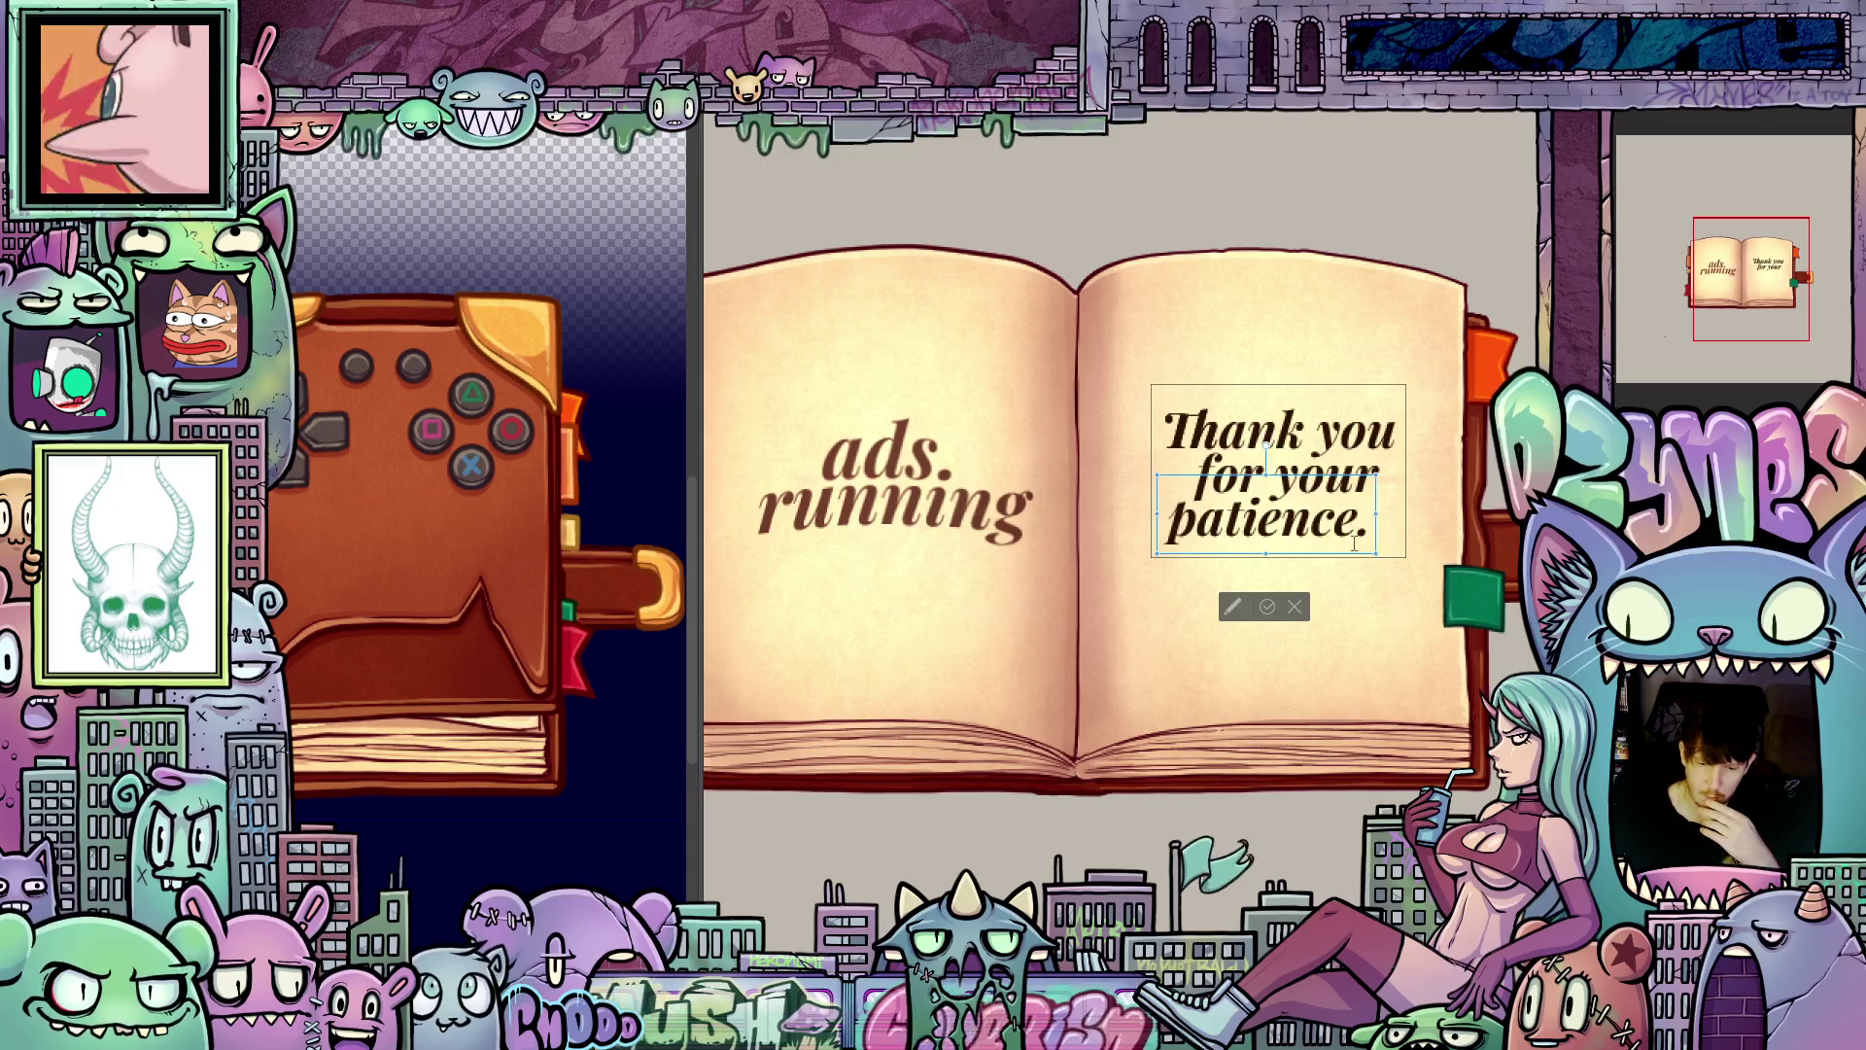
pyautogui.doubleClick(1340, 514)
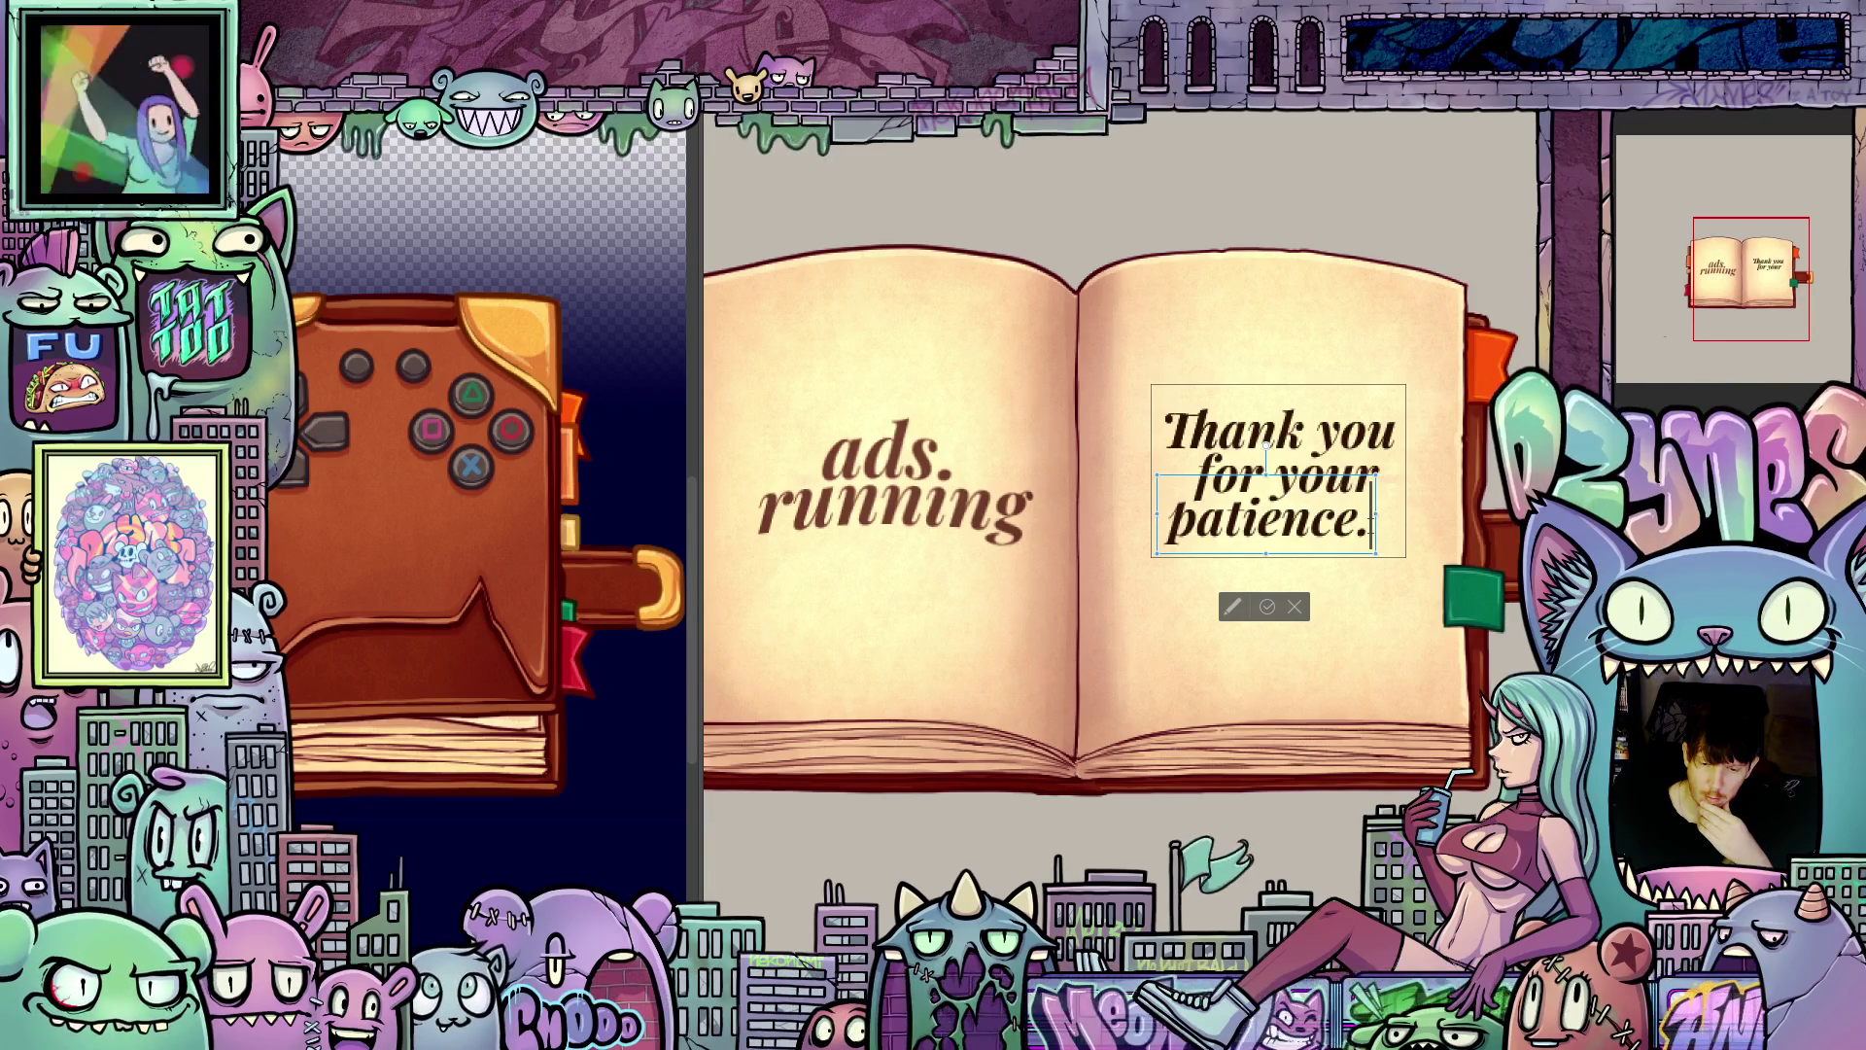
pyautogui.click(1268, 610)
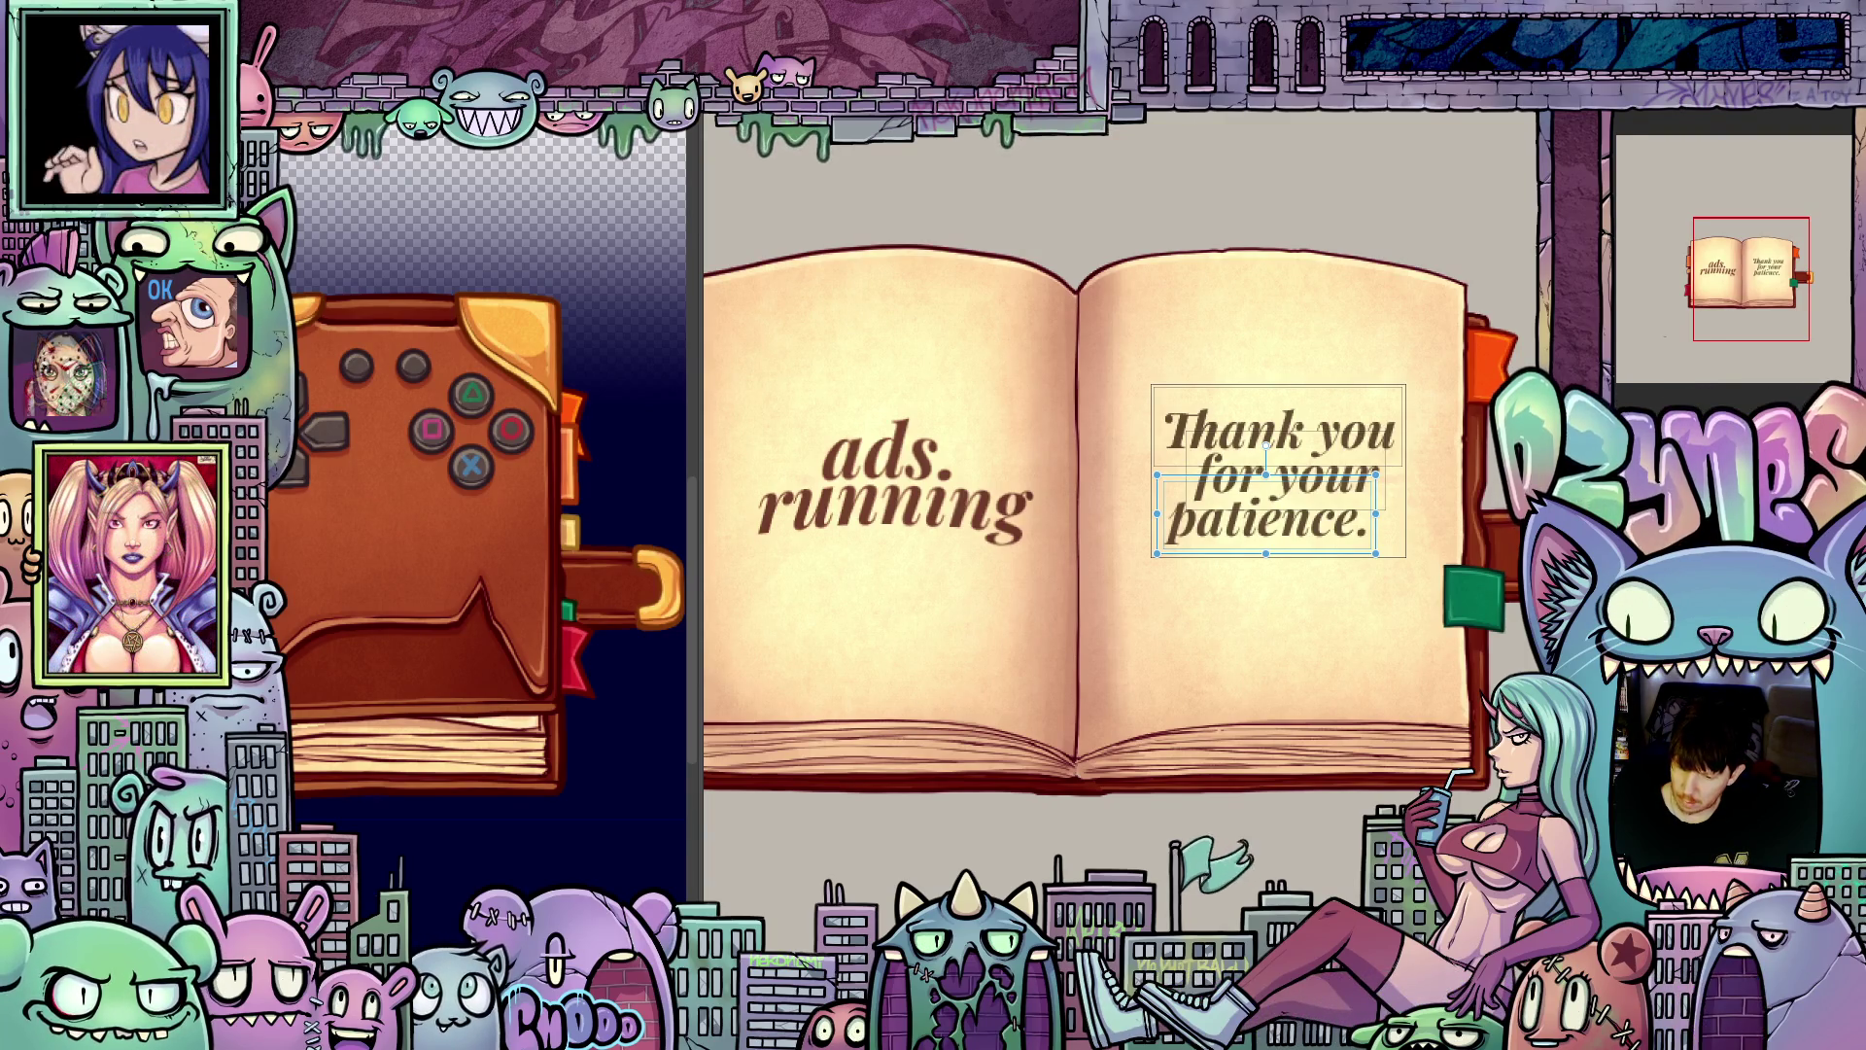
# Step: Marquee-select all three 'Thank you for your patience.' text boxes with the Object tool
pyautogui.rightClick(1635, 203)
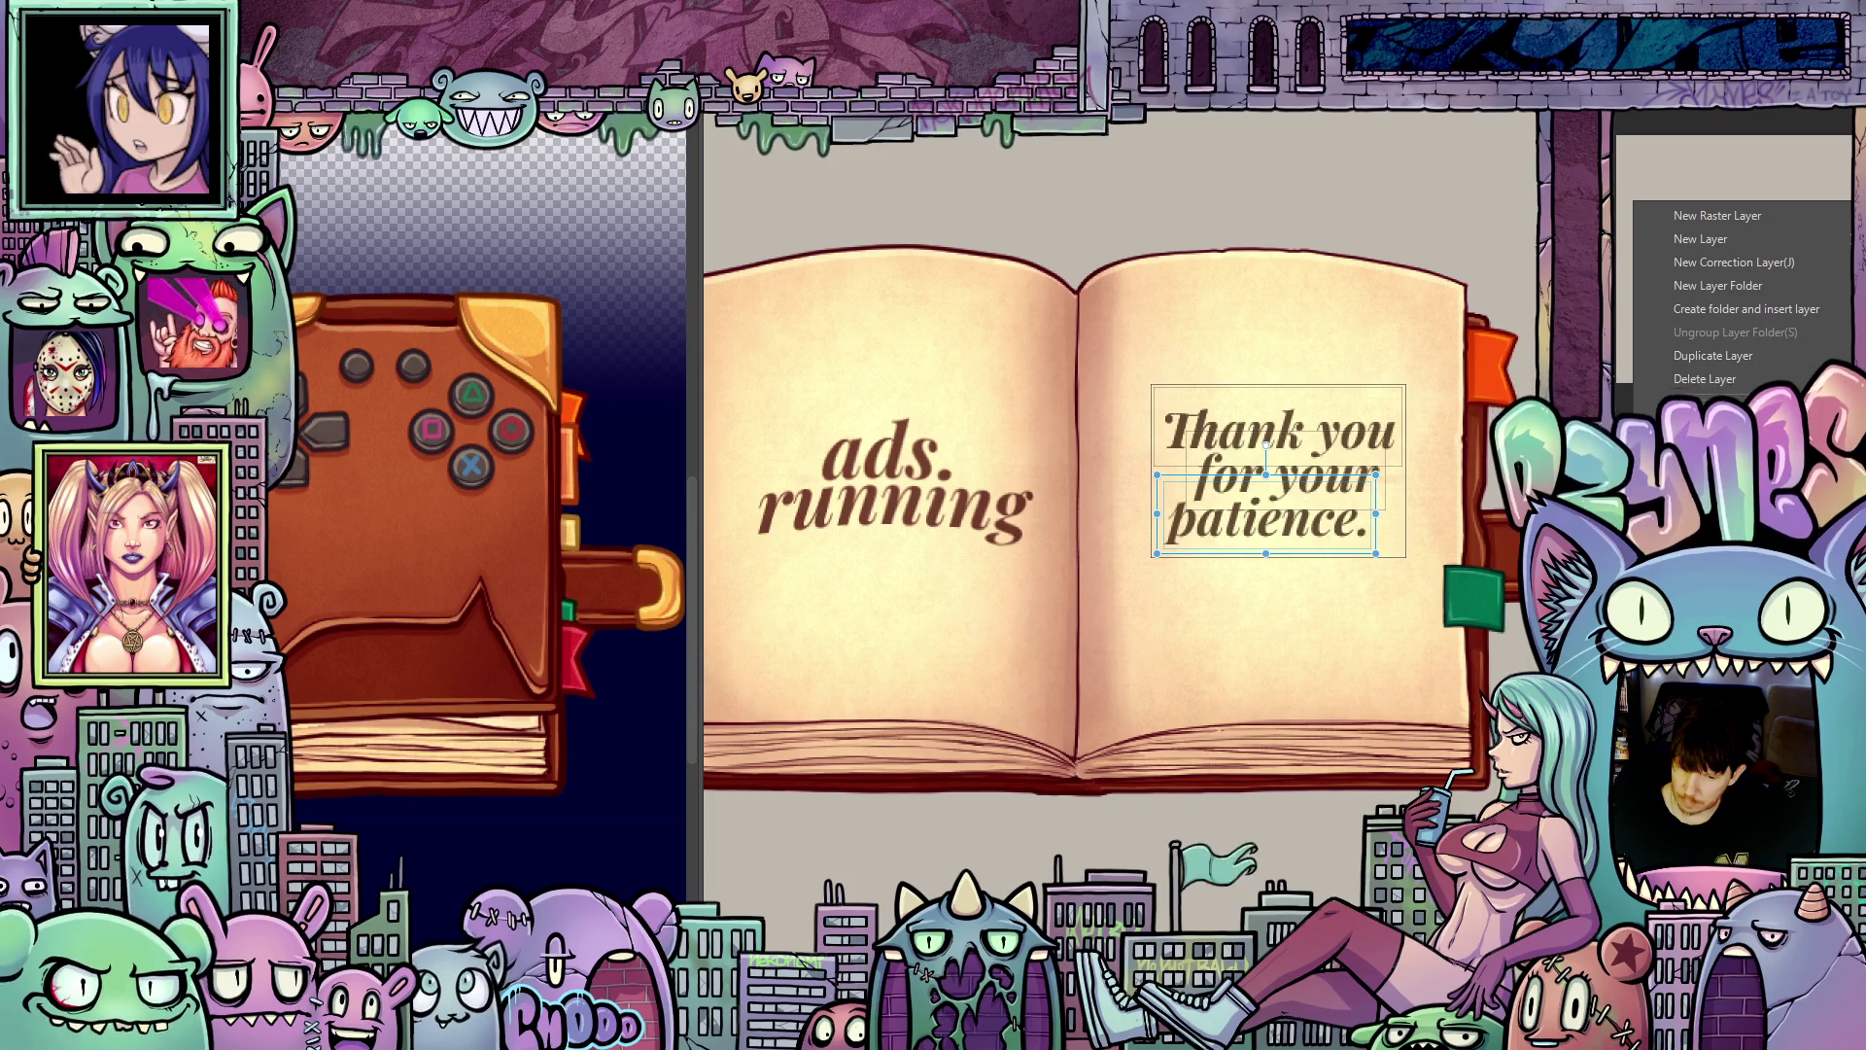
pyautogui.press('Escape')
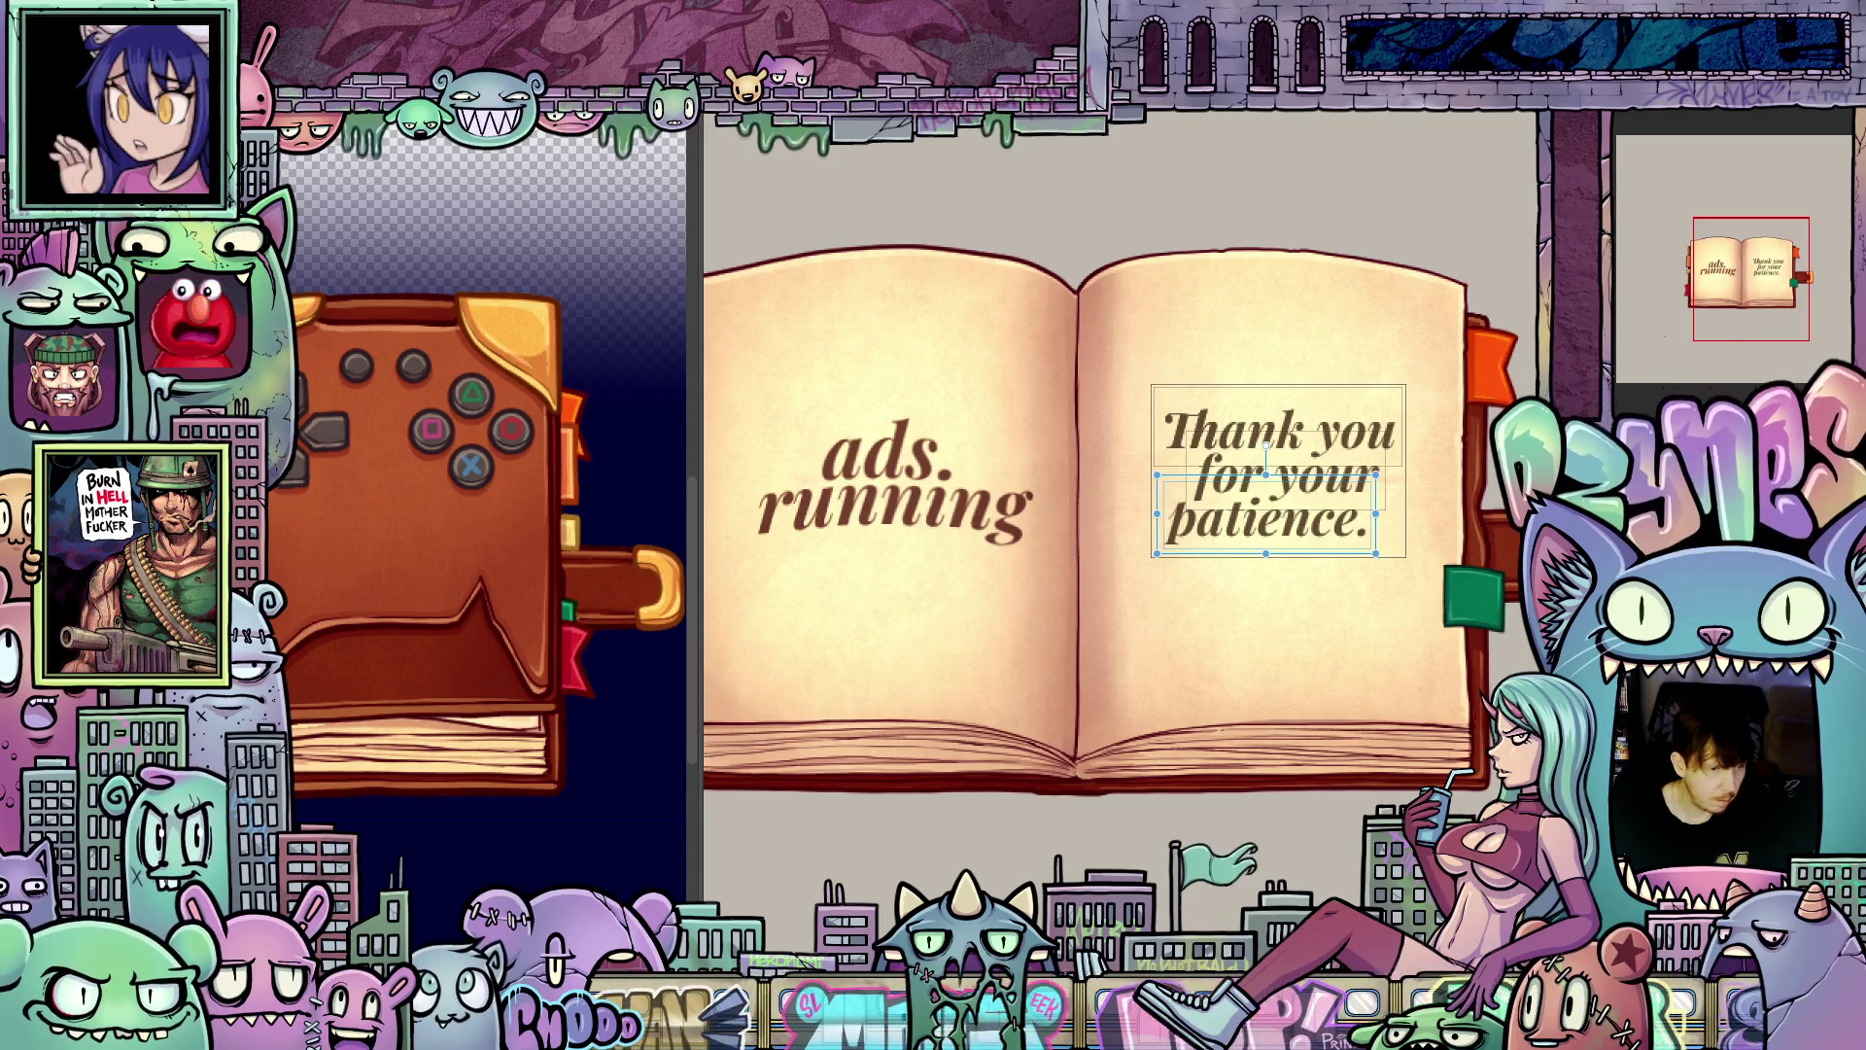
pyautogui.moveTo(1092, 340)
pyautogui.mouseDown()
pyautogui.moveTo(1342, 592)
pyautogui.moveTo(1420, 595)
pyautogui.mouseUp()
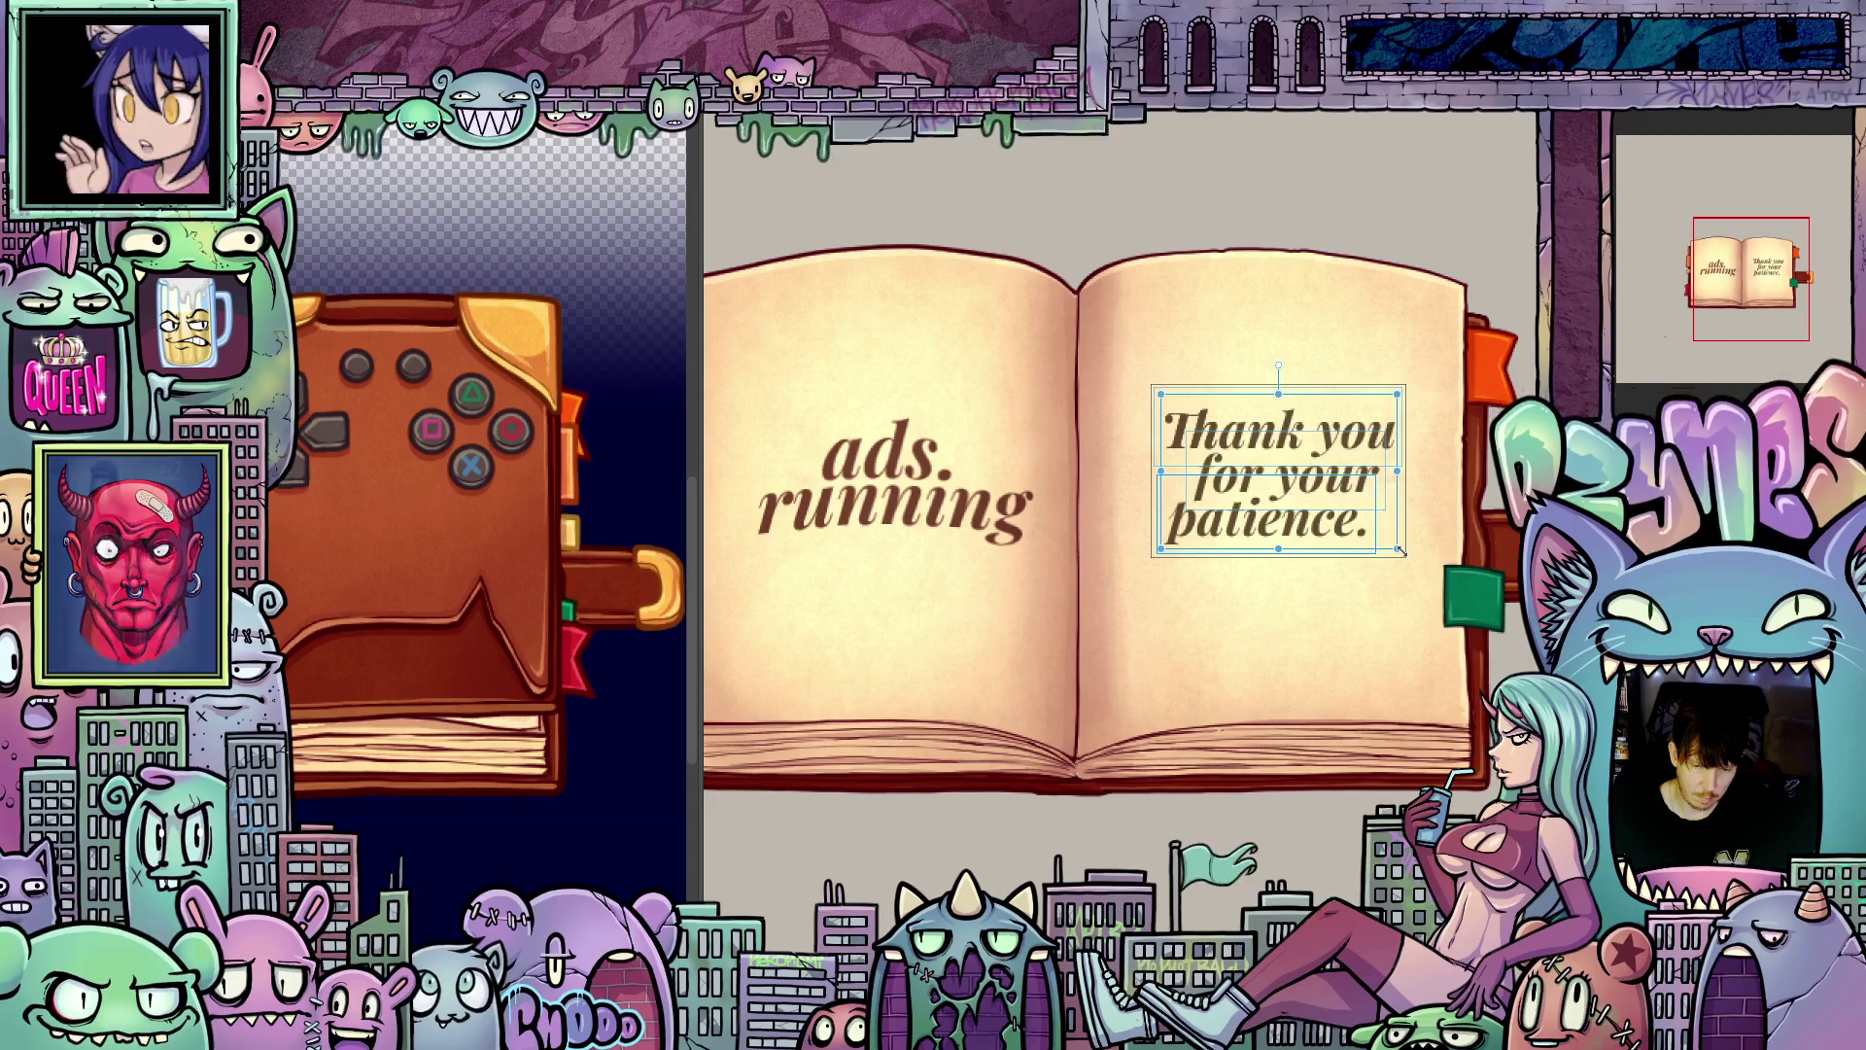
# Step: Scale the selected three-line thank-you text block larger from its bottom-right corner
pyautogui.moveTo(1400, 550)
pyautogui.mouseDown()
pyautogui.moveTo(1441, 578)
pyautogui.moveTo(1376, 581)
pyautogui.mouseUp()
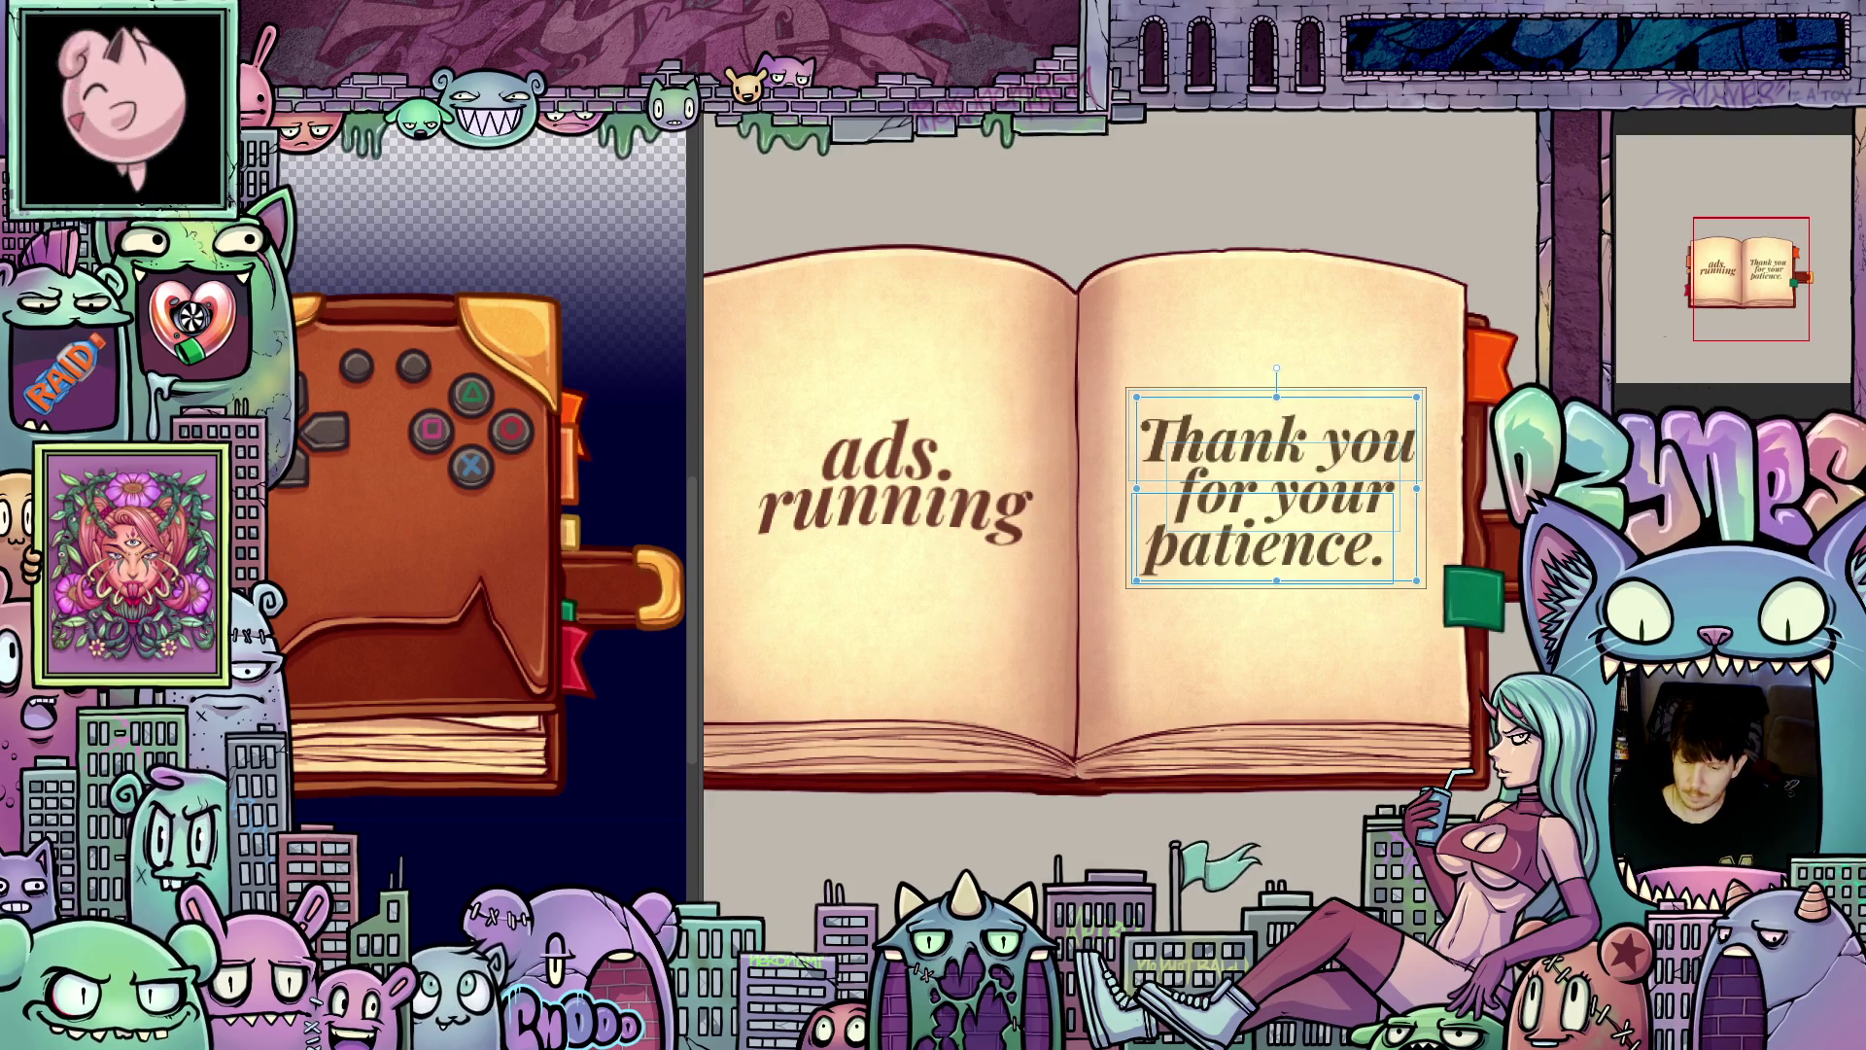
pyautogui.rightClick(1665, 337)
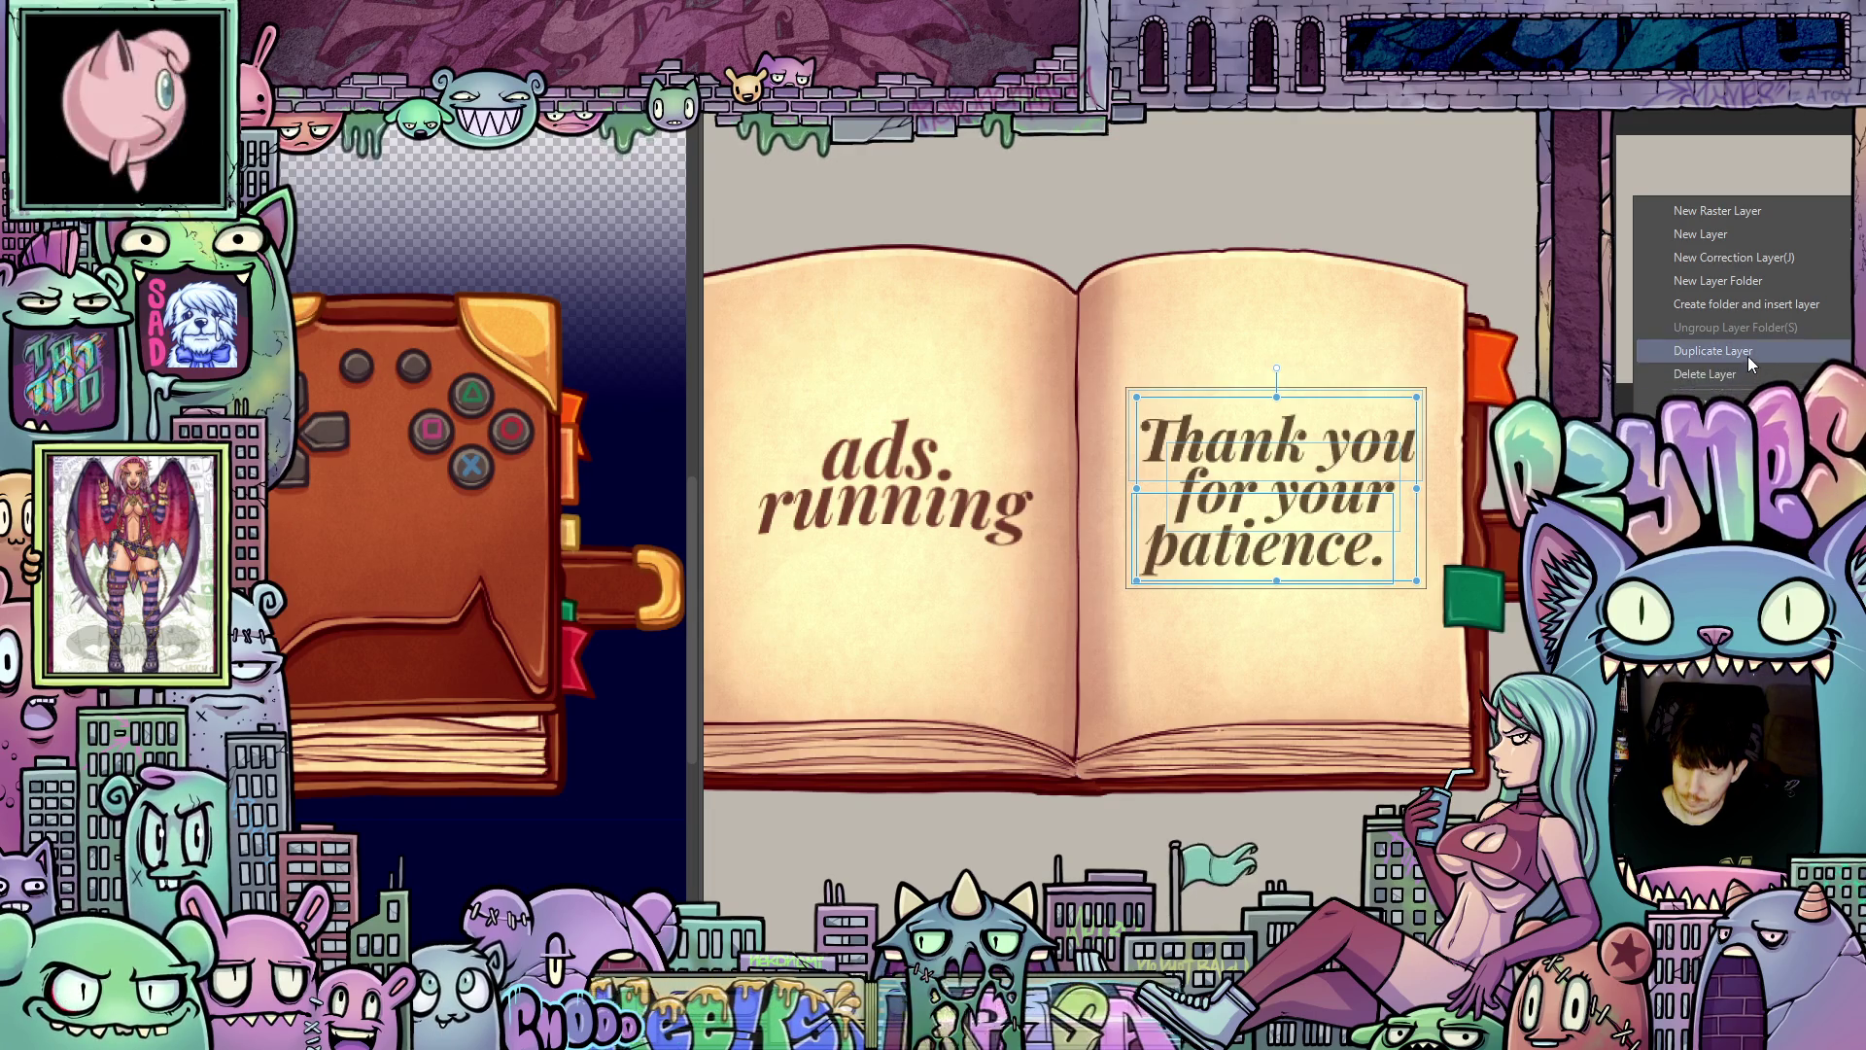
pyautogui.click(1665, 341)
pyautogui.rightClick(1665, 341)
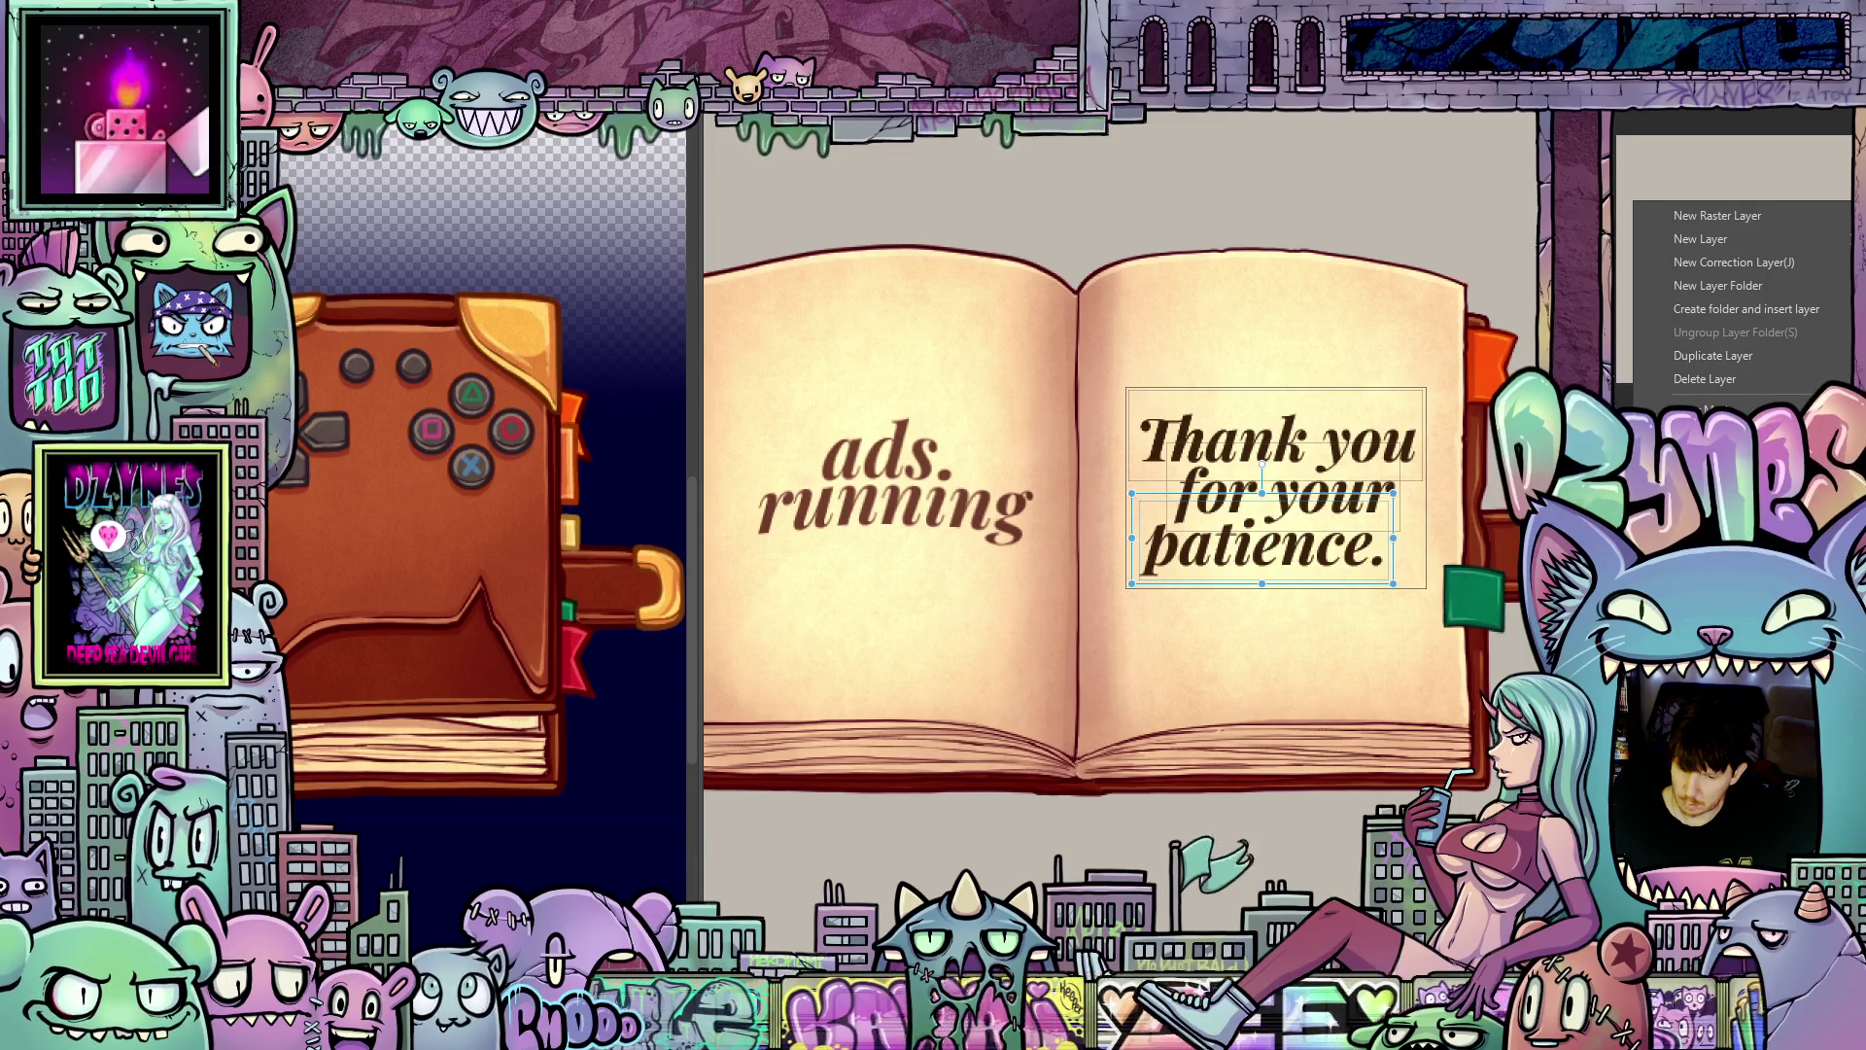
pyautogui.press('Escape')
pyautogui.press('Escape')
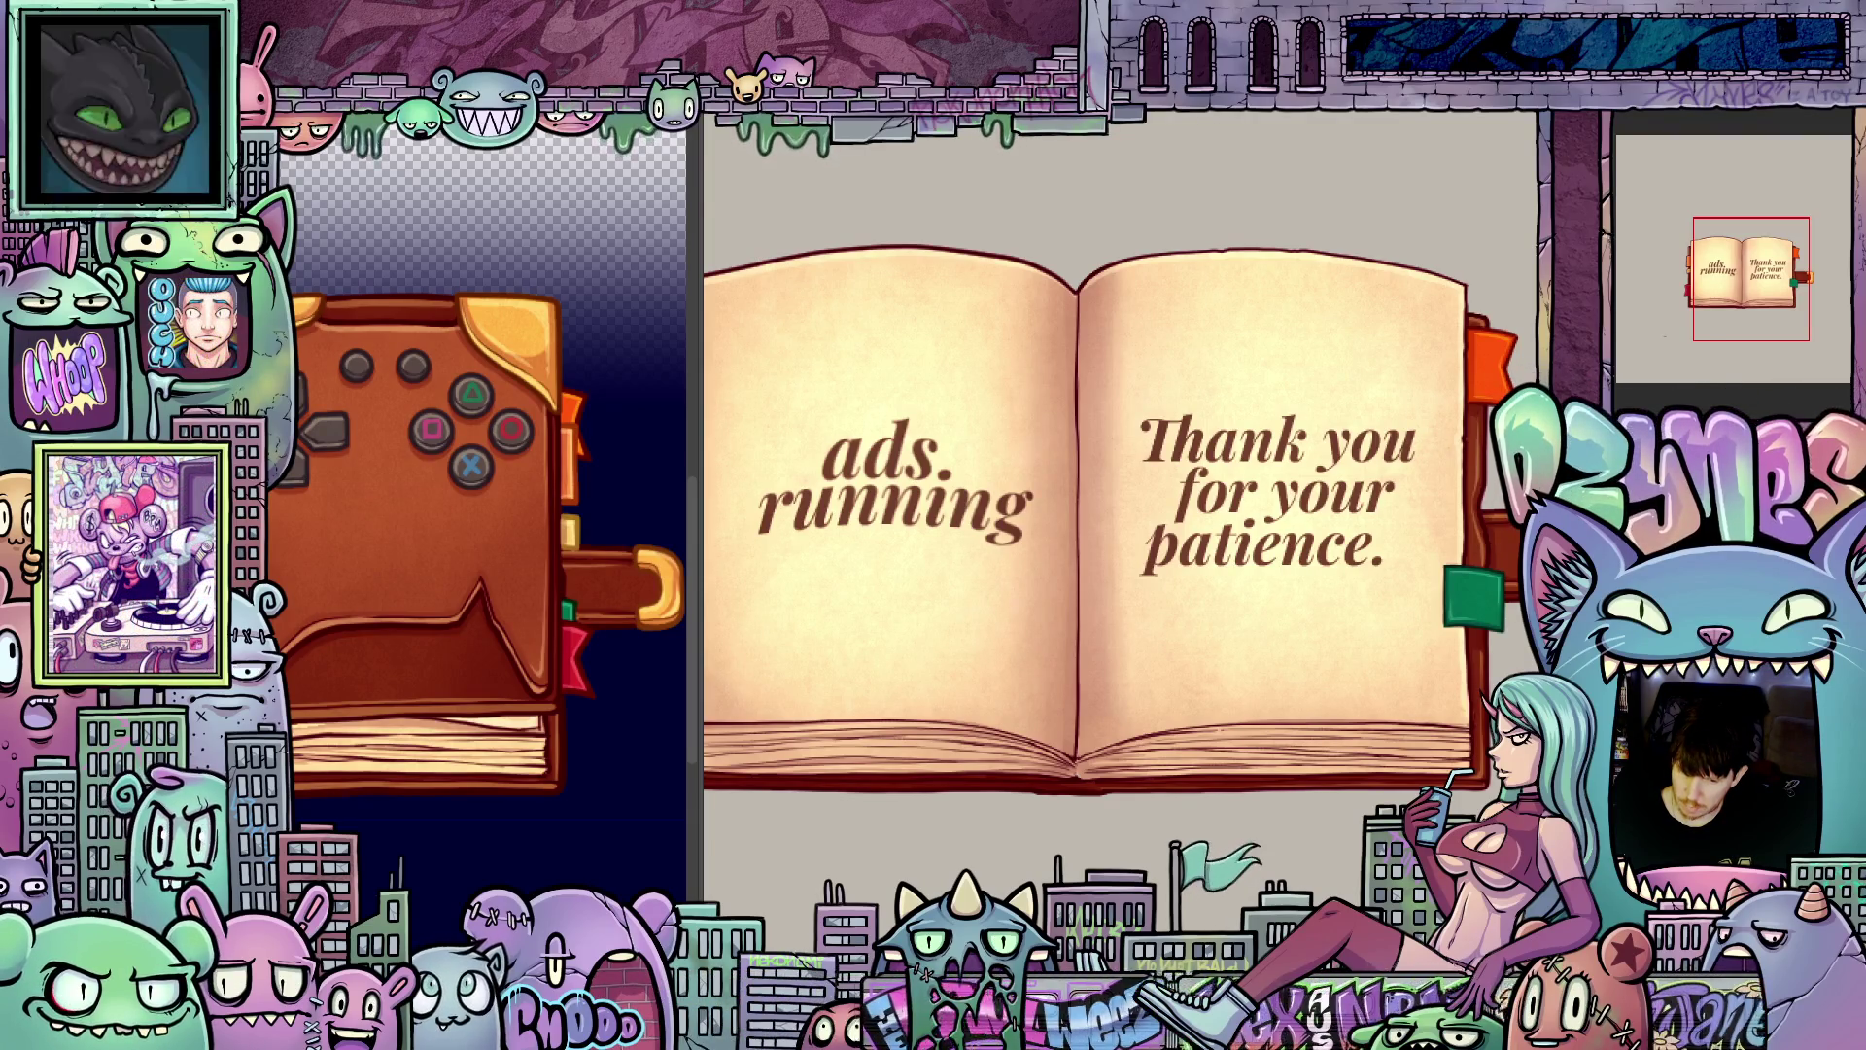
pyautogui.scroll(-3, 1279, 657)
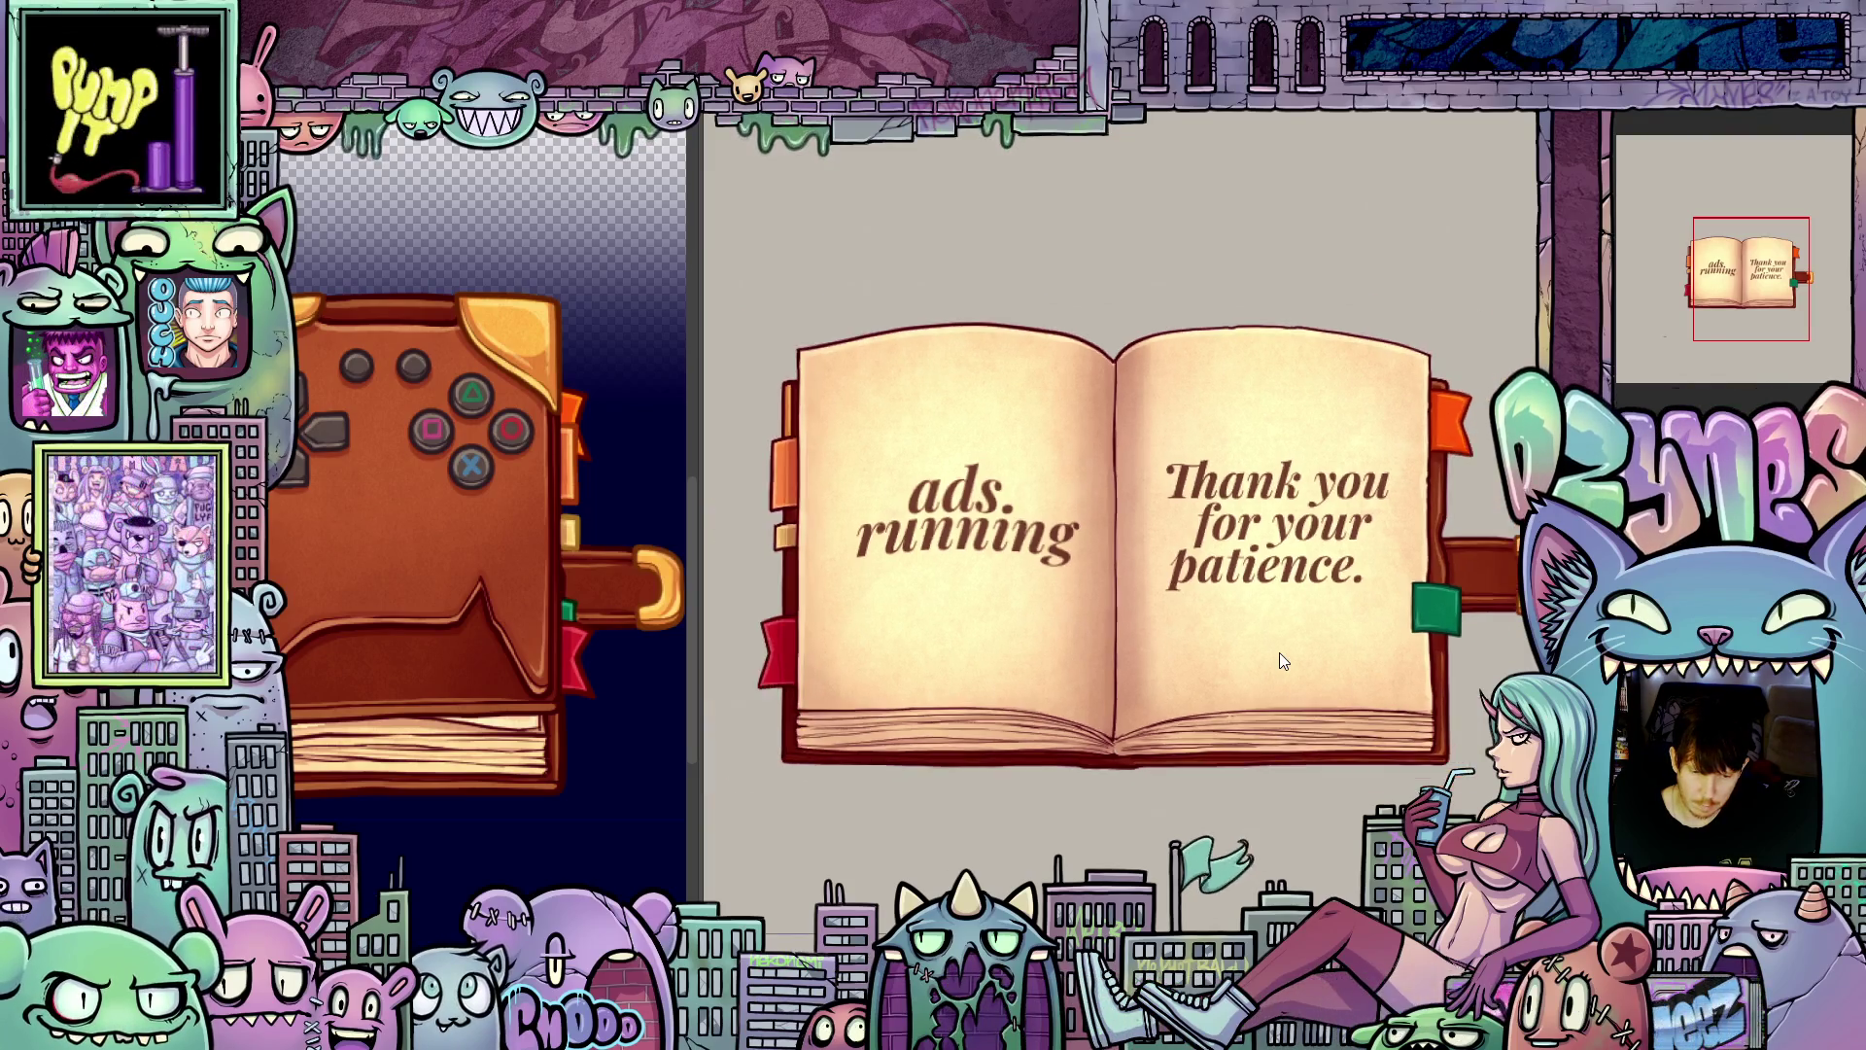
pyautogui.scroll(-1, 1304, 651)
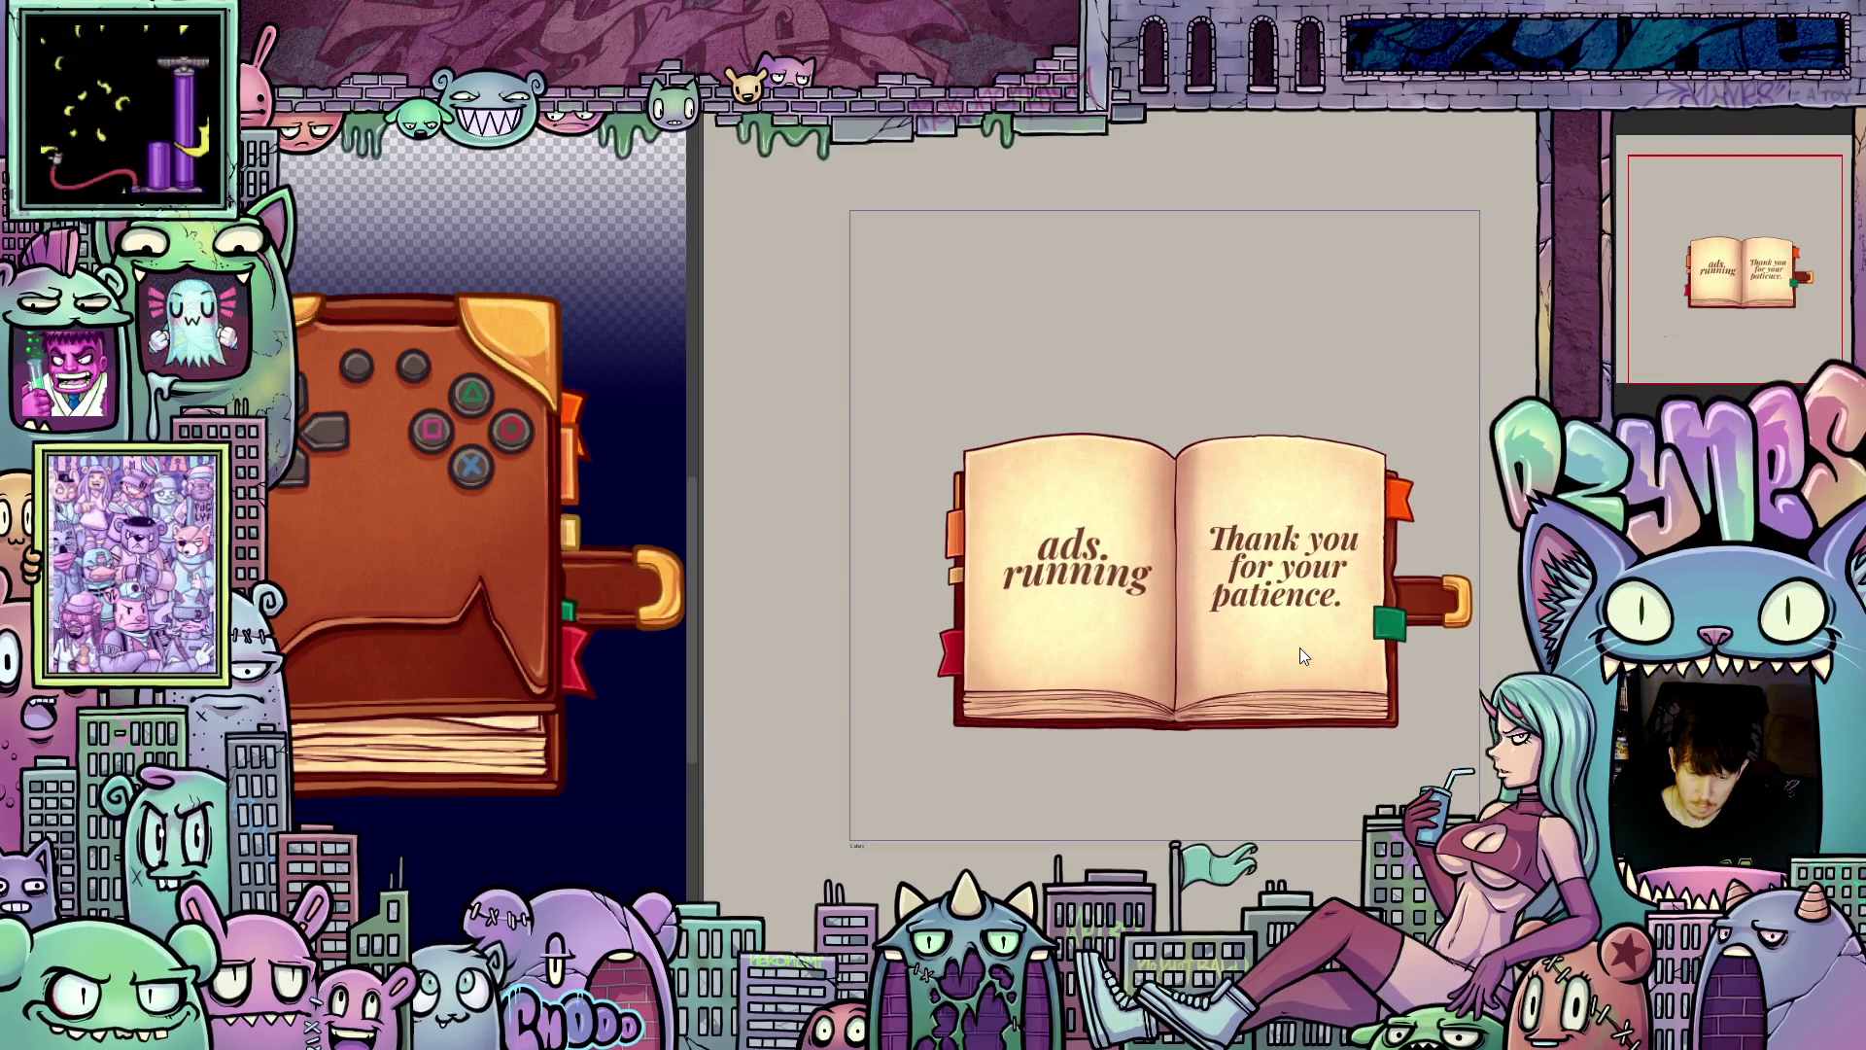
pyautogui.scroll(-1, 1299, 647)
pyautogui.scroll(1, 1330, 655)
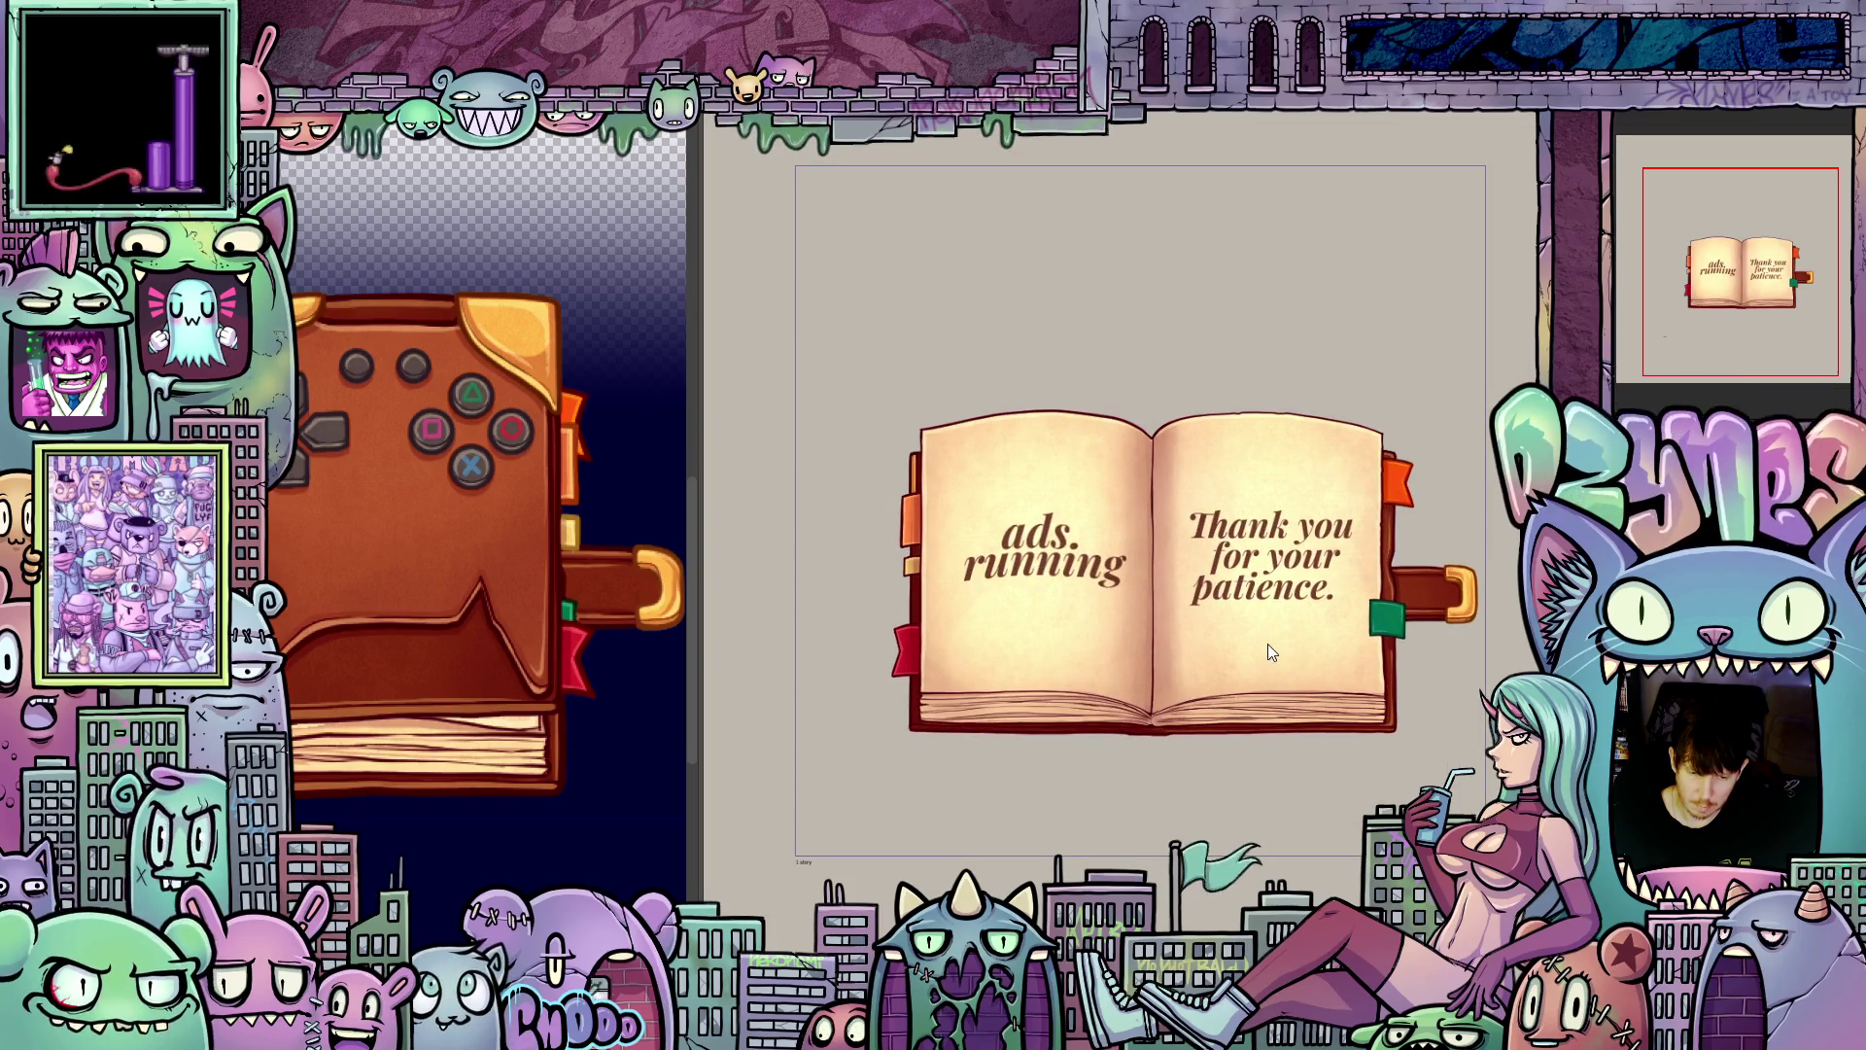
pyautogui.scroll(1, 1257, 638)
pyautogui.scroll(1, 1257, 639)
pyautogui.scroll(1, 1257, 638)
pyautogui.scroll(-1, 1257, 639)
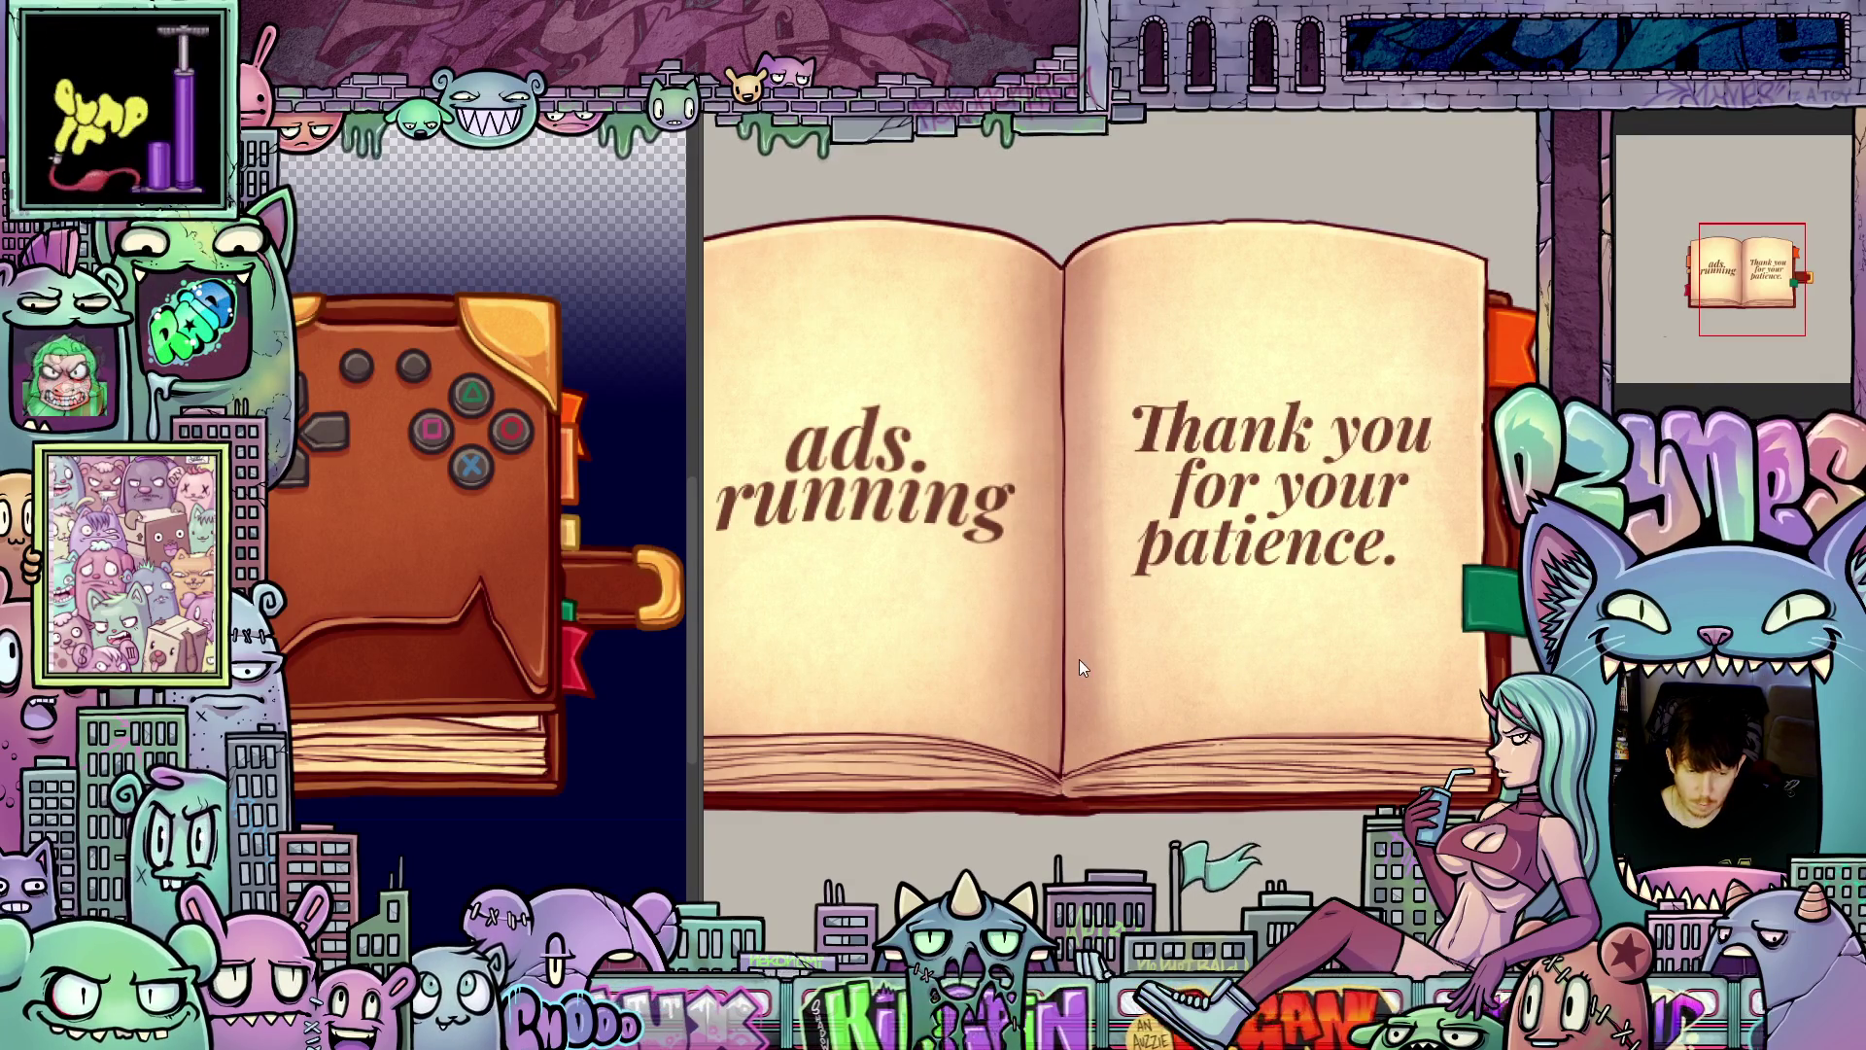
pyautogui.scroll(2, 960, 515)
pyautogui.scroll(-1, 1029, 527)
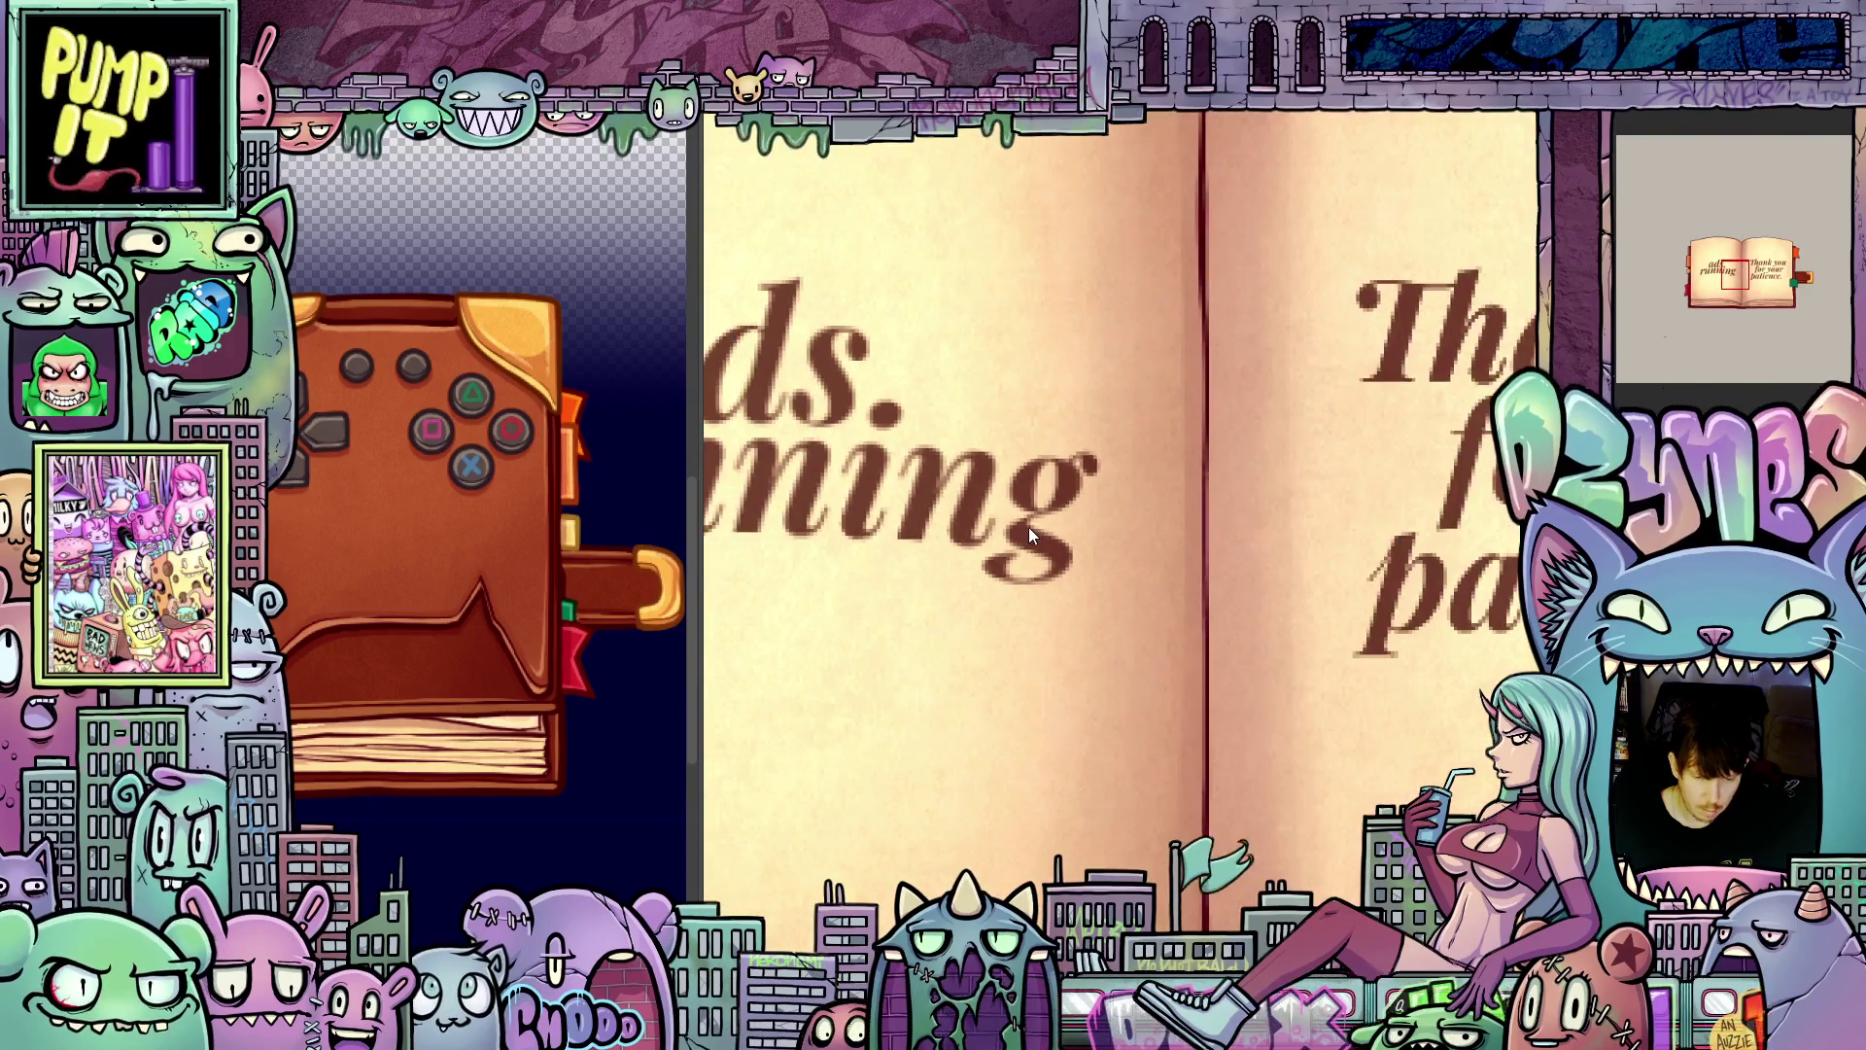
pyautogui.scroll(-4, 1045, 532)
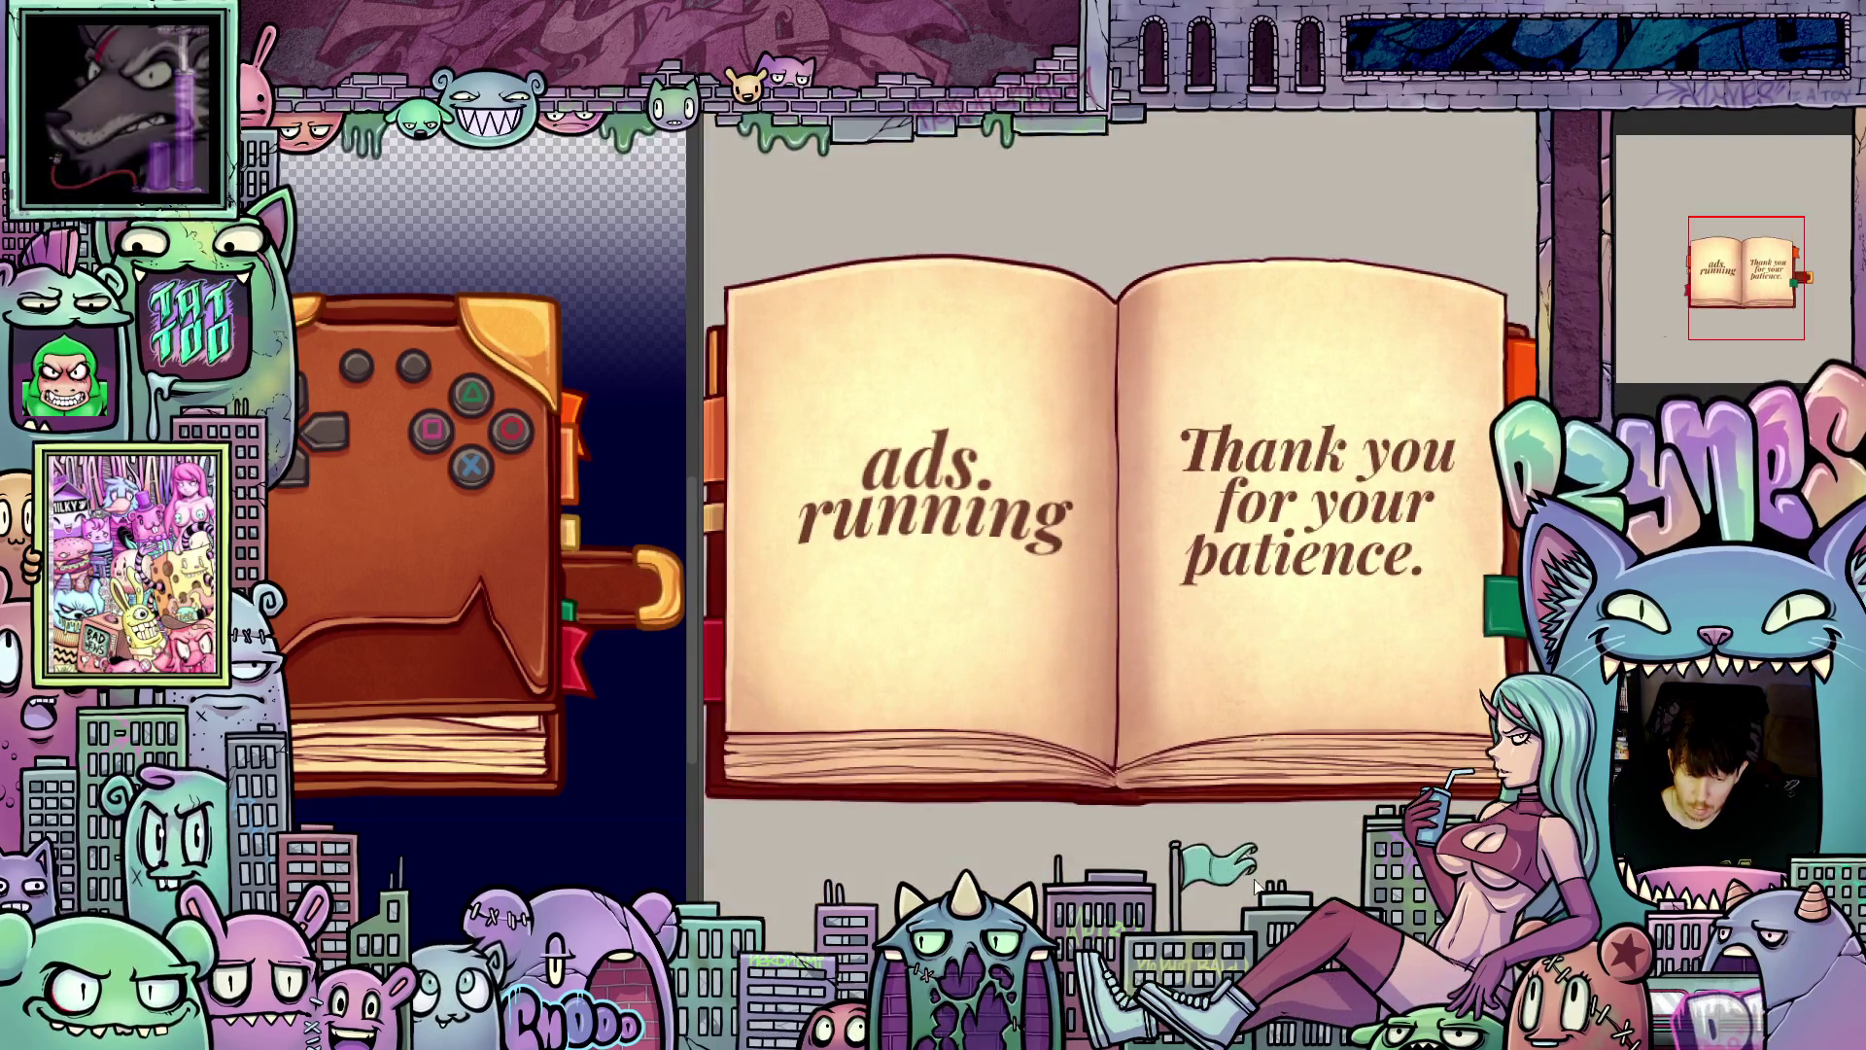
pyautogui.hscroll(3, 1045, 532)
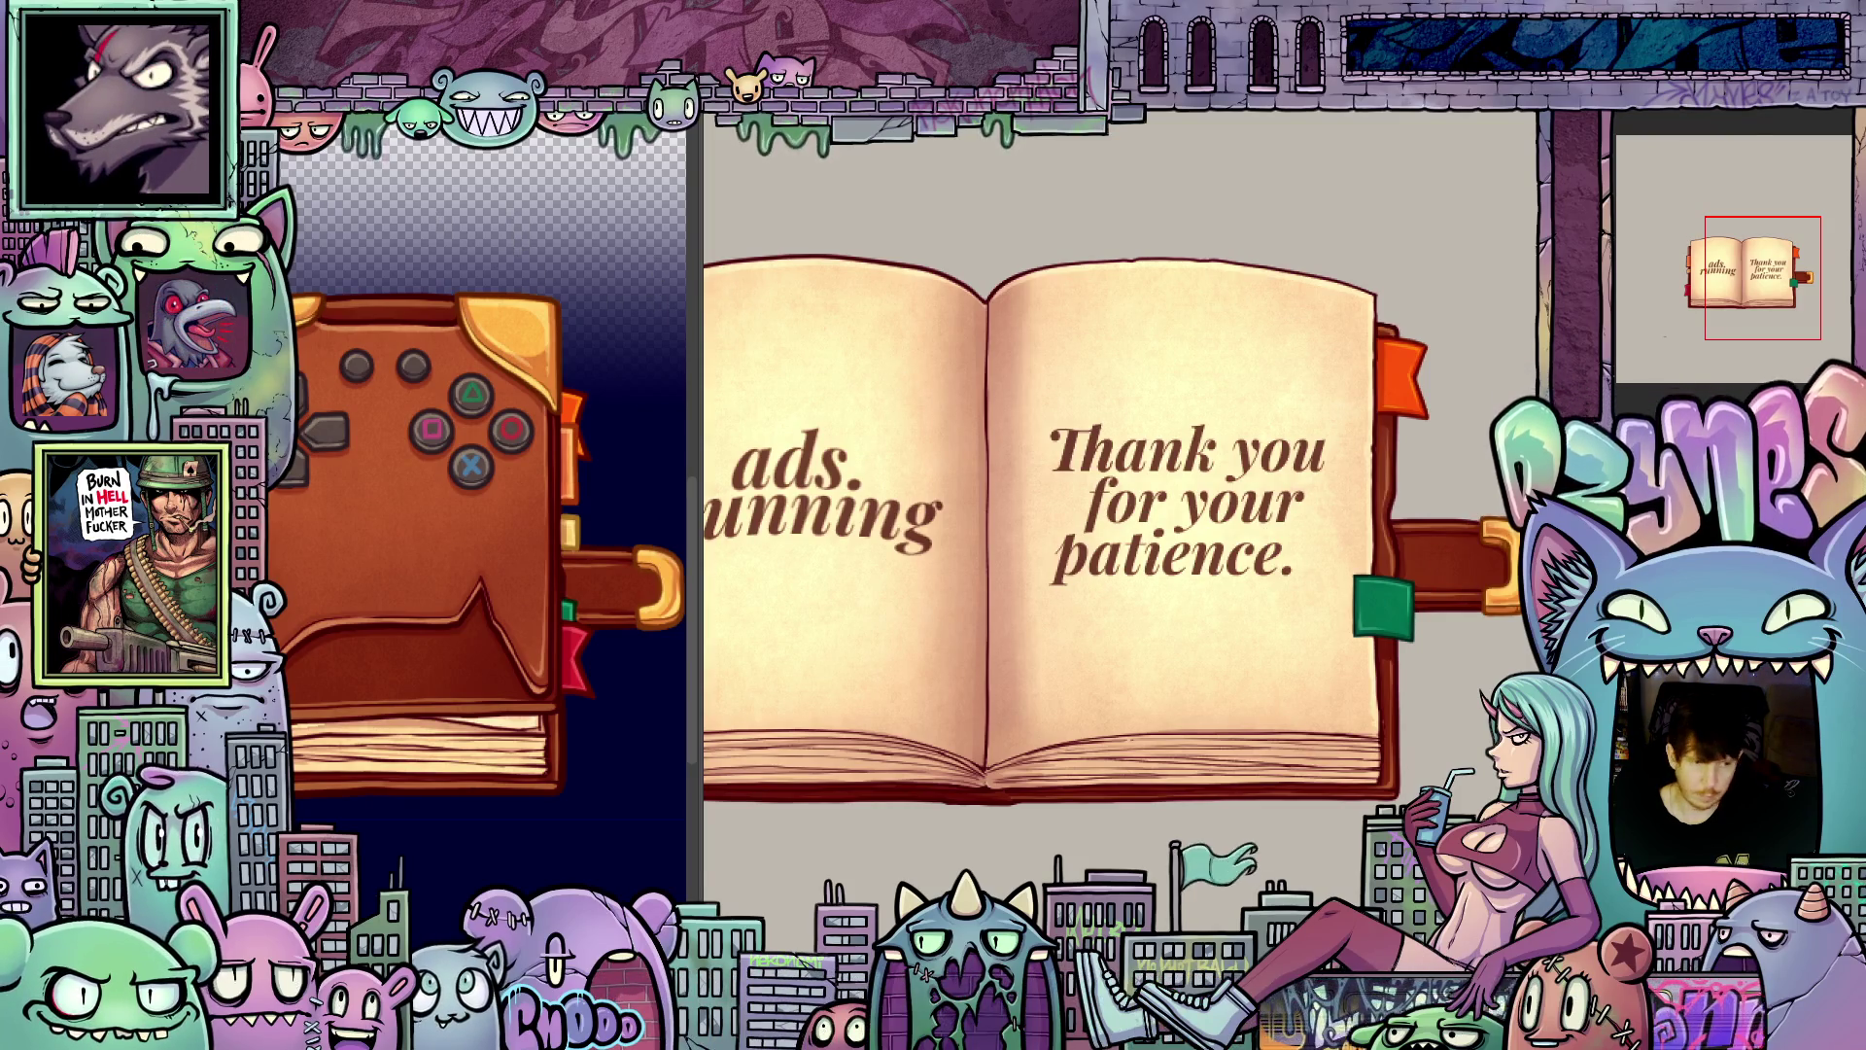
pyautogui.click(292, 131)
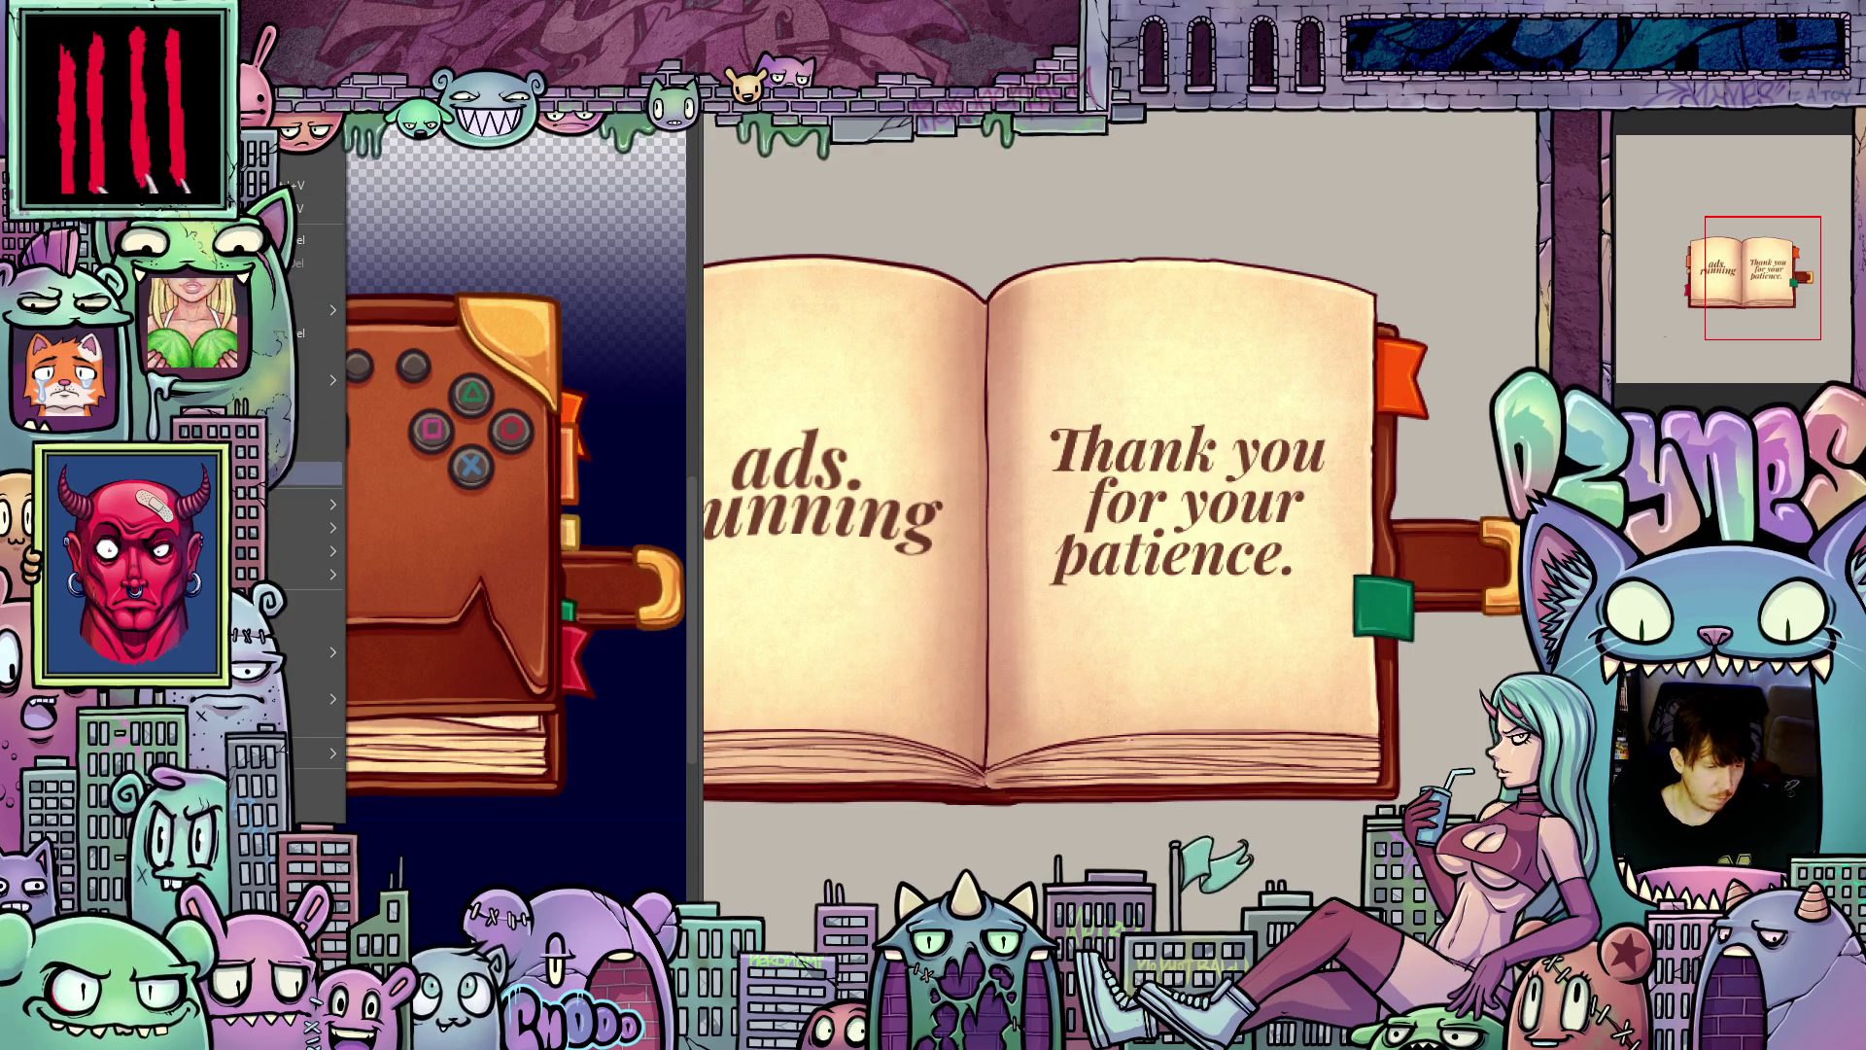
# Step: Apply Edit > Transform > Mesh Transformation to the thank-you text layer
pyautogui.moveTo(311, 551)
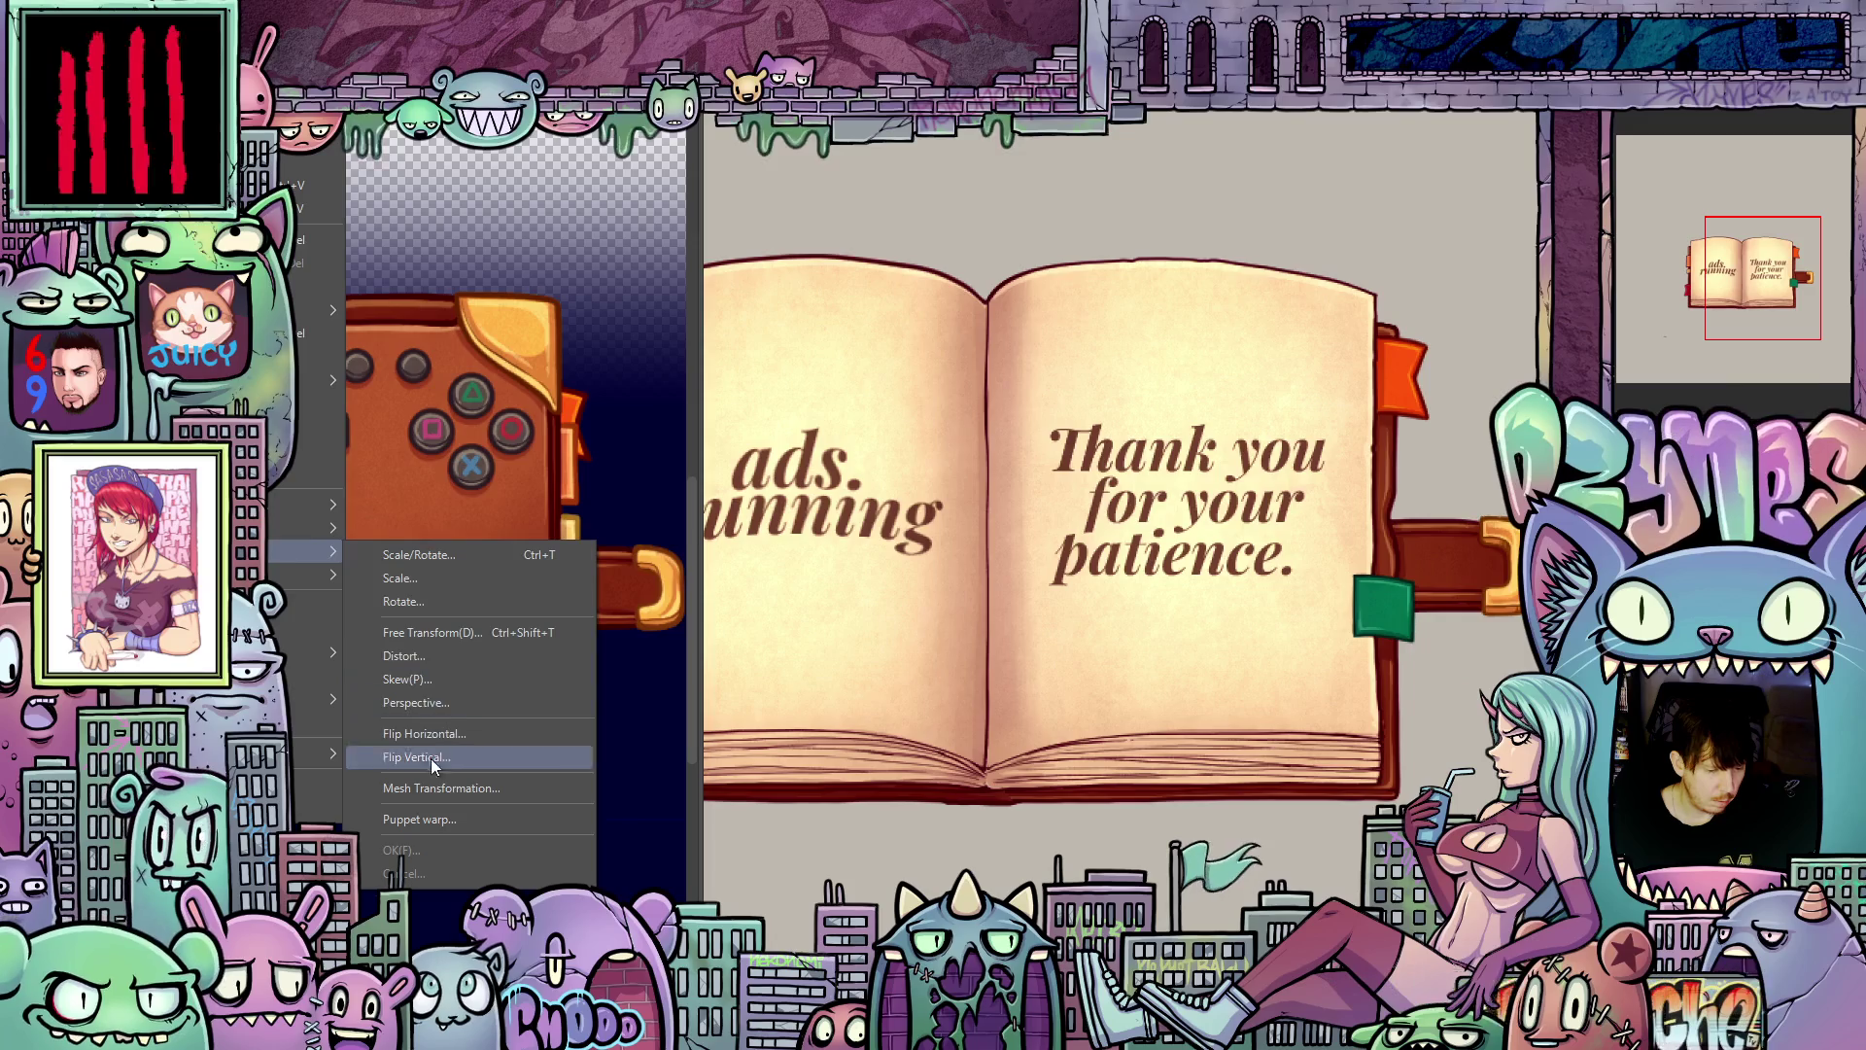
pyautogui.click(470, 788)
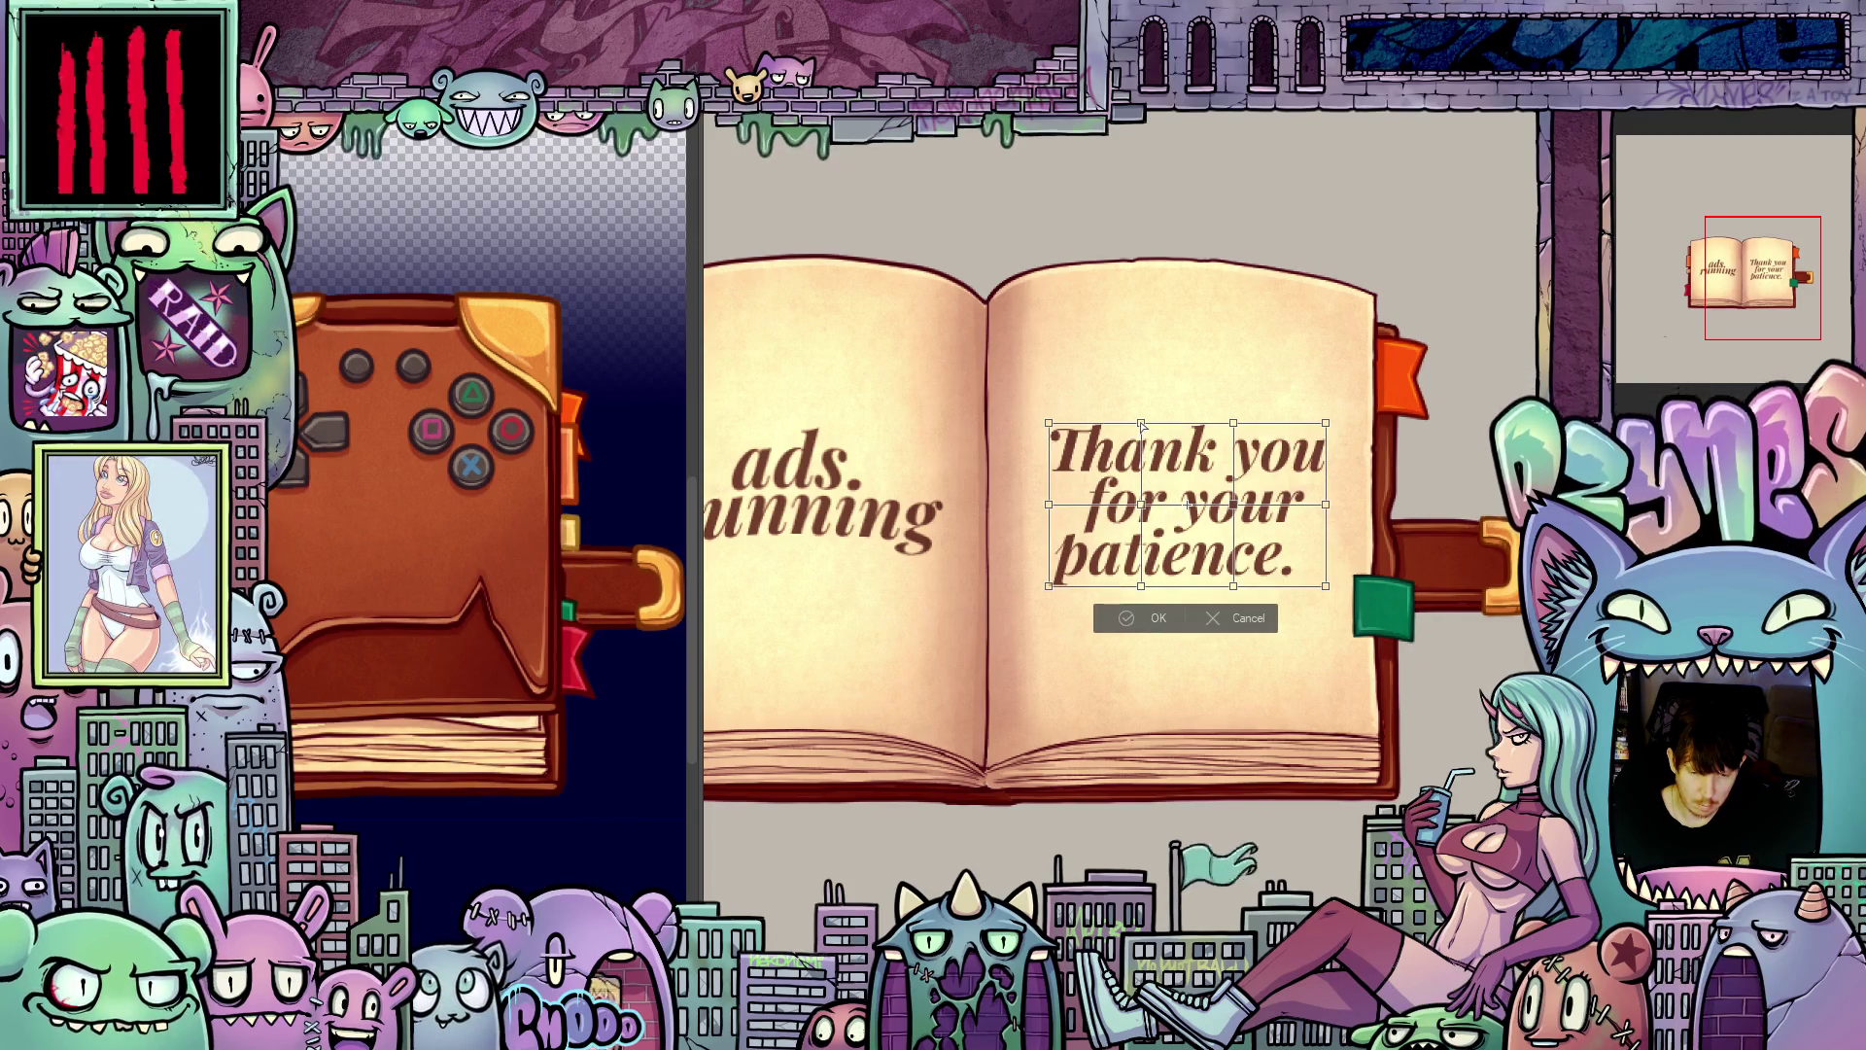
# Step: Drag the mesh's top-right, middle and bottom points upward to curve the thank-you lettering
pyautogui.moveTo(1142, 425); pyautogui.dragTo(1237, 414)
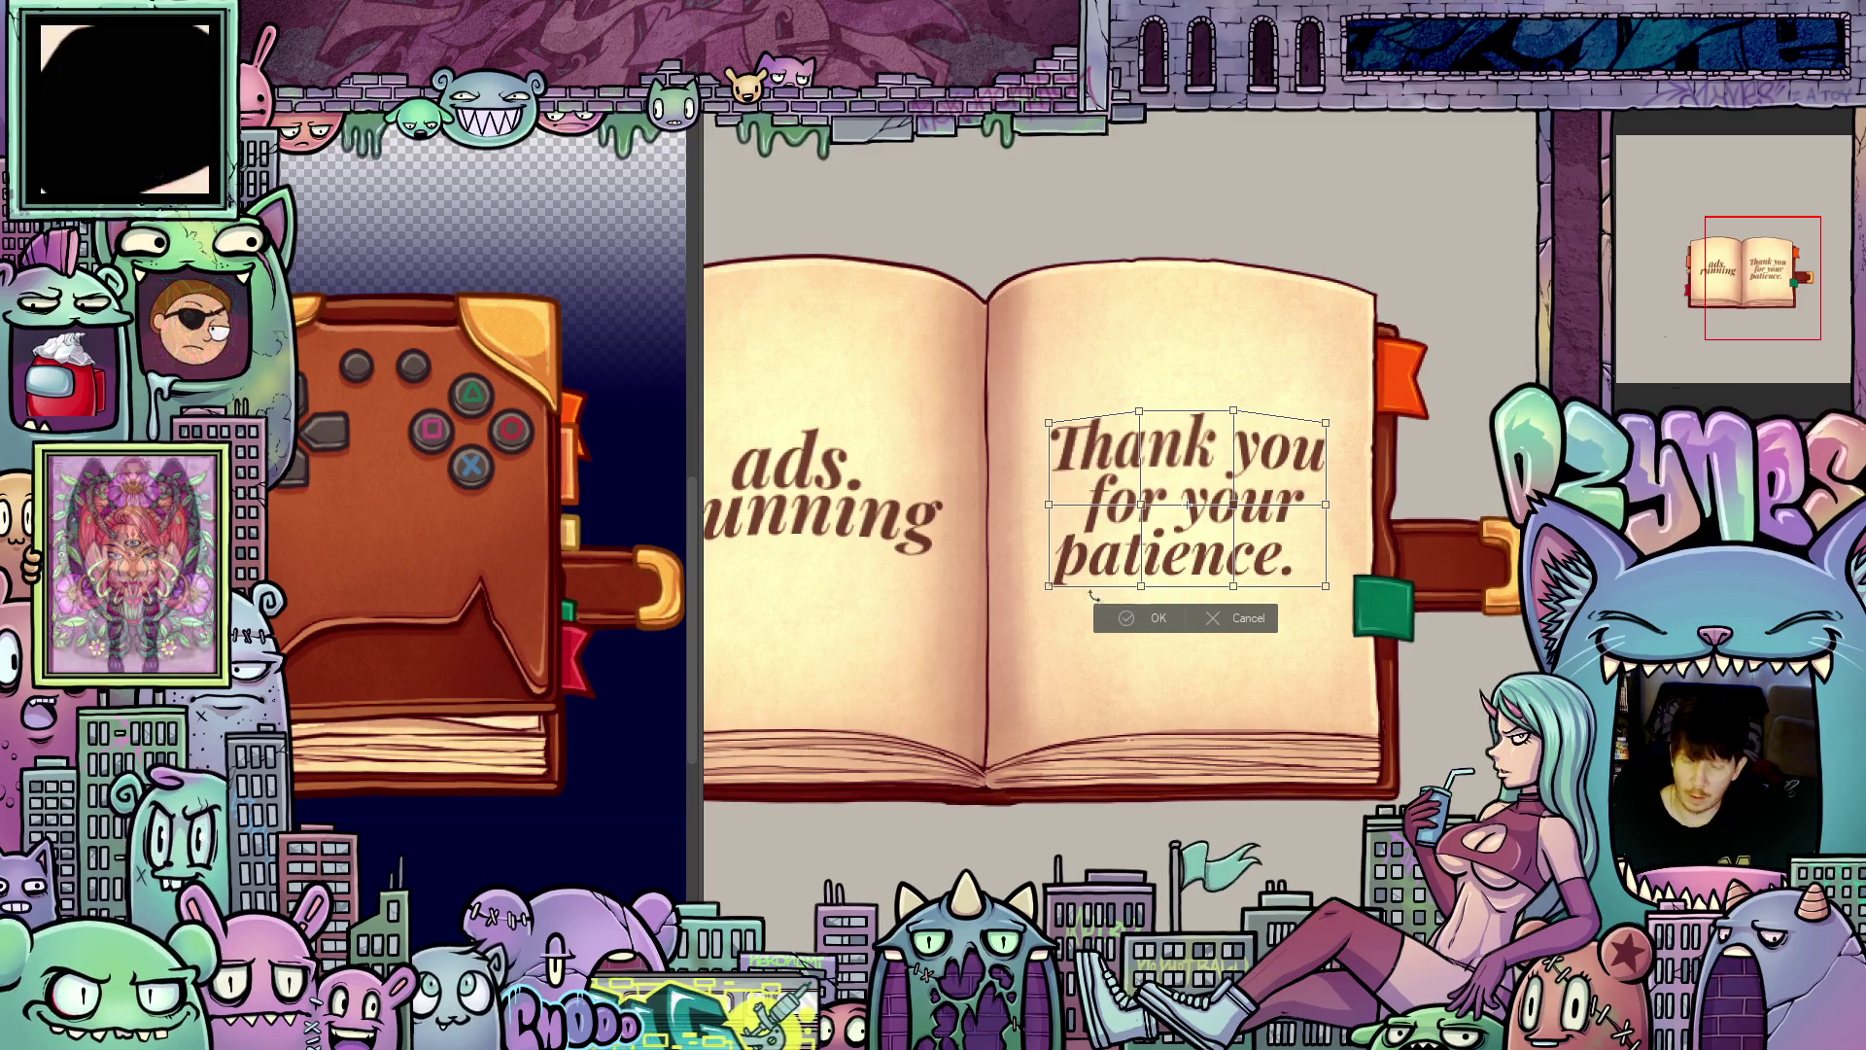
pyautogui.scroll(2, 1160, 503)
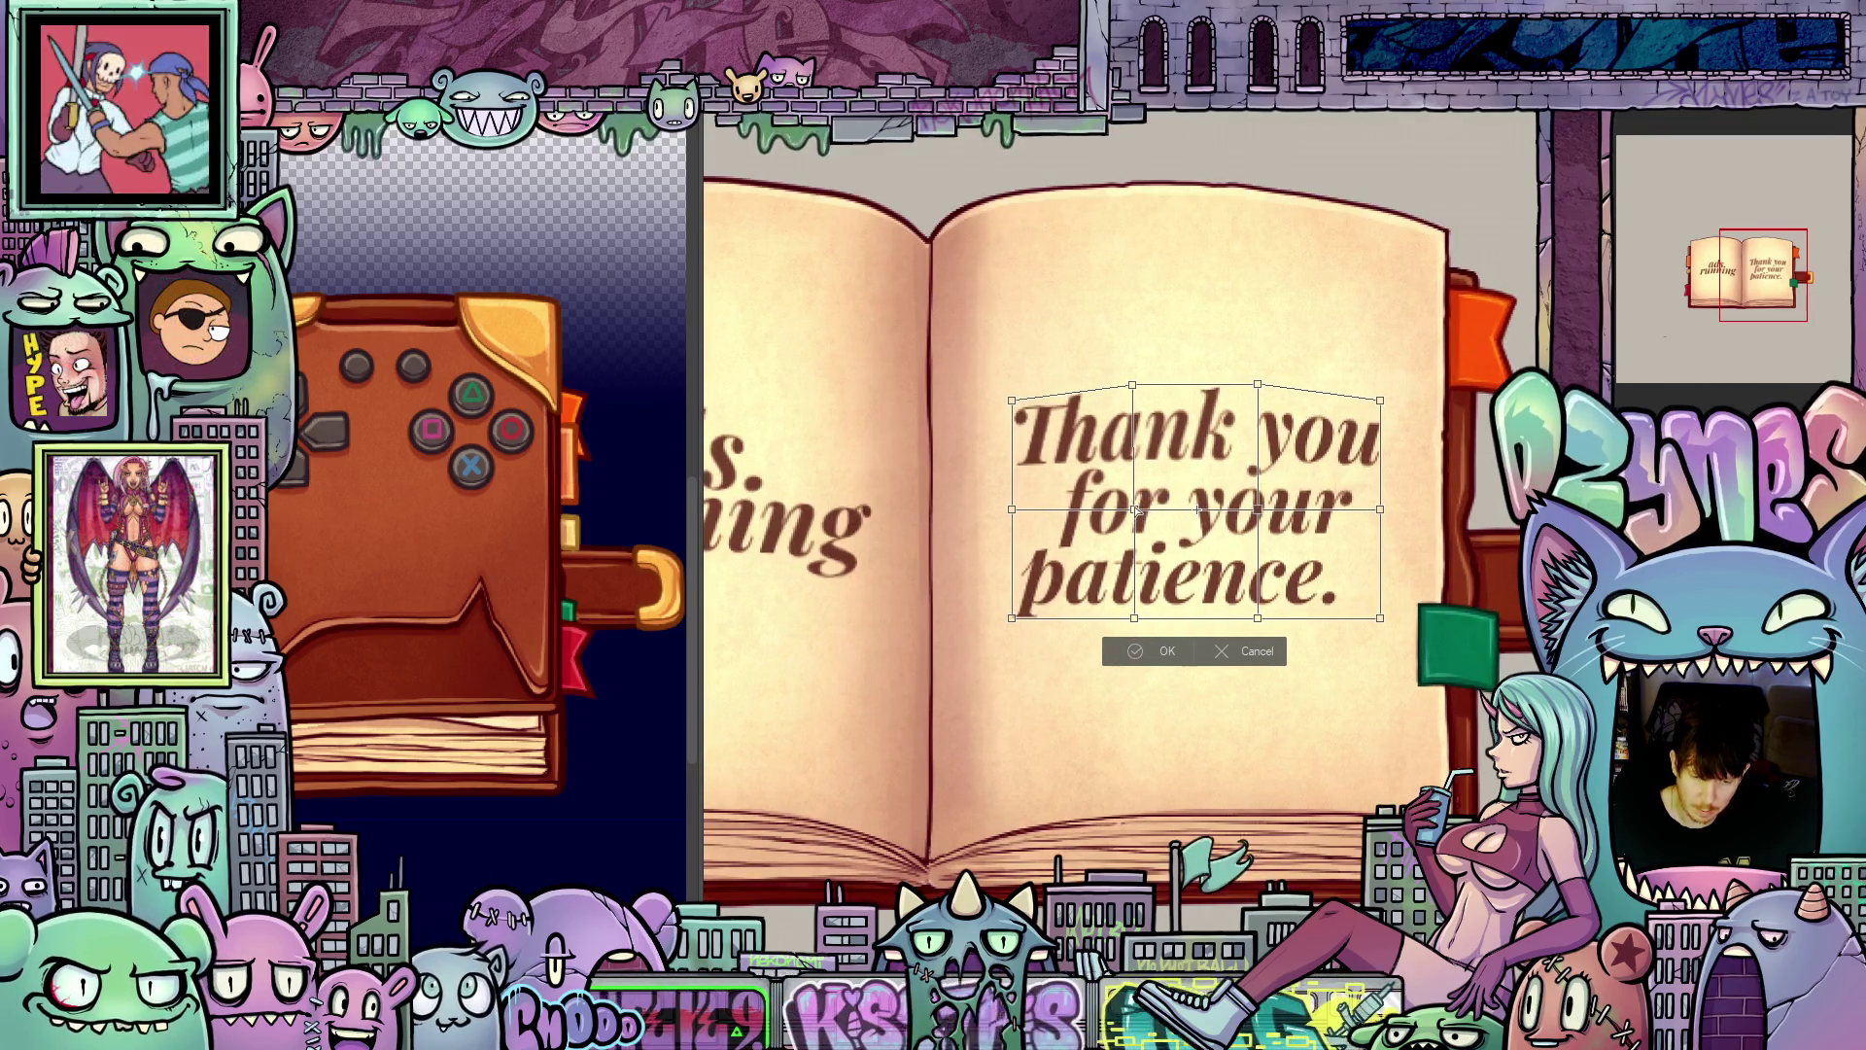
pyautogui.moveTo(1134, 510); pyautogui.dragTo(1134, 499)
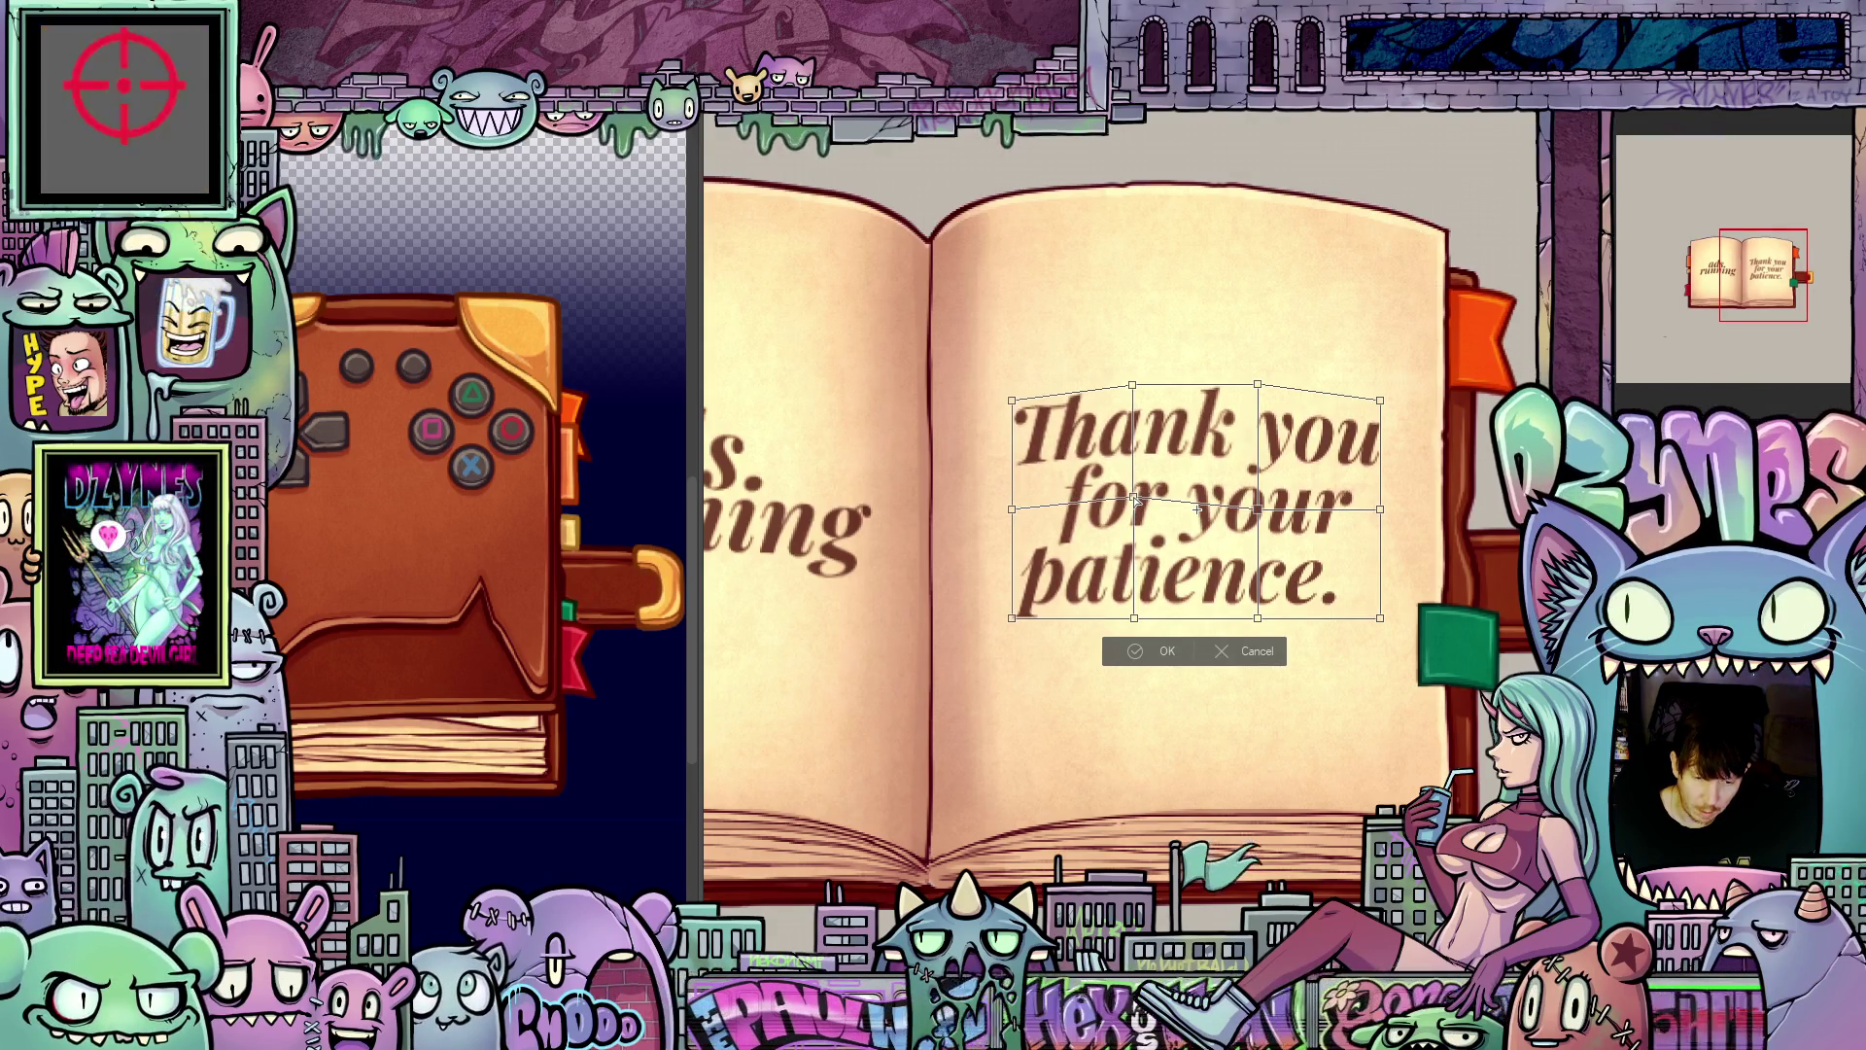
pyautogui.moveTo(1258, 509); pyautogui.dragTo(1261, 504)
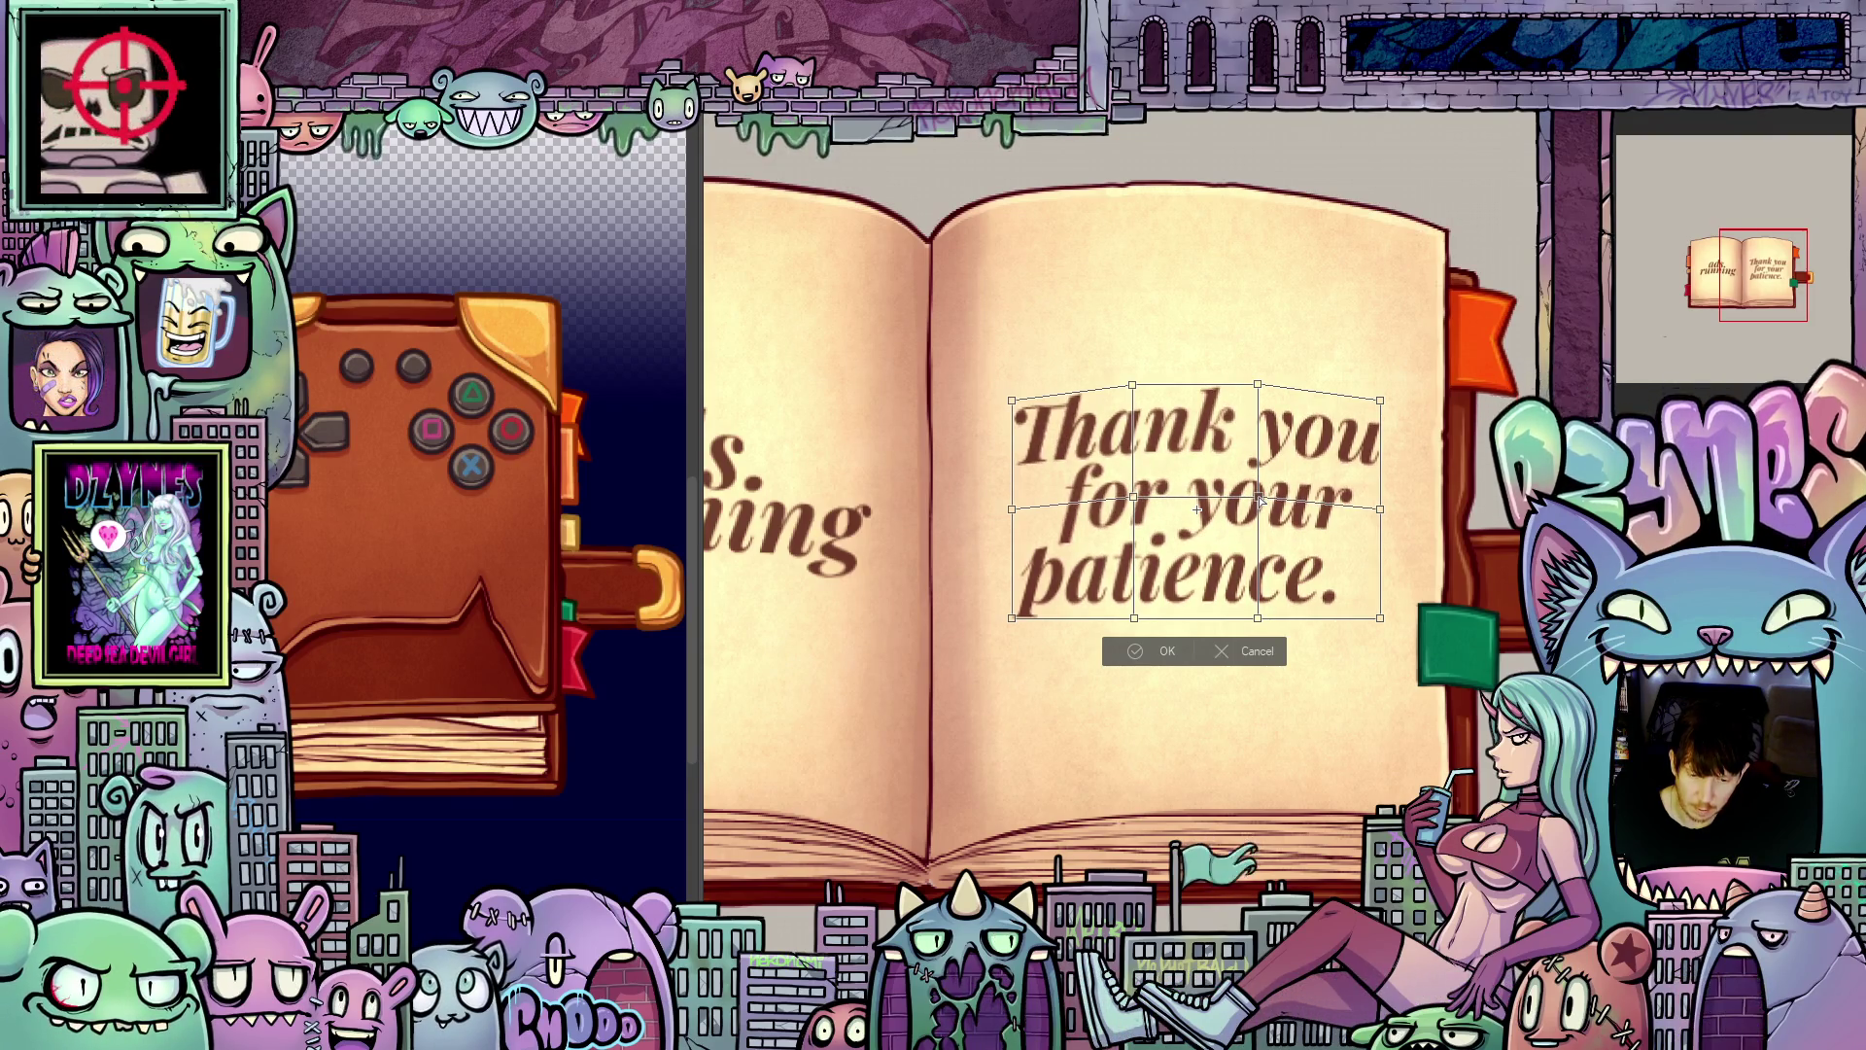
pyautogui.moveTo(1136, 619); pyautogui.dragTo(1137, 608)
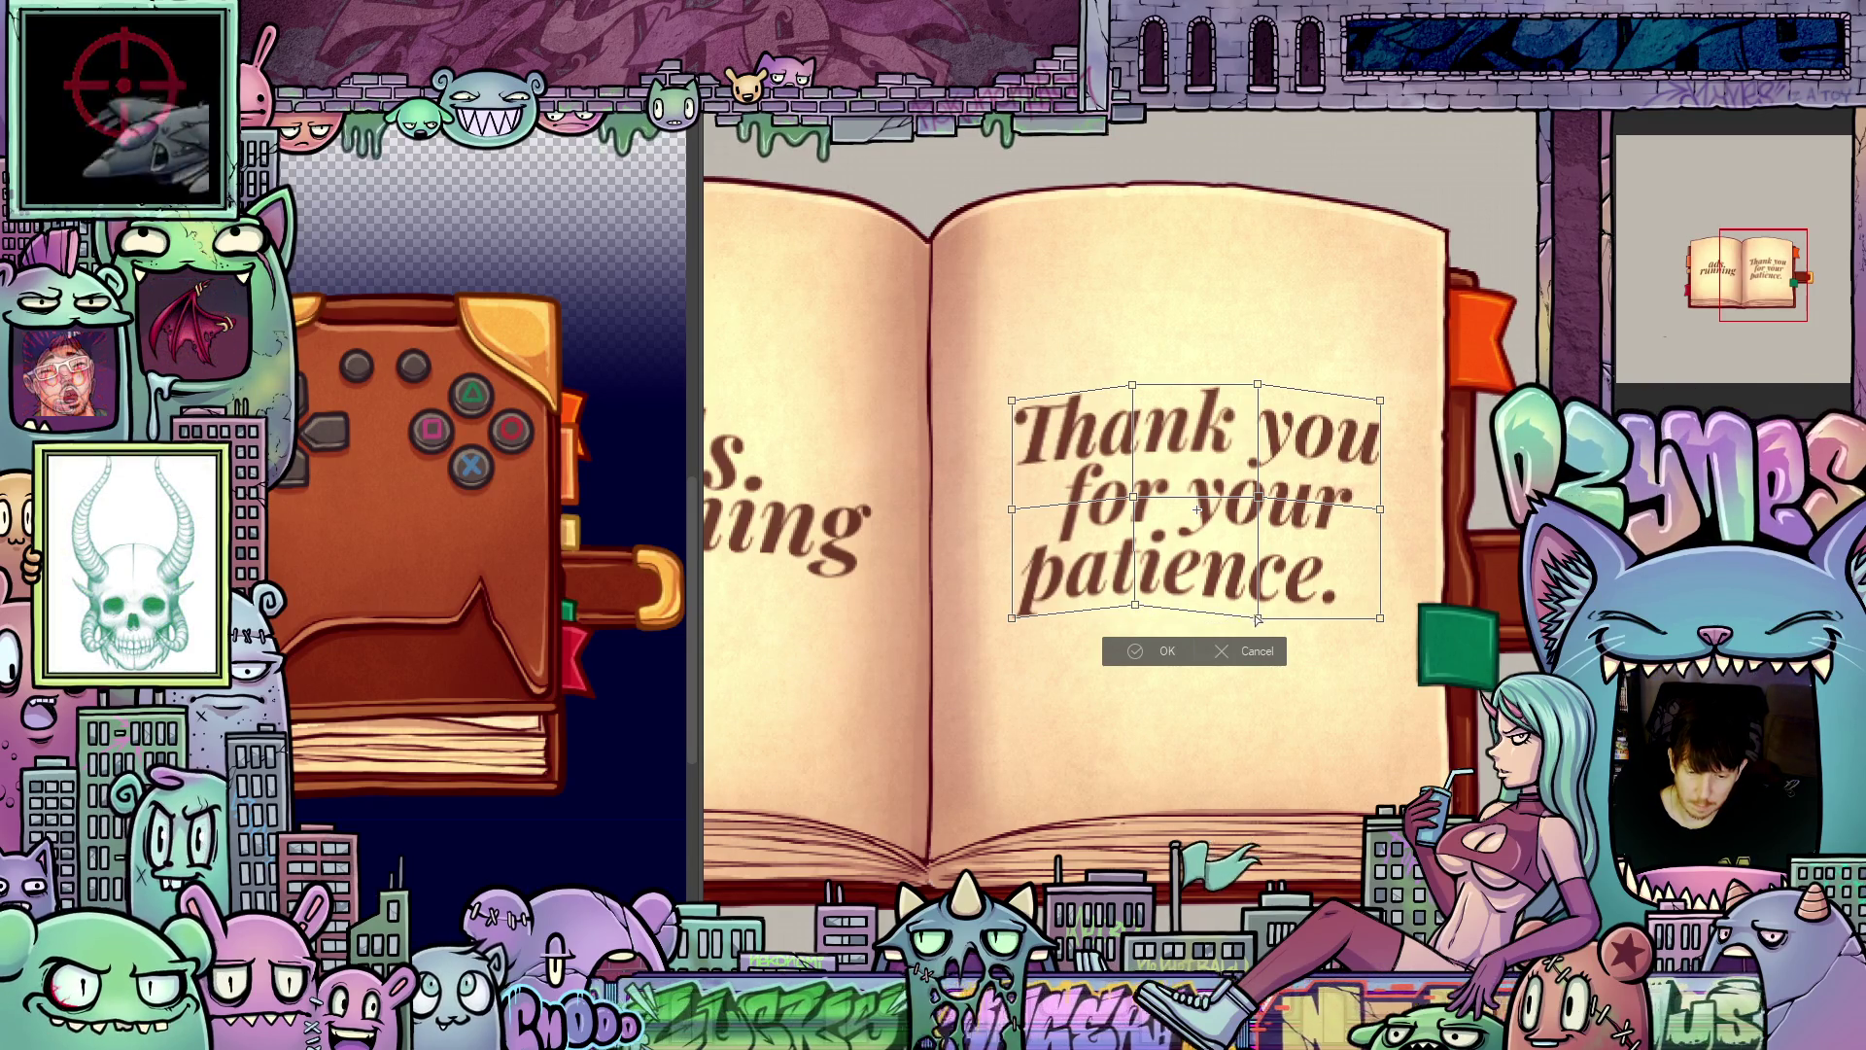
pyautogui.moveTo(1258, 618); pyautogui.dragTo(1260, 606)
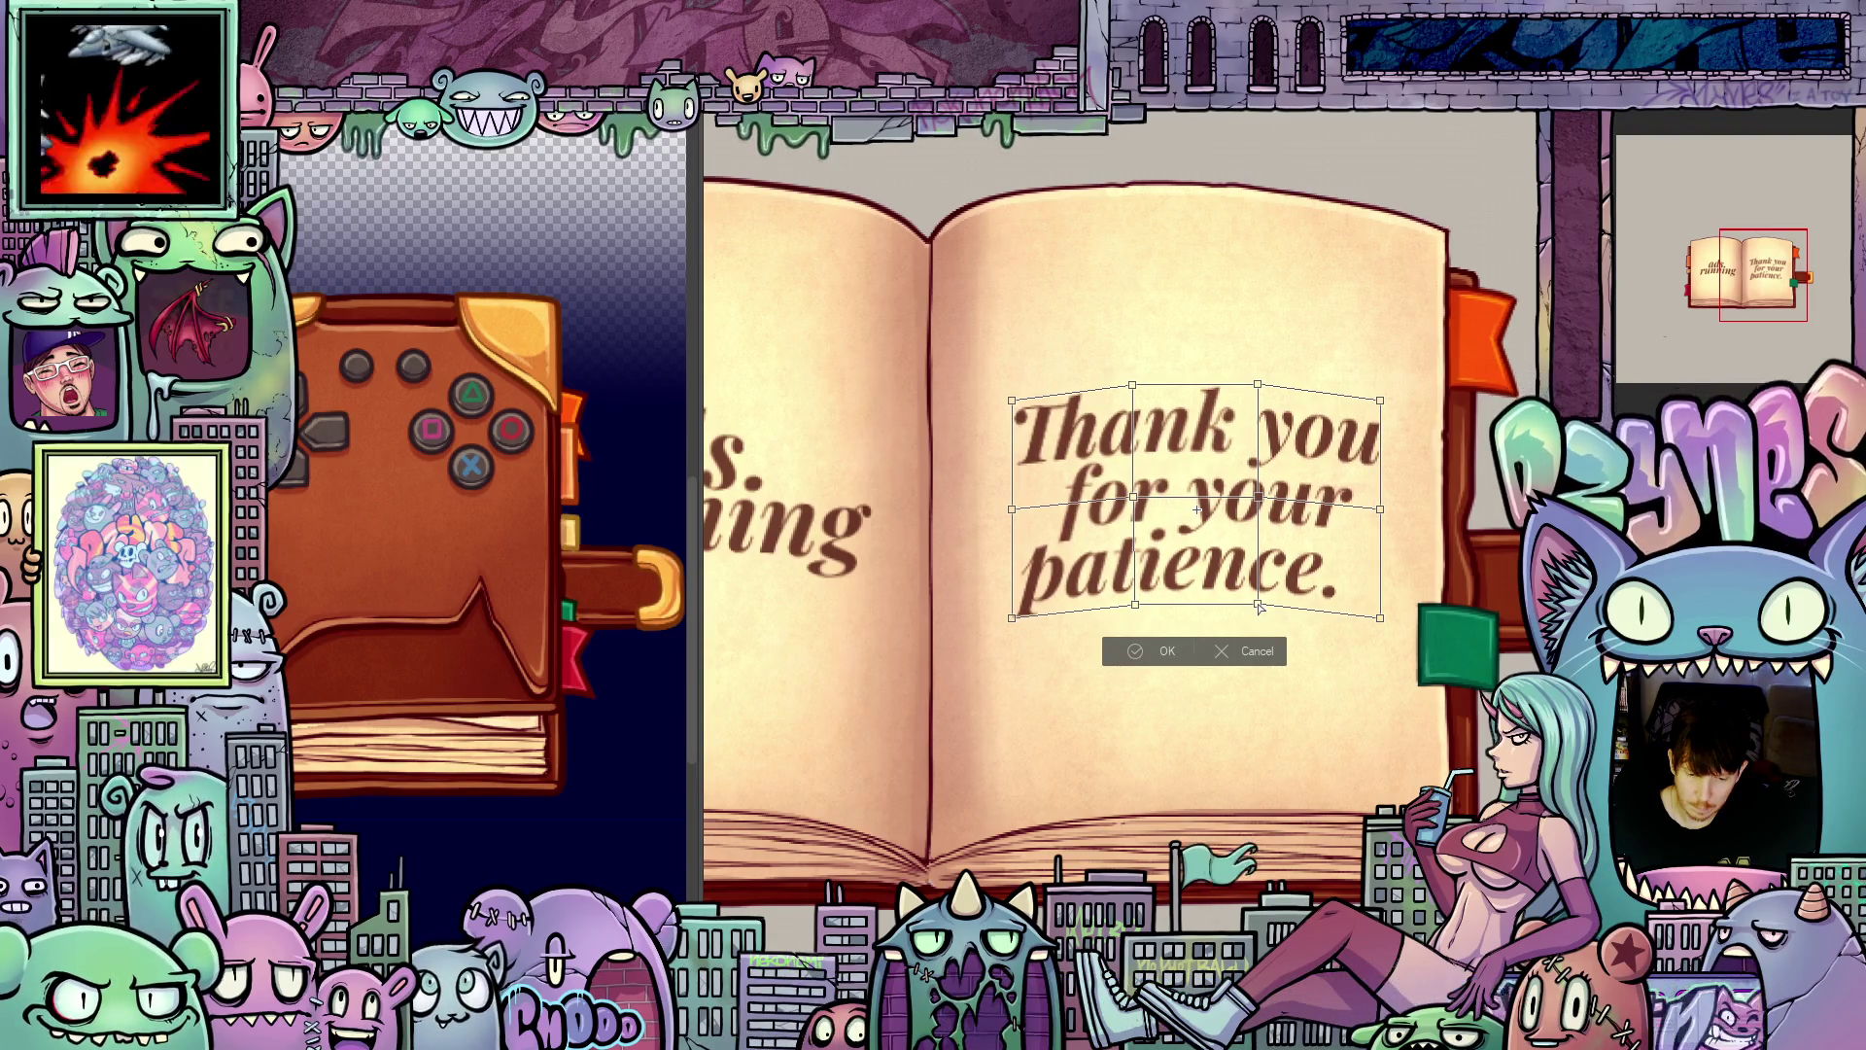
pyautogui.scroll(-1, 1213, 579)
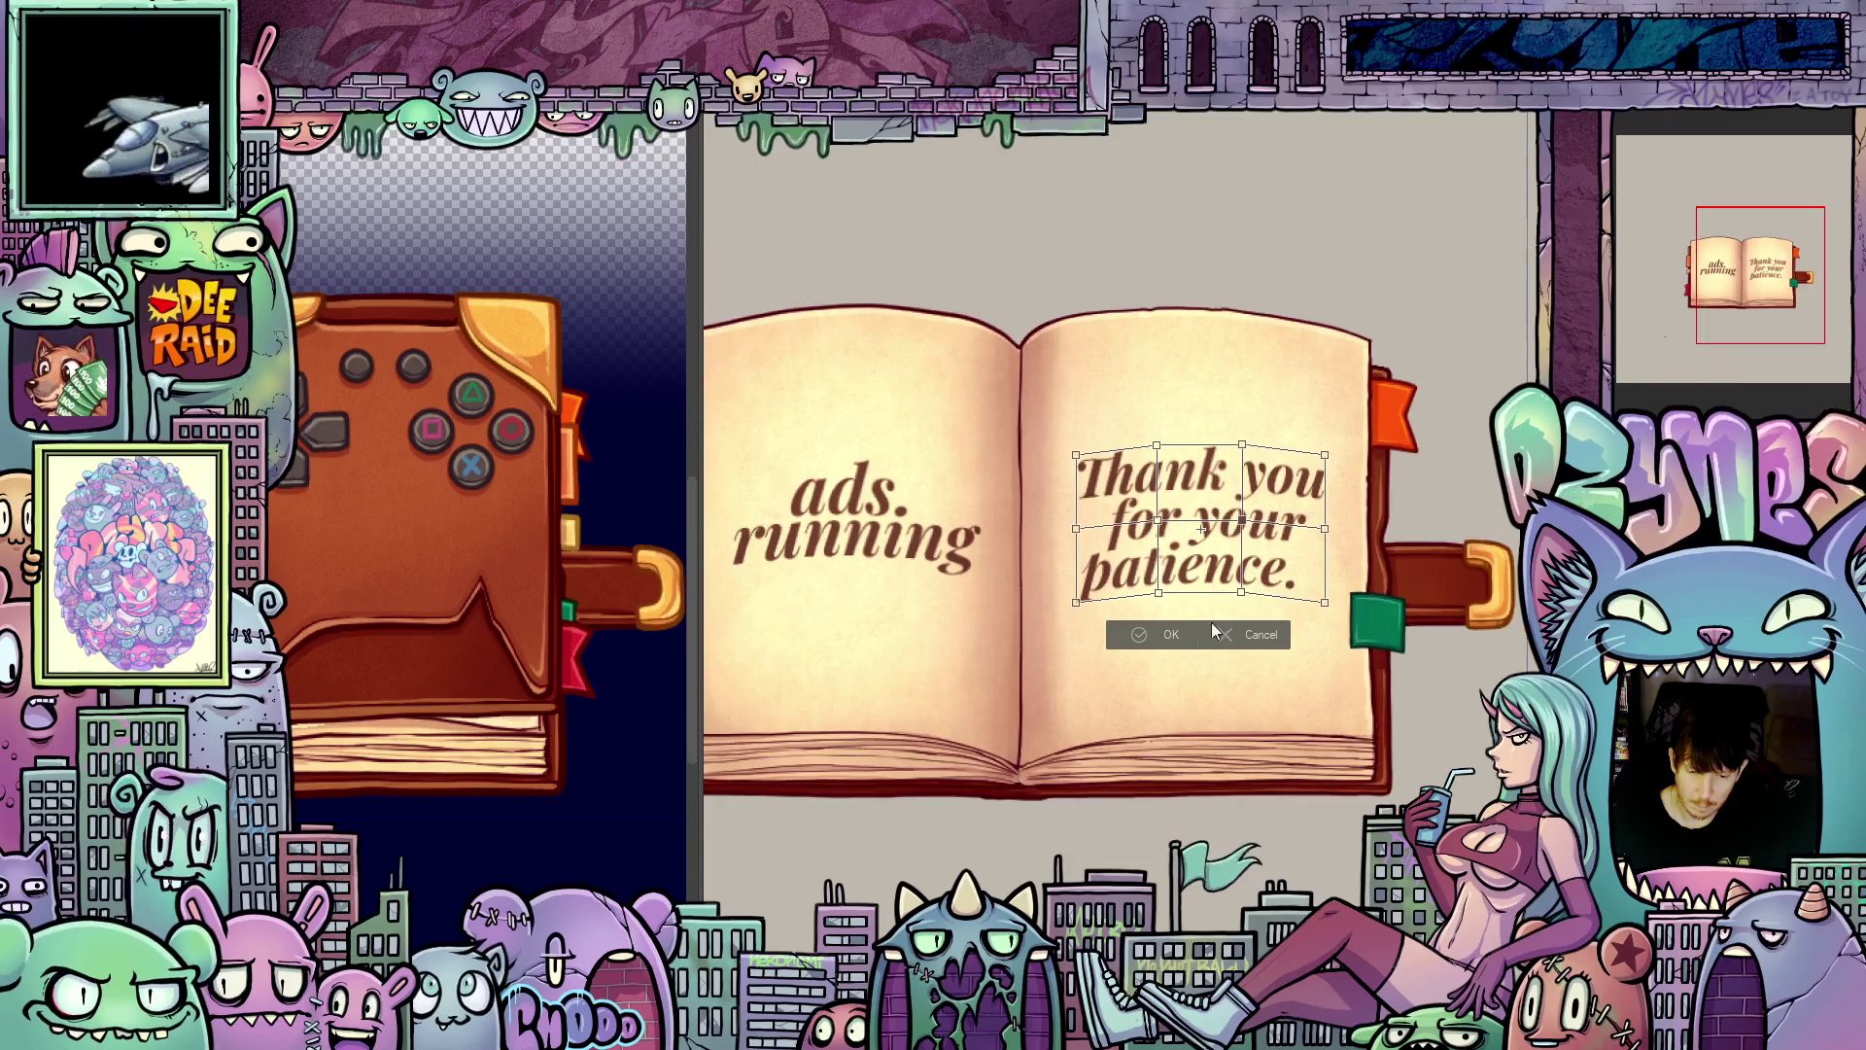
# Step: Commit the mesh warp, check it zoomed in, then fit the whole book in view
pyautogui.click(1171, 639)
pyautogui.scroll(-2, 1201, 655)
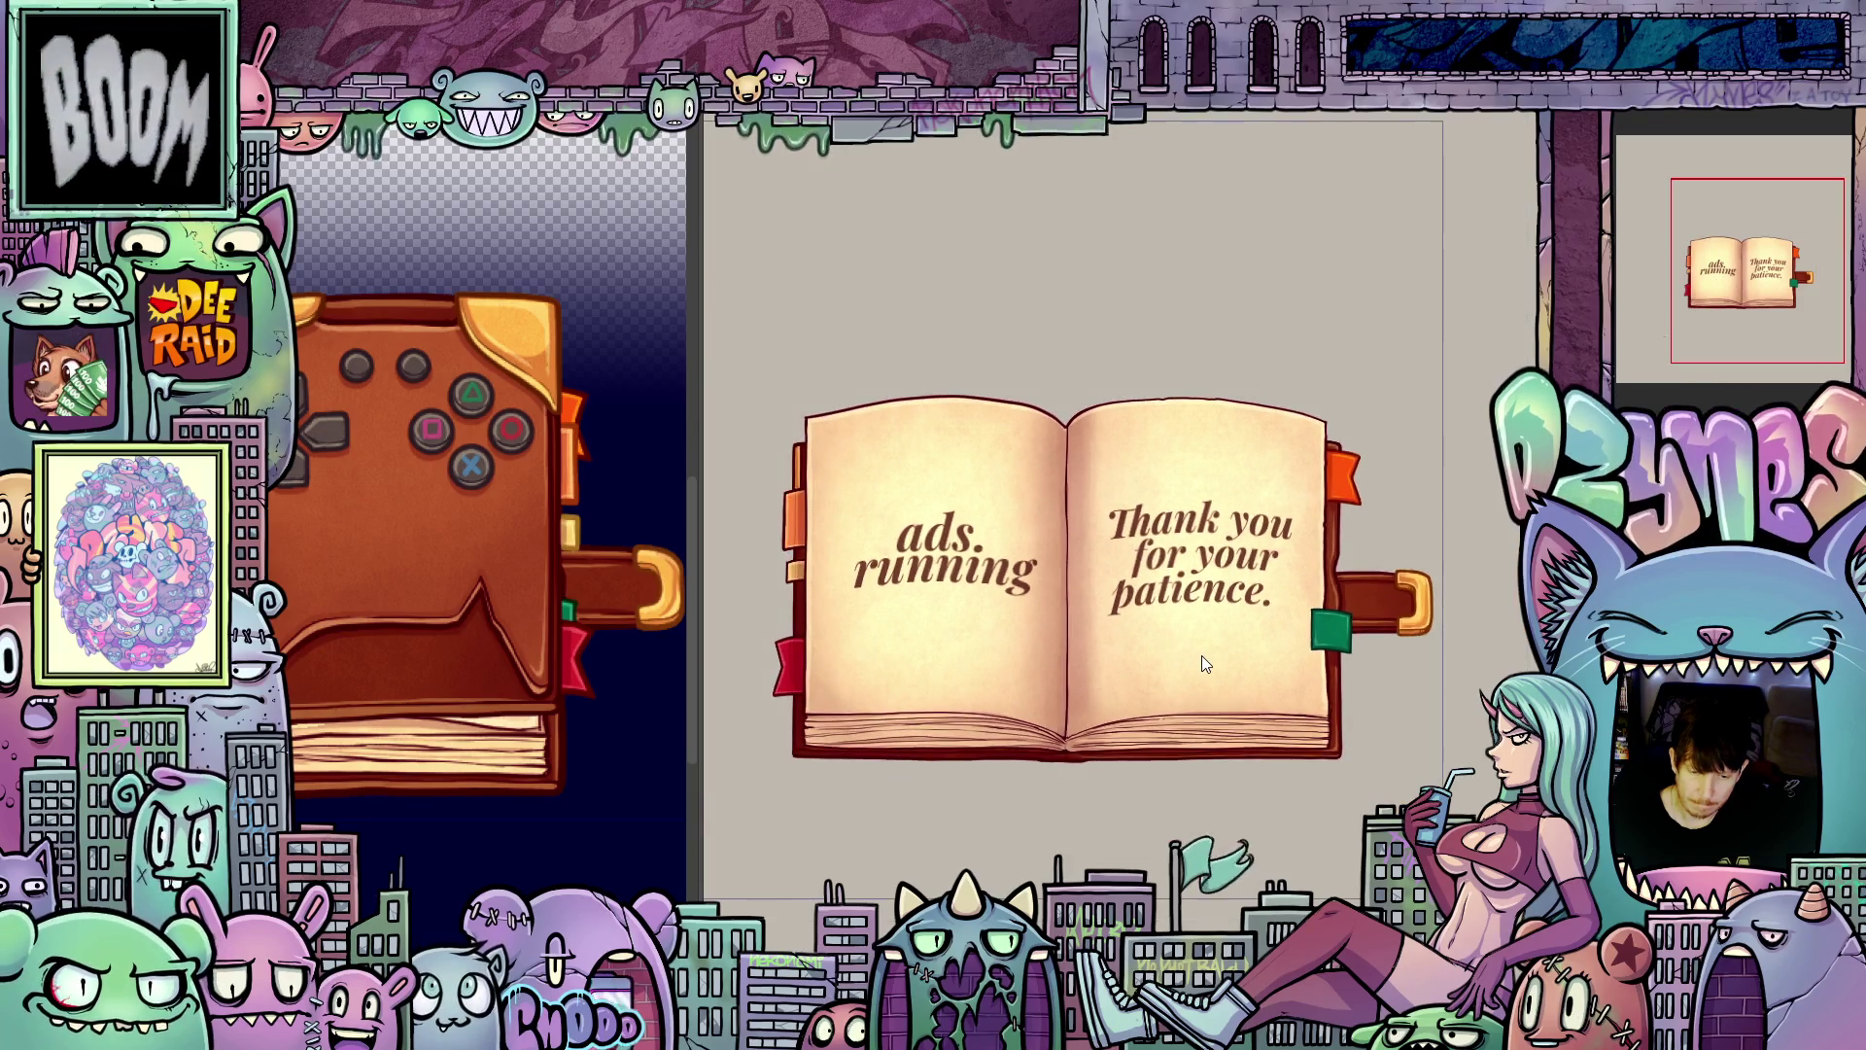
pyautogui.scroll(3, 1208, 661)
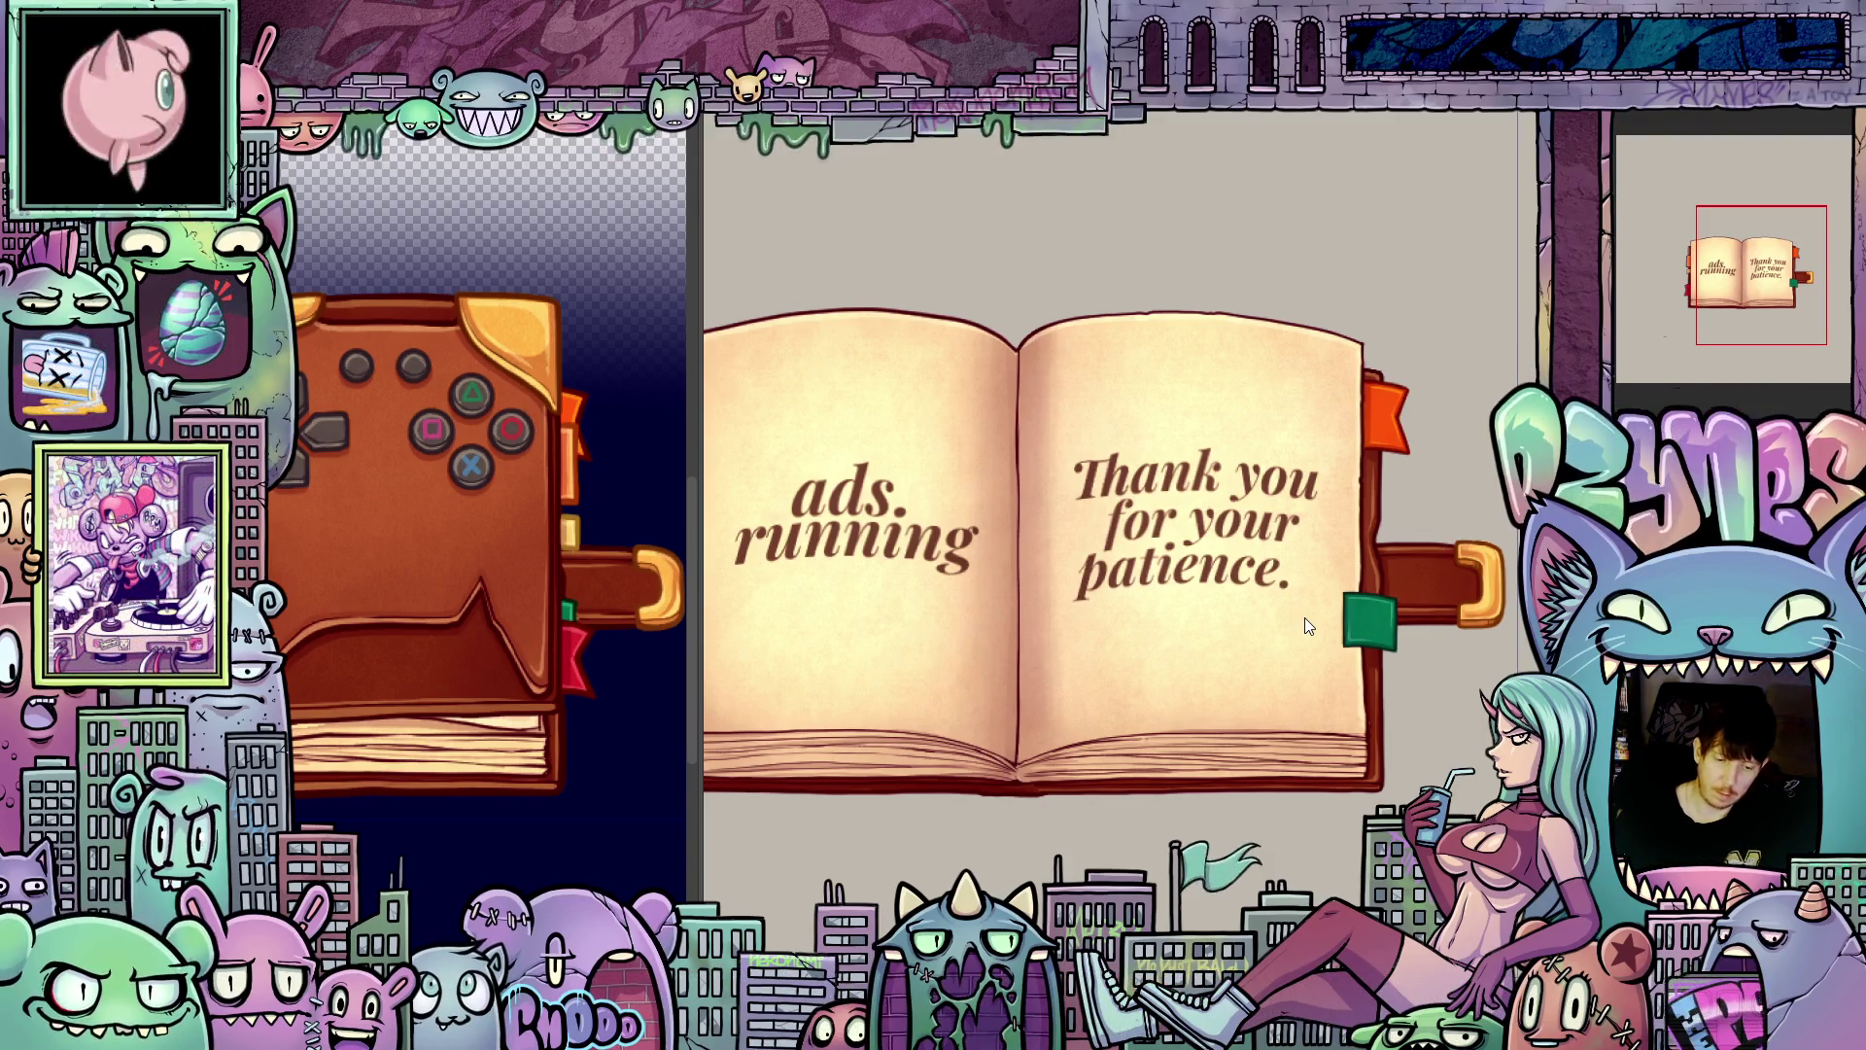
pyautogui.scroll(-3, 1139, 653)
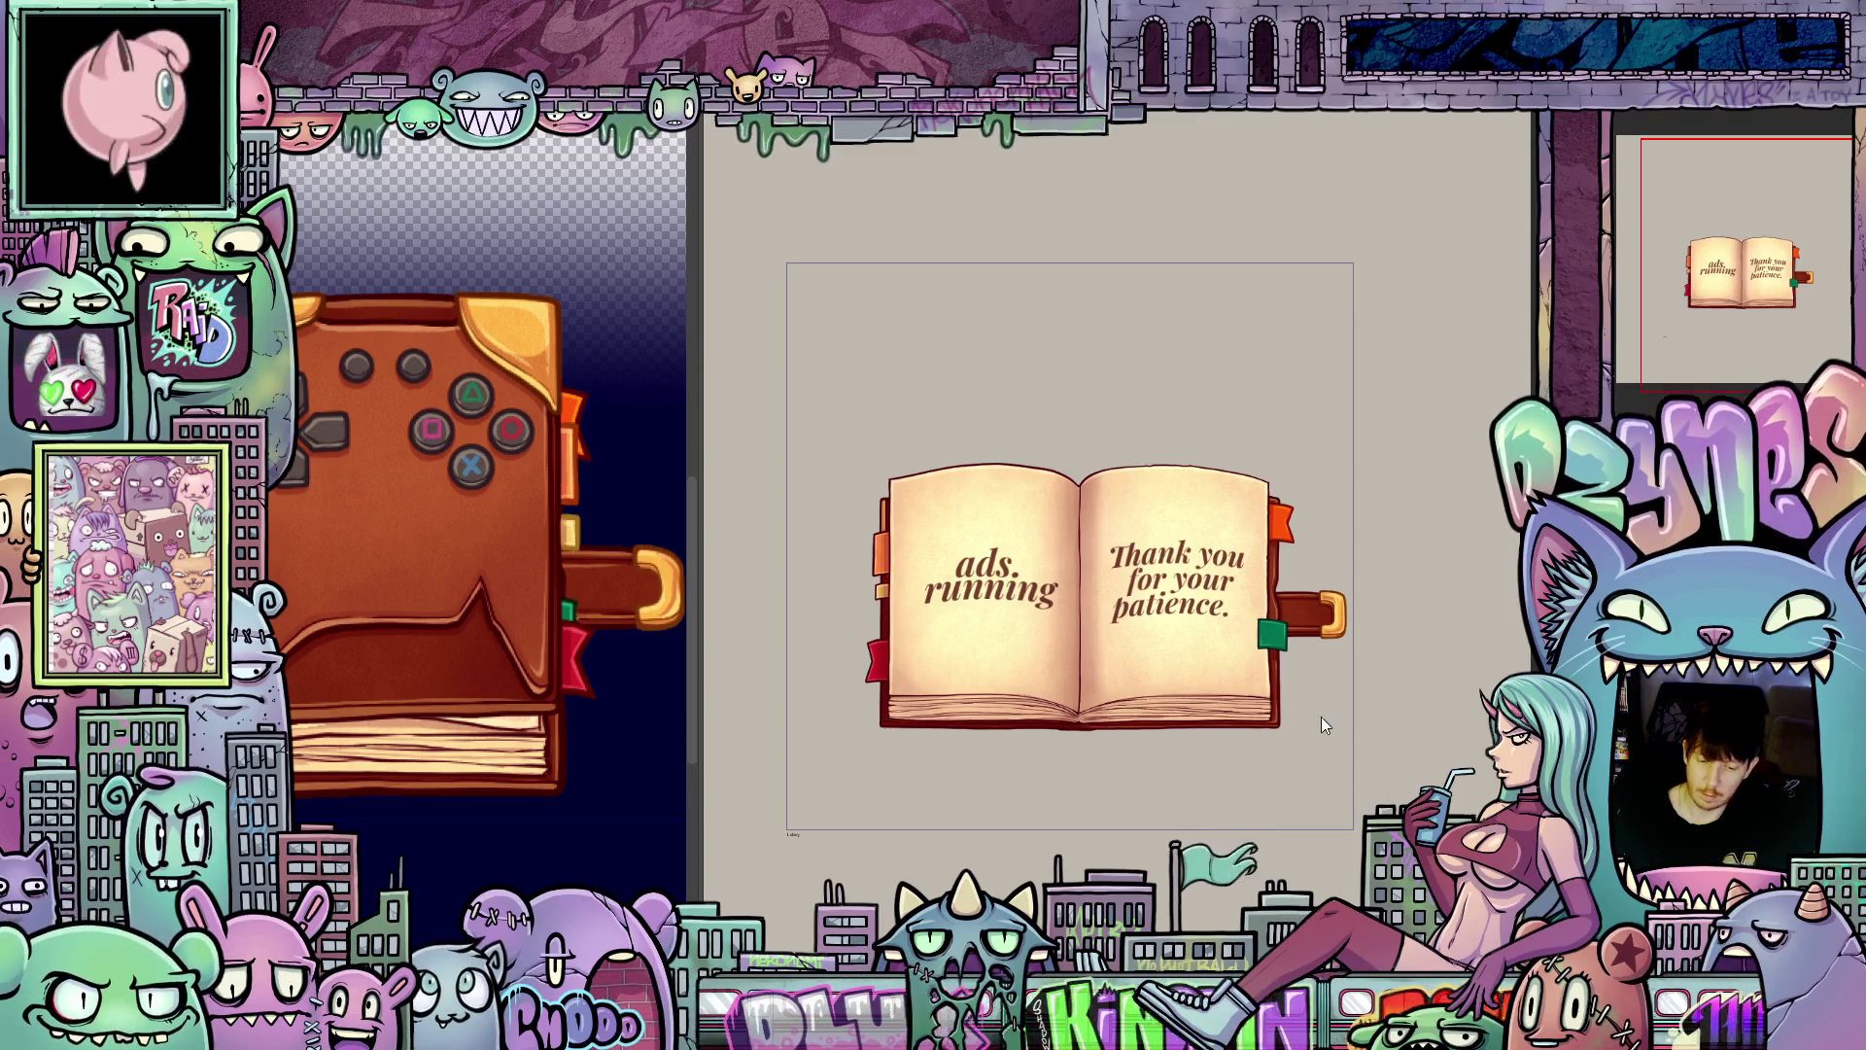
pyautogui.scroll(1, 1096, 655)
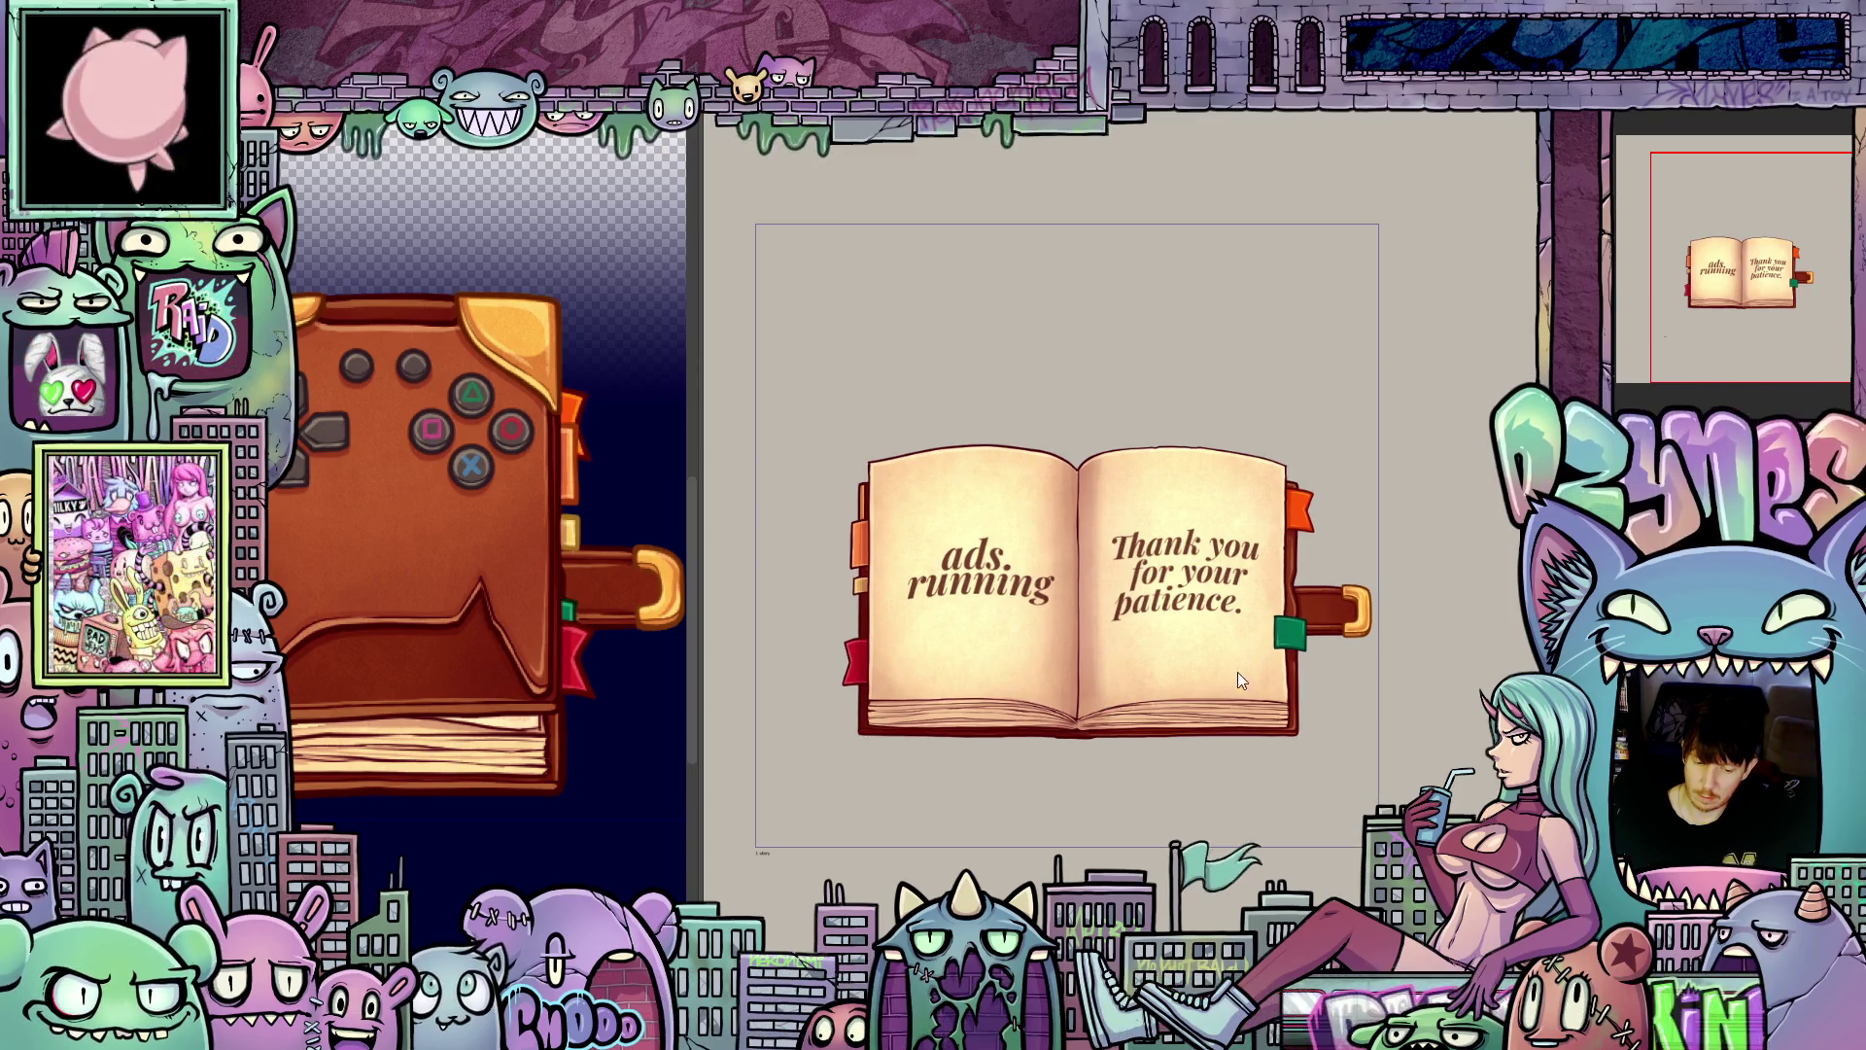
pyautogui.scroll(2, 1210, 663)
pyautogui.scroll(-2, 1206, 664)
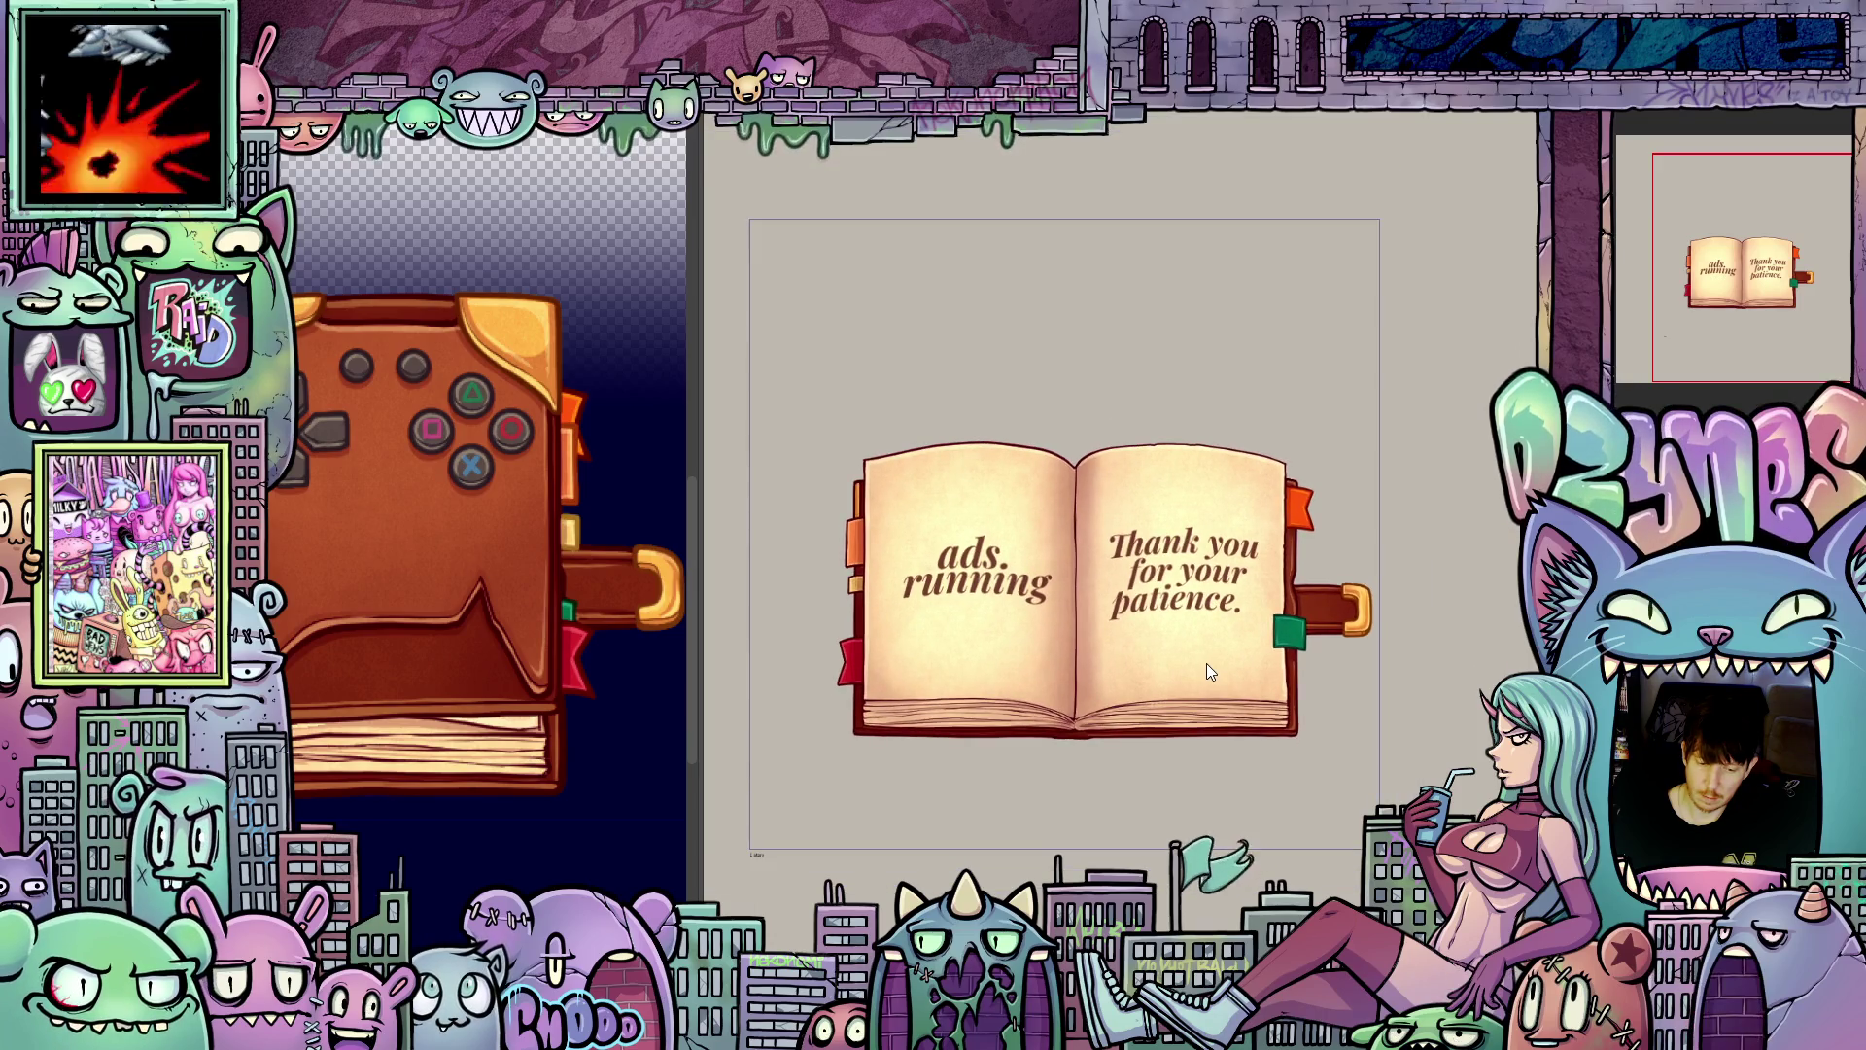
pyautogui.scroll(-3, 1203, 665)
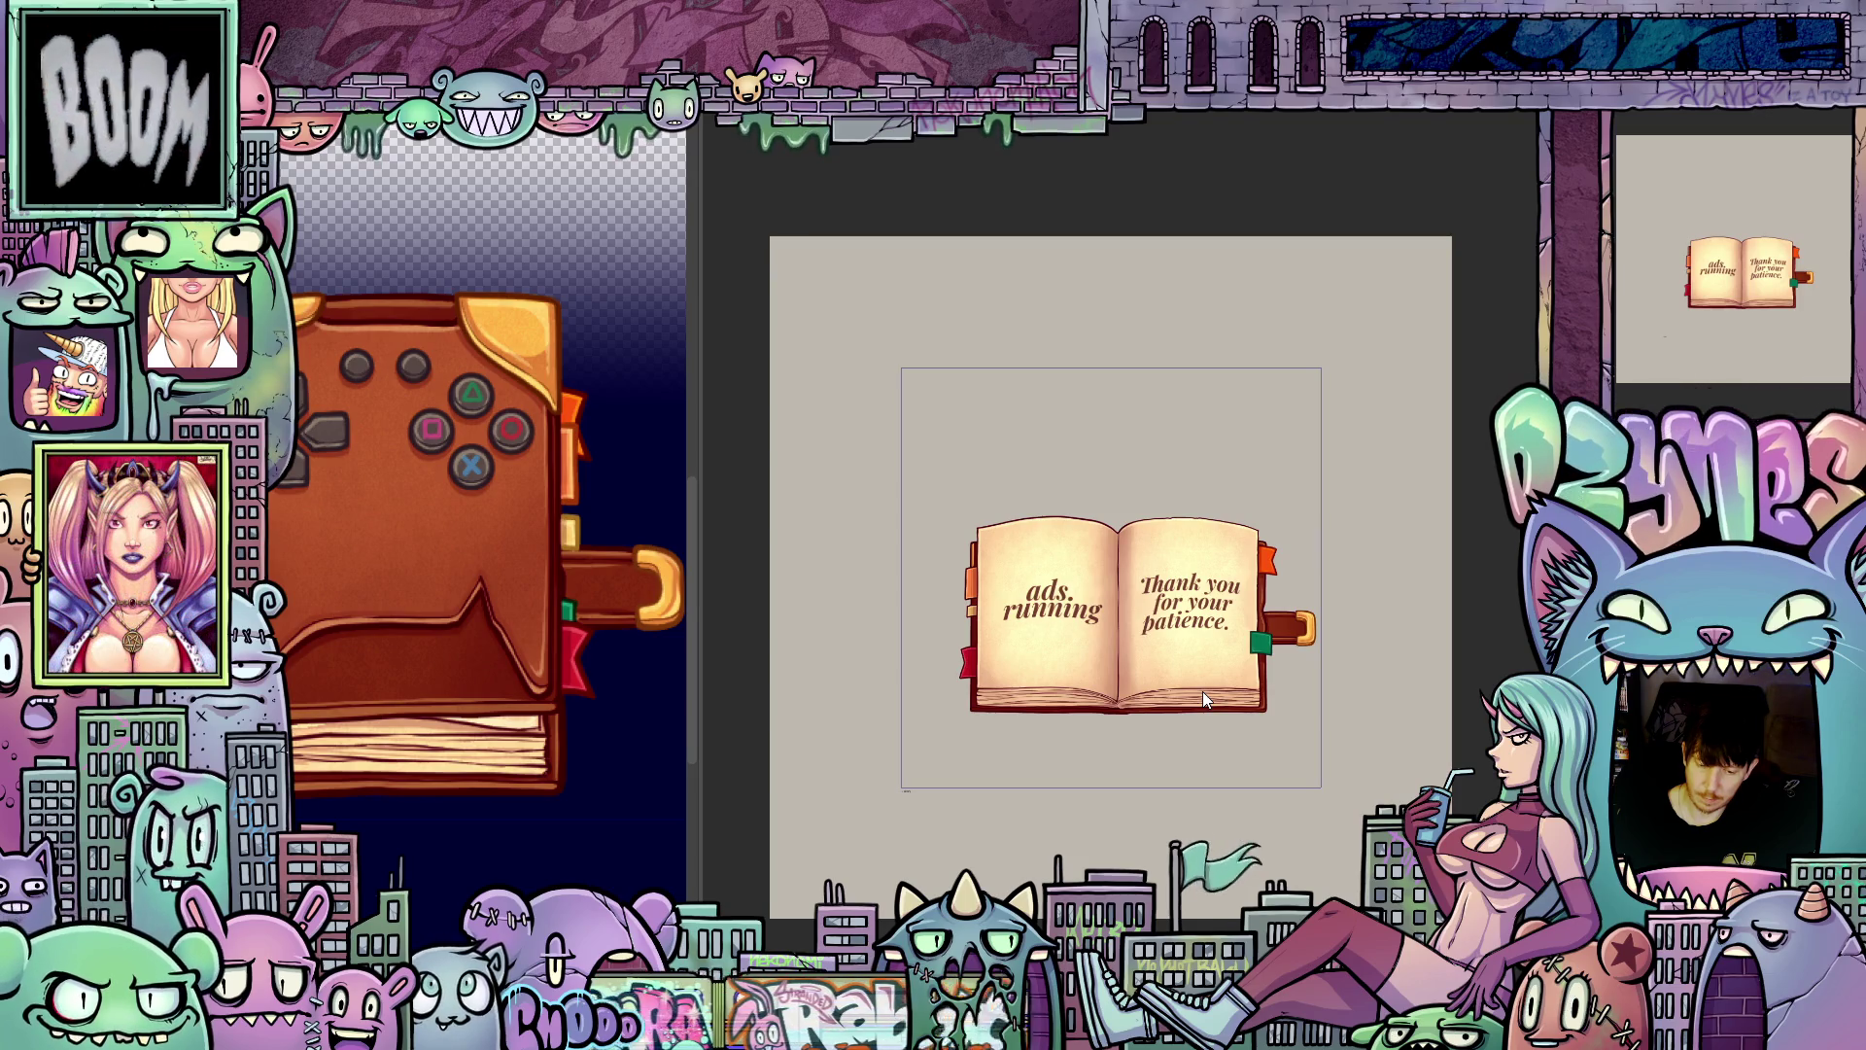
pyautogui.scroll(1, 1174, 690)
pyautogui.scroll(4, 1174, 690)
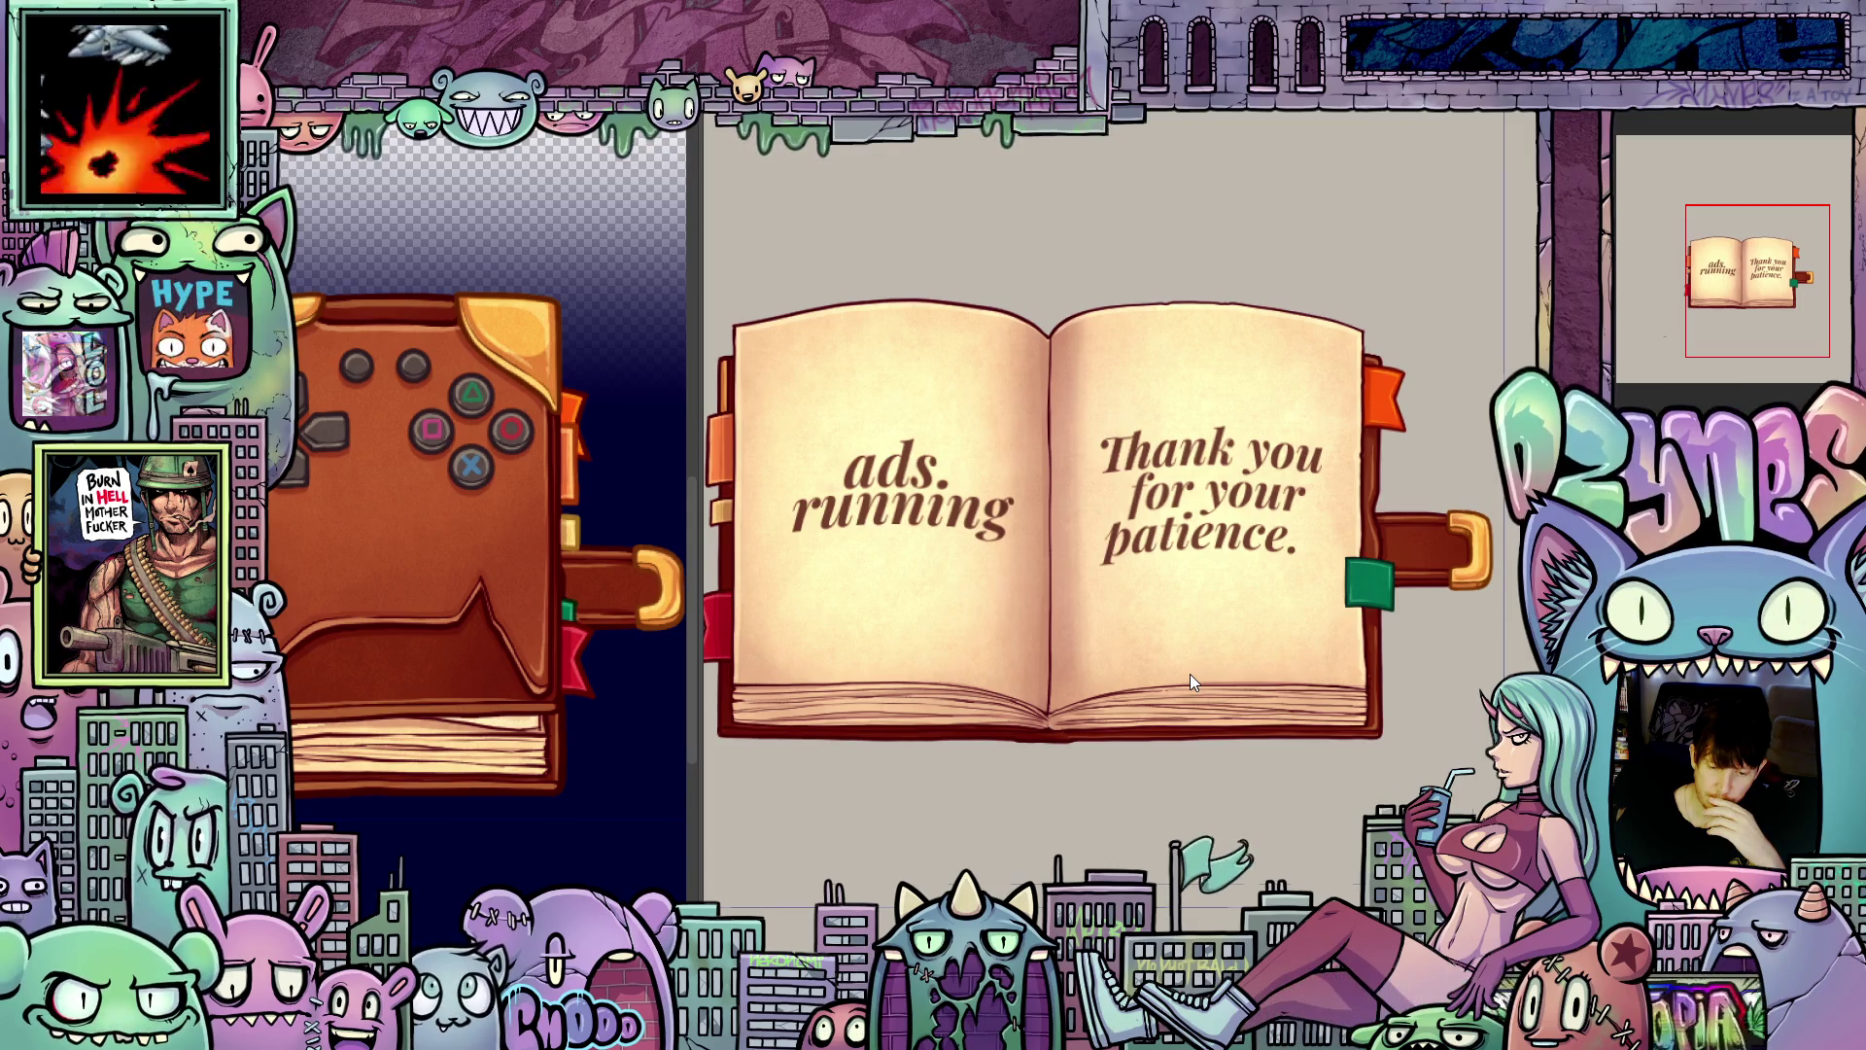
pyautogui.scroll(-2, 1190, 674)
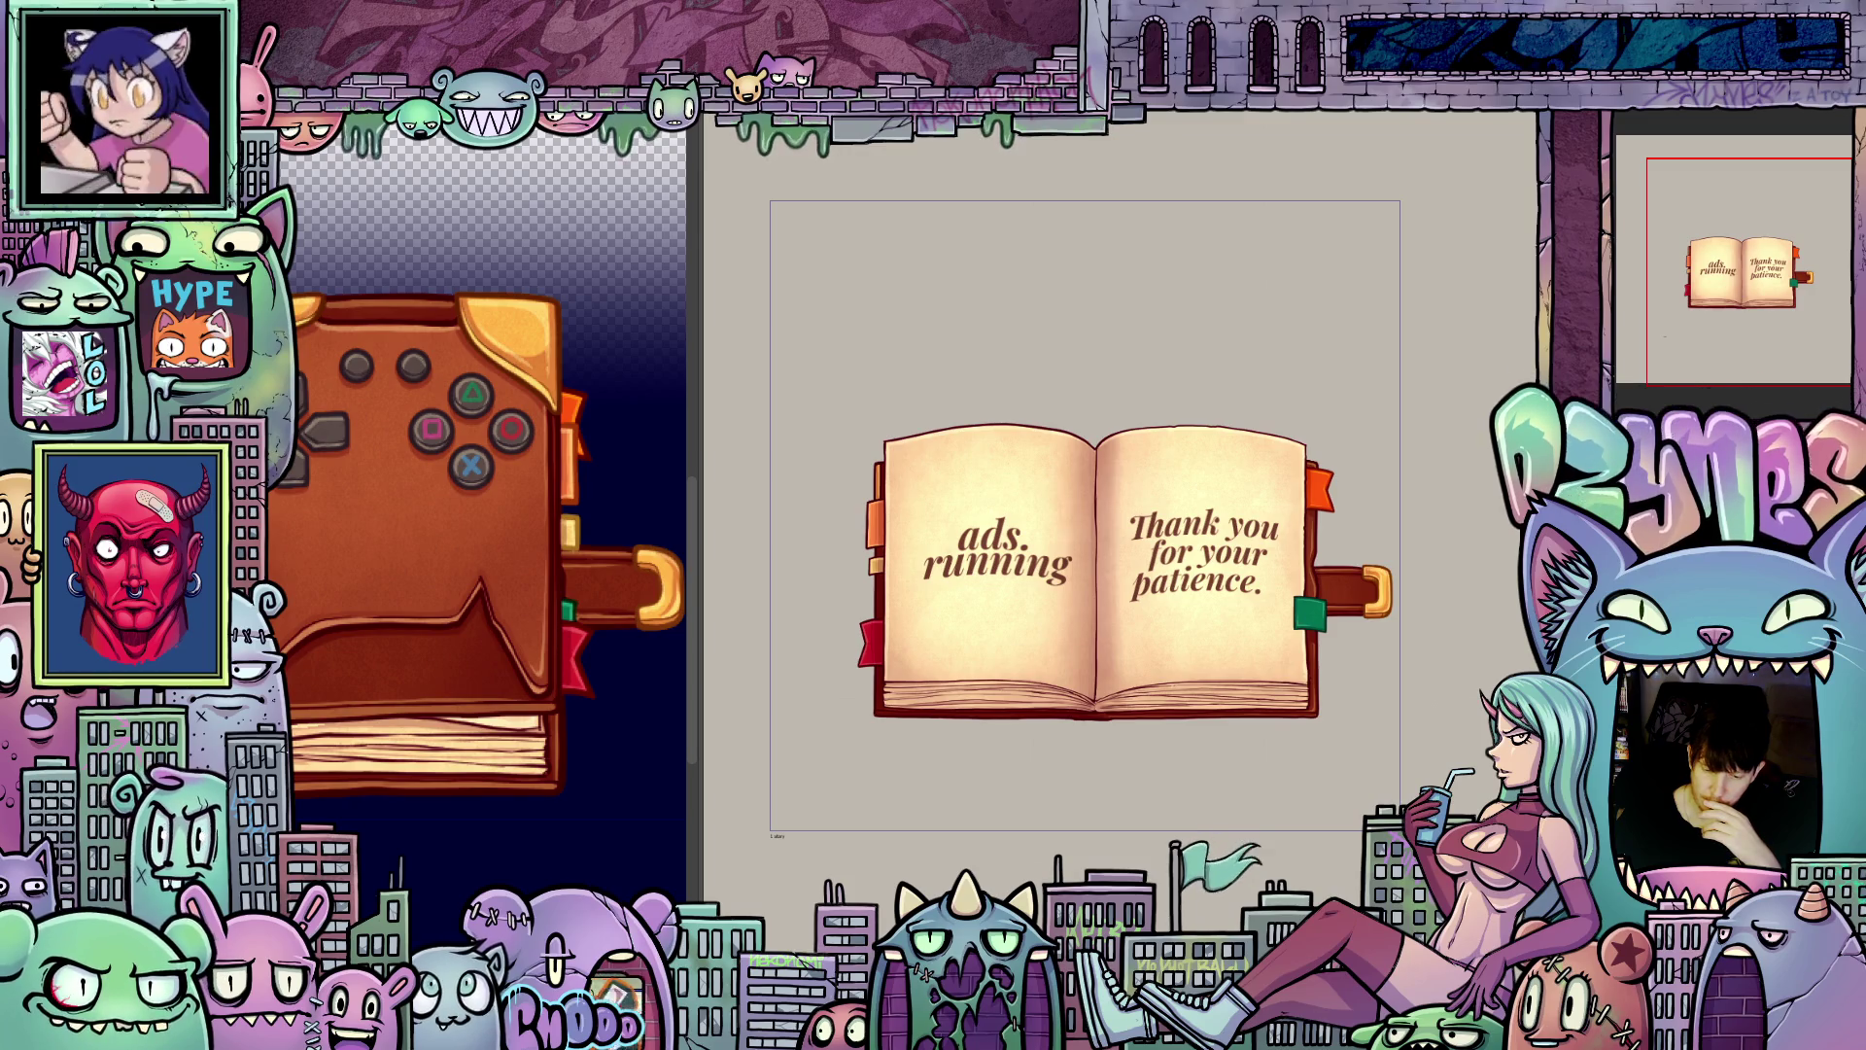
pyautogui.scroll(3, 1285, 634)
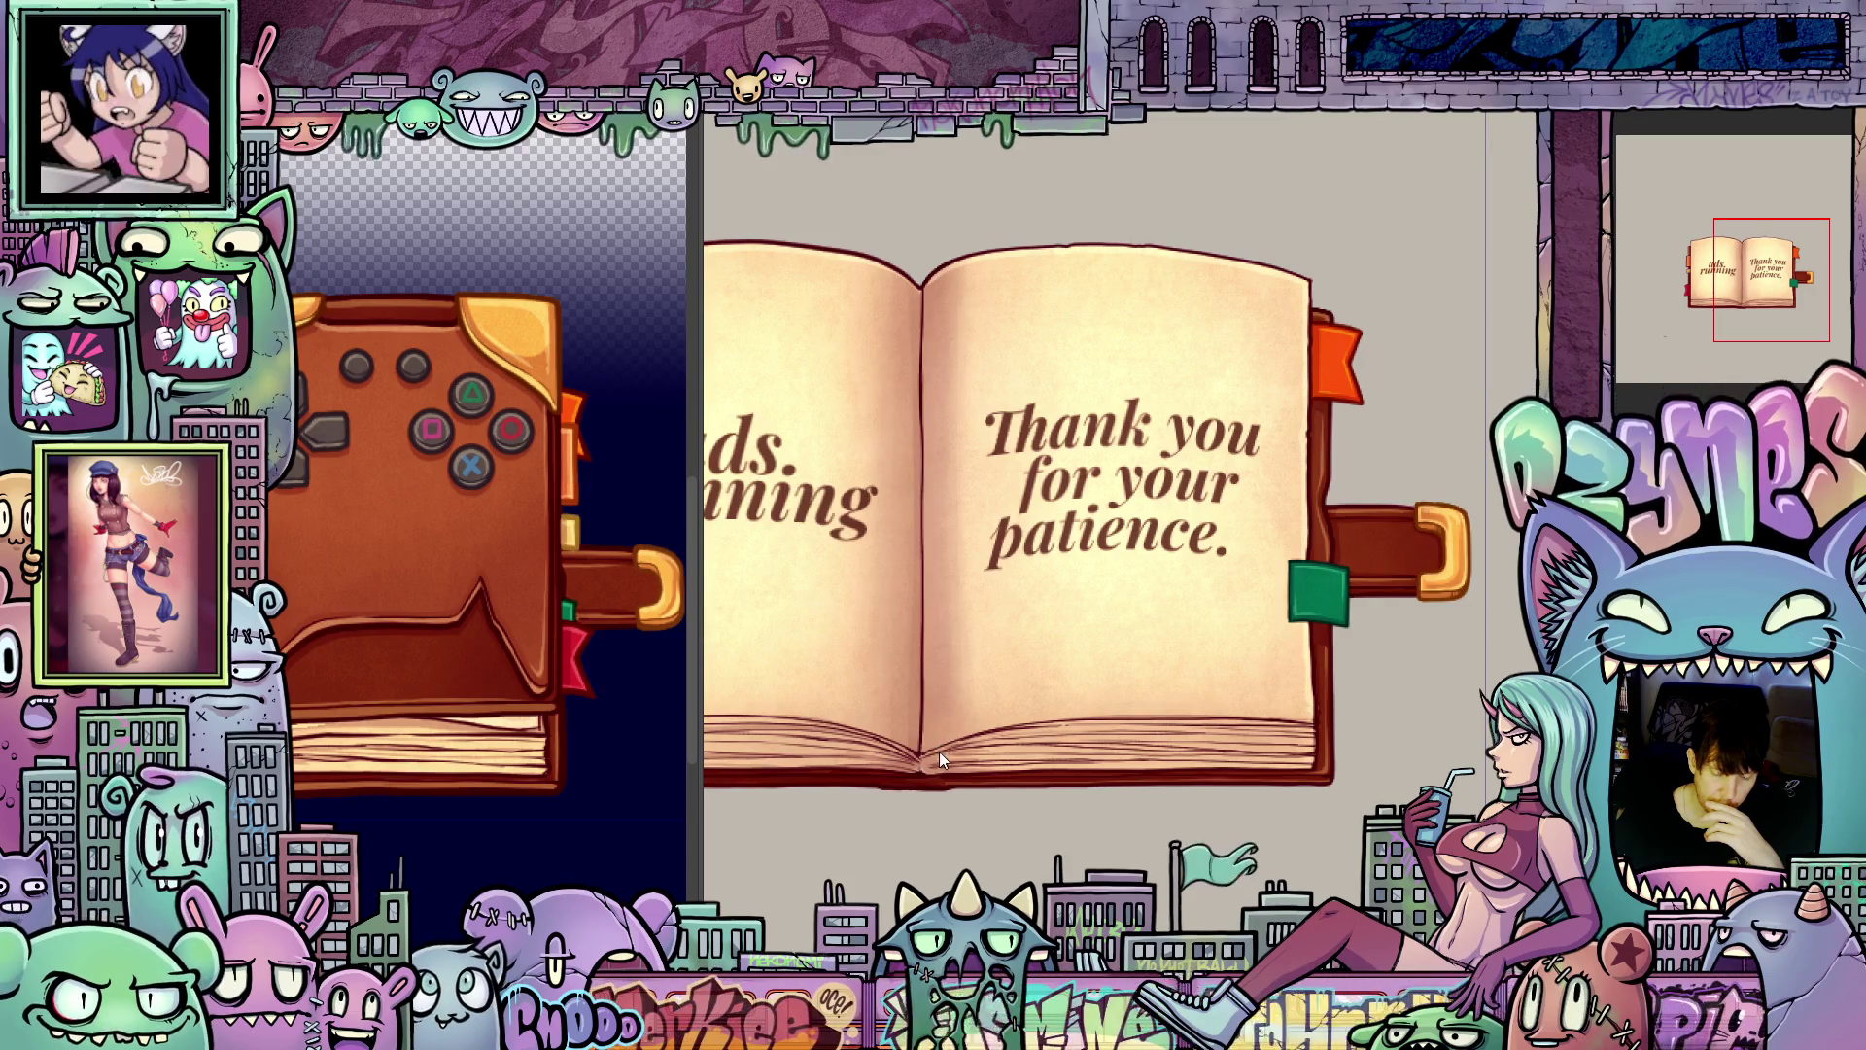
pyautogui.scroll(-3, 1361, 754)
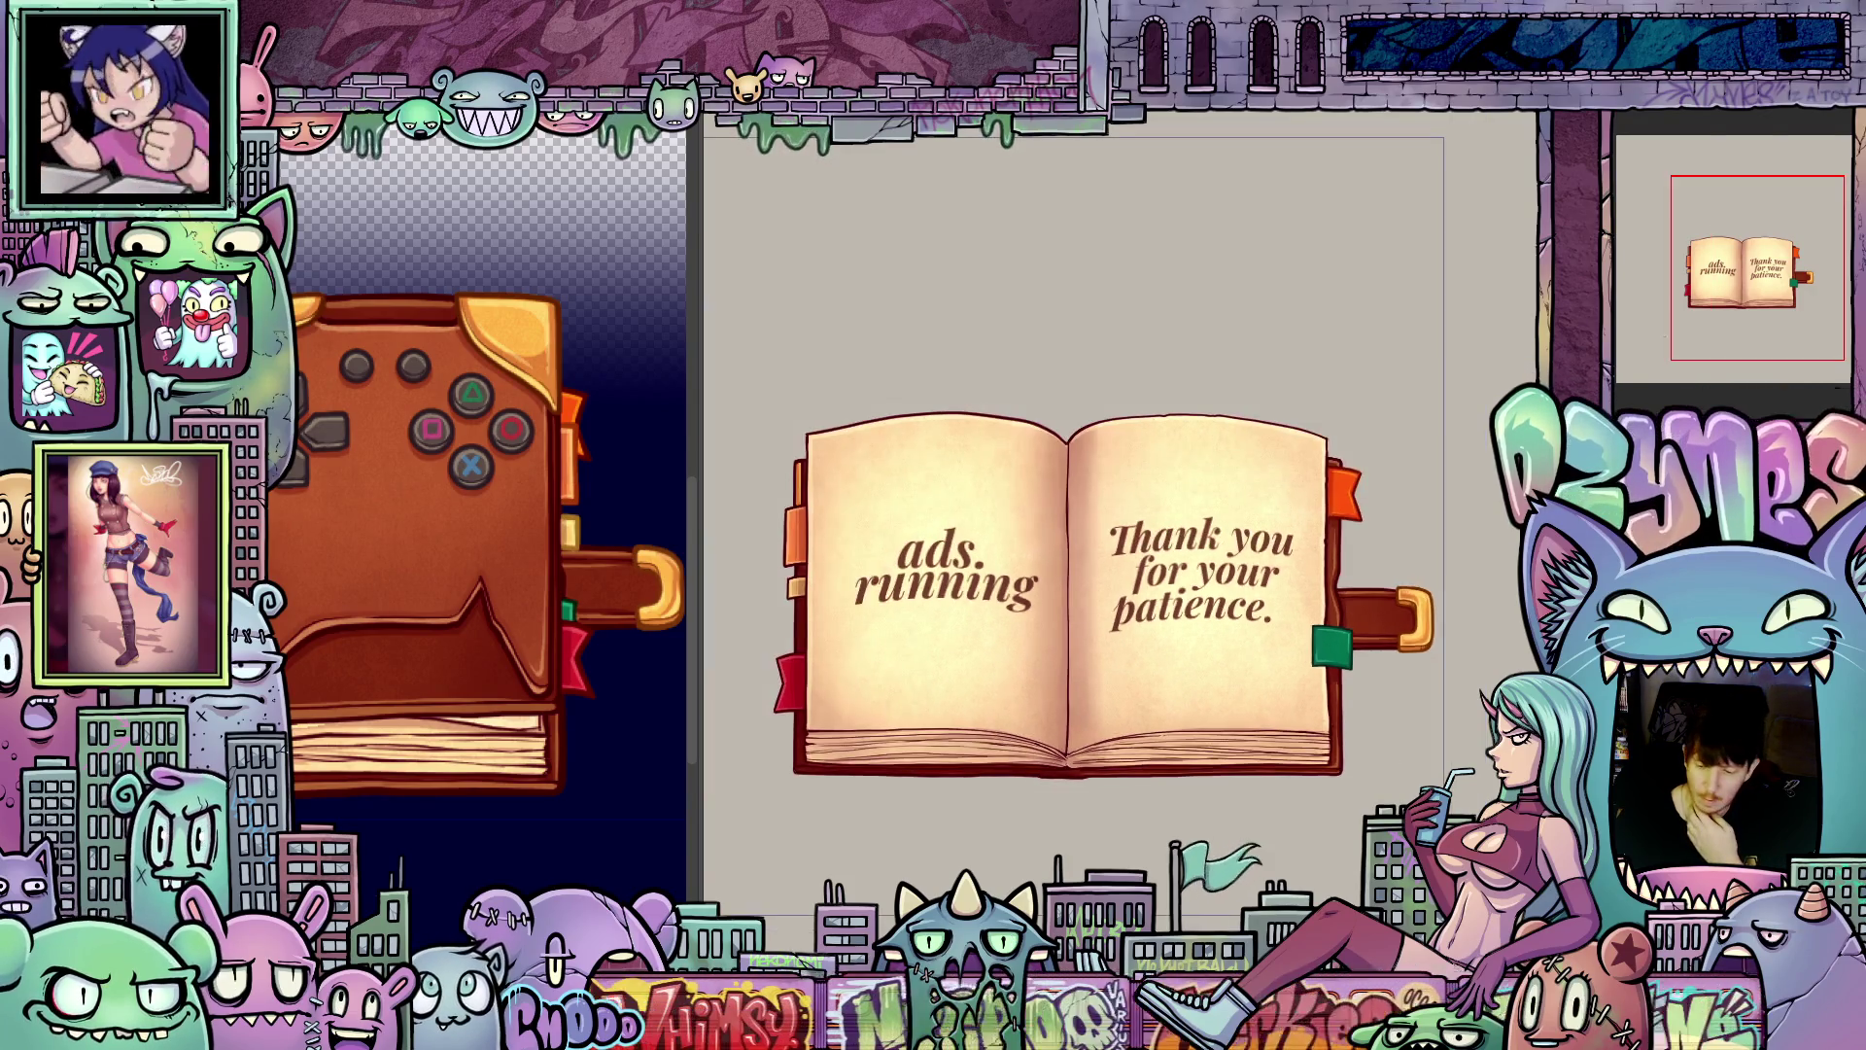
pyautogui.hotkey('ctrl', '0')
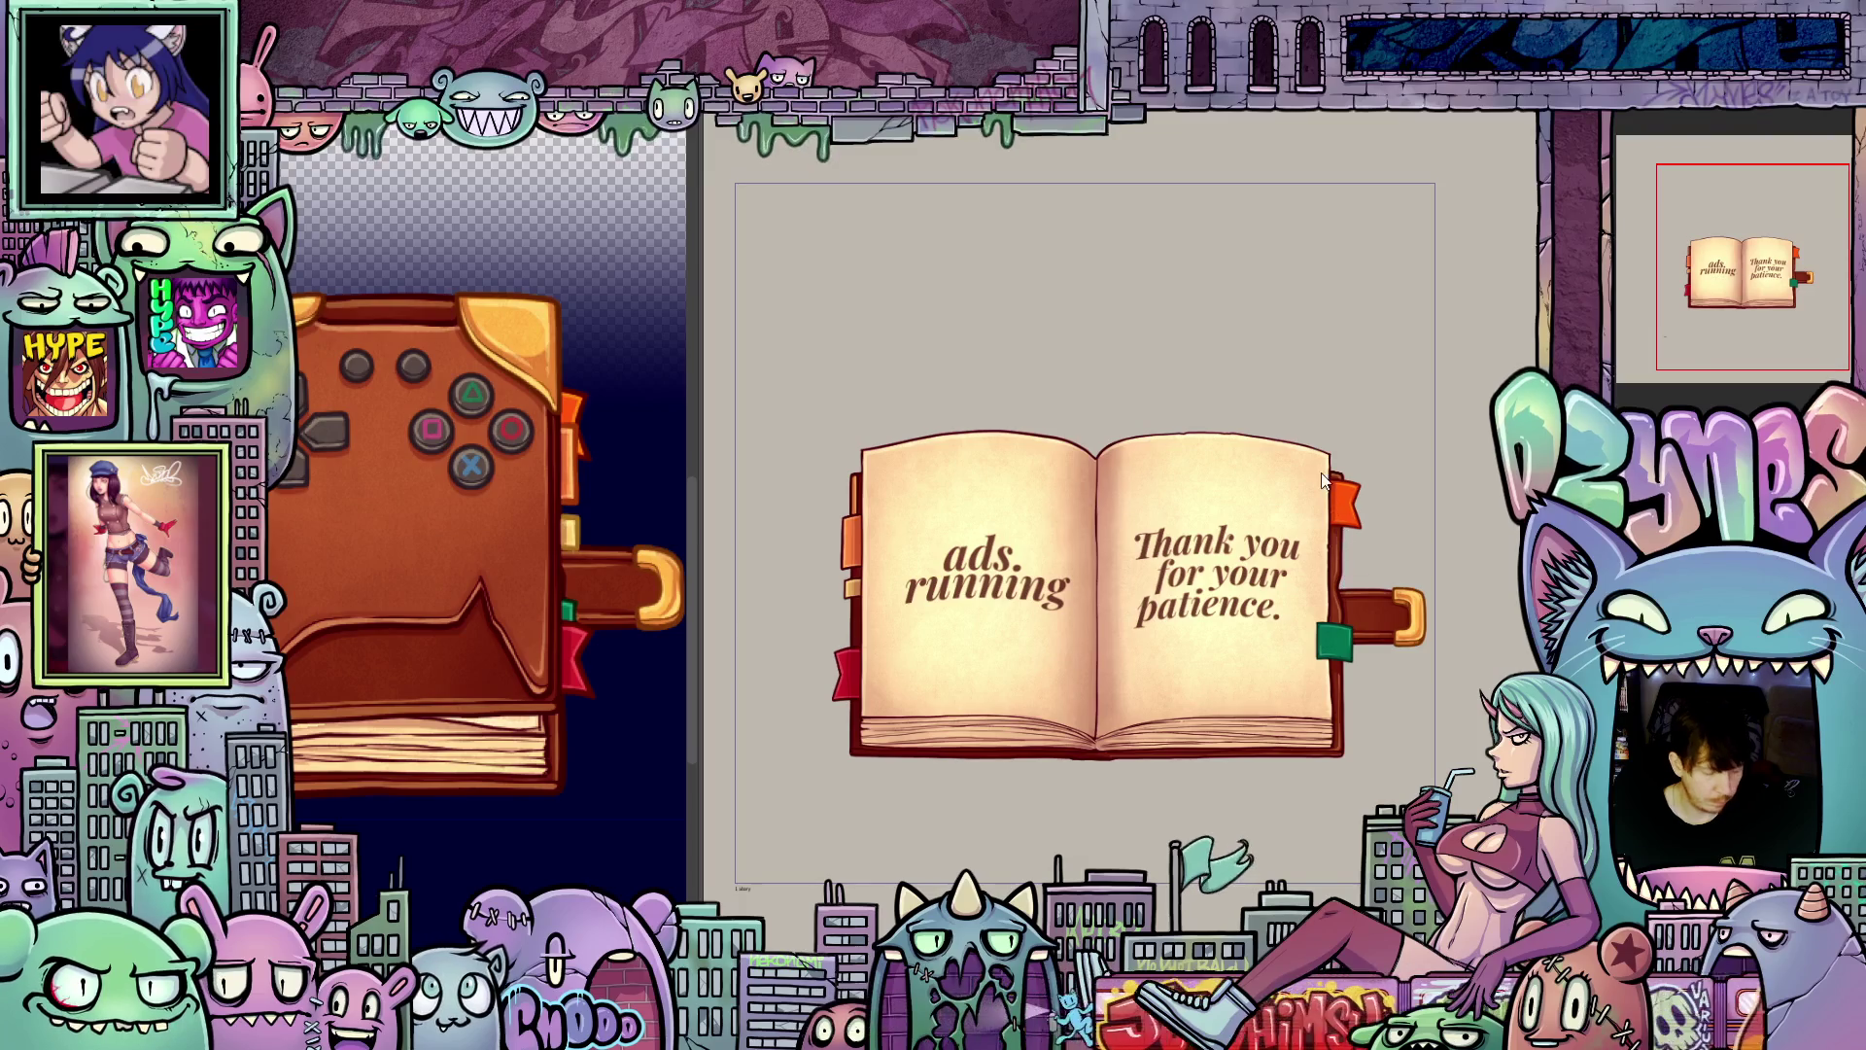
pyautogui.moveTo(1245, 364); pyautogui.dragTo(1169, 538)
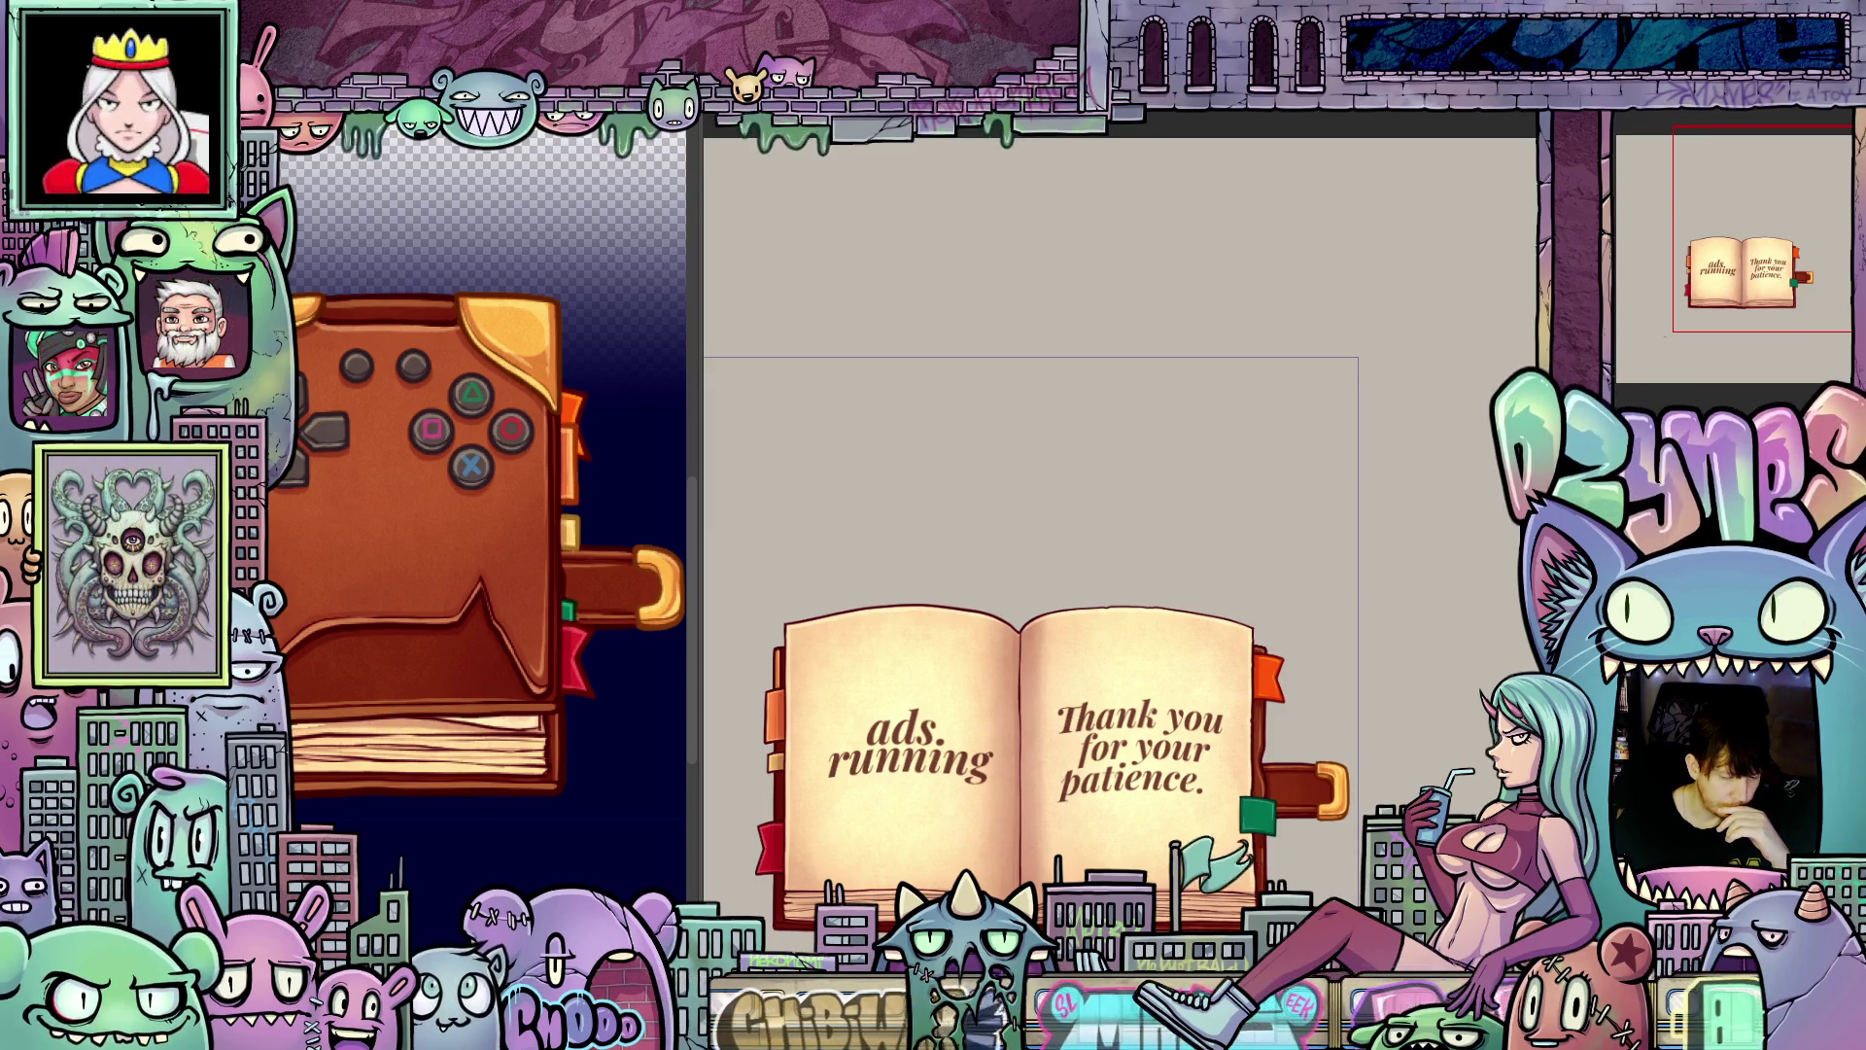
pyautogui.scroll(4, 1128, 846)
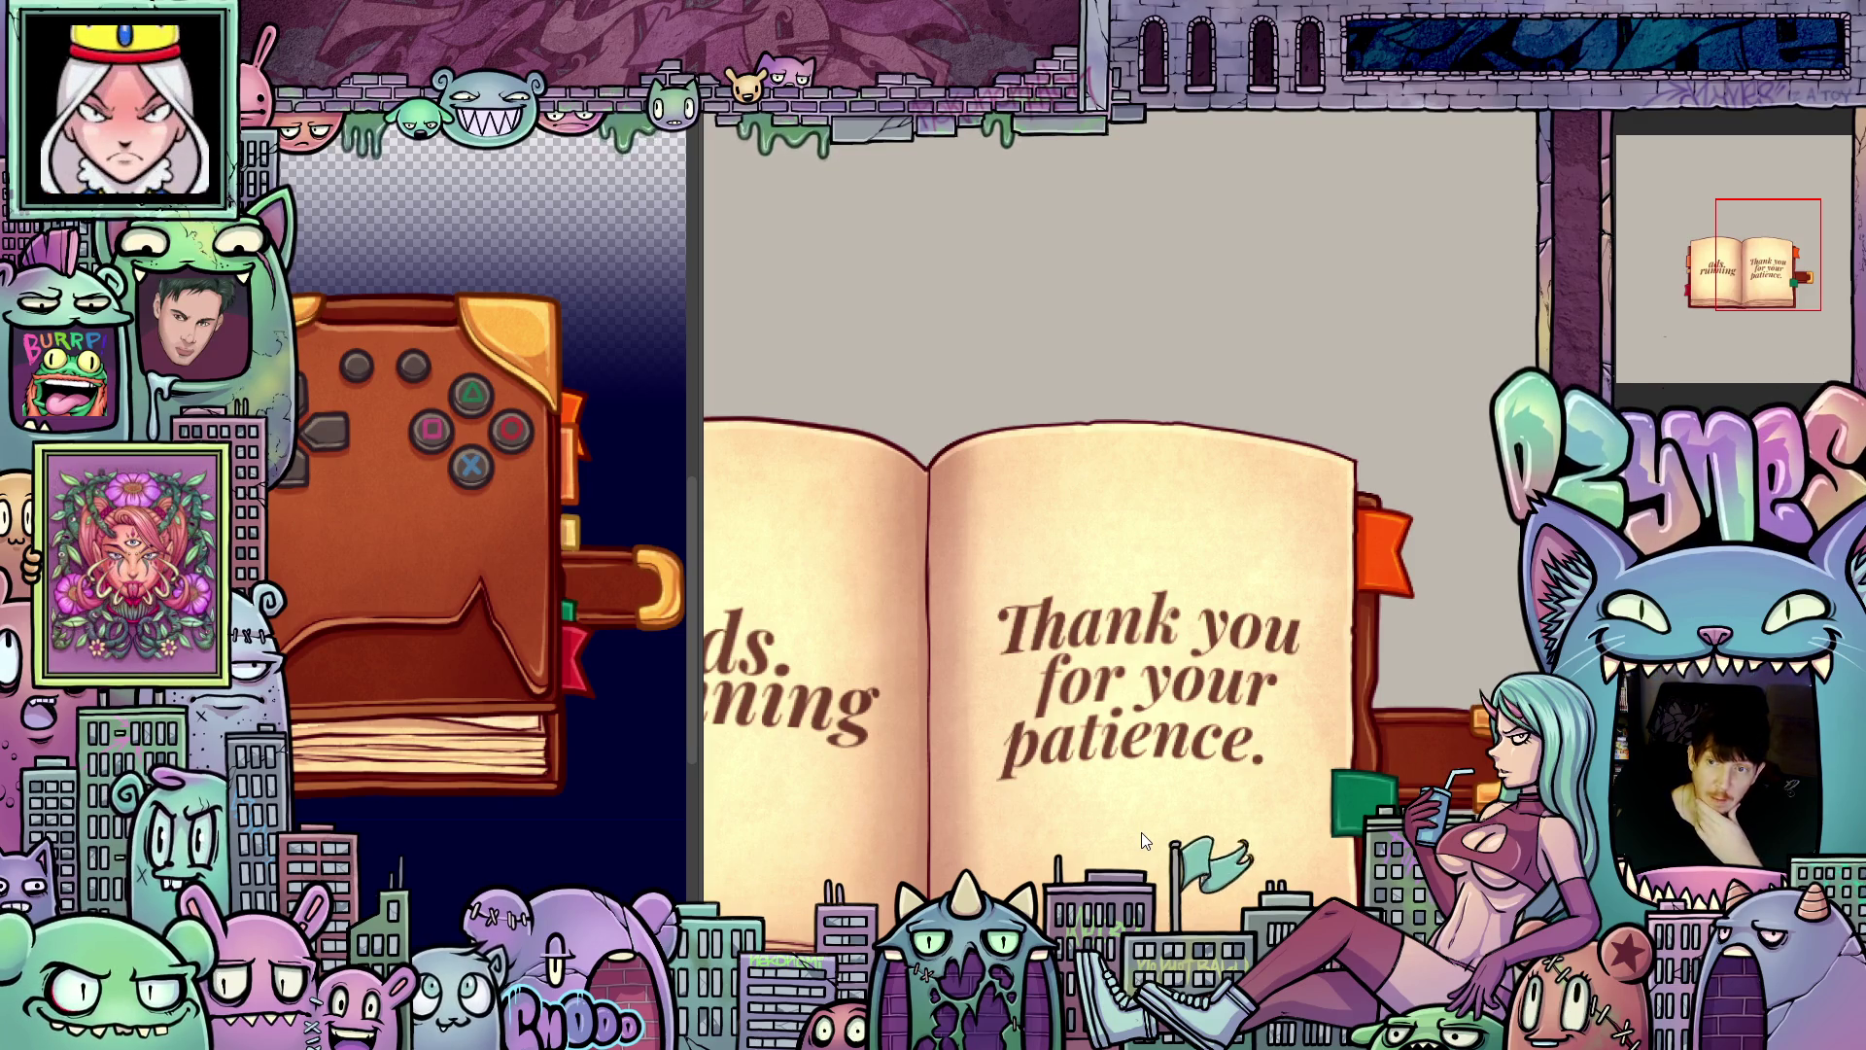
pyautogui.scroll(3, 1166, 831)
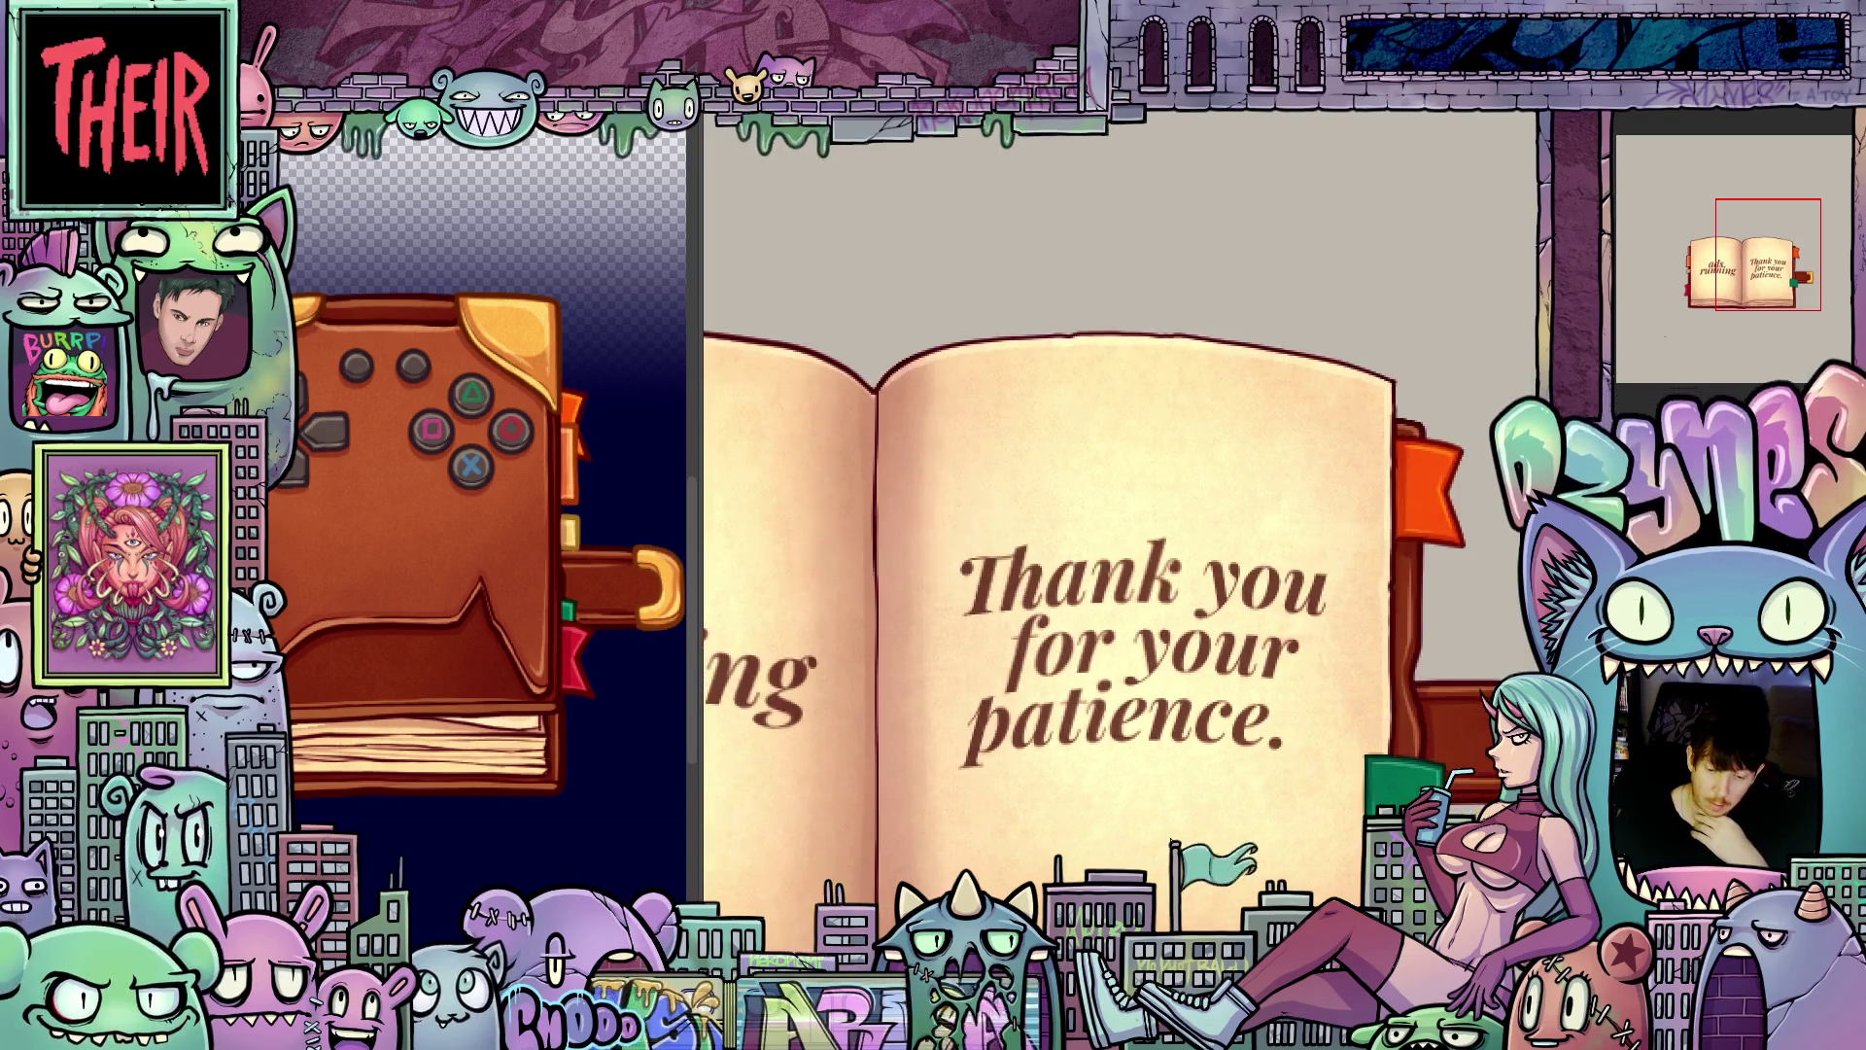
pyautogui.scroll(1, 1081, 826)
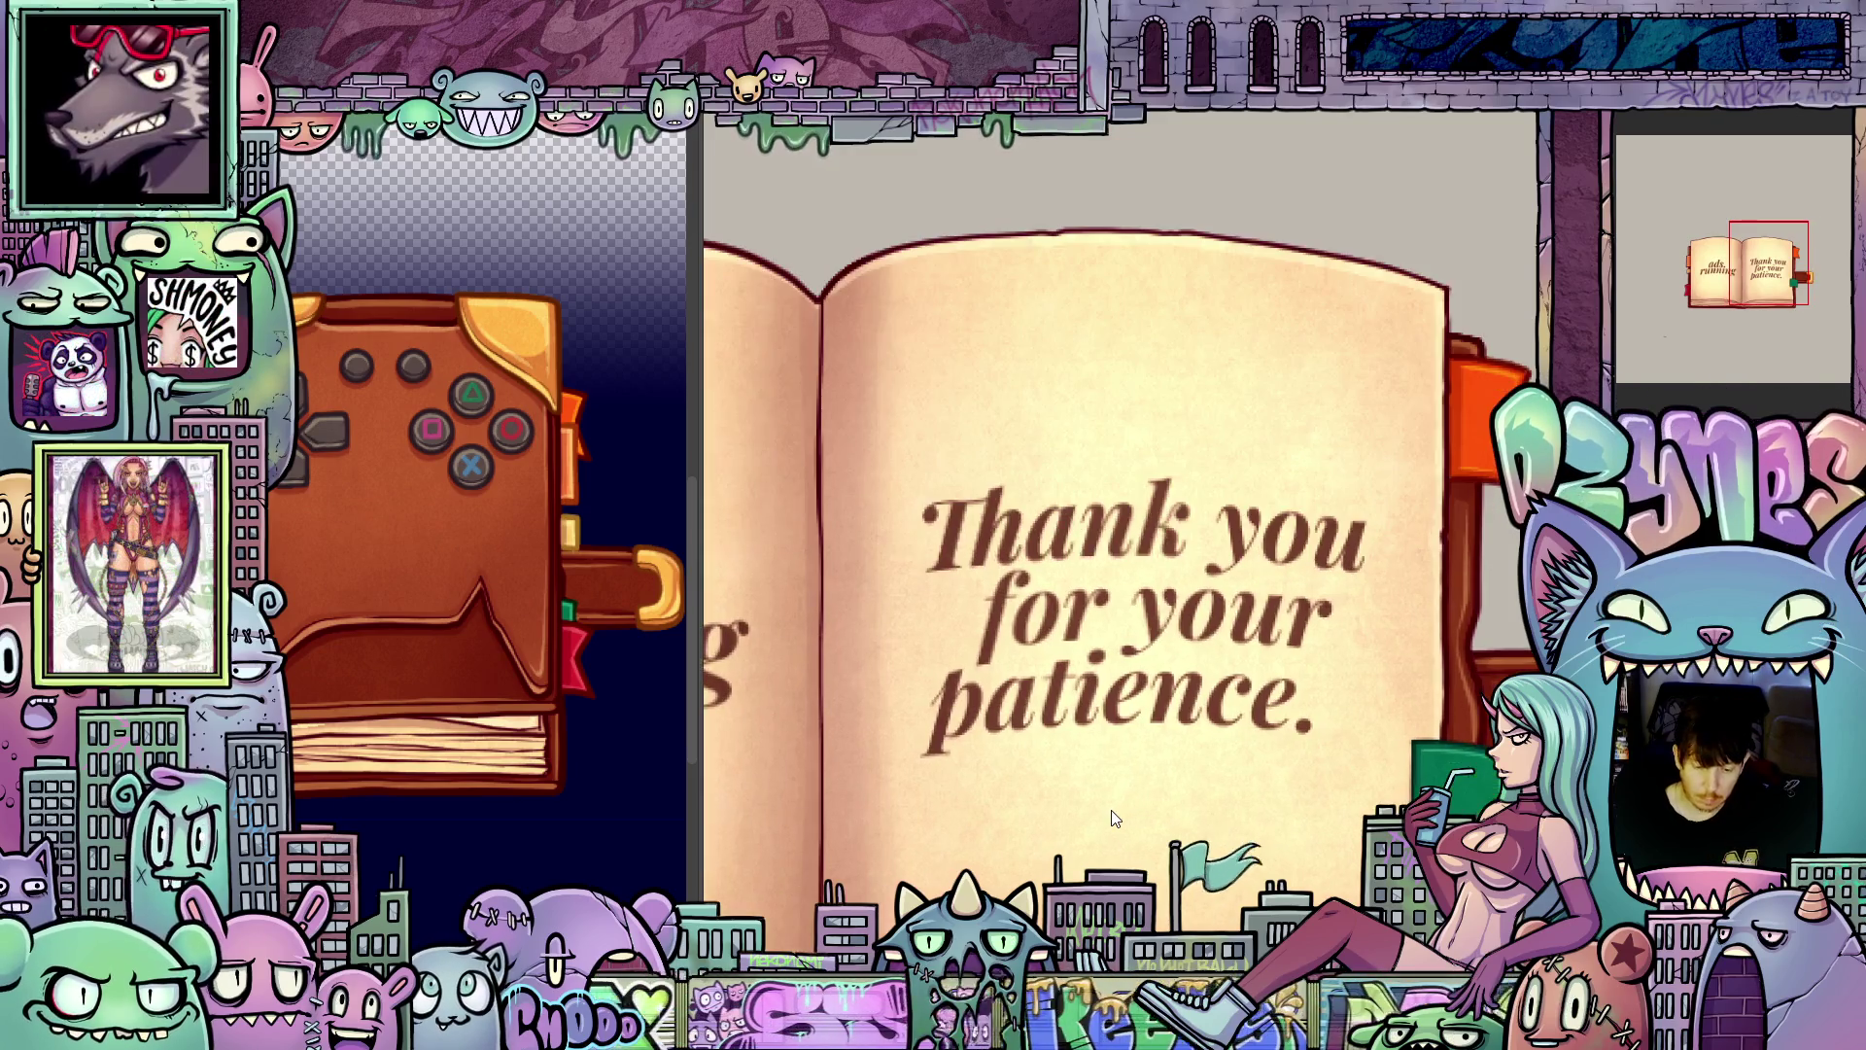
pyautogui.moveTo(1081, 826); pyautogui.dragTo(1194, 760)
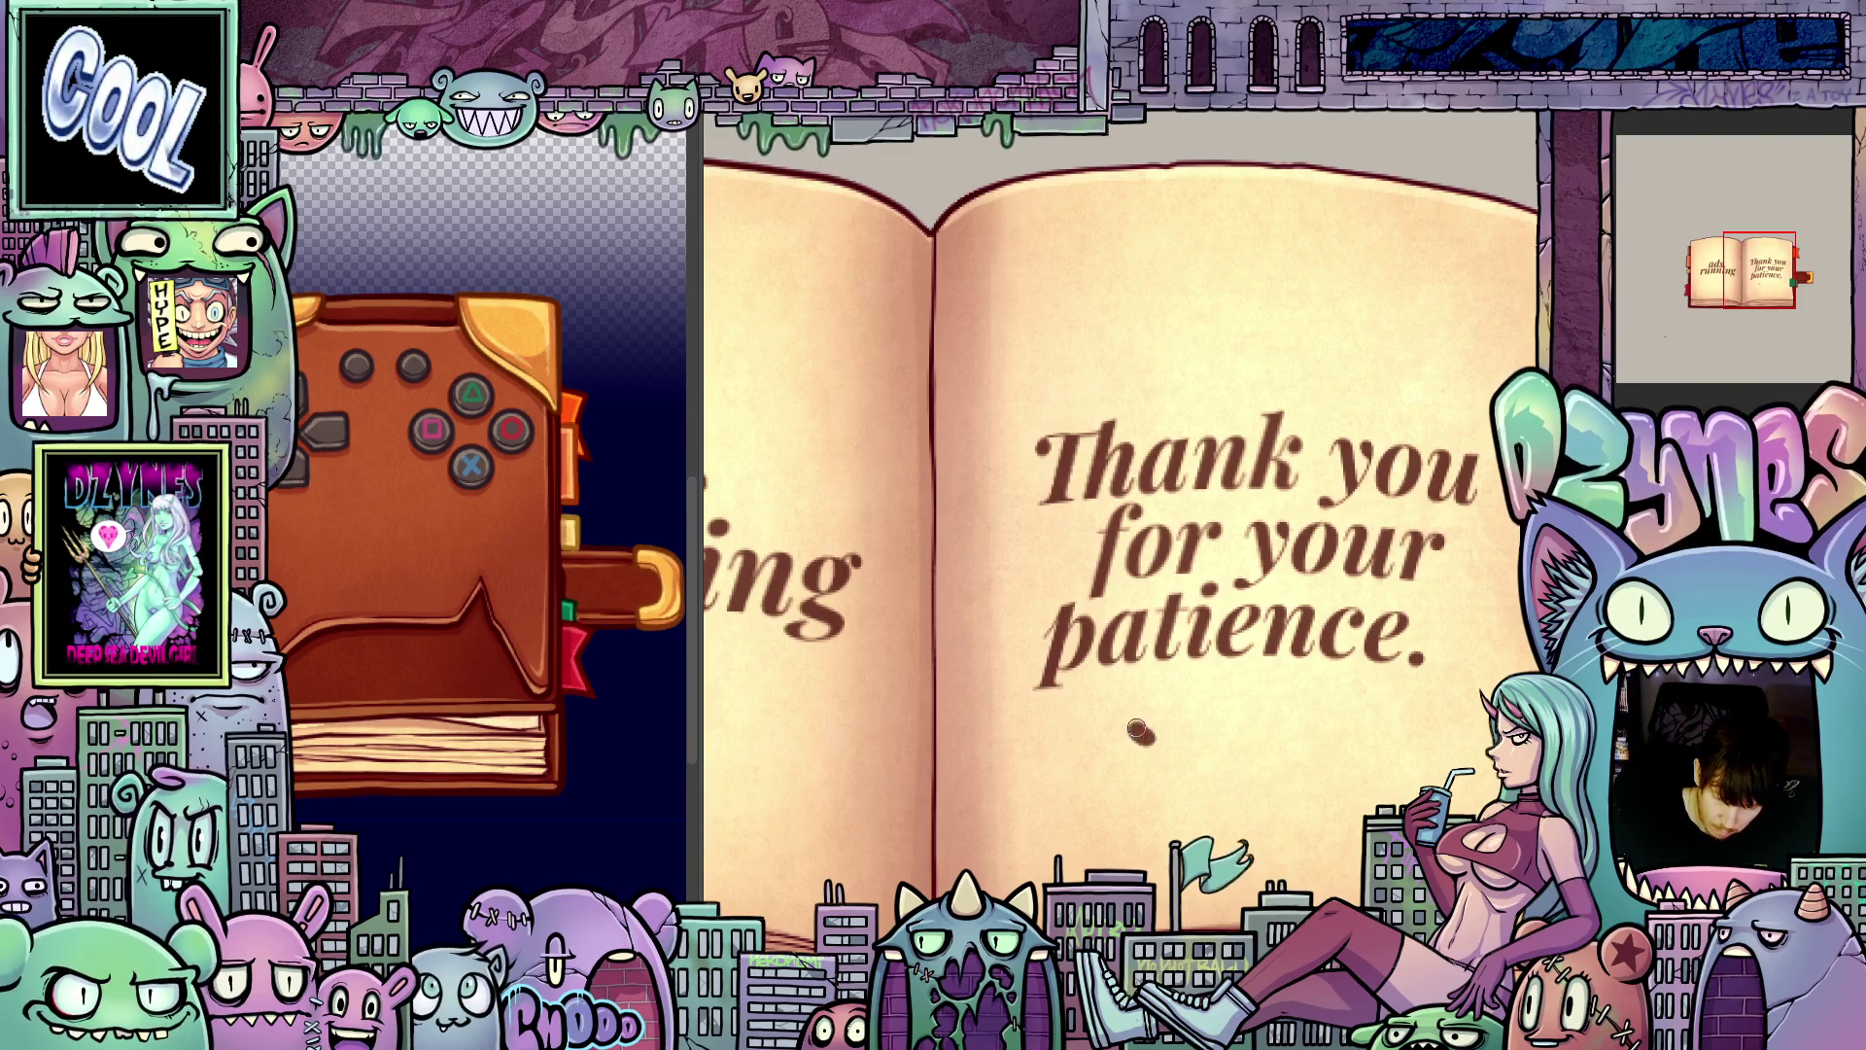
pyautogui.moveTo(1149, 713); pyautogui.dragTo(1356, 707)
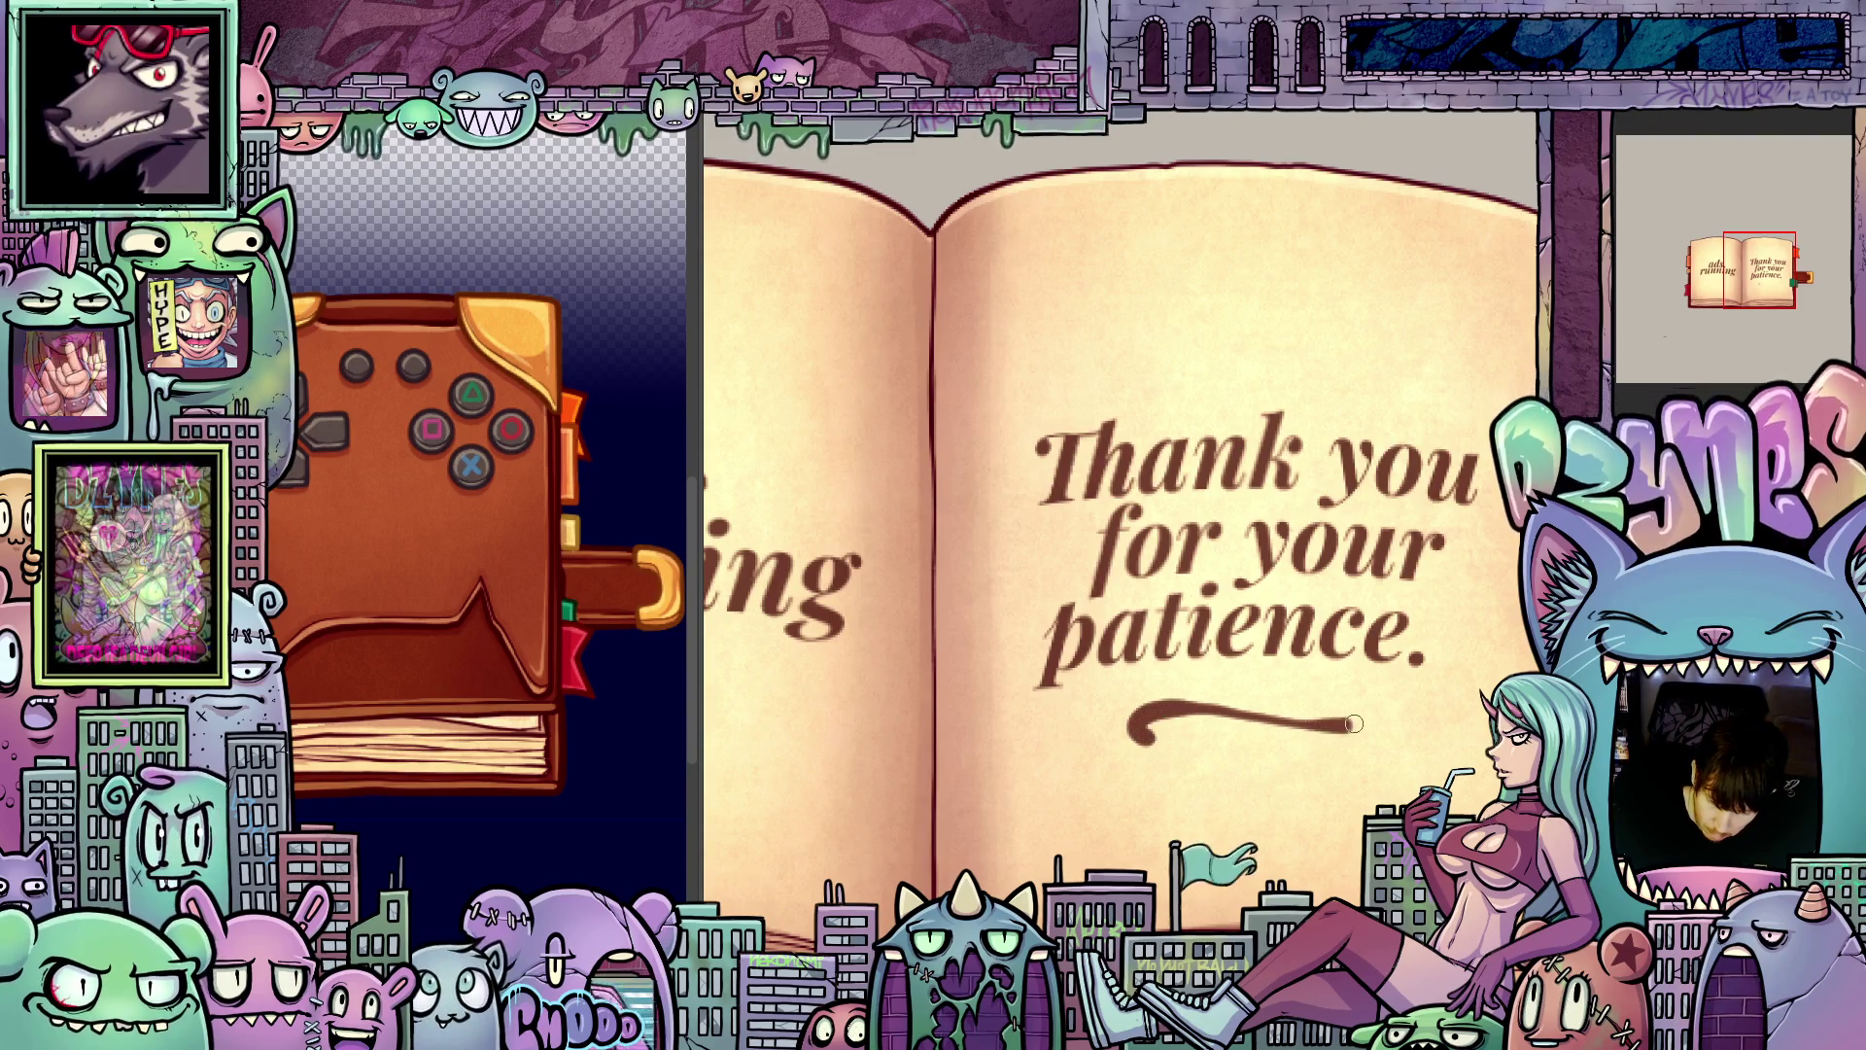
pyautogui.moveTo(1356, 841); pyautogui.dragTo(1347, 672)
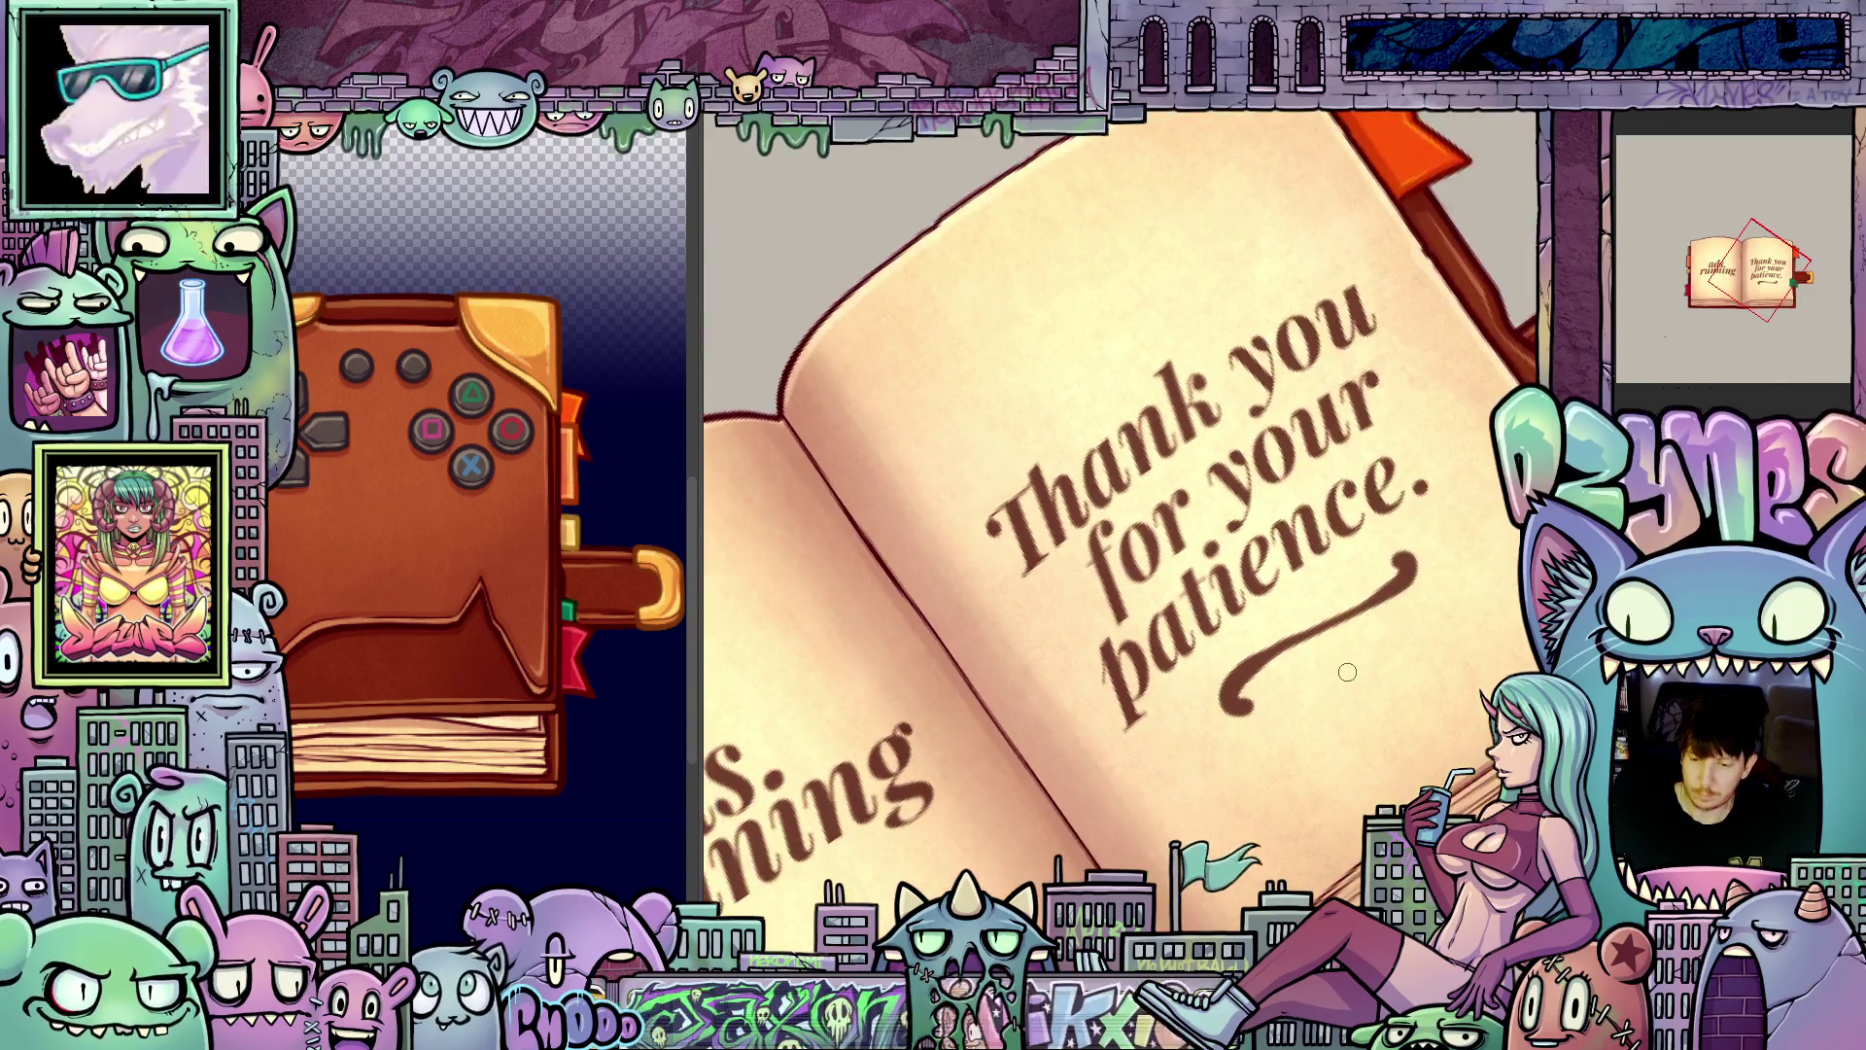
pyautogui.hotkey('ctrl', 'z')
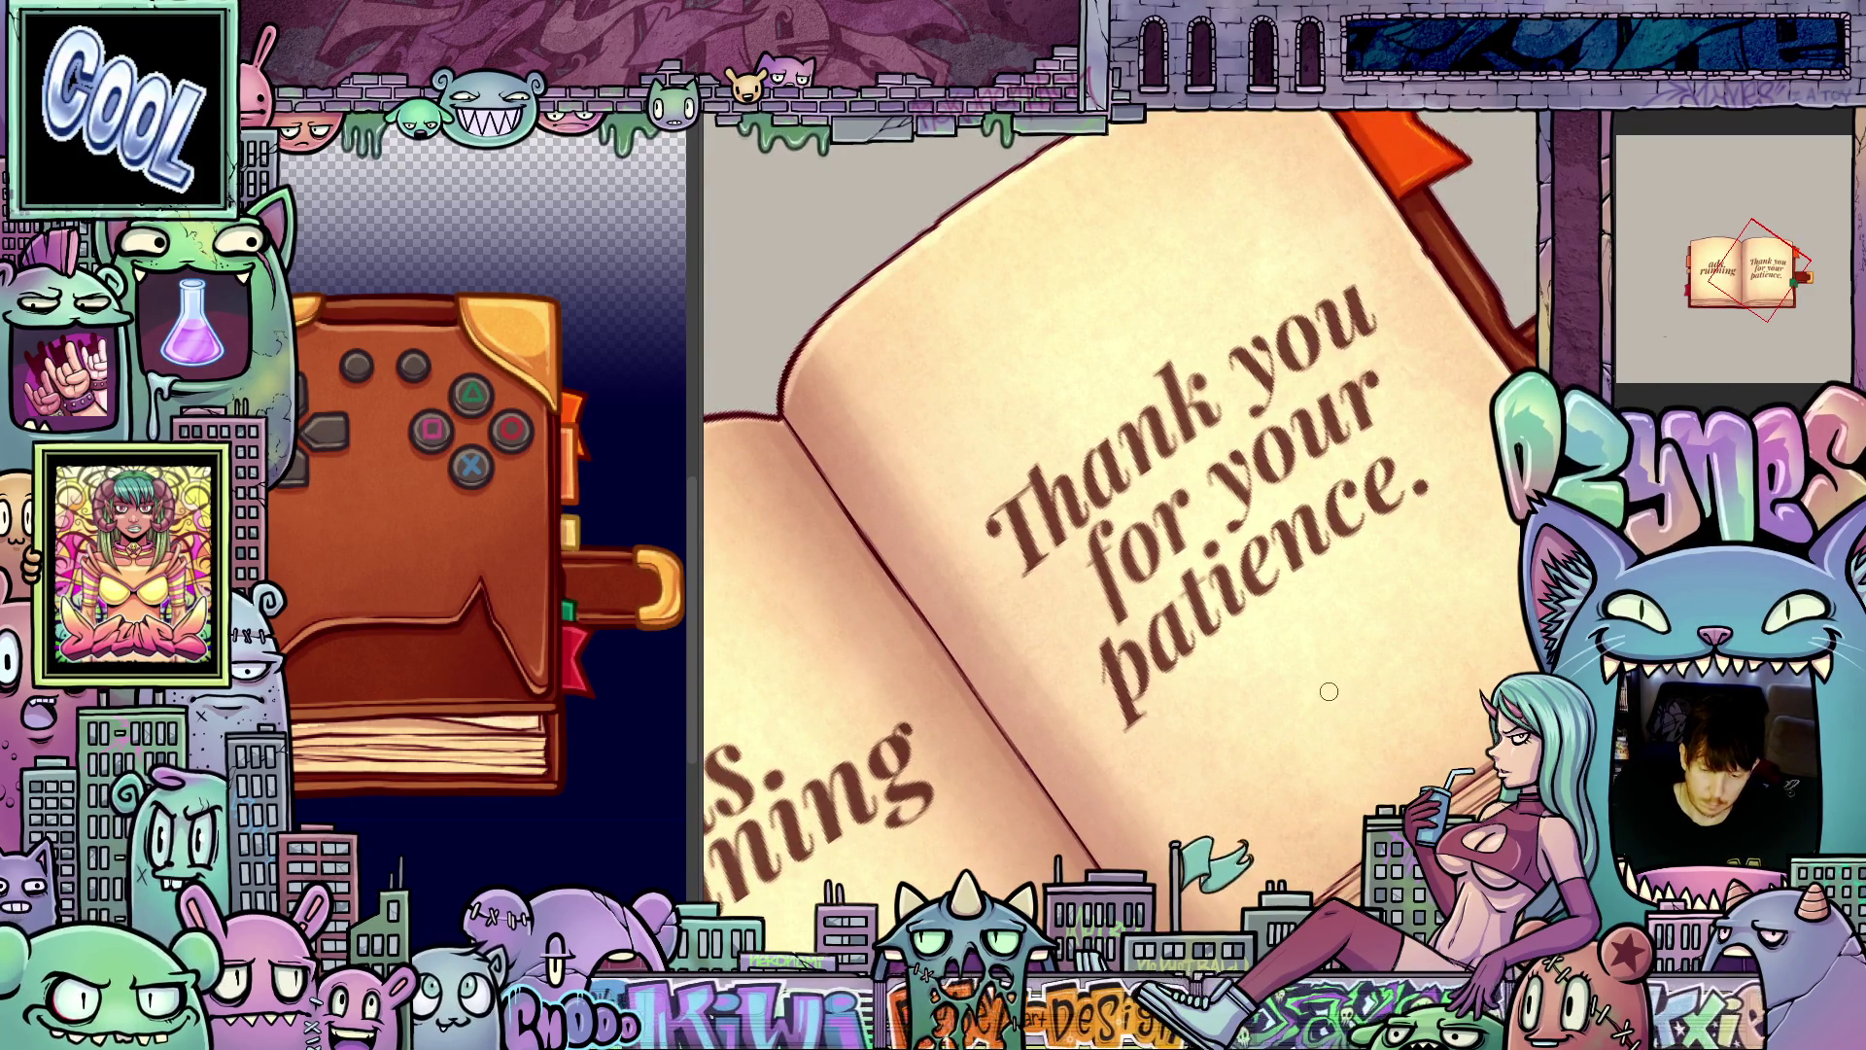
pyautogui.press('Escape')
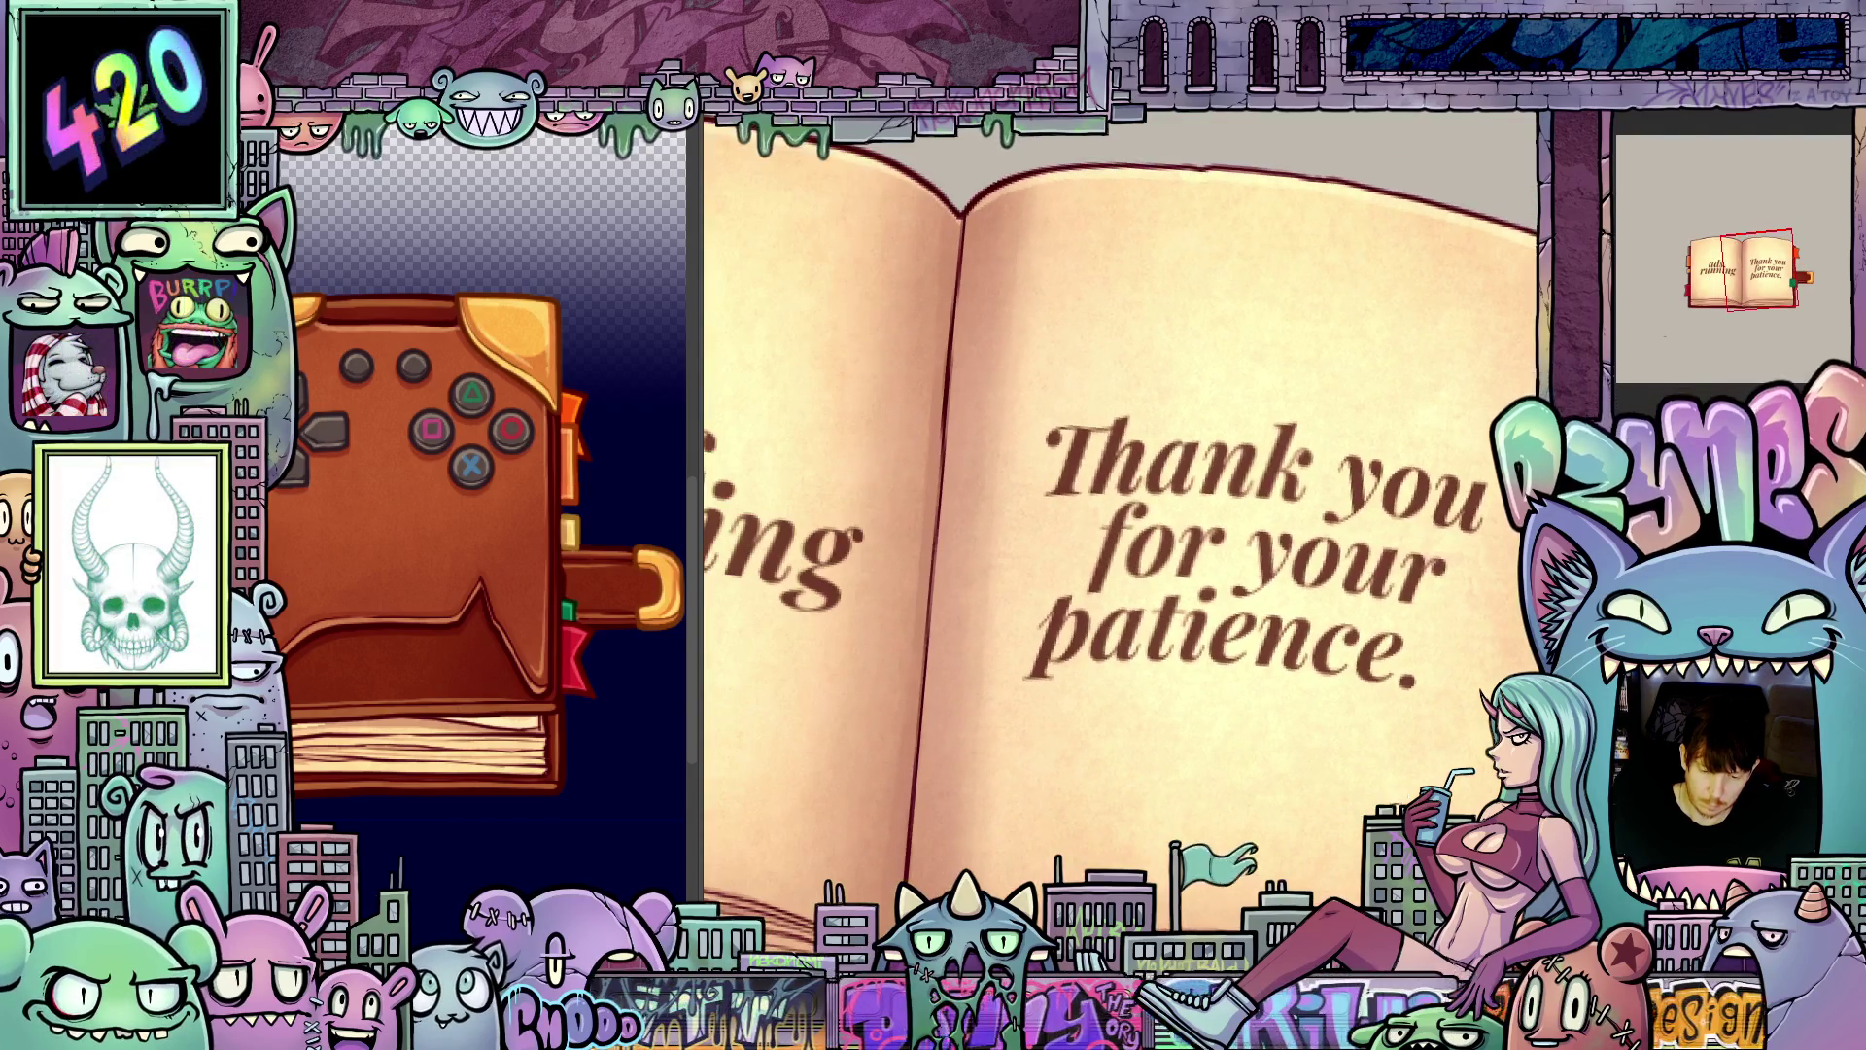
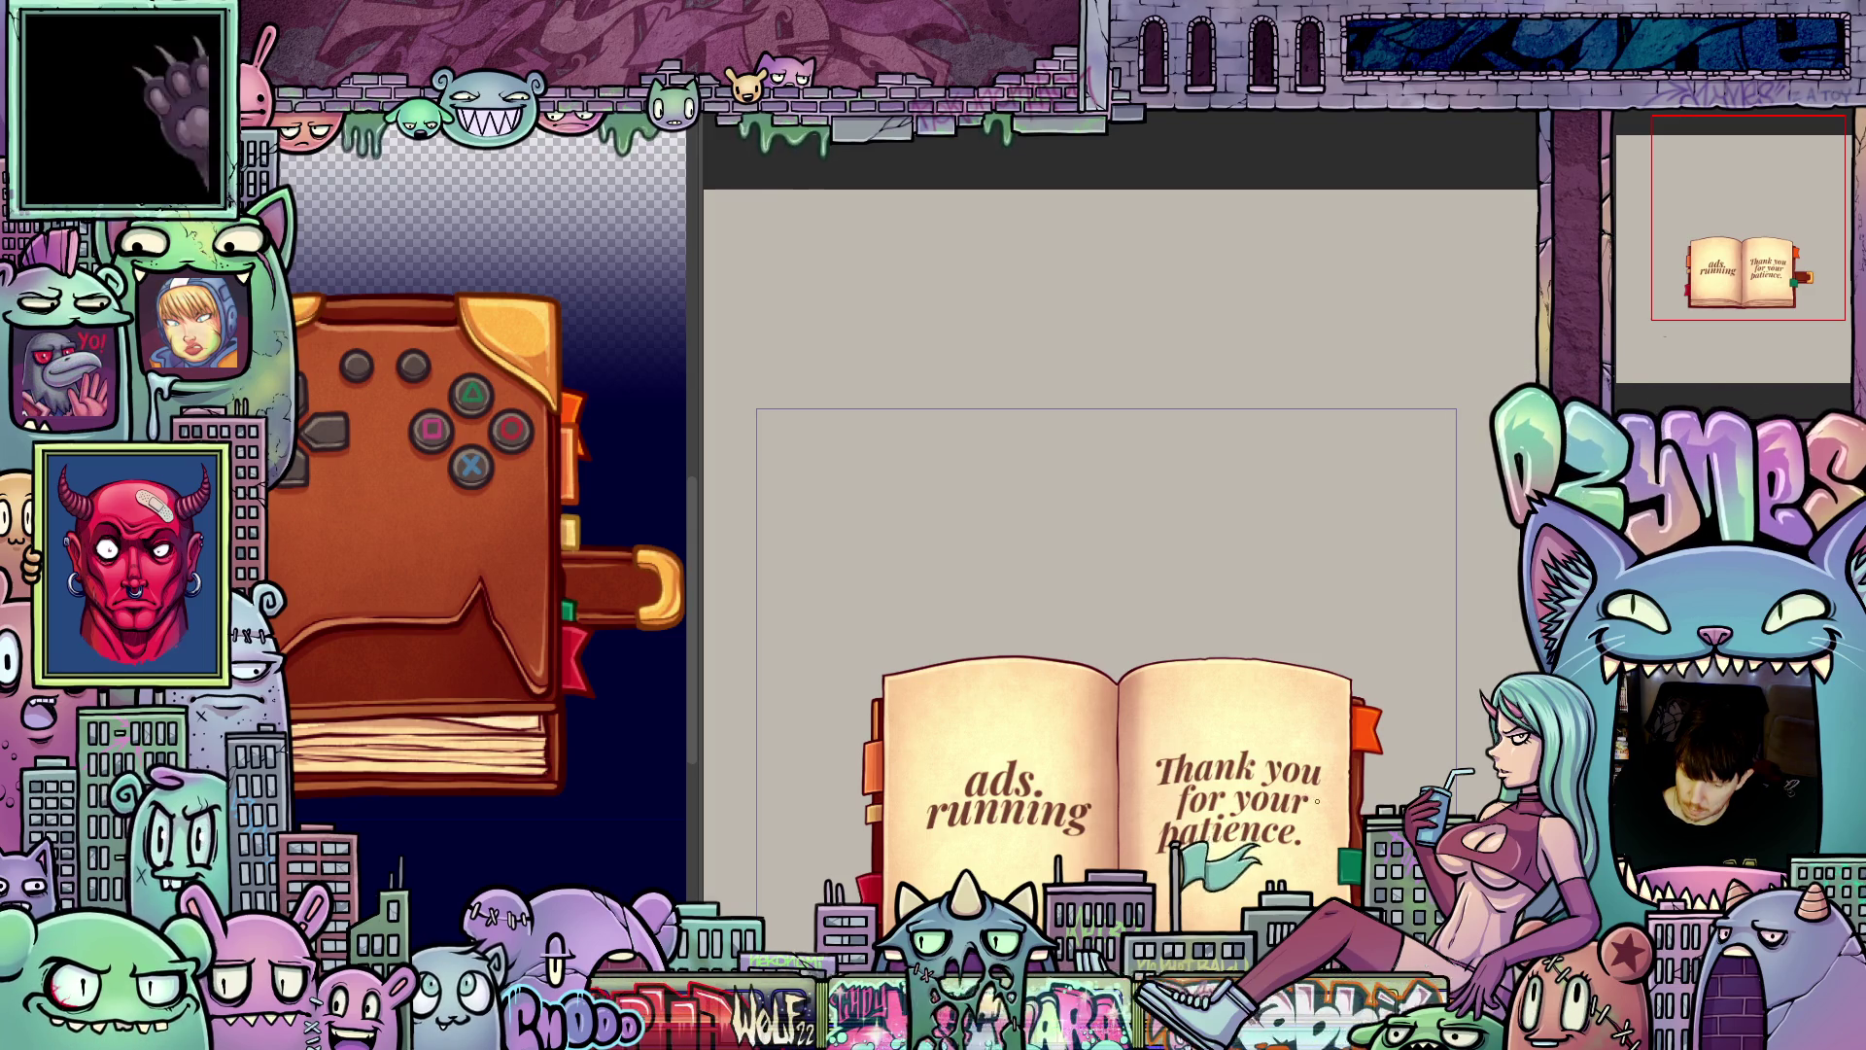
# Step: Zoom in on the 'Thank you for your patience.' page, tilt the view to inspect it, then level it
pyautogui.scroll(3, 1317, 801)
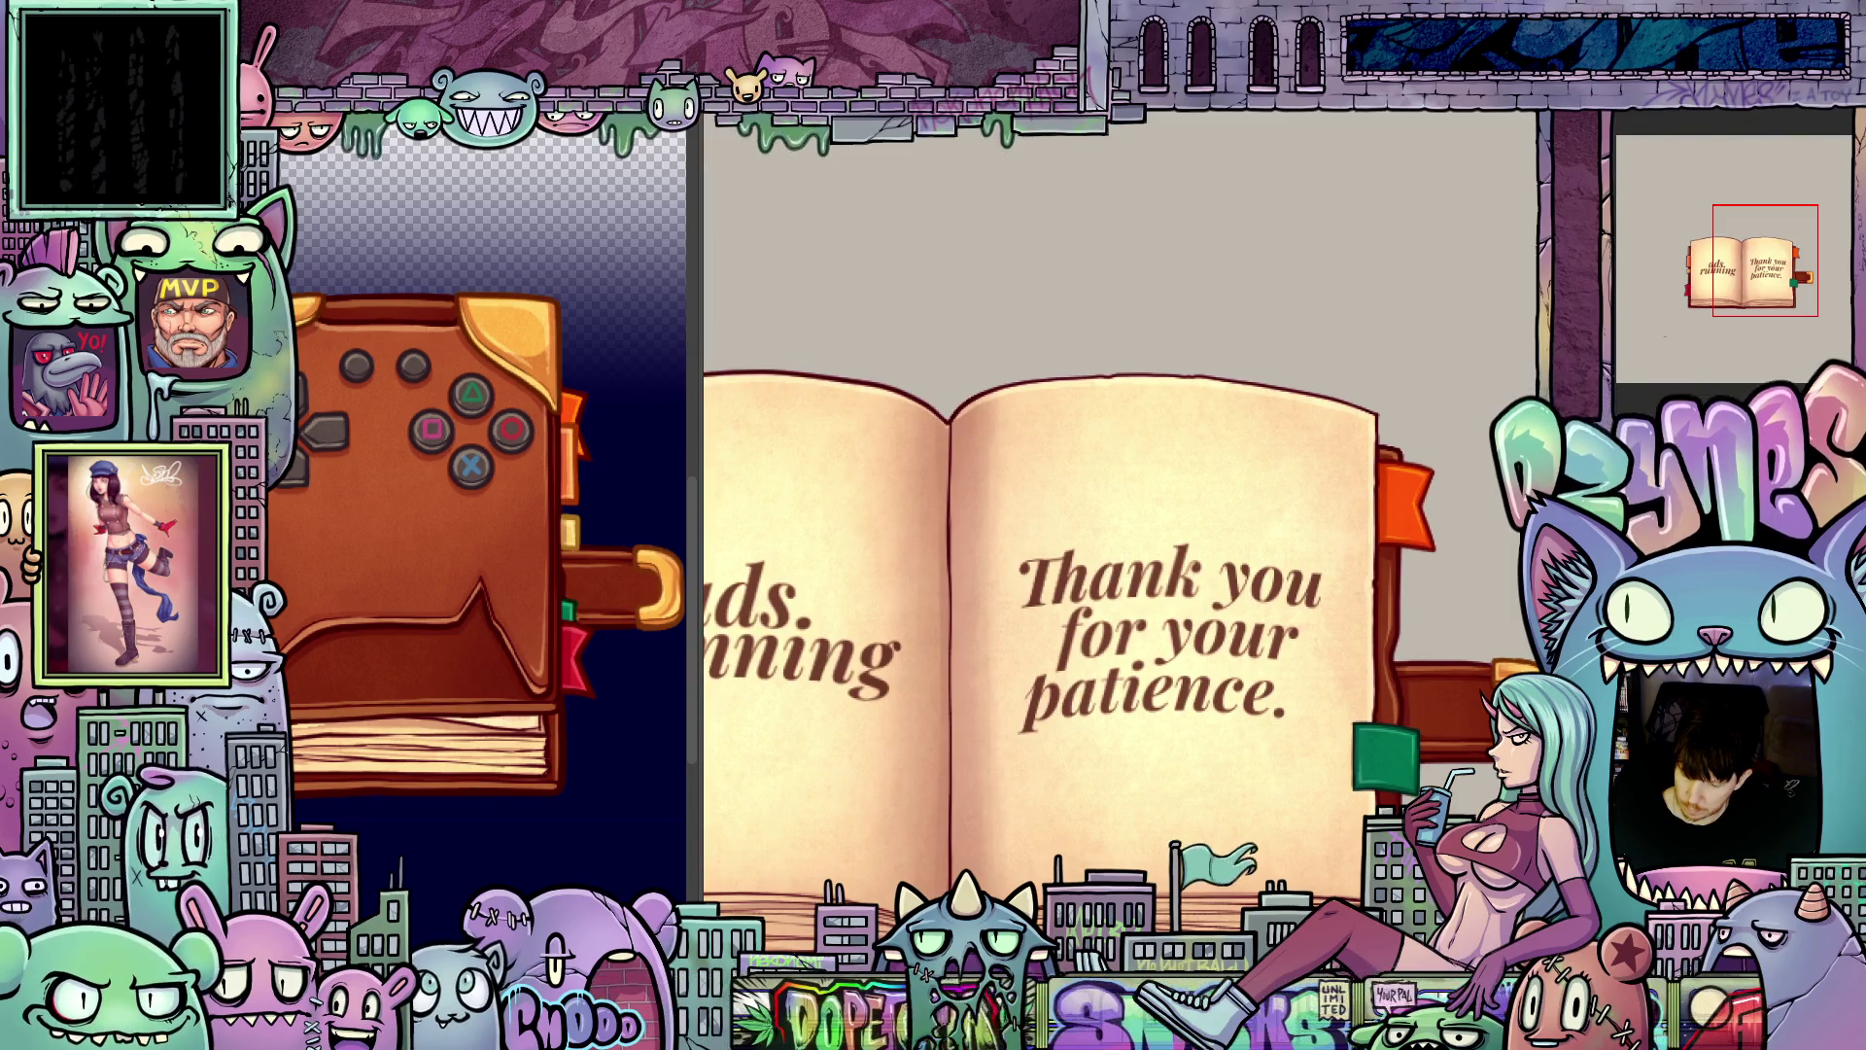
pyautogui.scroll(2, 1092, 714)
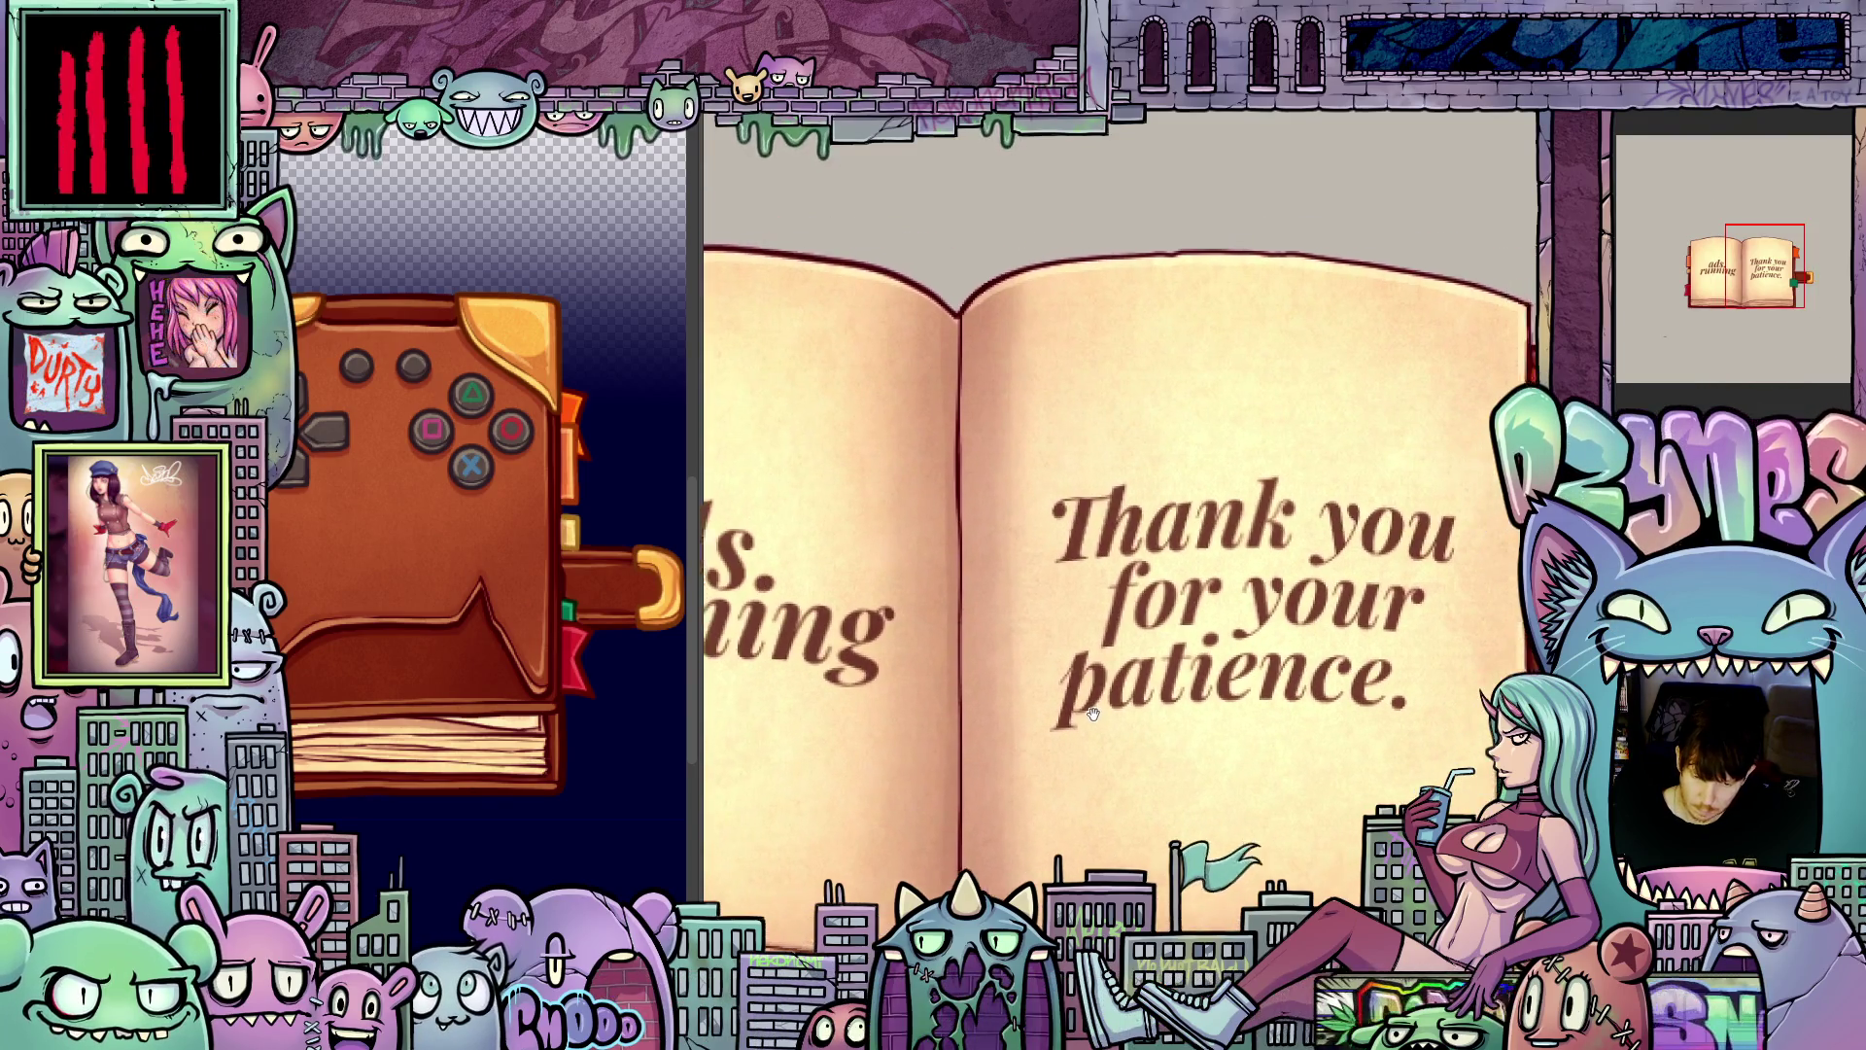
pyautogui.moveTo(1092, 715); pyautogui.dragTo(1002, 724)
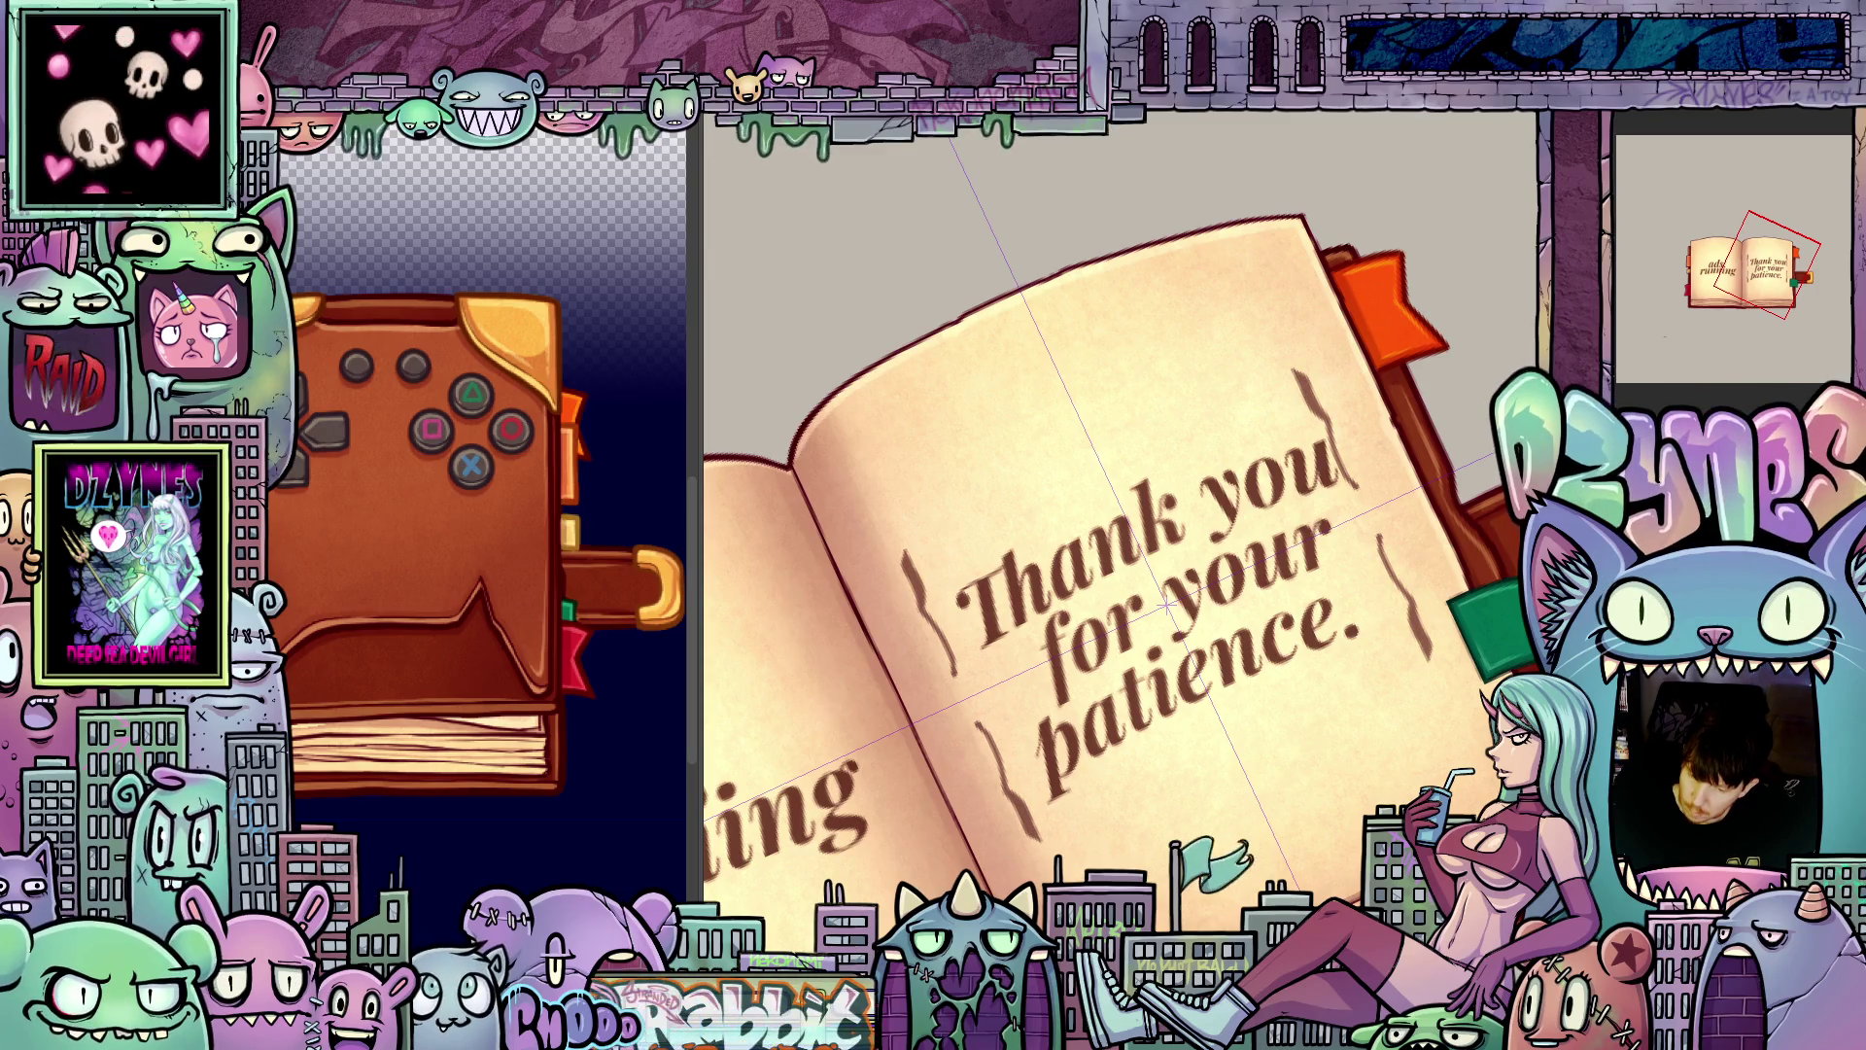
pyautogui.moveTo(1457, 752); pyautogui.dragTo(1491, 642)
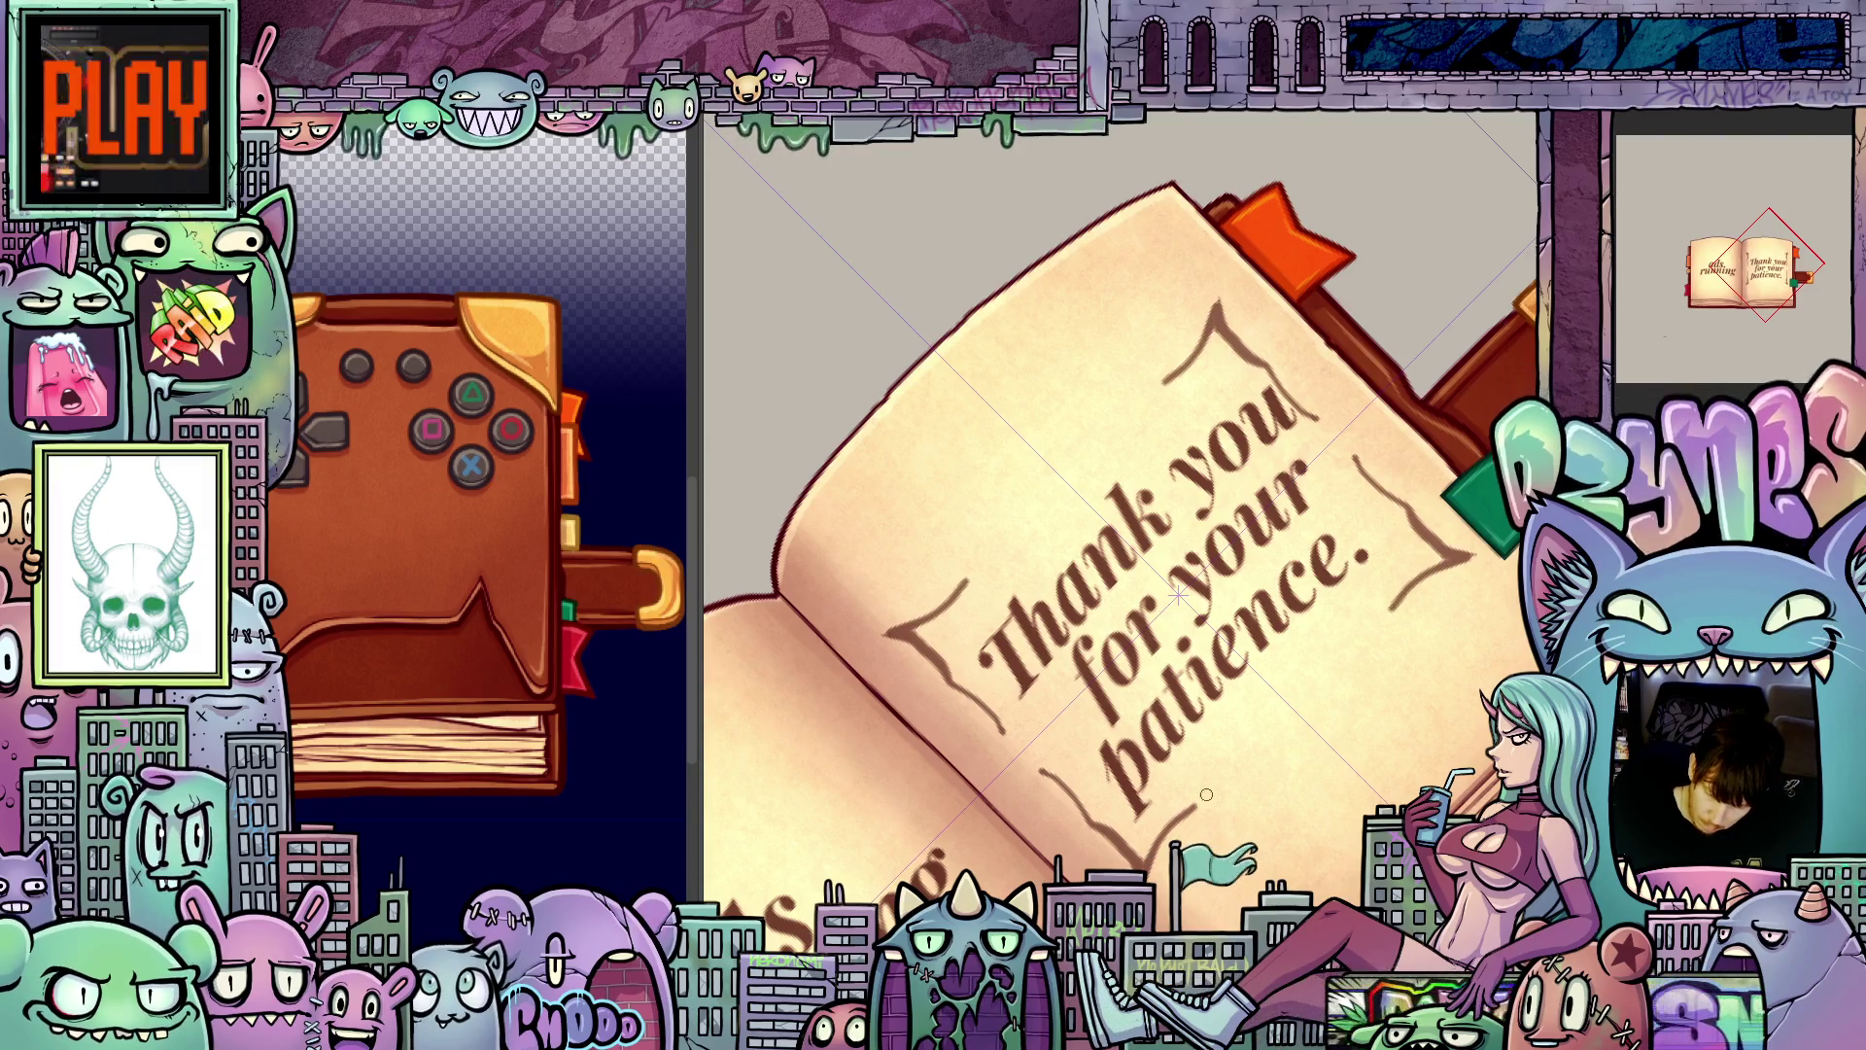
pyautogui.press('Escape')
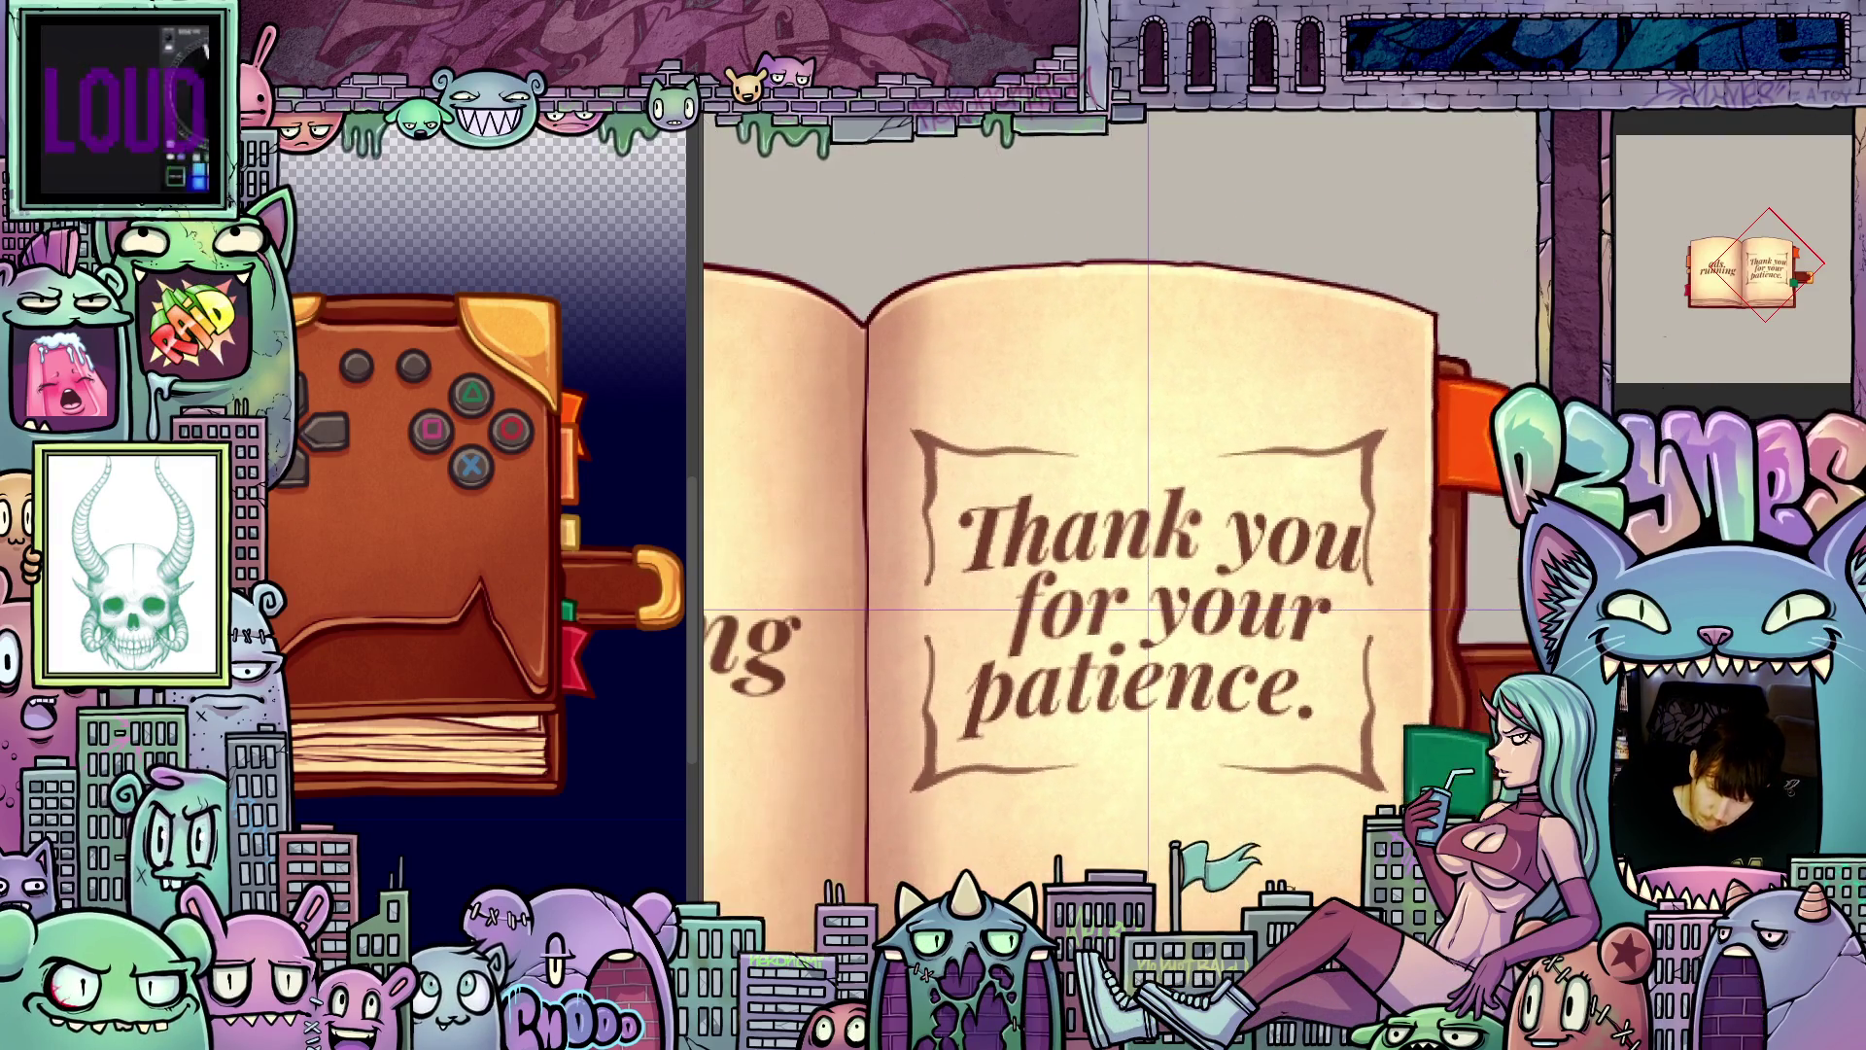
pyautogui.scroll(2, 1303, 853)
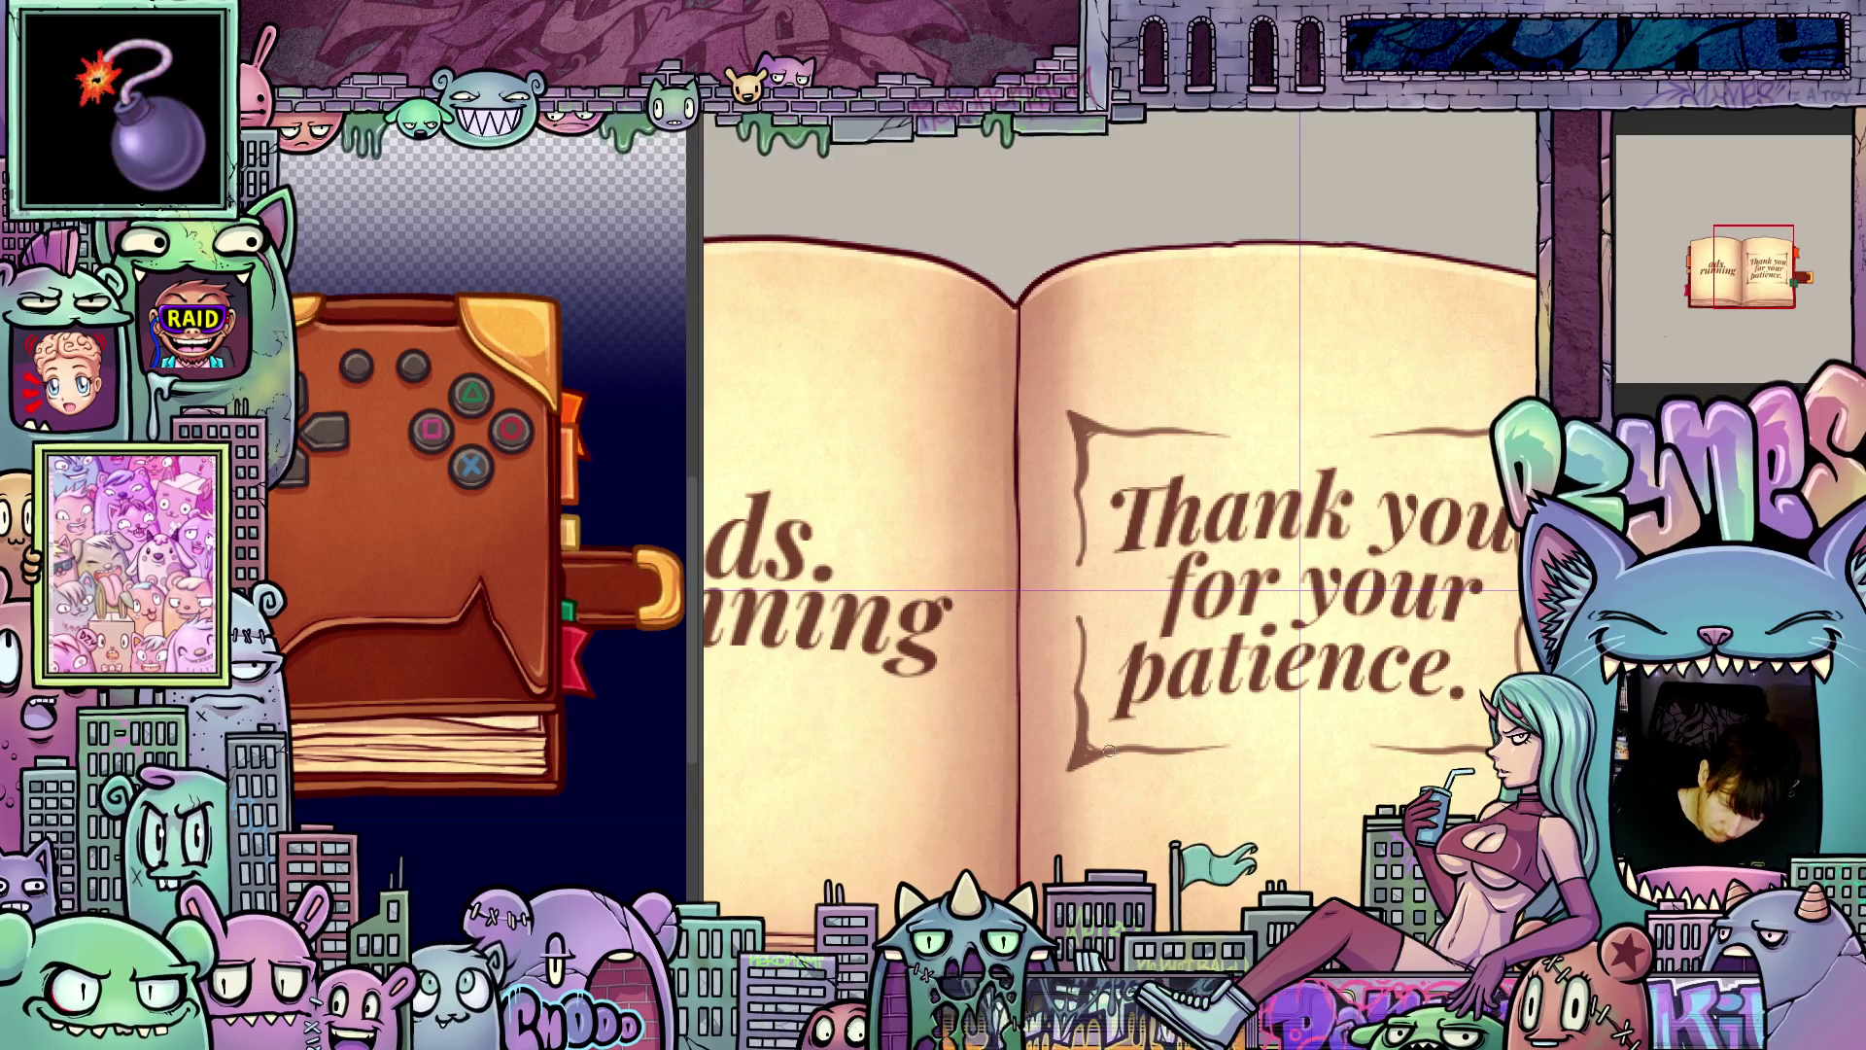
# Step: Pan and tilt around the Thank you page, straighten the view, then zoom out to the full spread
pyautogui.moveTo(1387, 785); pyautogui.dragTo(1149, 830)
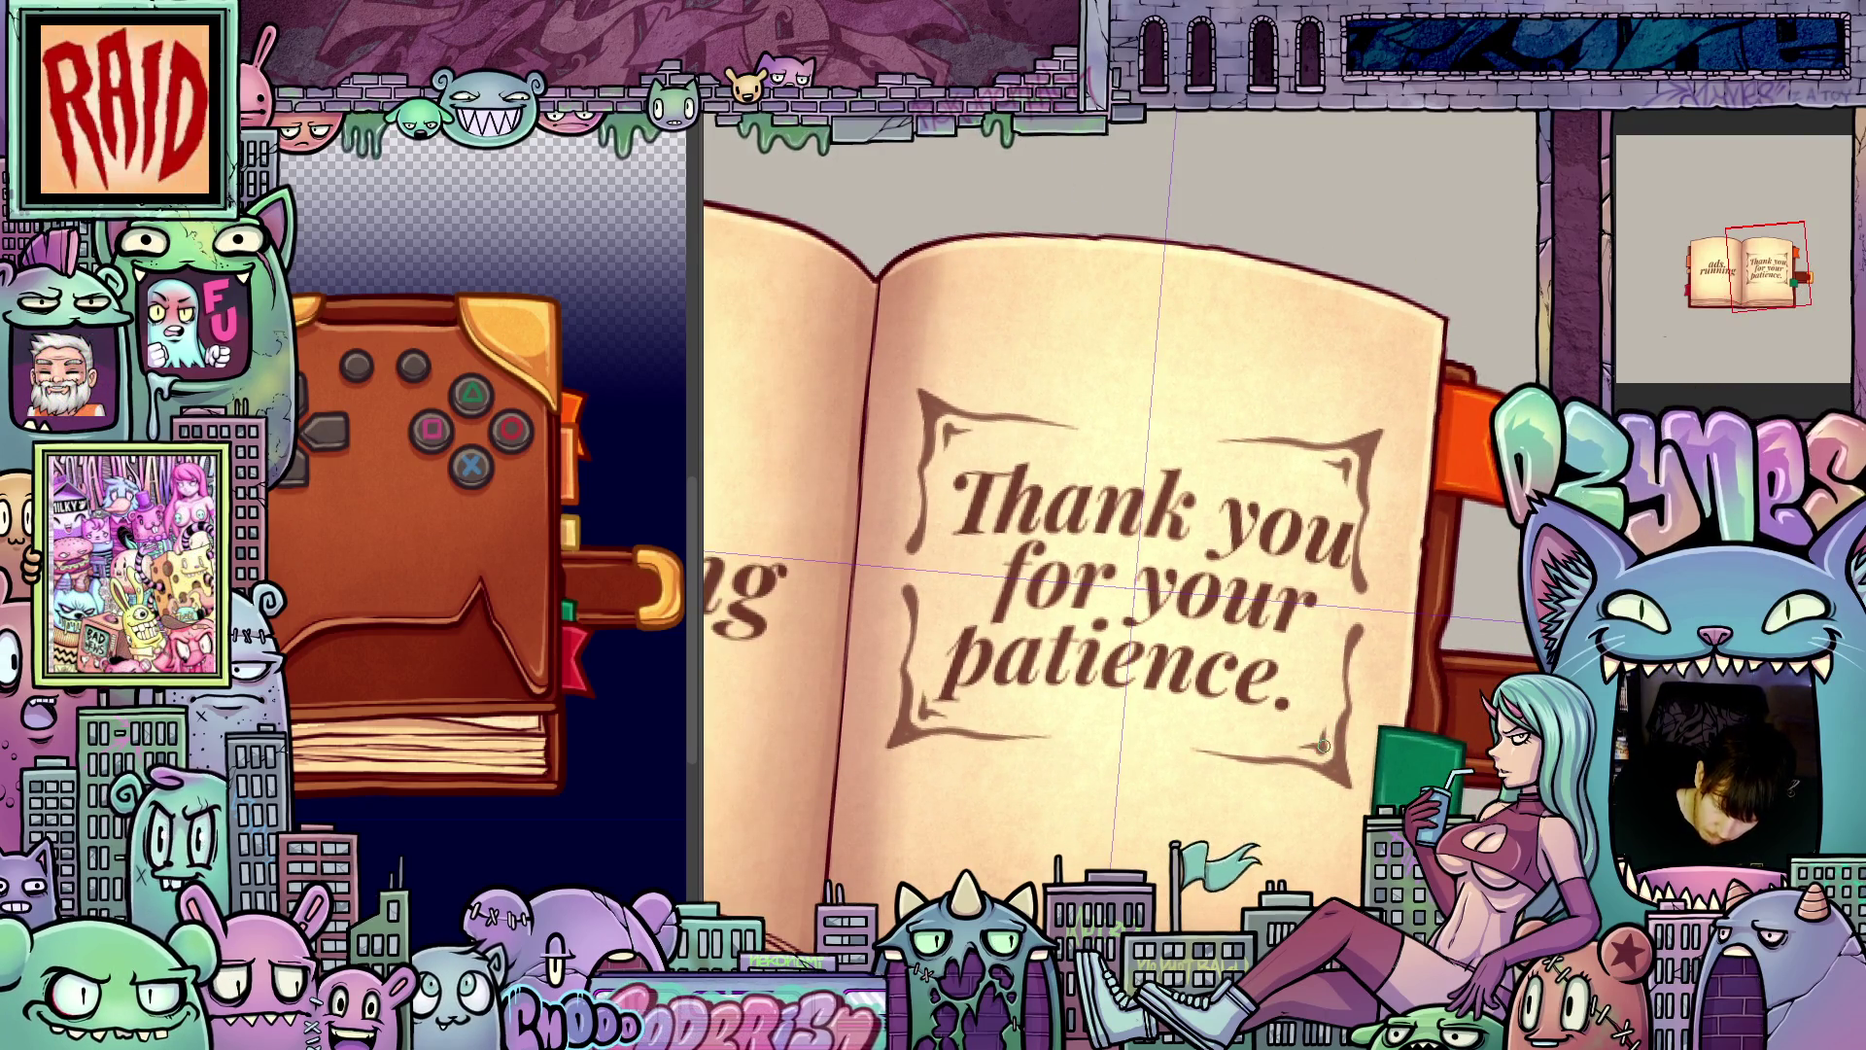
pyautogui.moveTo(1324, 770); pyautogui.dragTo(1443, 549)
pyautogui.moveTo(1431, 620); pyautogui.dragTo(1416, 576)
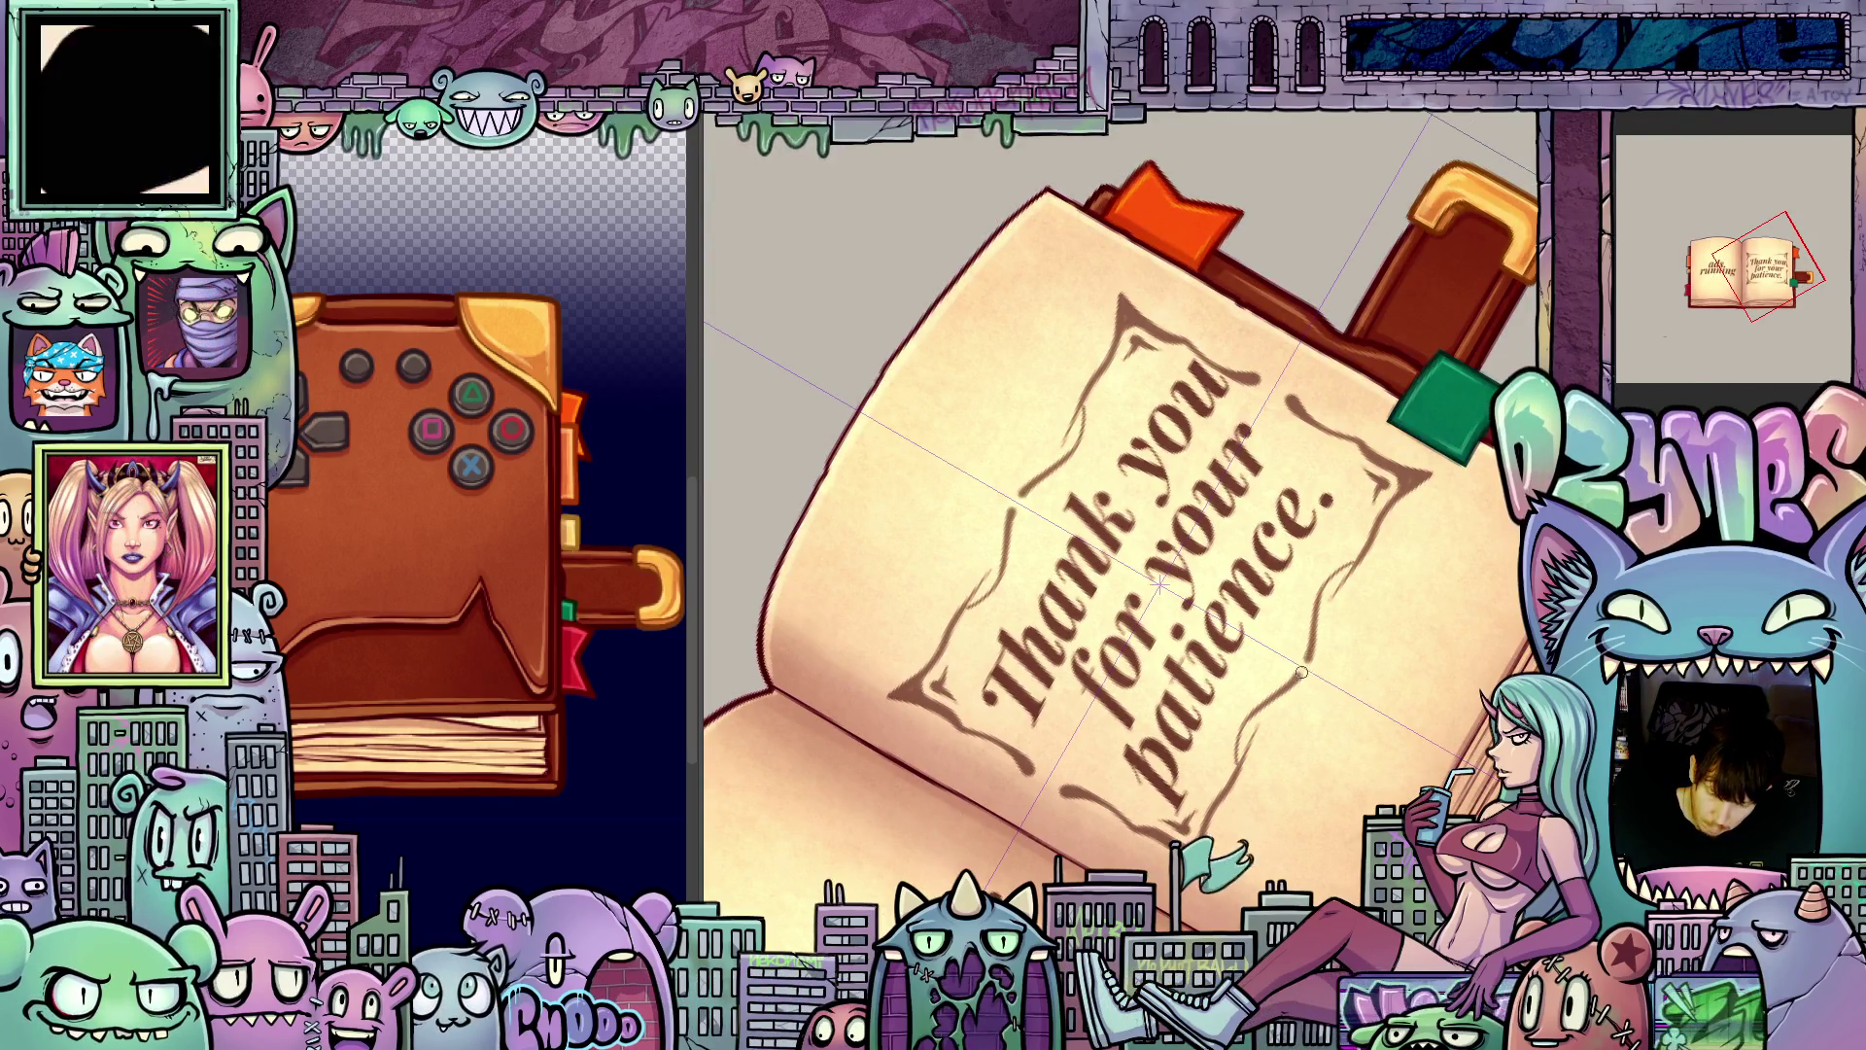
pyautogui.press('5')
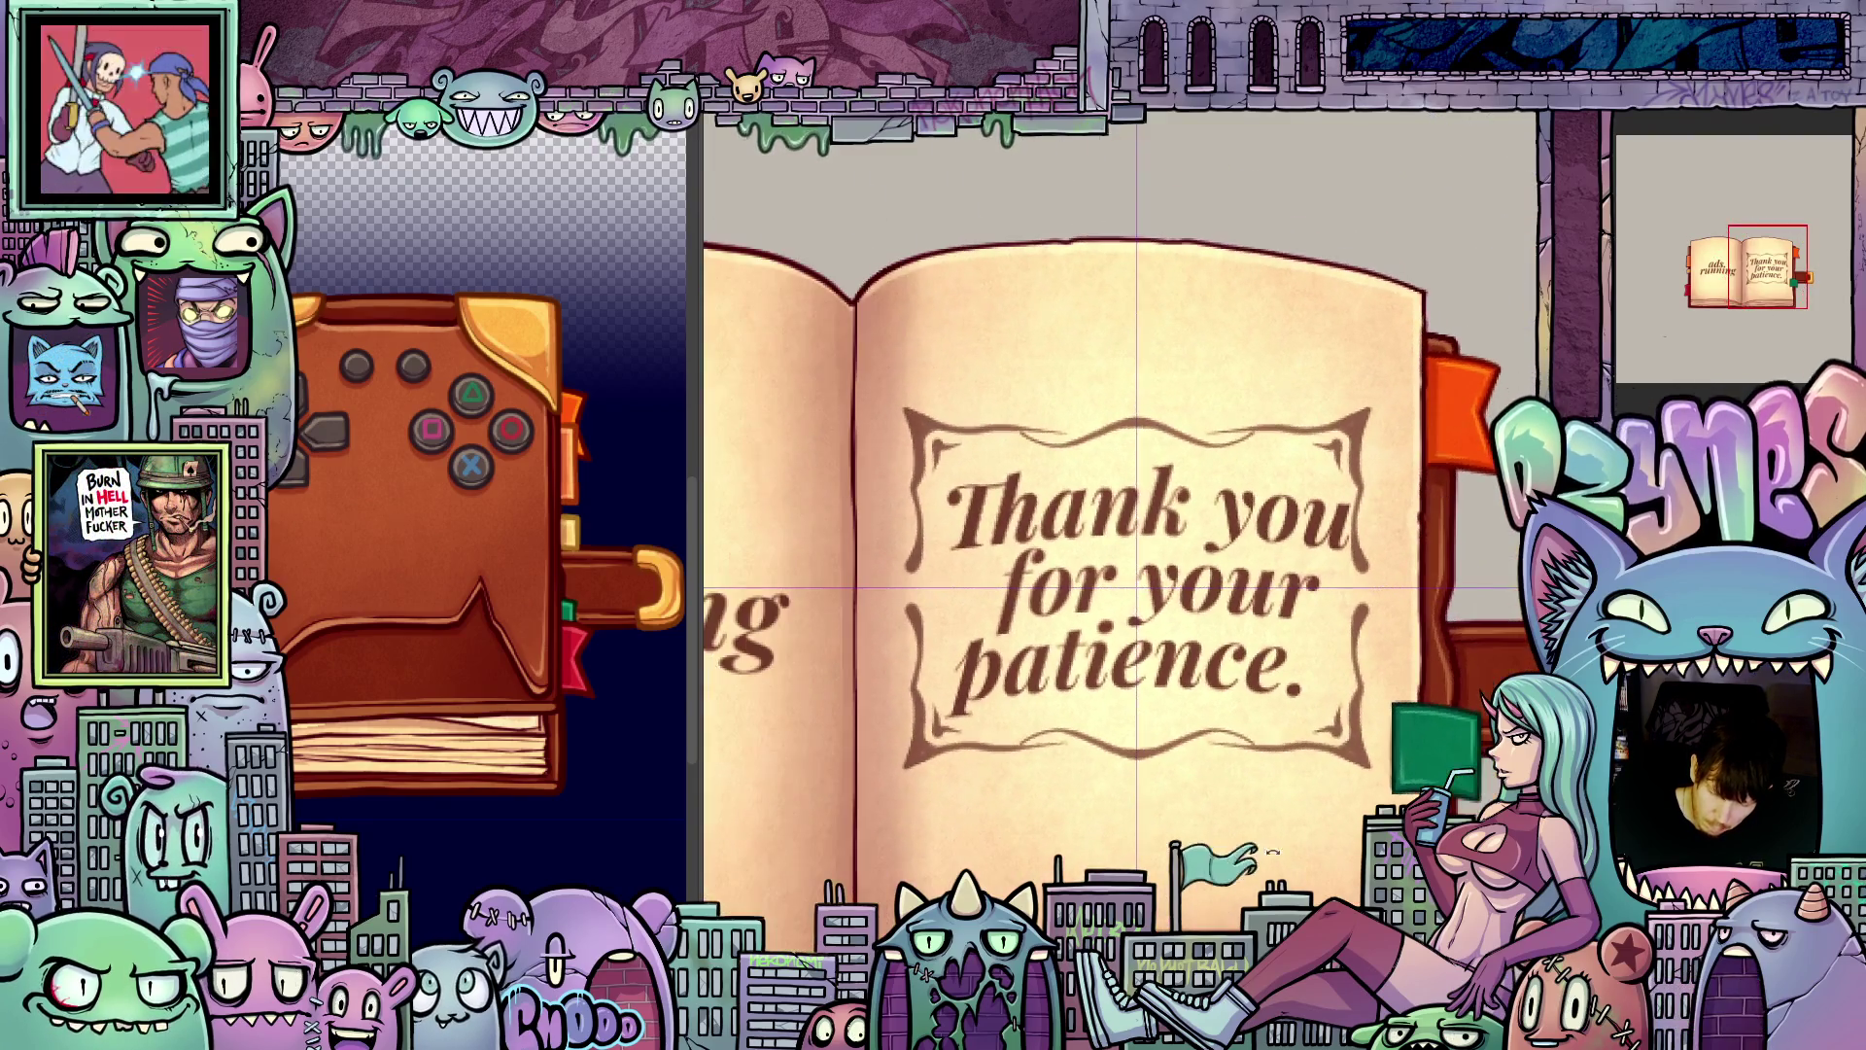
pyautogui.moveTo(1140, 801); pyautogui.dragTo(1280, 761)
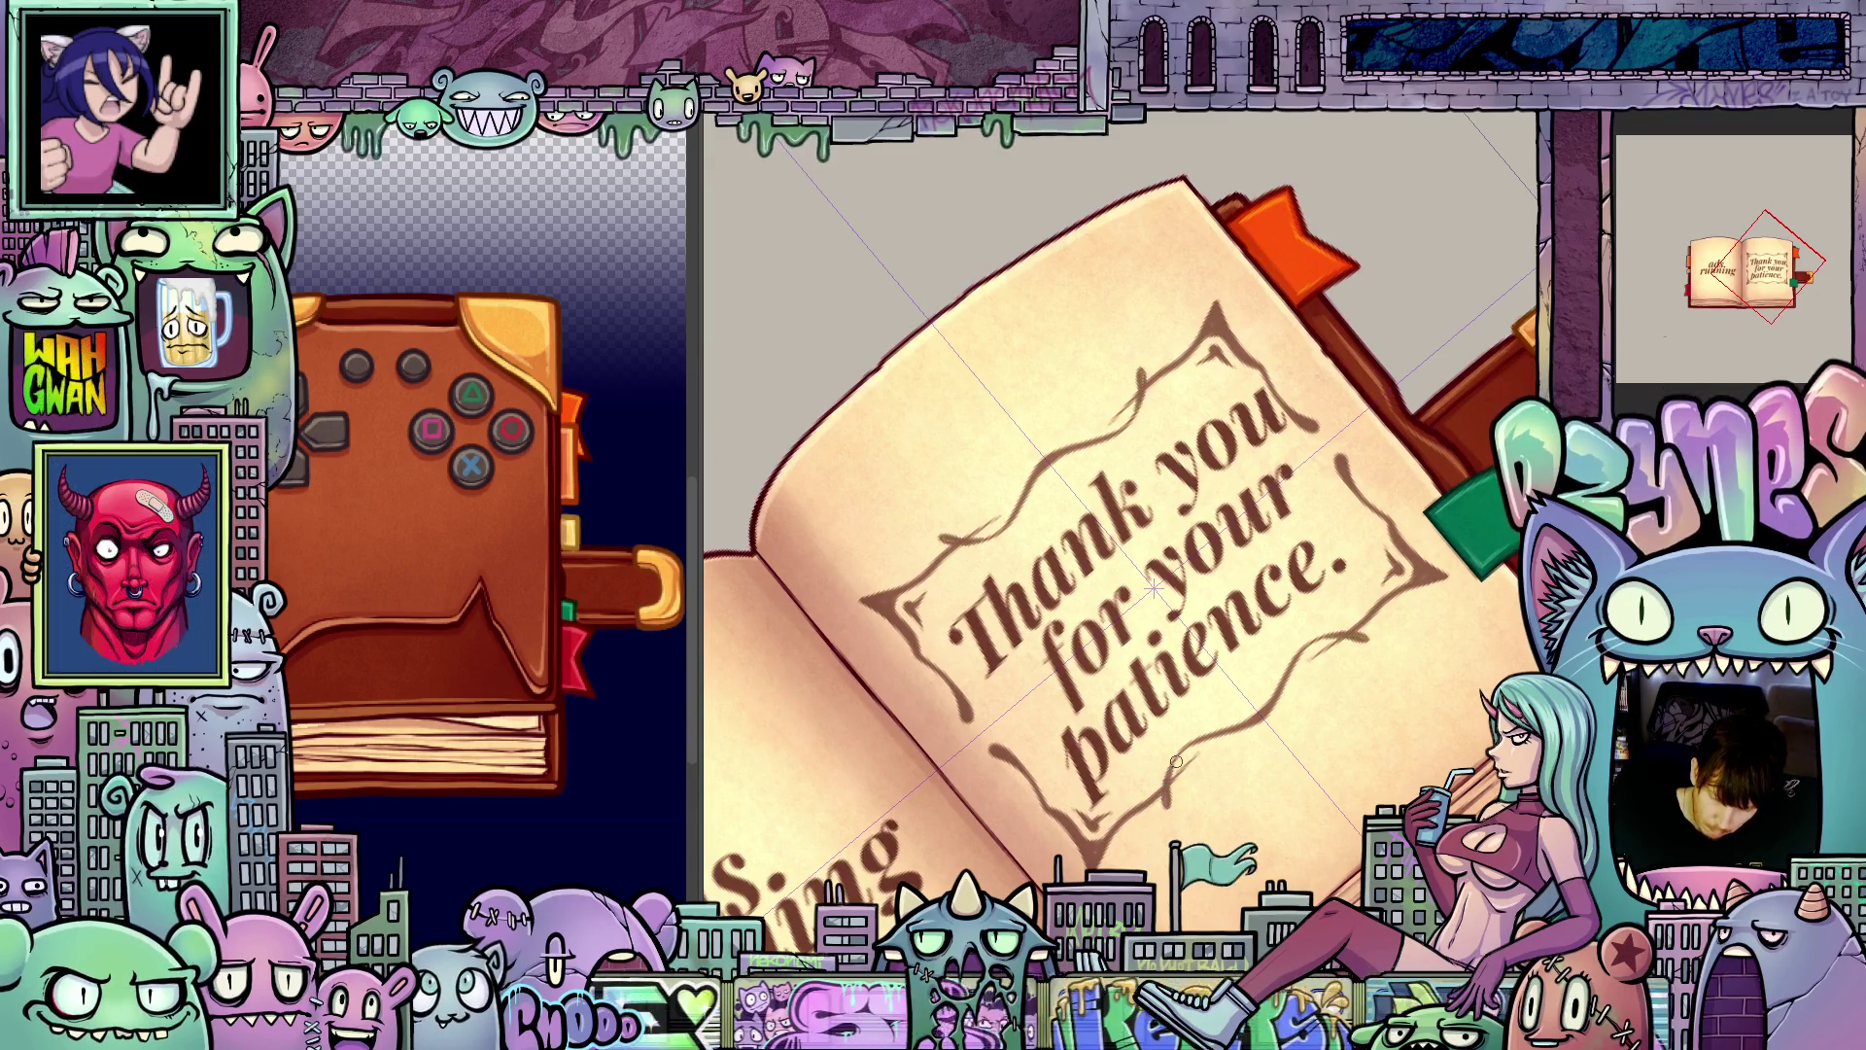
pyautogui.press('5')
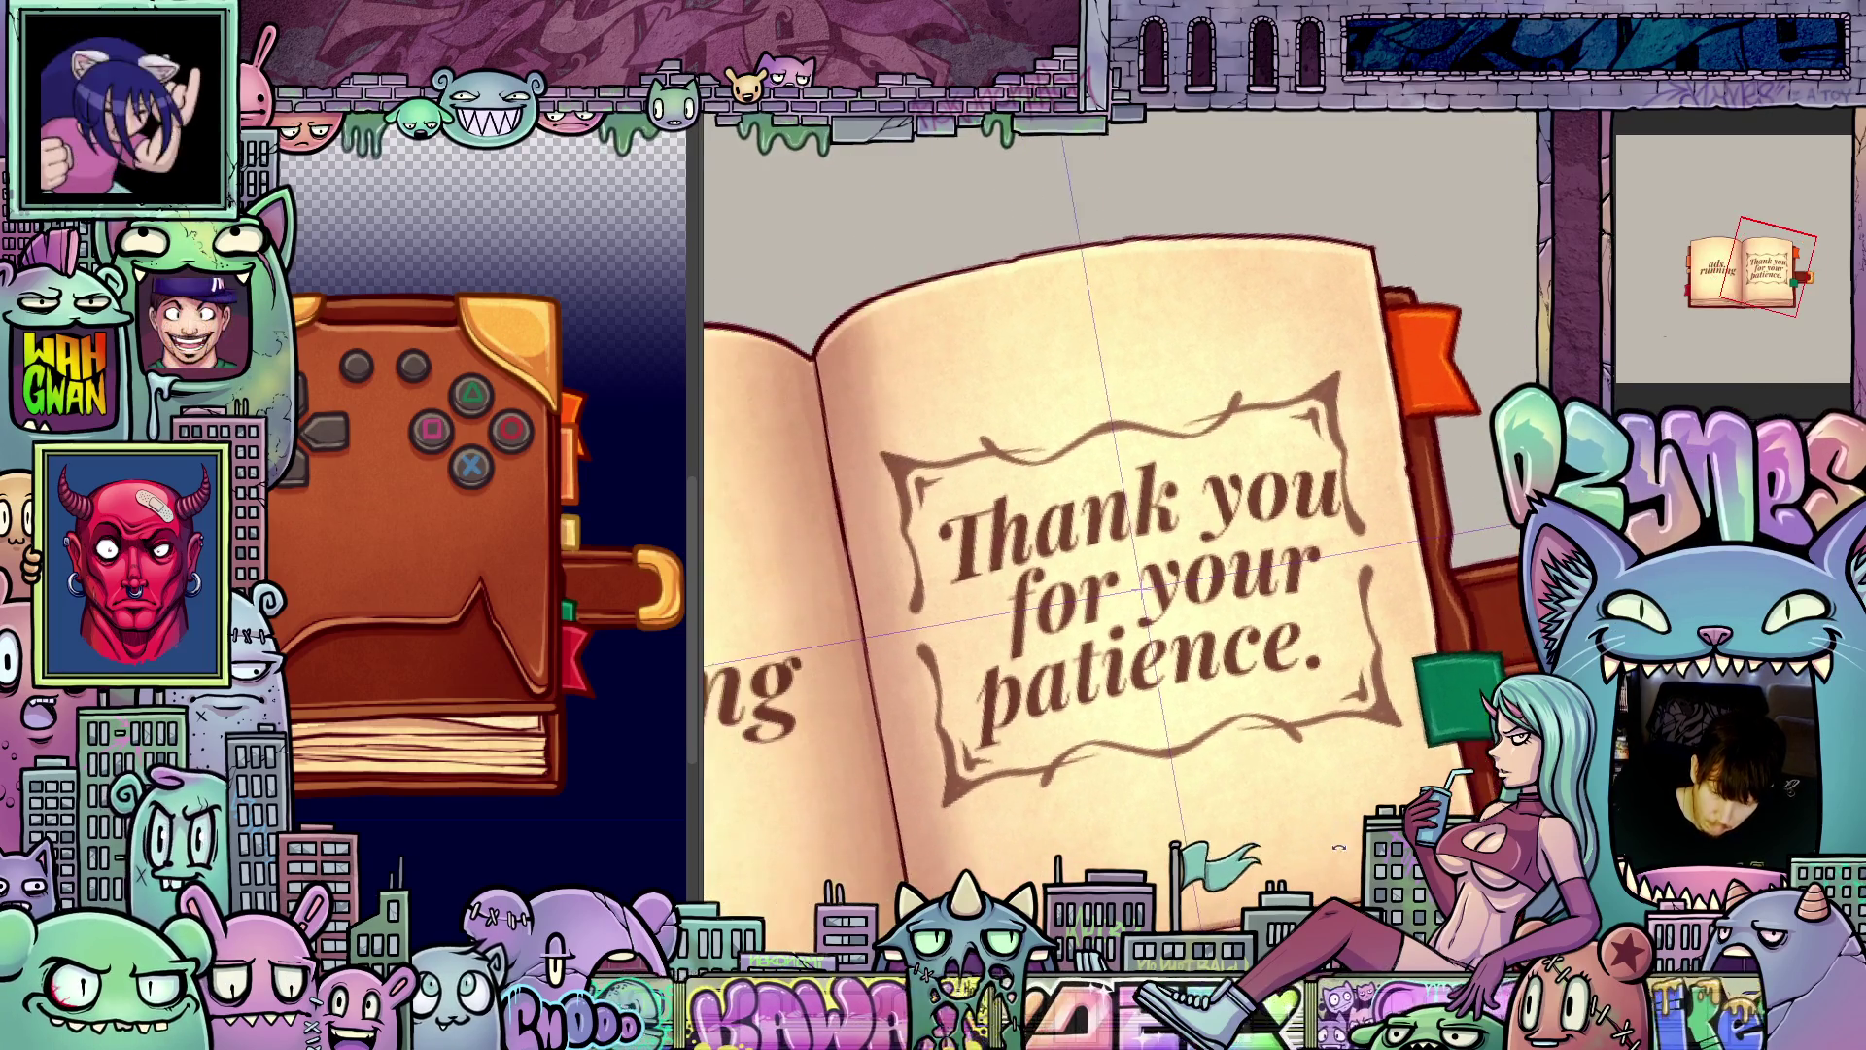
pyautogui.moveTo(1312, 860); pyautogui.dragTo(1399, 795)
pyautogui.press('5')
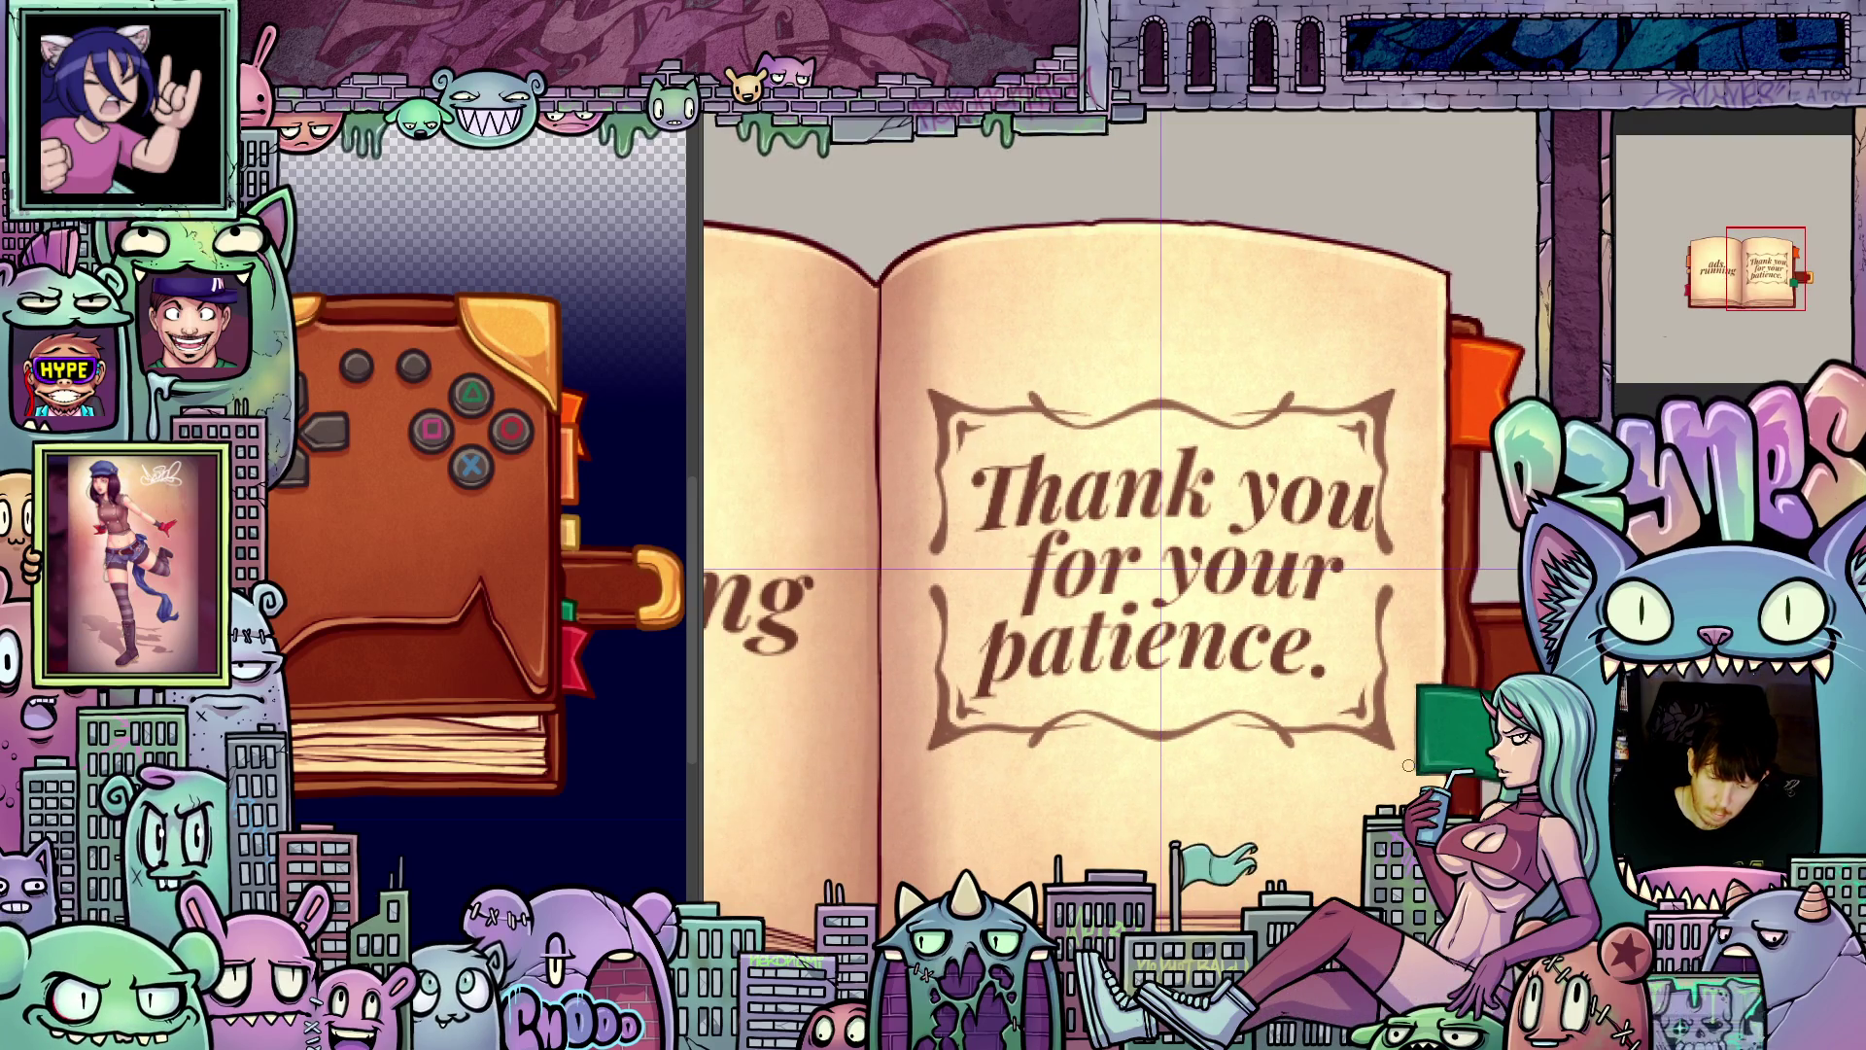
pyautogui.scroll(-5, 1409, 765)
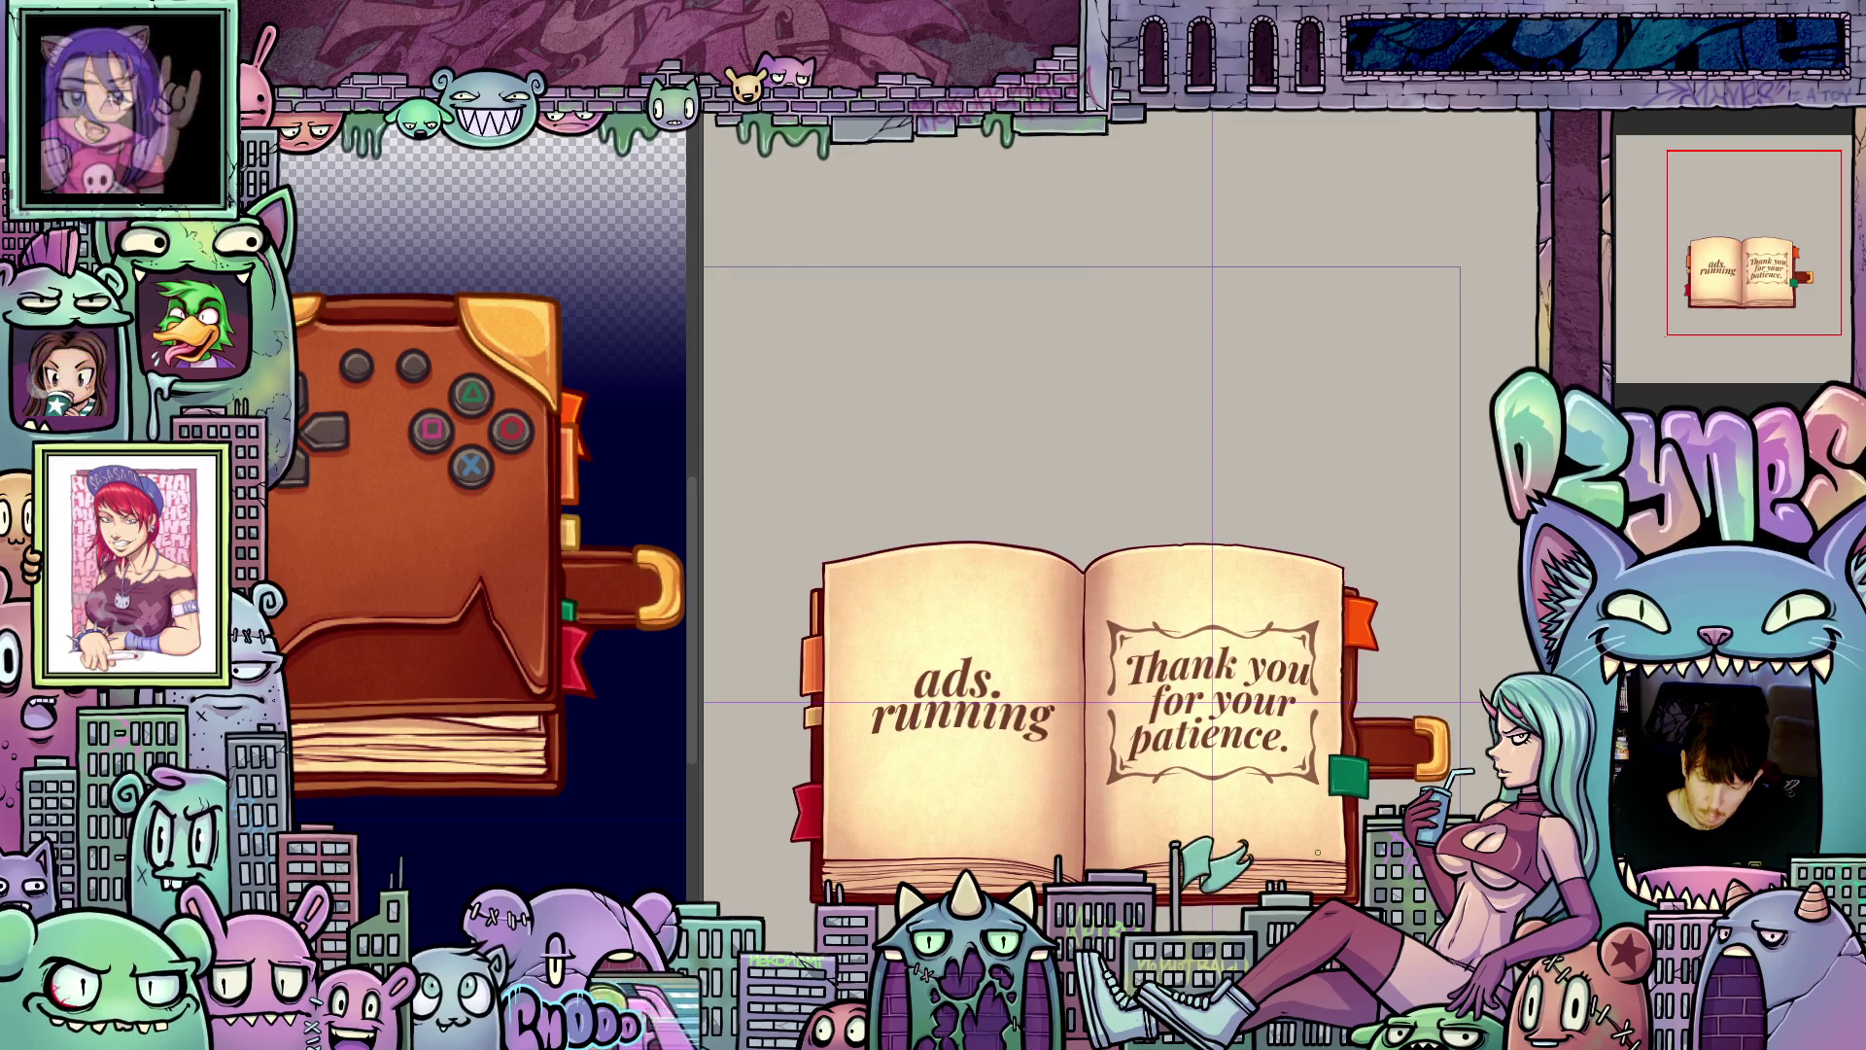
# Step: Zoom back onto the framed Thank you page, tilt to inspect it, then reset rotation and fit it
pyautogui.scroll(2, 1317, 852)
pyautogui.scroll(4, 1317, 851)
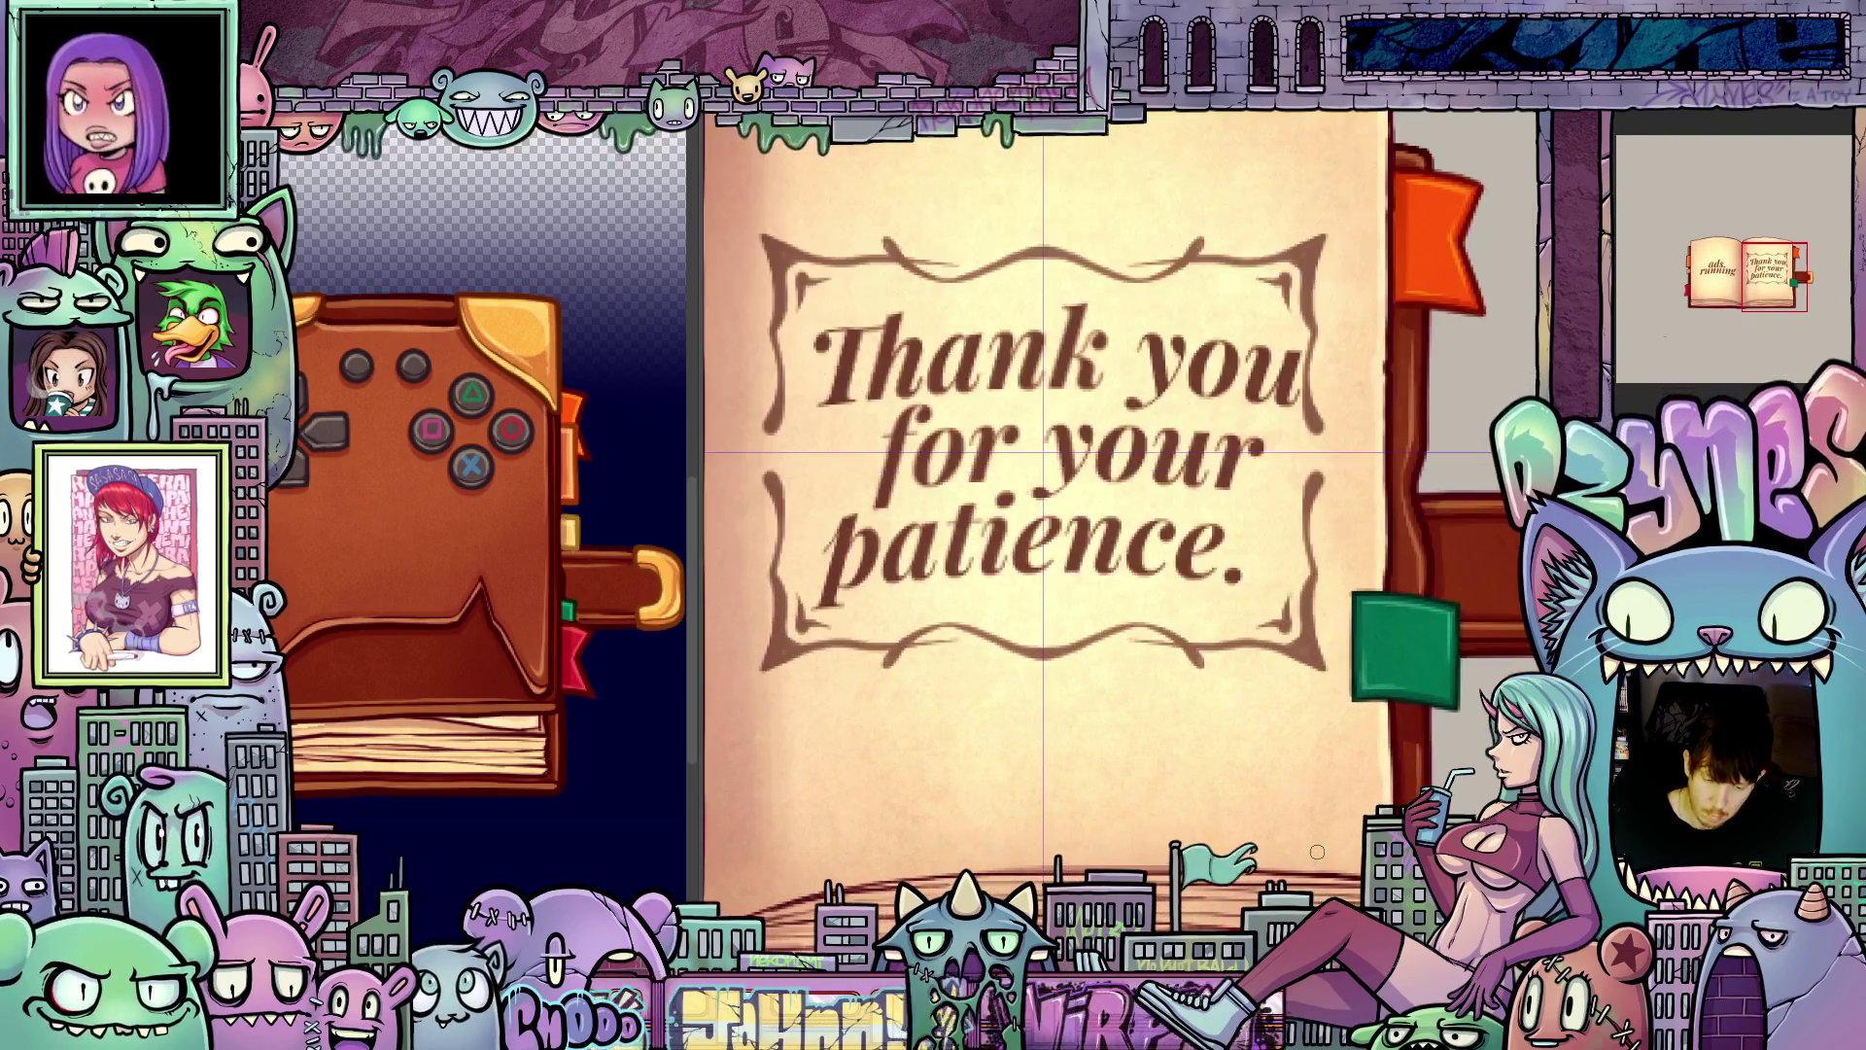
pyautogui.moveTo(1317, 852); pyautogui.dragTo(1327, 574)
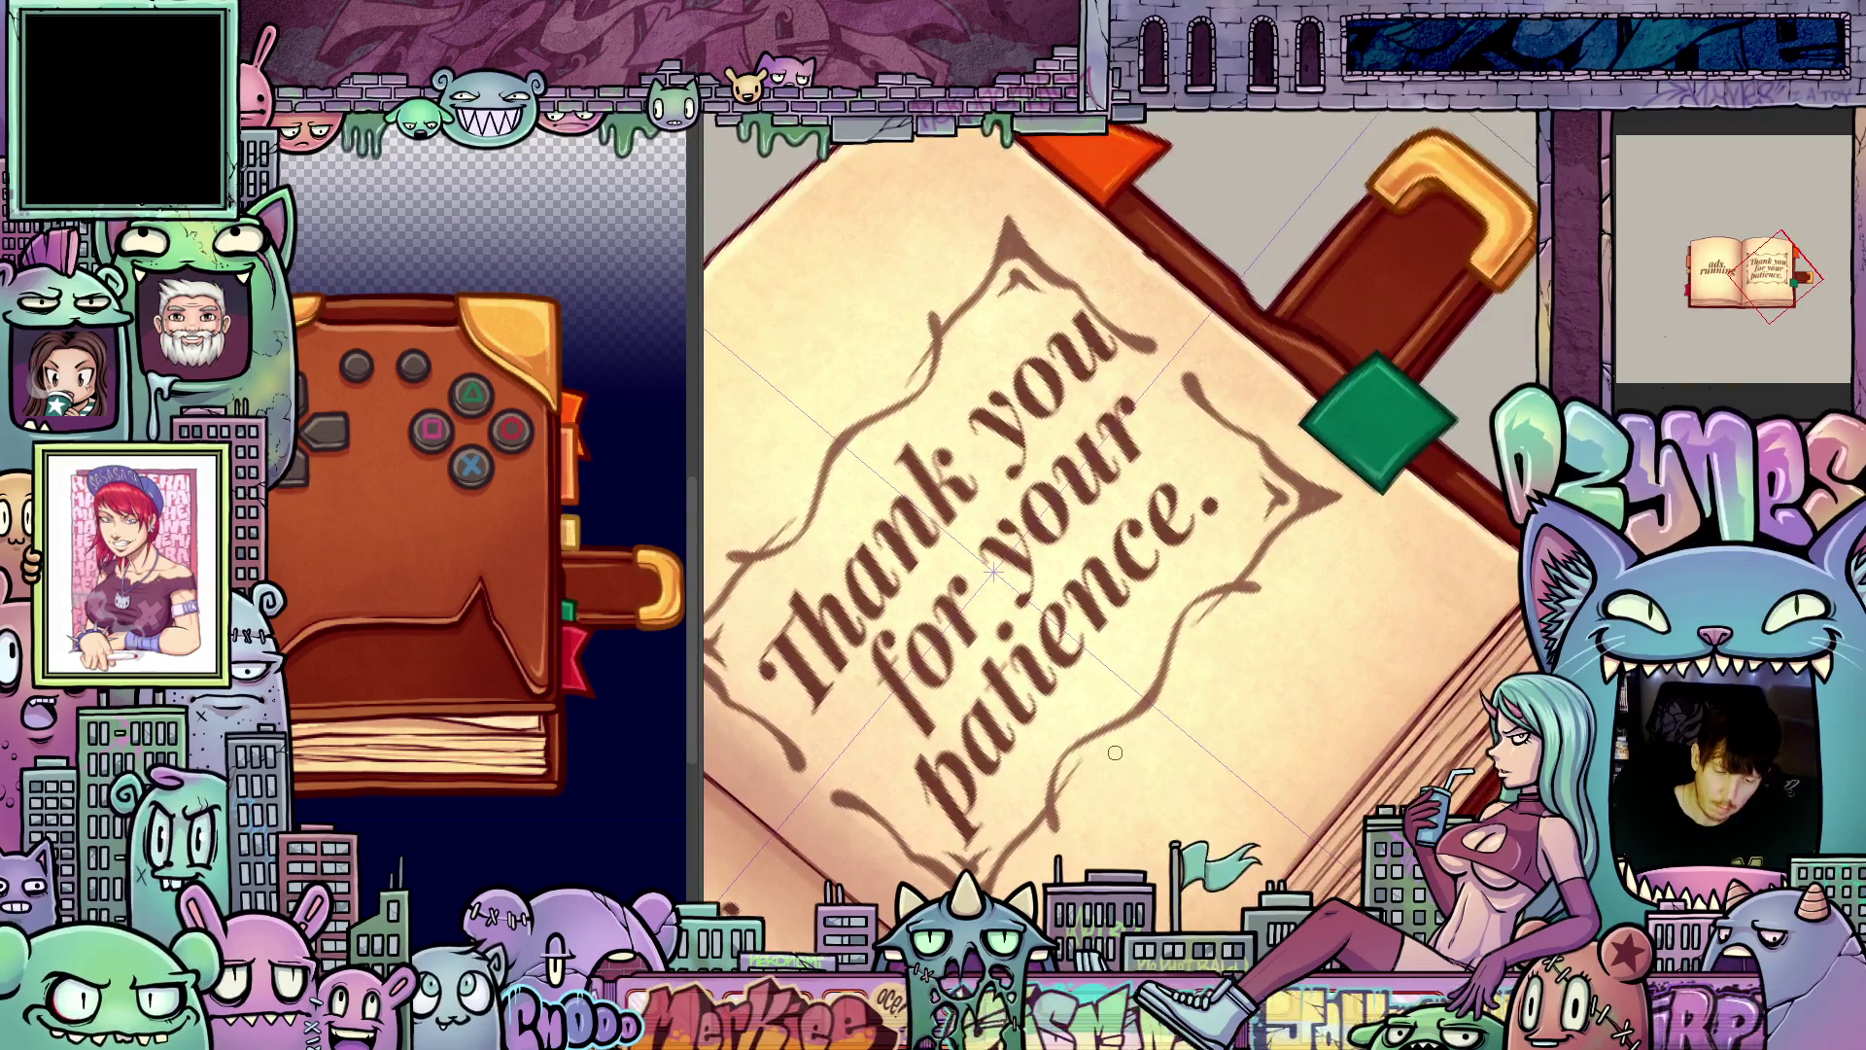
pyautogui.moveTo(1115, 752); pyautogui.dragTo(1237, 635)
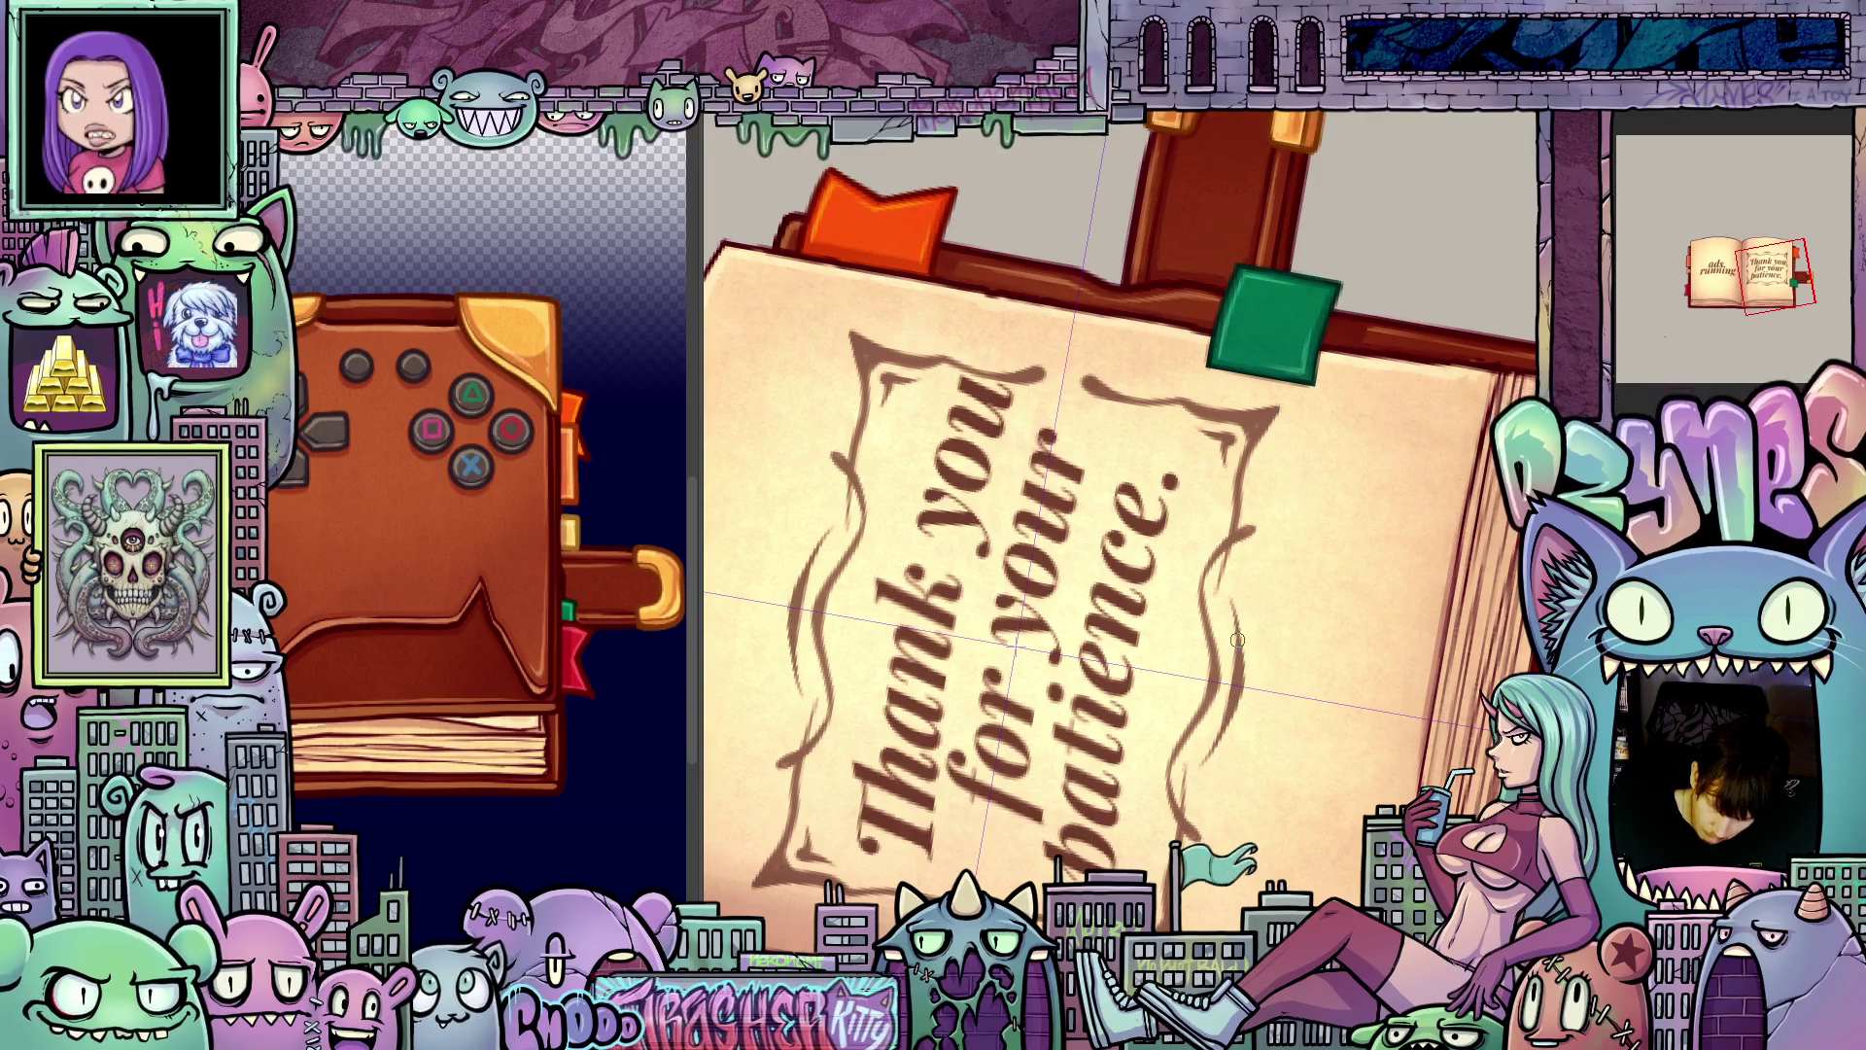
pyautogui.hotkey('ctrl', '0')
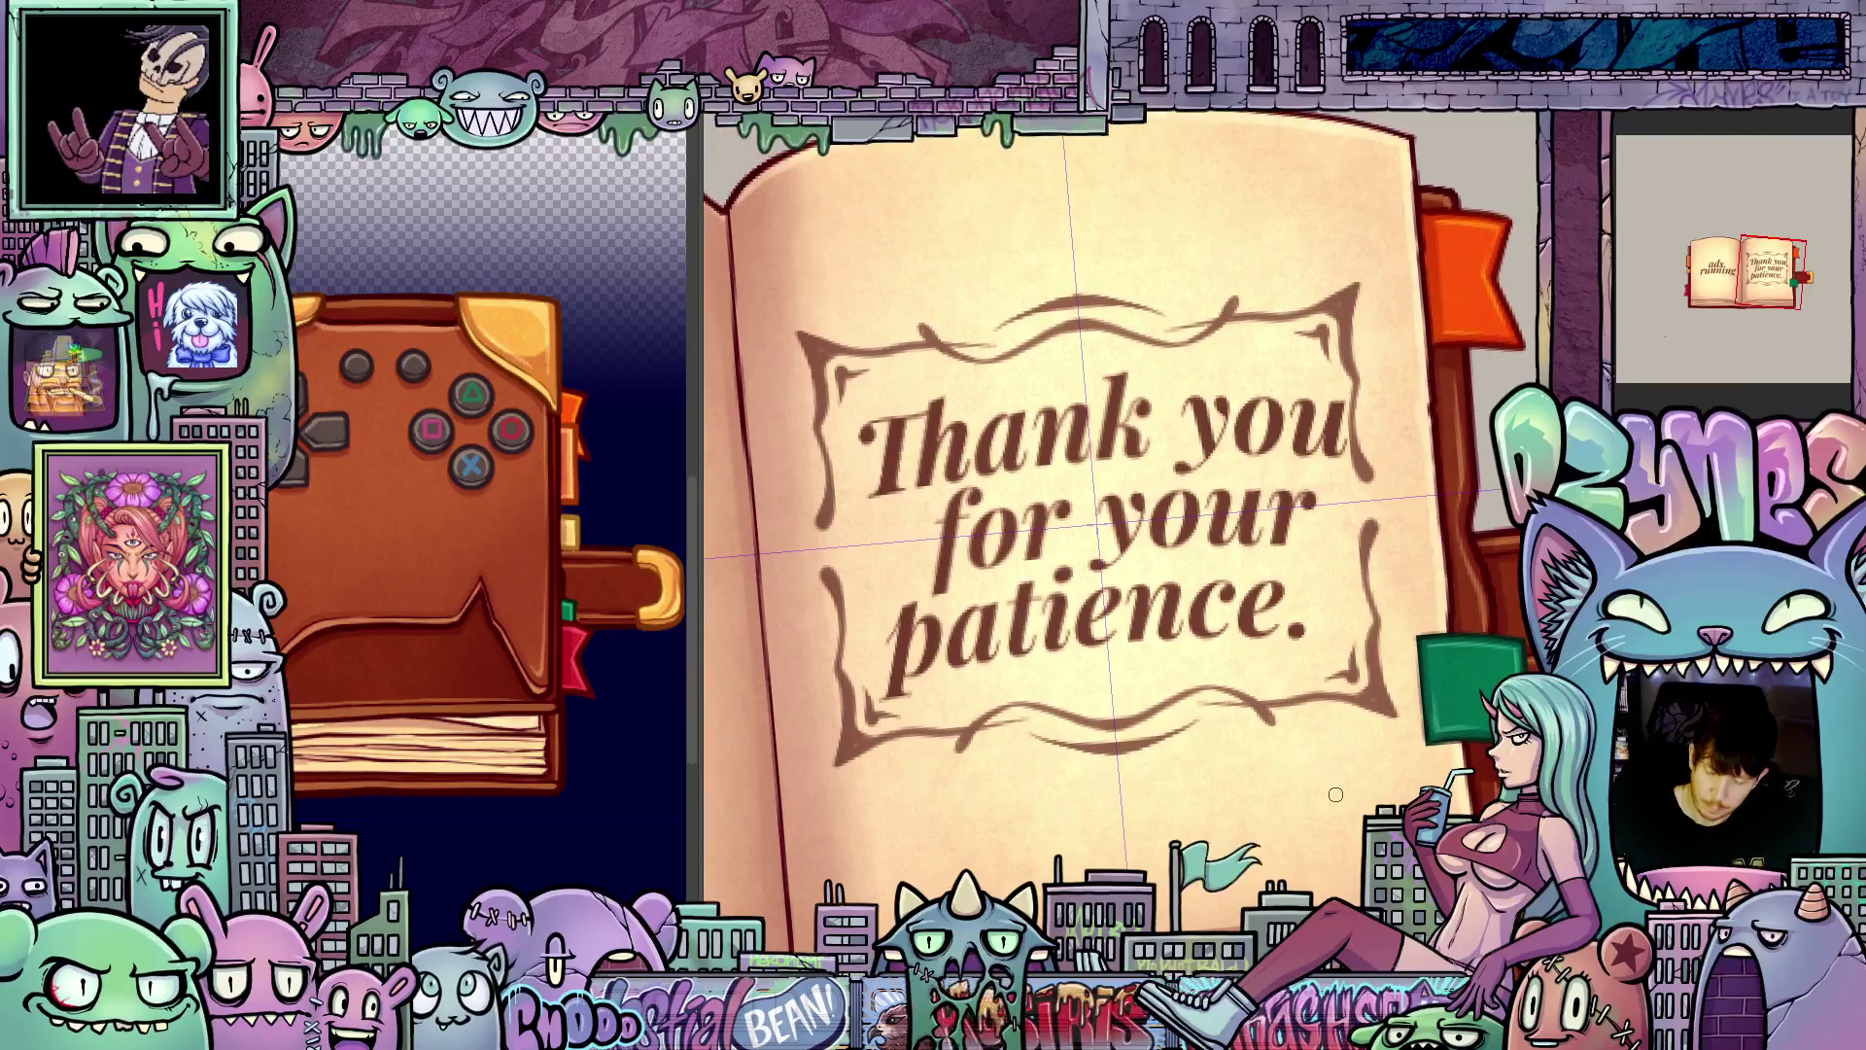
pyautogui.hotkey('ctrl', '-')
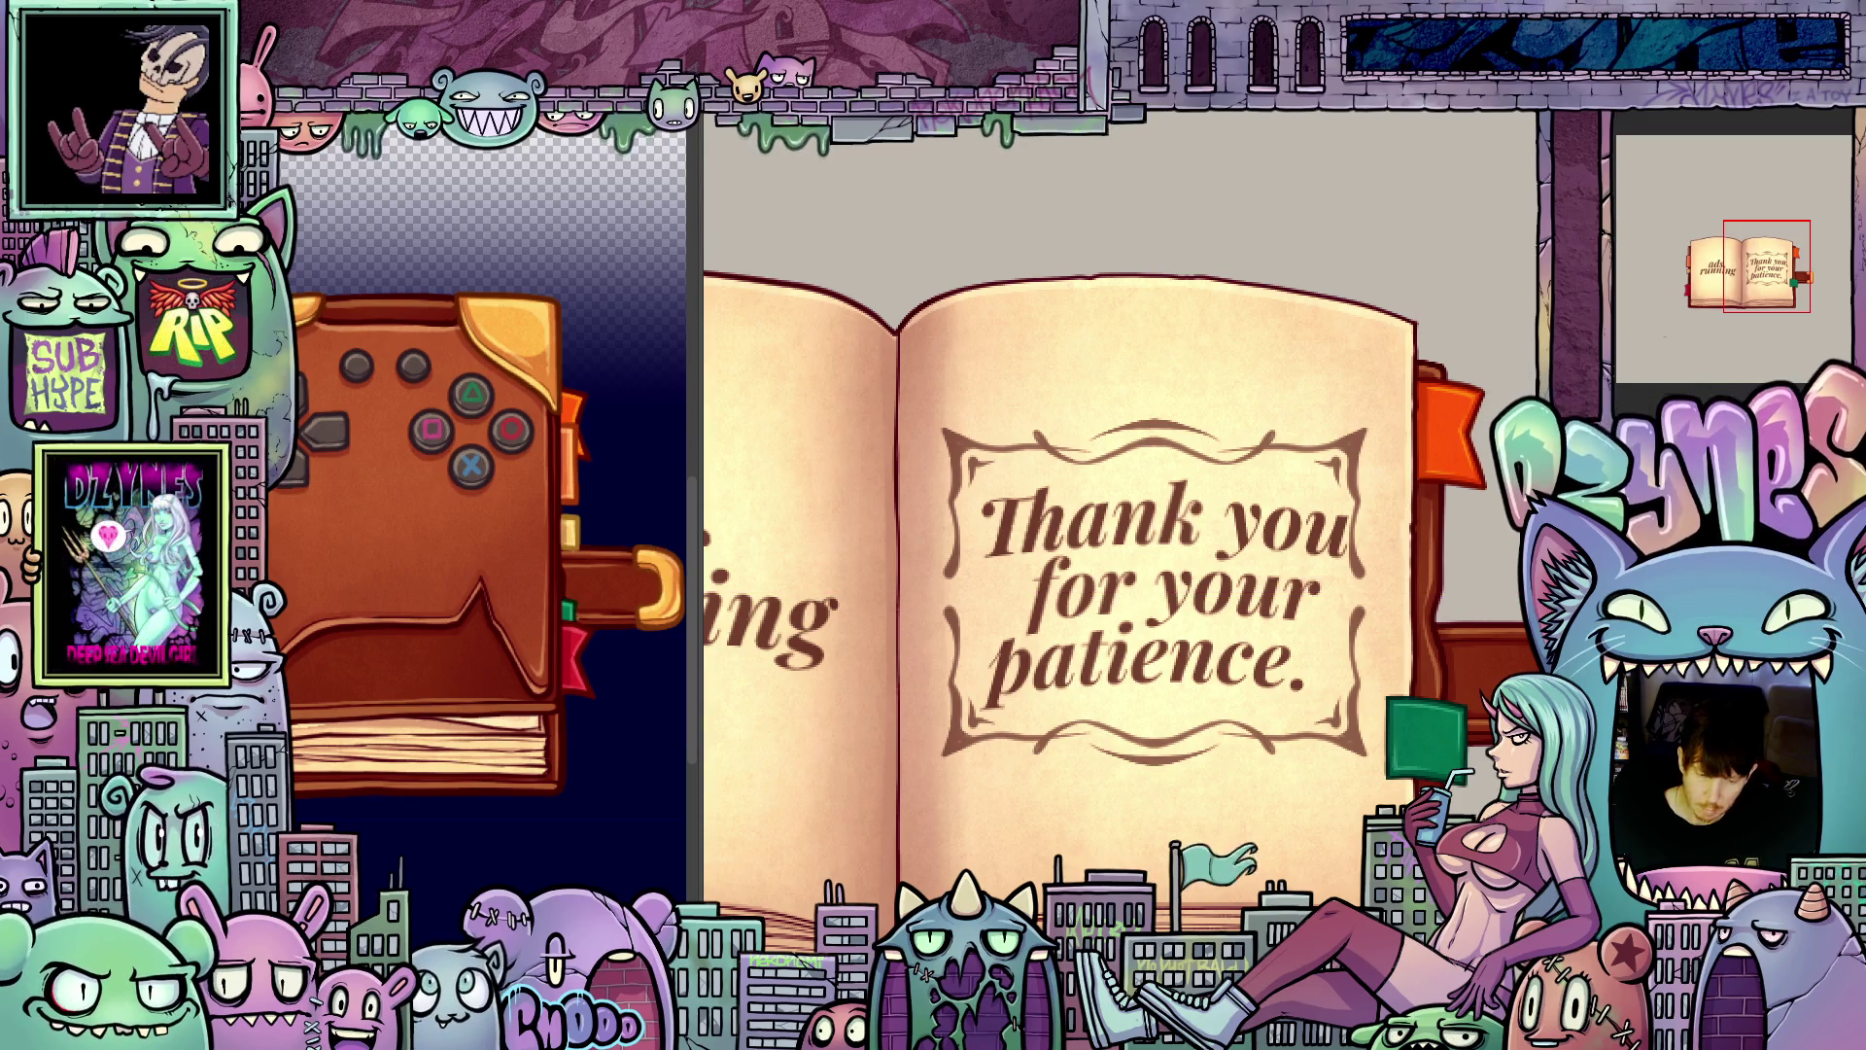
pyautogui.rightClick(272, 155)
# Step: Mesh-warp the Thank you frame, bending its top, middle and bottom rows upward
pyautogui.moveTo(331, 551)
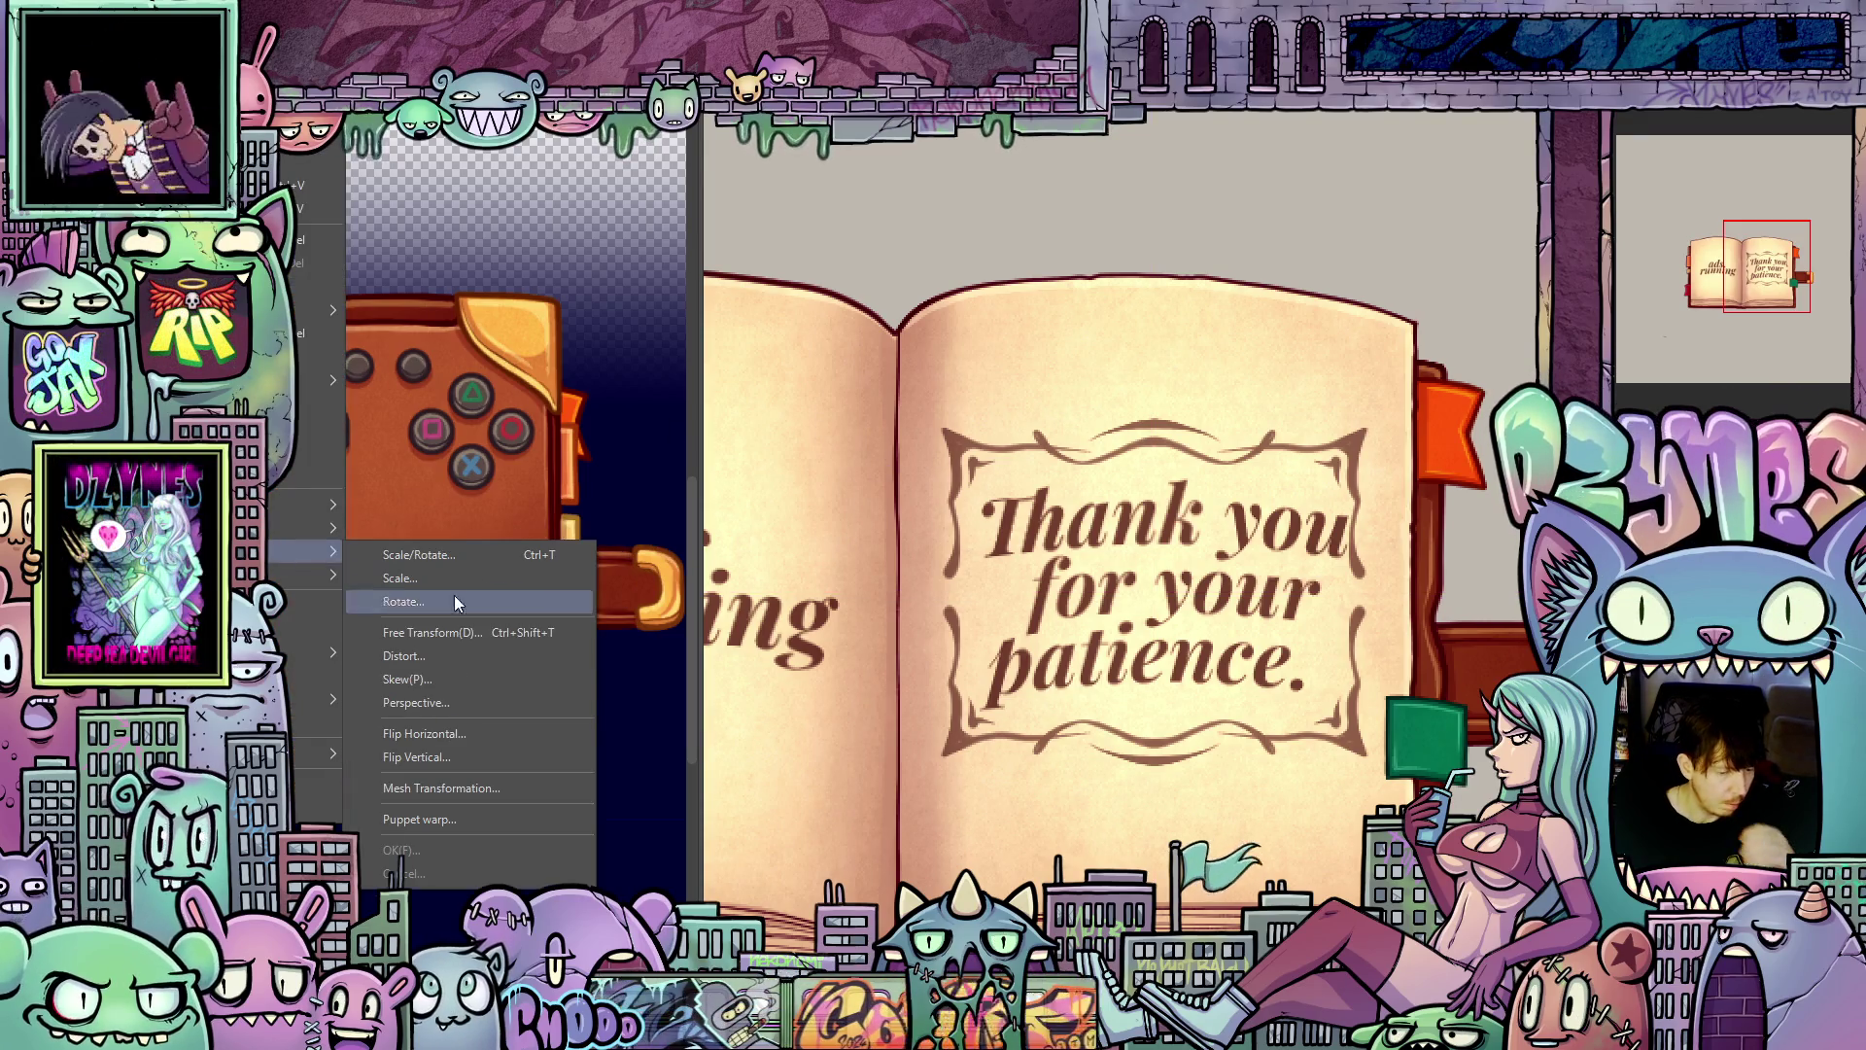
pyautogui.click(475, 784)
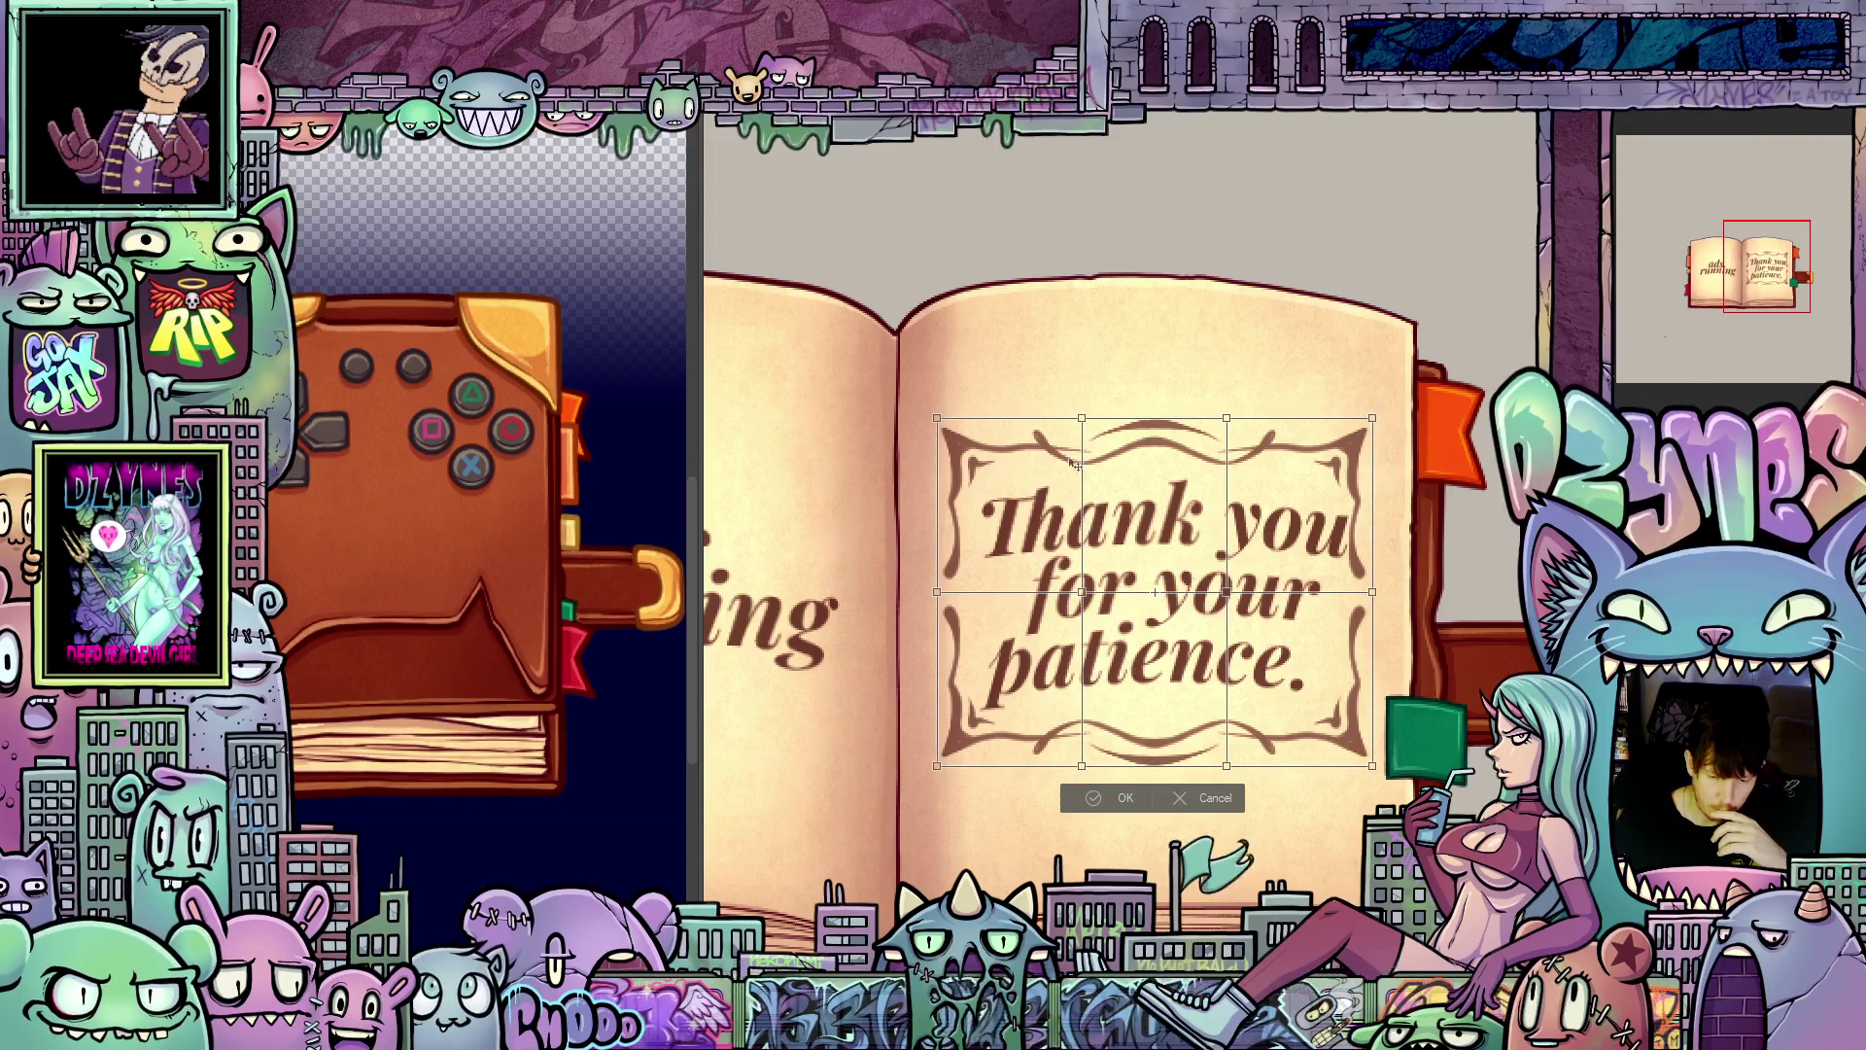
pyautogui.moveTo(1084, 418); pyautogui.dragTo(1084, 404)
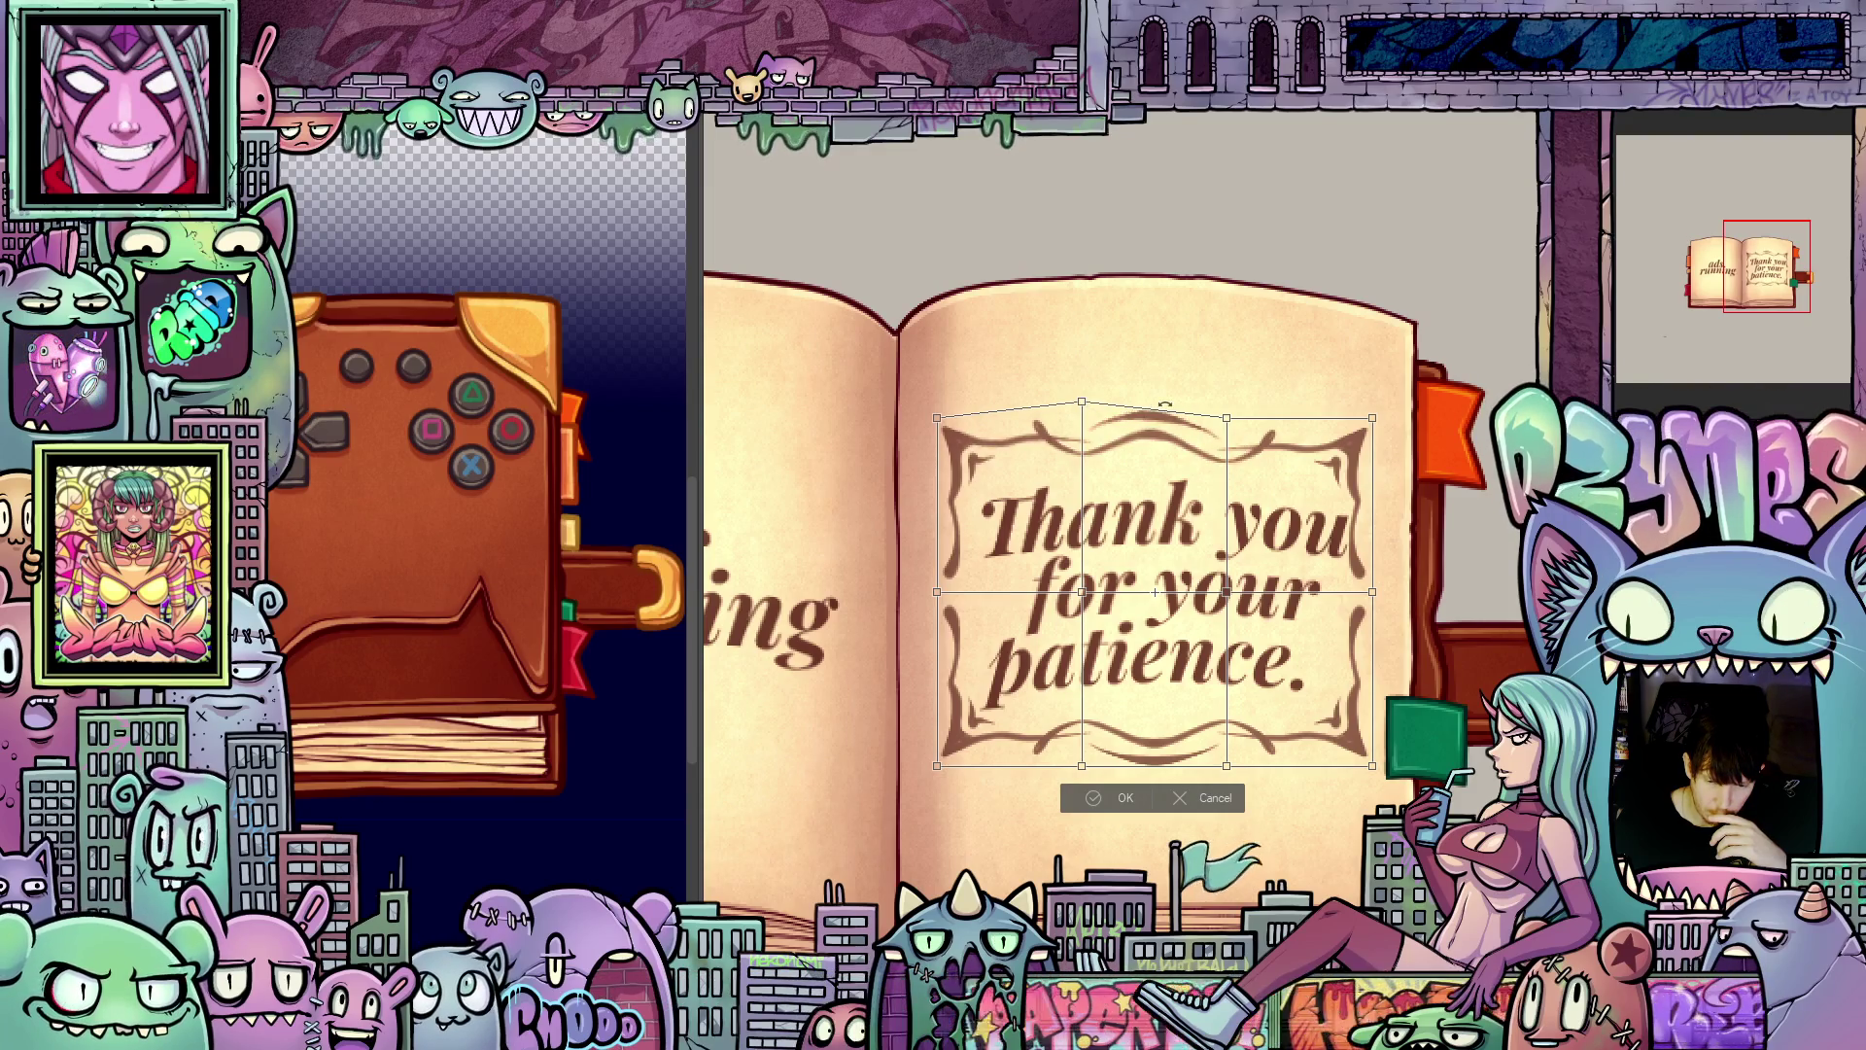
pyautogui.moveTo(1228, 421); pyautogui.dragTo(1229, 407)
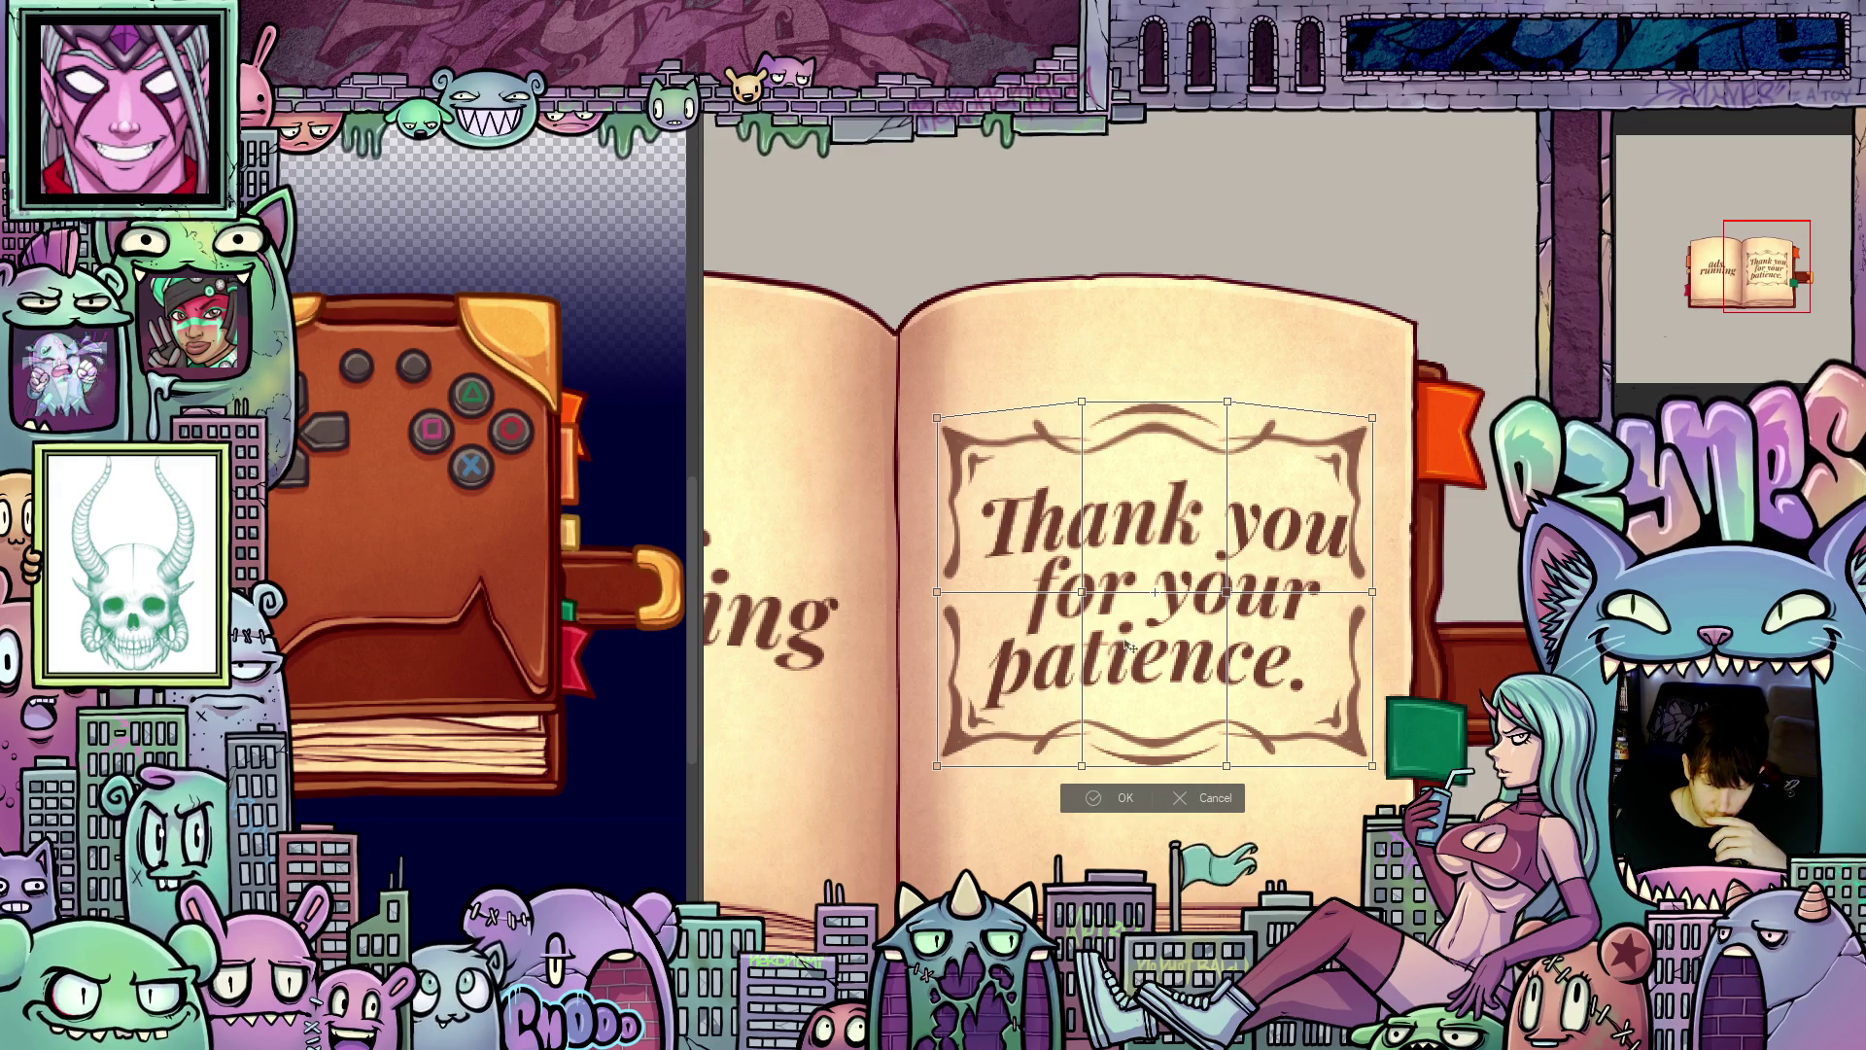
pyautogui.moveTo(1082, 767); pyautogui.dragTo(1087, 751)
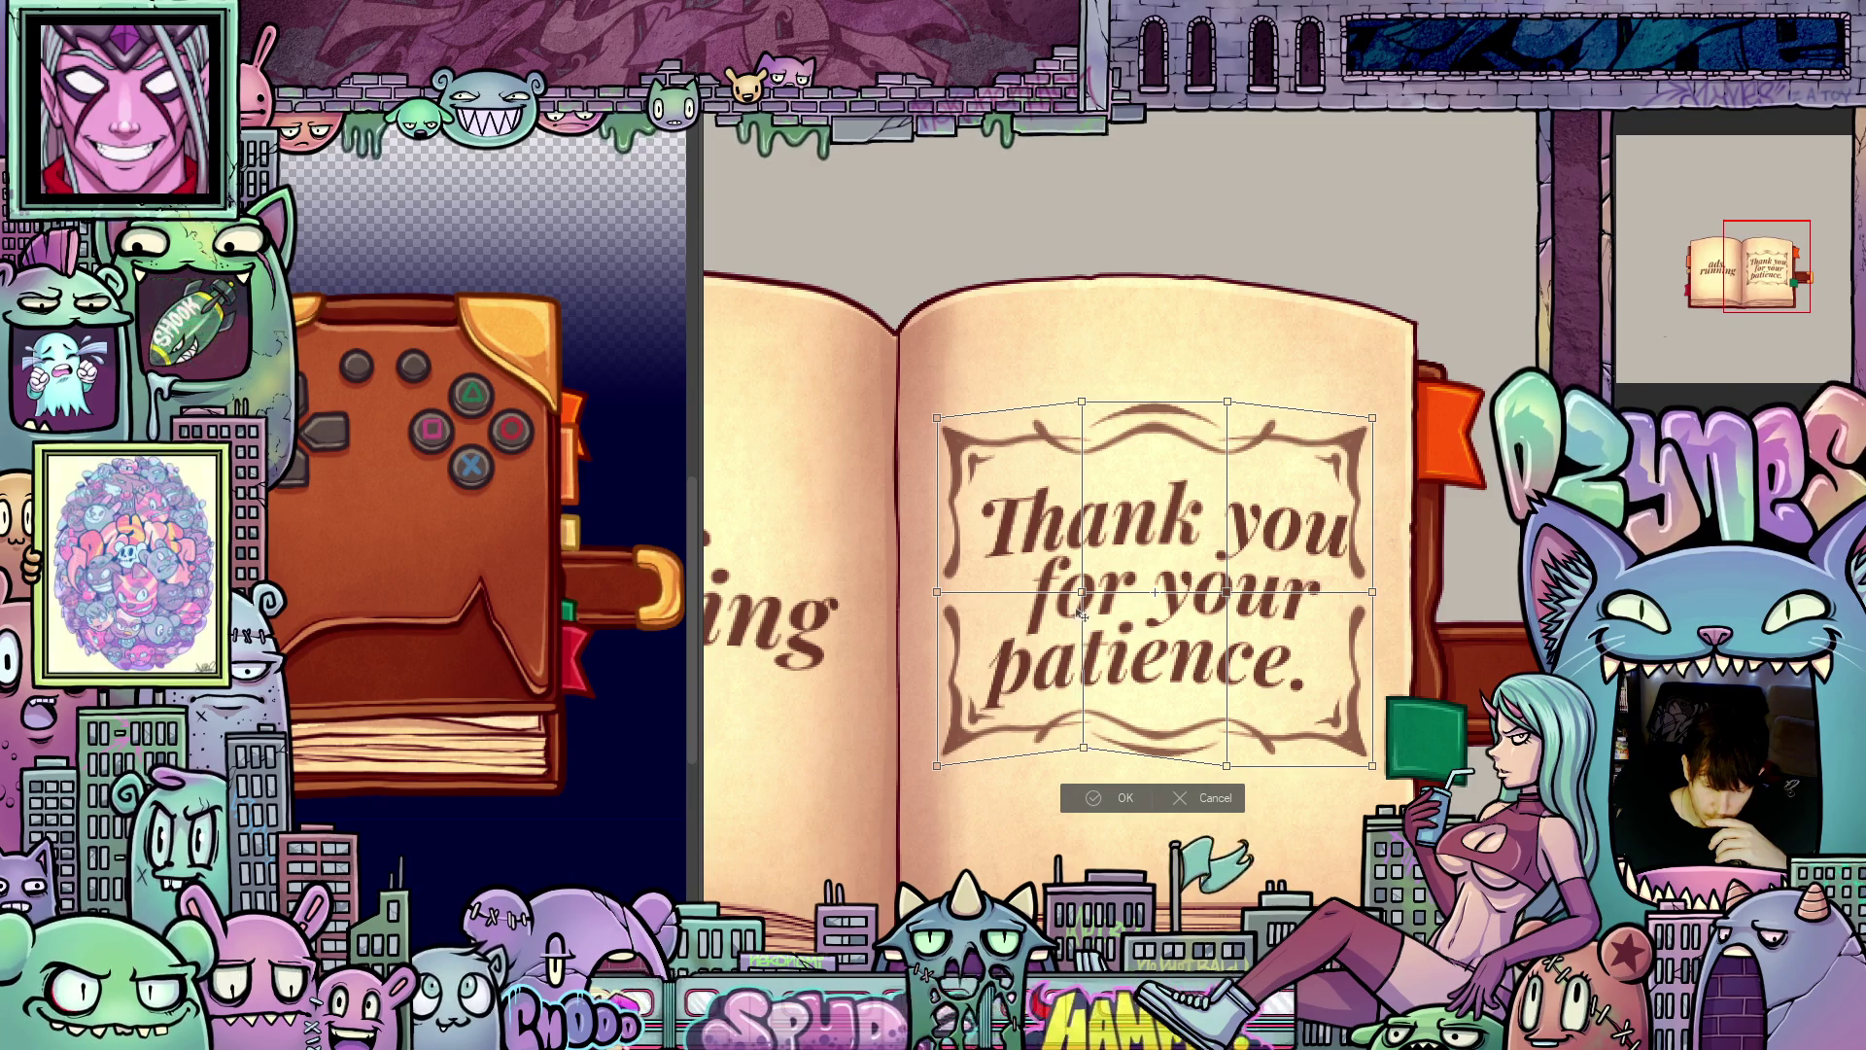
pyautogui.moveTo(1085, 595); pyautogui.dragTo(1084, 575)
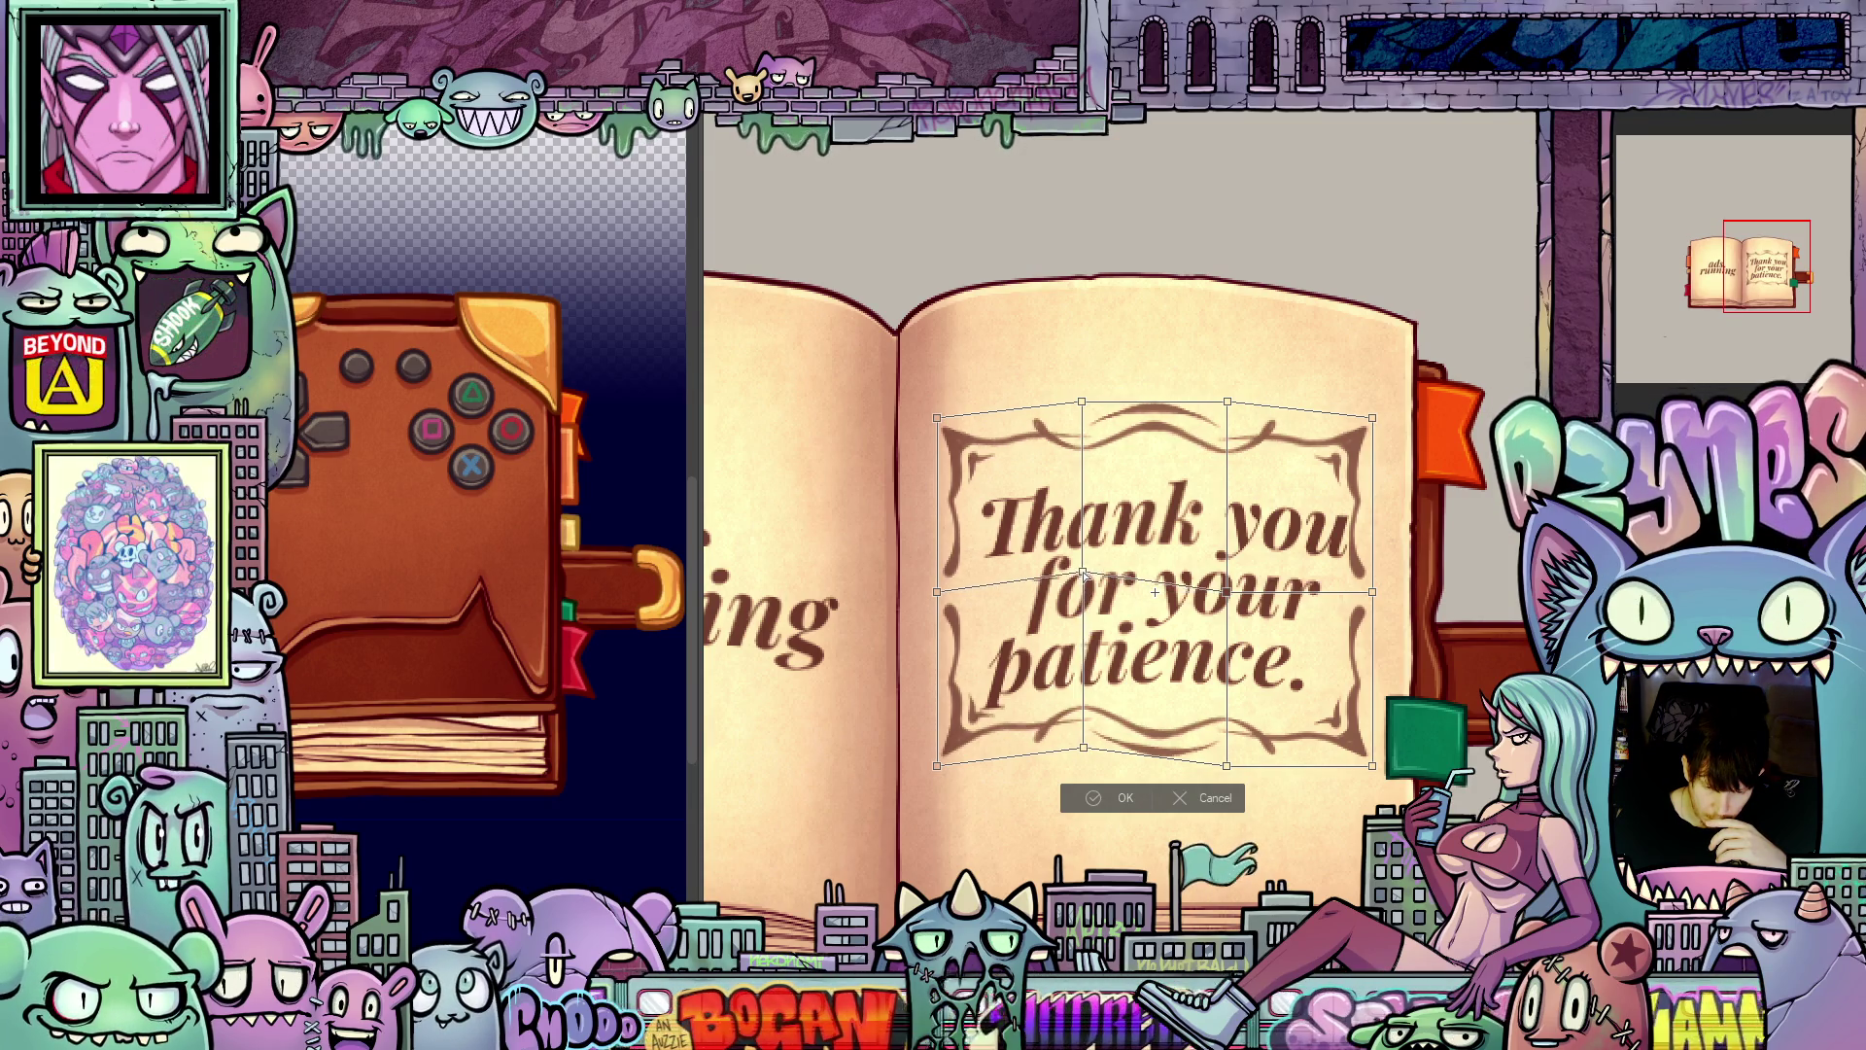
pyautogui.moveTo(1226, 592); pyautogui.dragTo(1228, 577)
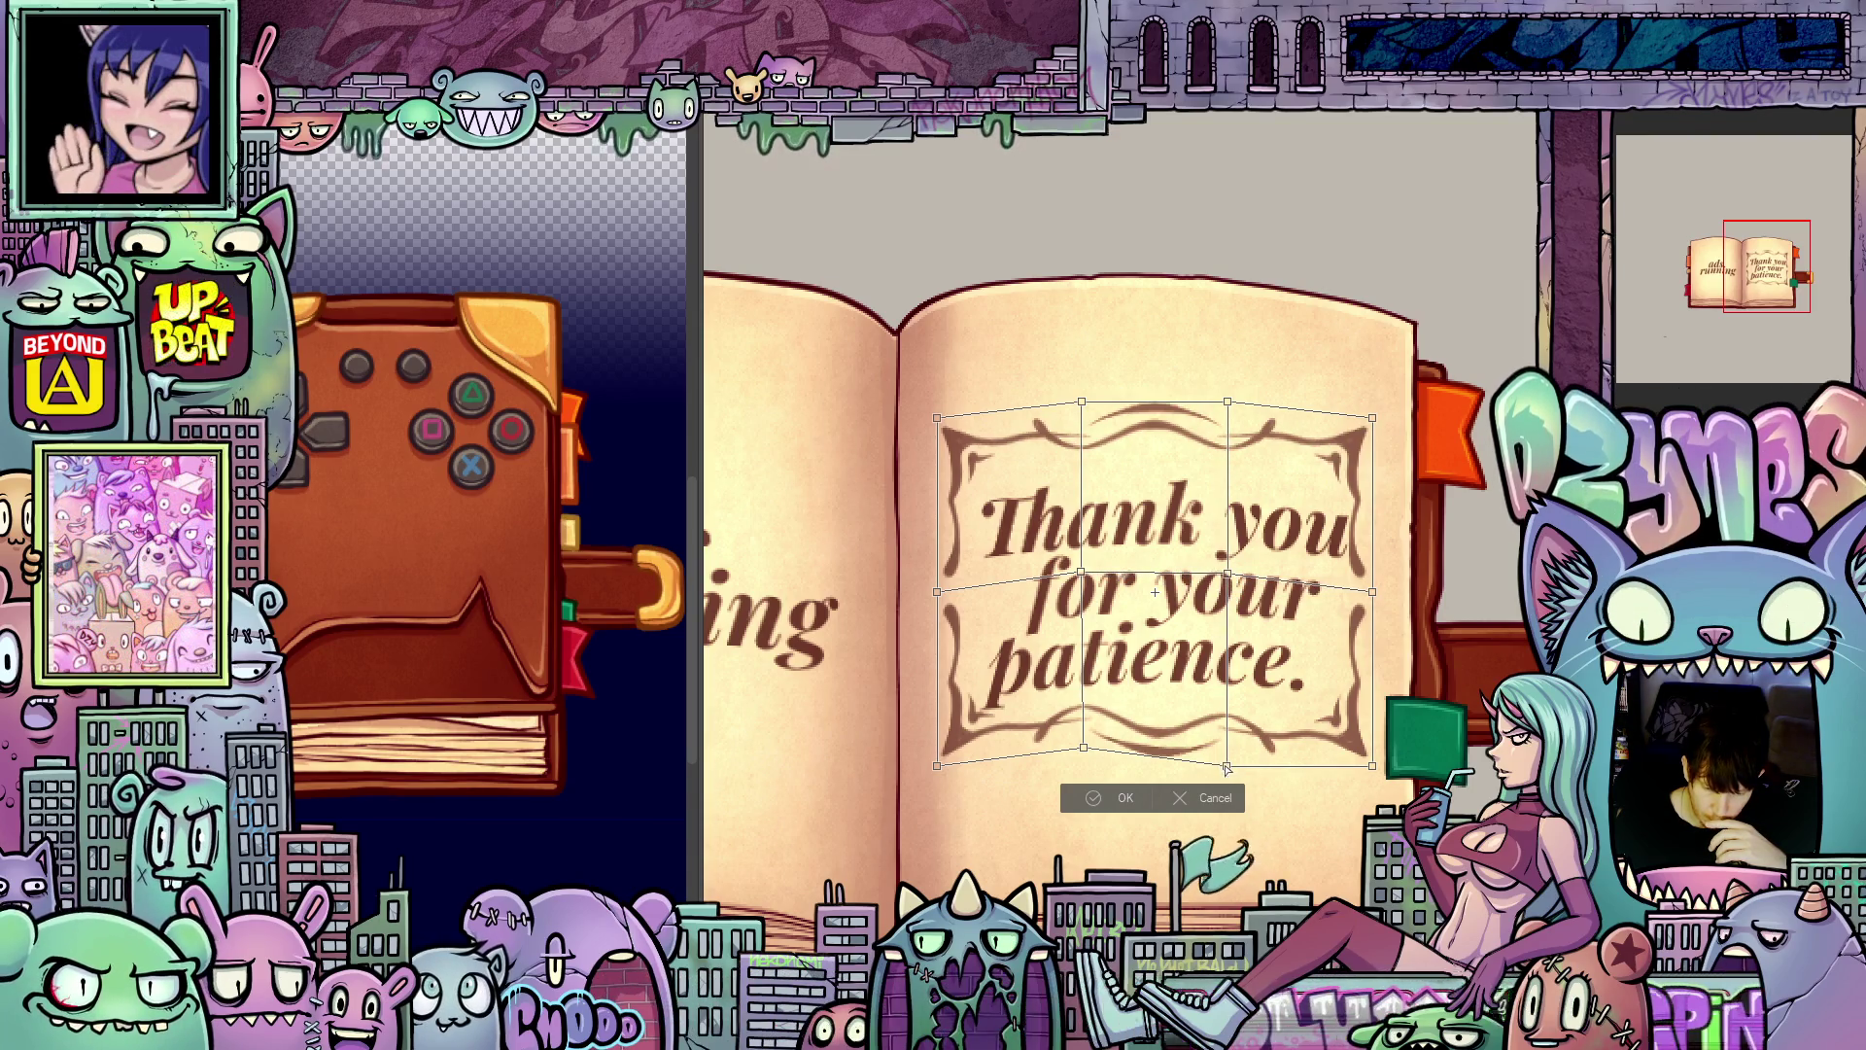
pyautogui.moveTo(1227, 766); pyautogui.dragTo(1227, 747)
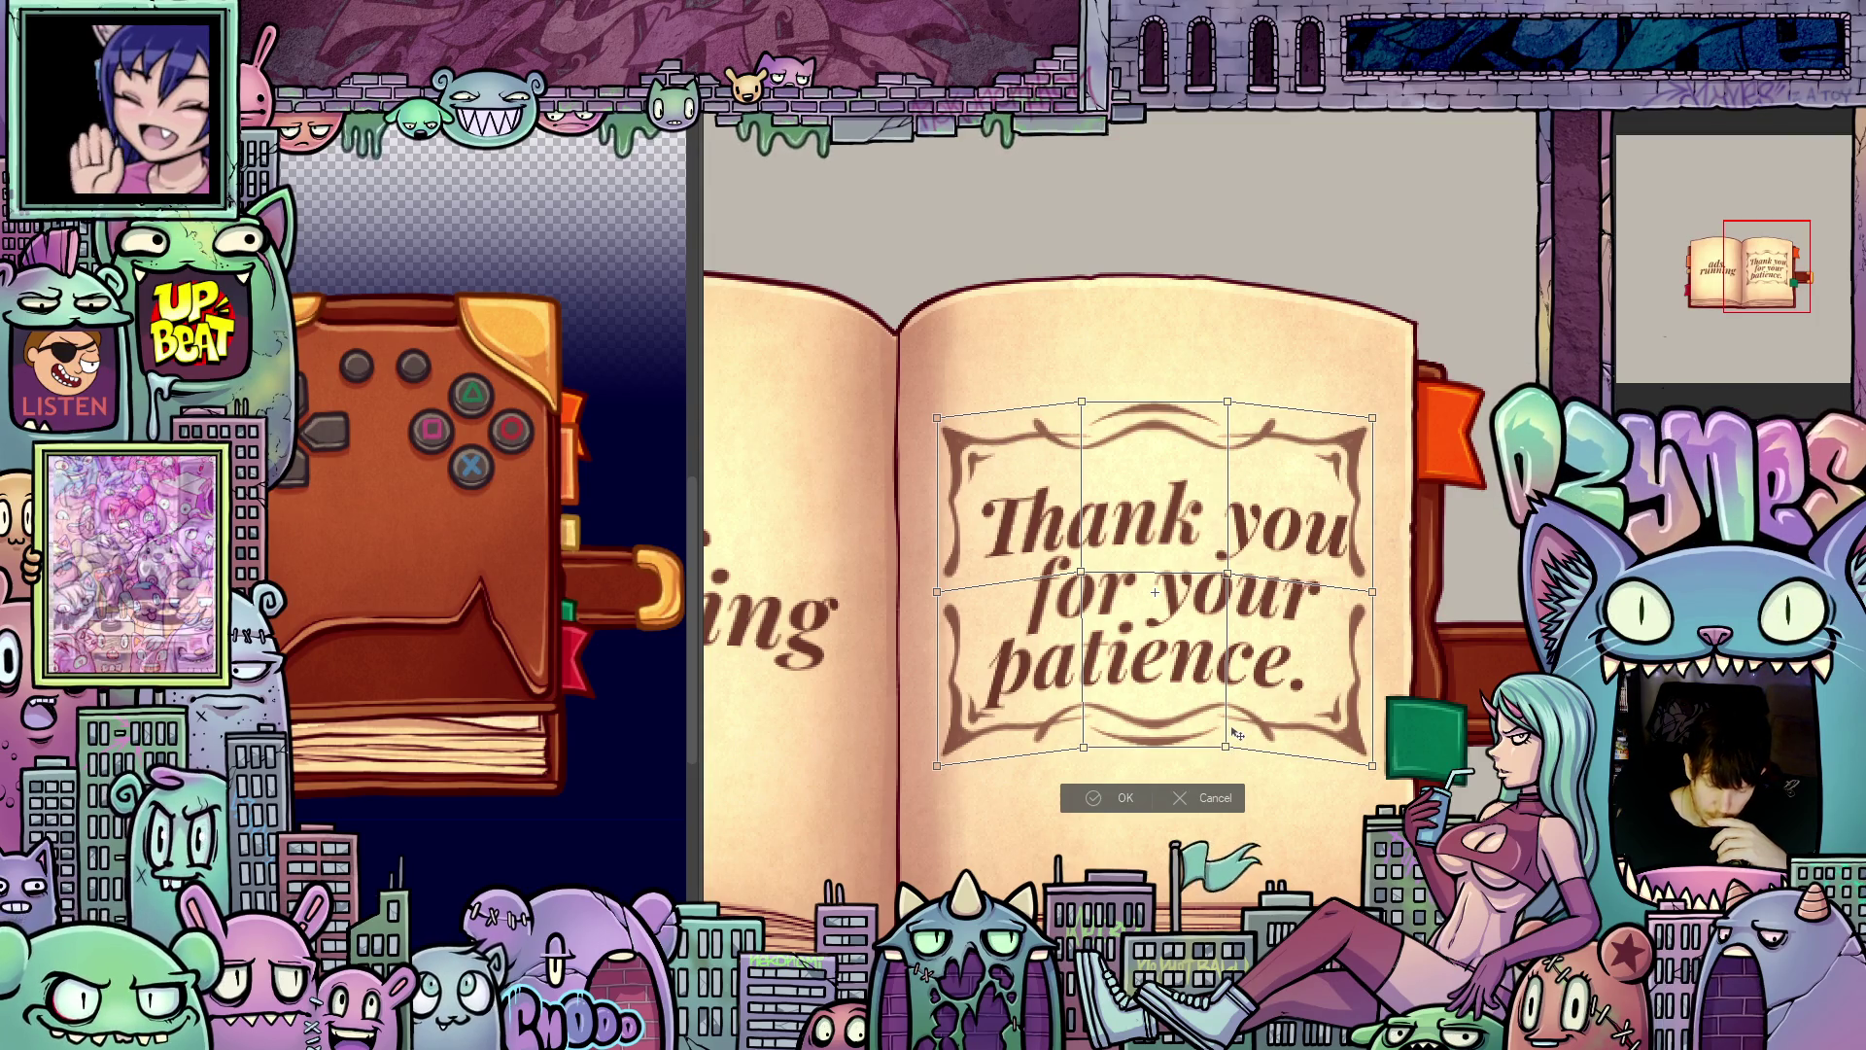
# Step: Nudge the warped frame down and right, then commit the mesh transformation
pyautogui.moveTo(1237, 733); pyautogui.dragTo(1238, 735)
pyautogui.press('Down')
pyautogui.press('Down')
pyautogui.press('Down')
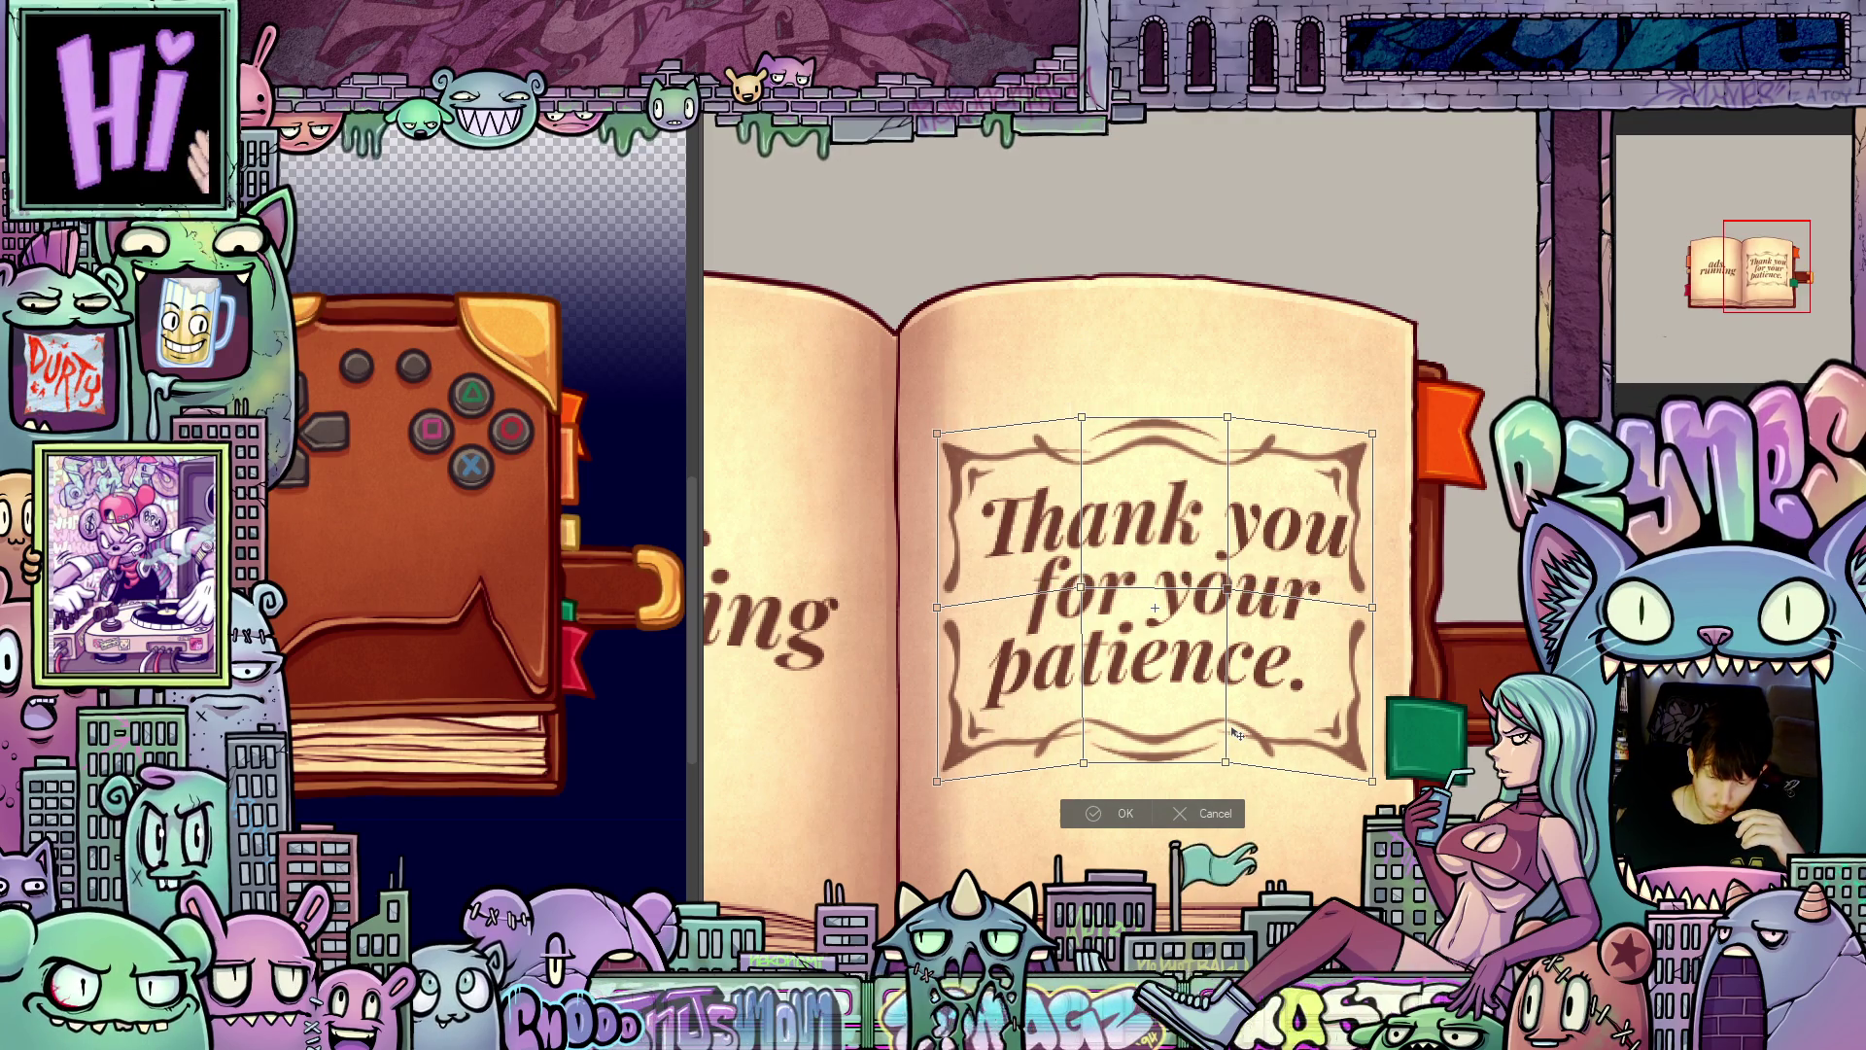
pyautogui.press('Right')
pyautogui.press('Right')
pyautogui.press('Right')
pyautogui.press('Up')
pyautogui.press('Up')
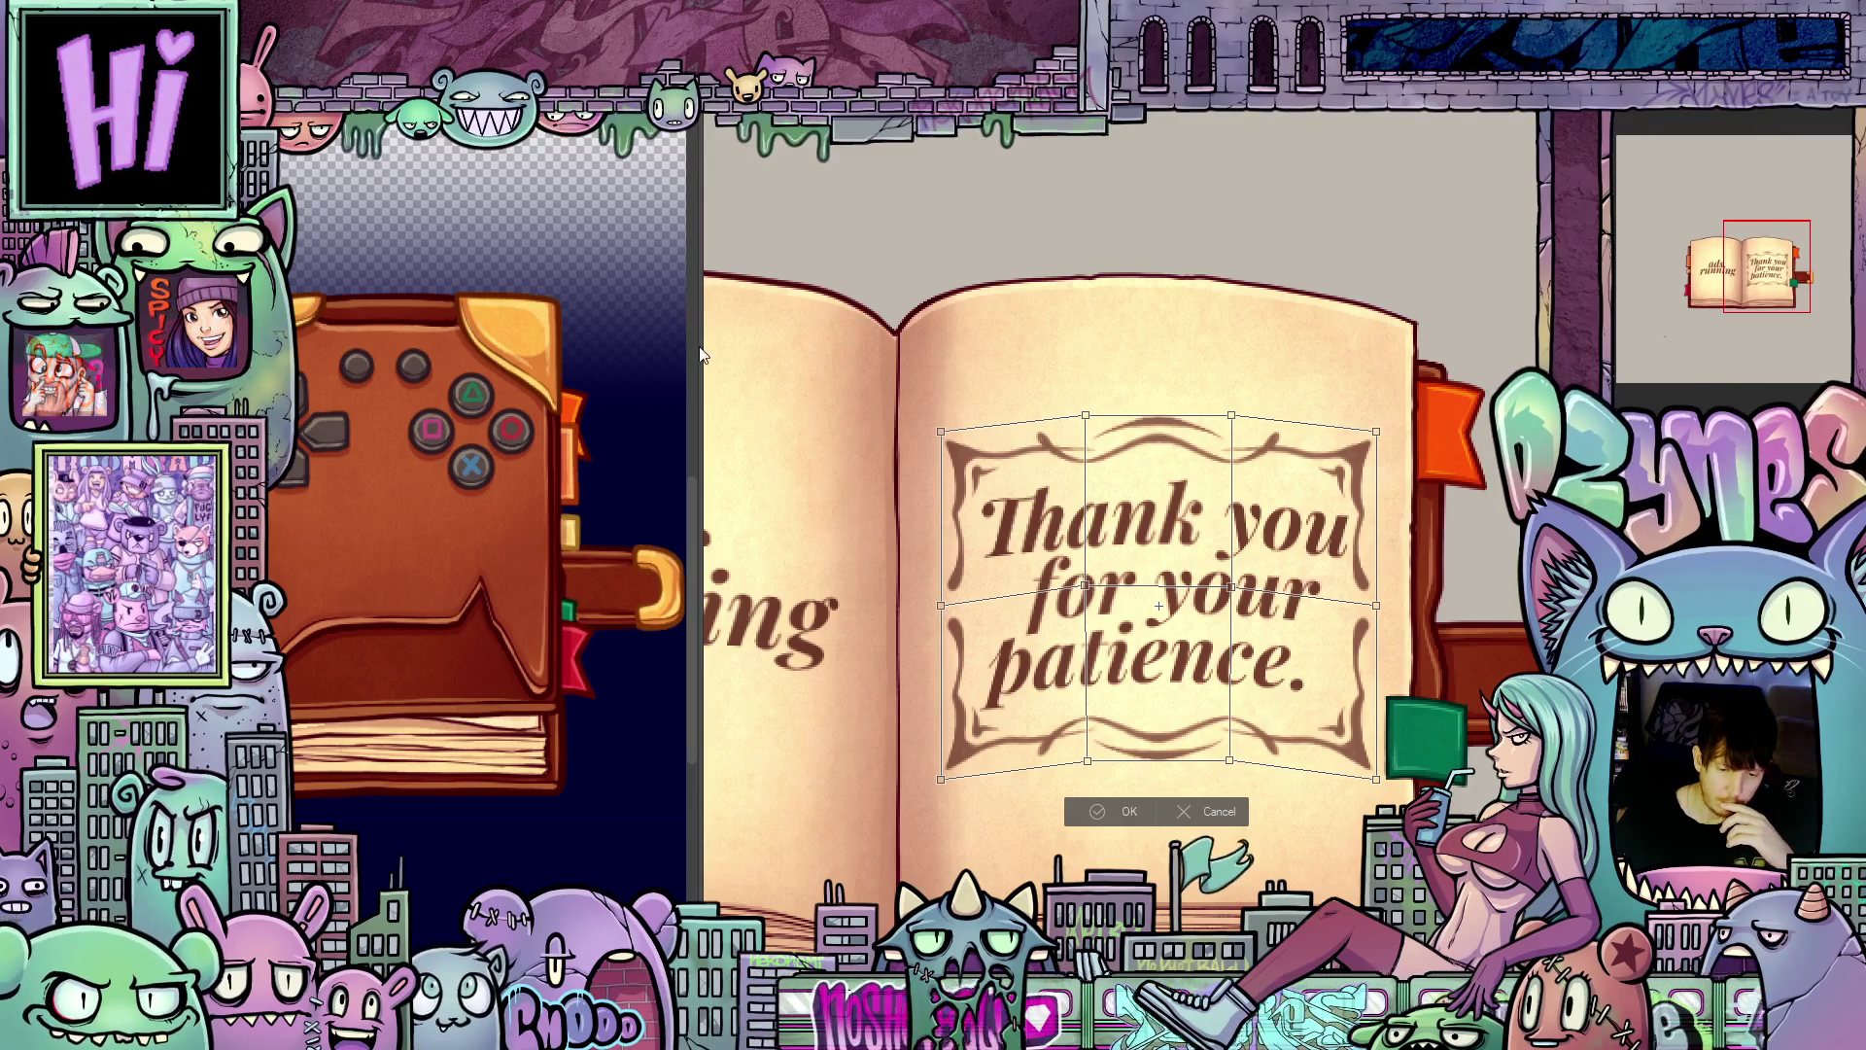
pyautogui.click(1125, 813)
pyautogui.click(282, 137)
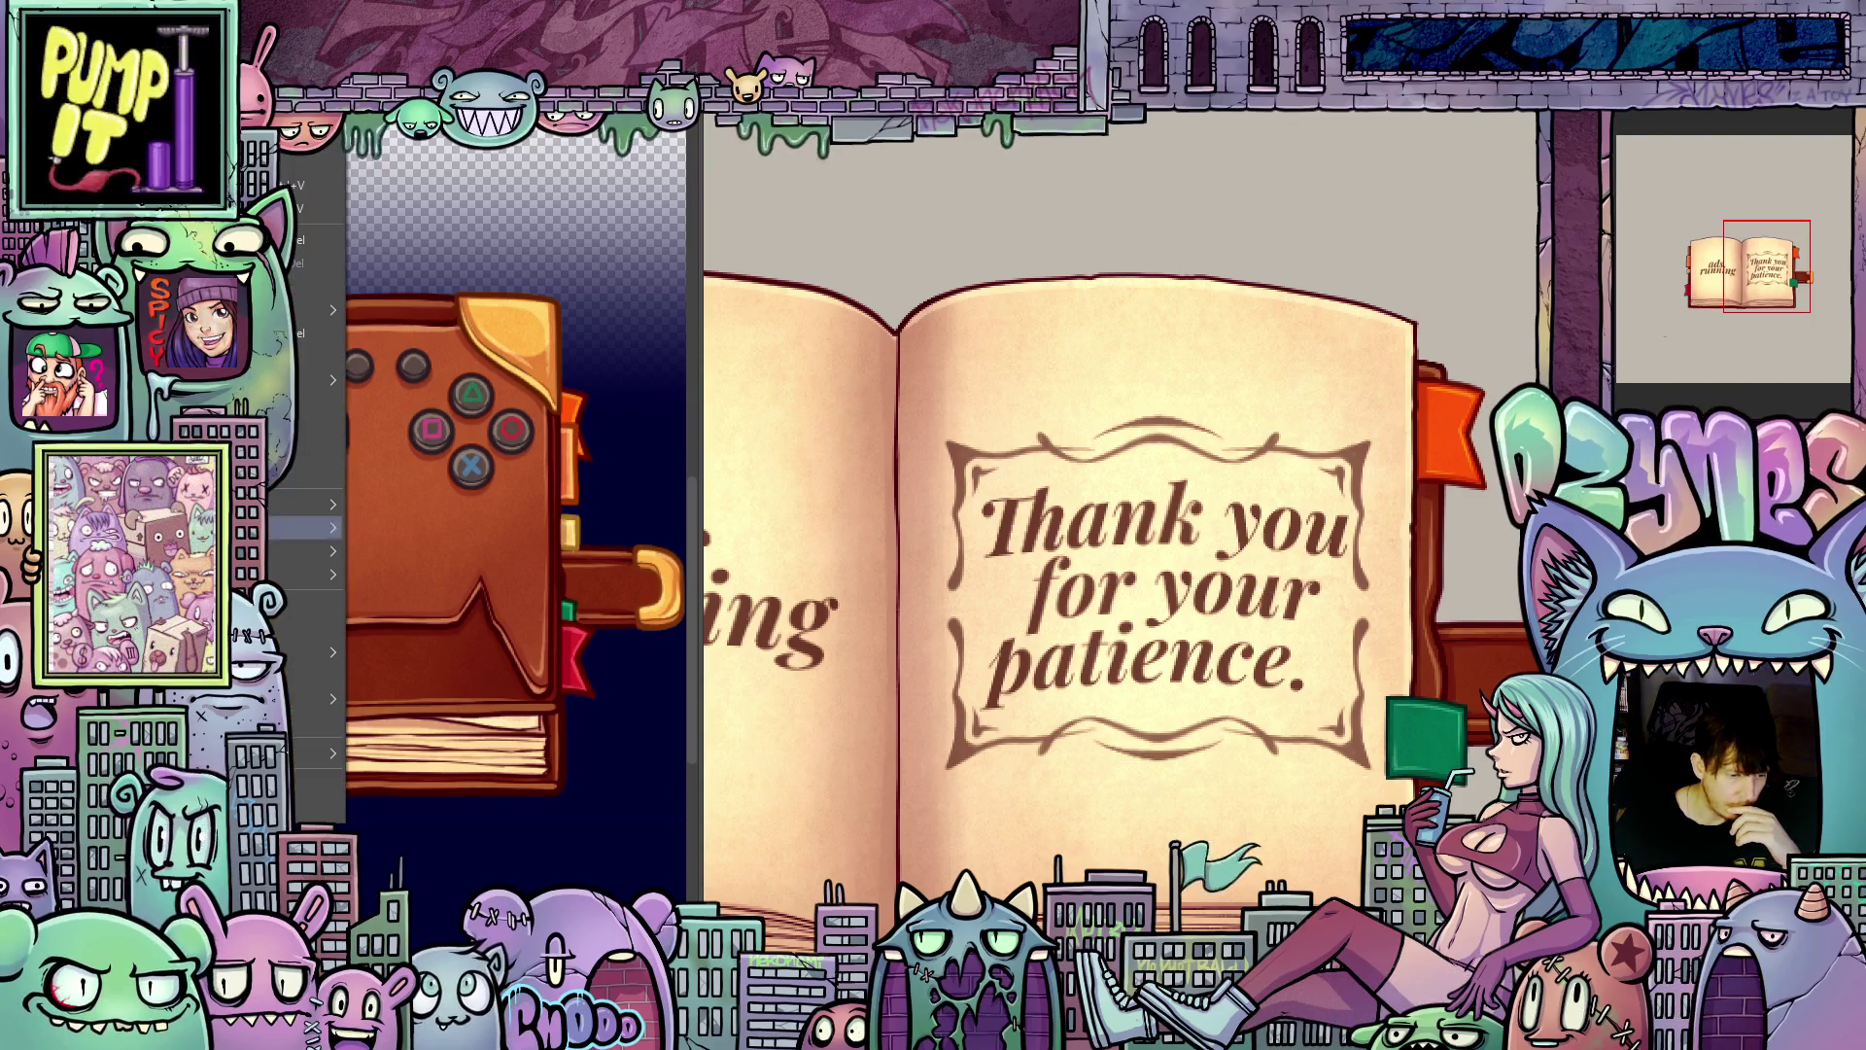
# Step: Skew the Thank you frame so its top leans slightly right, and apply it
pyautogui.moveTo(324, 550)
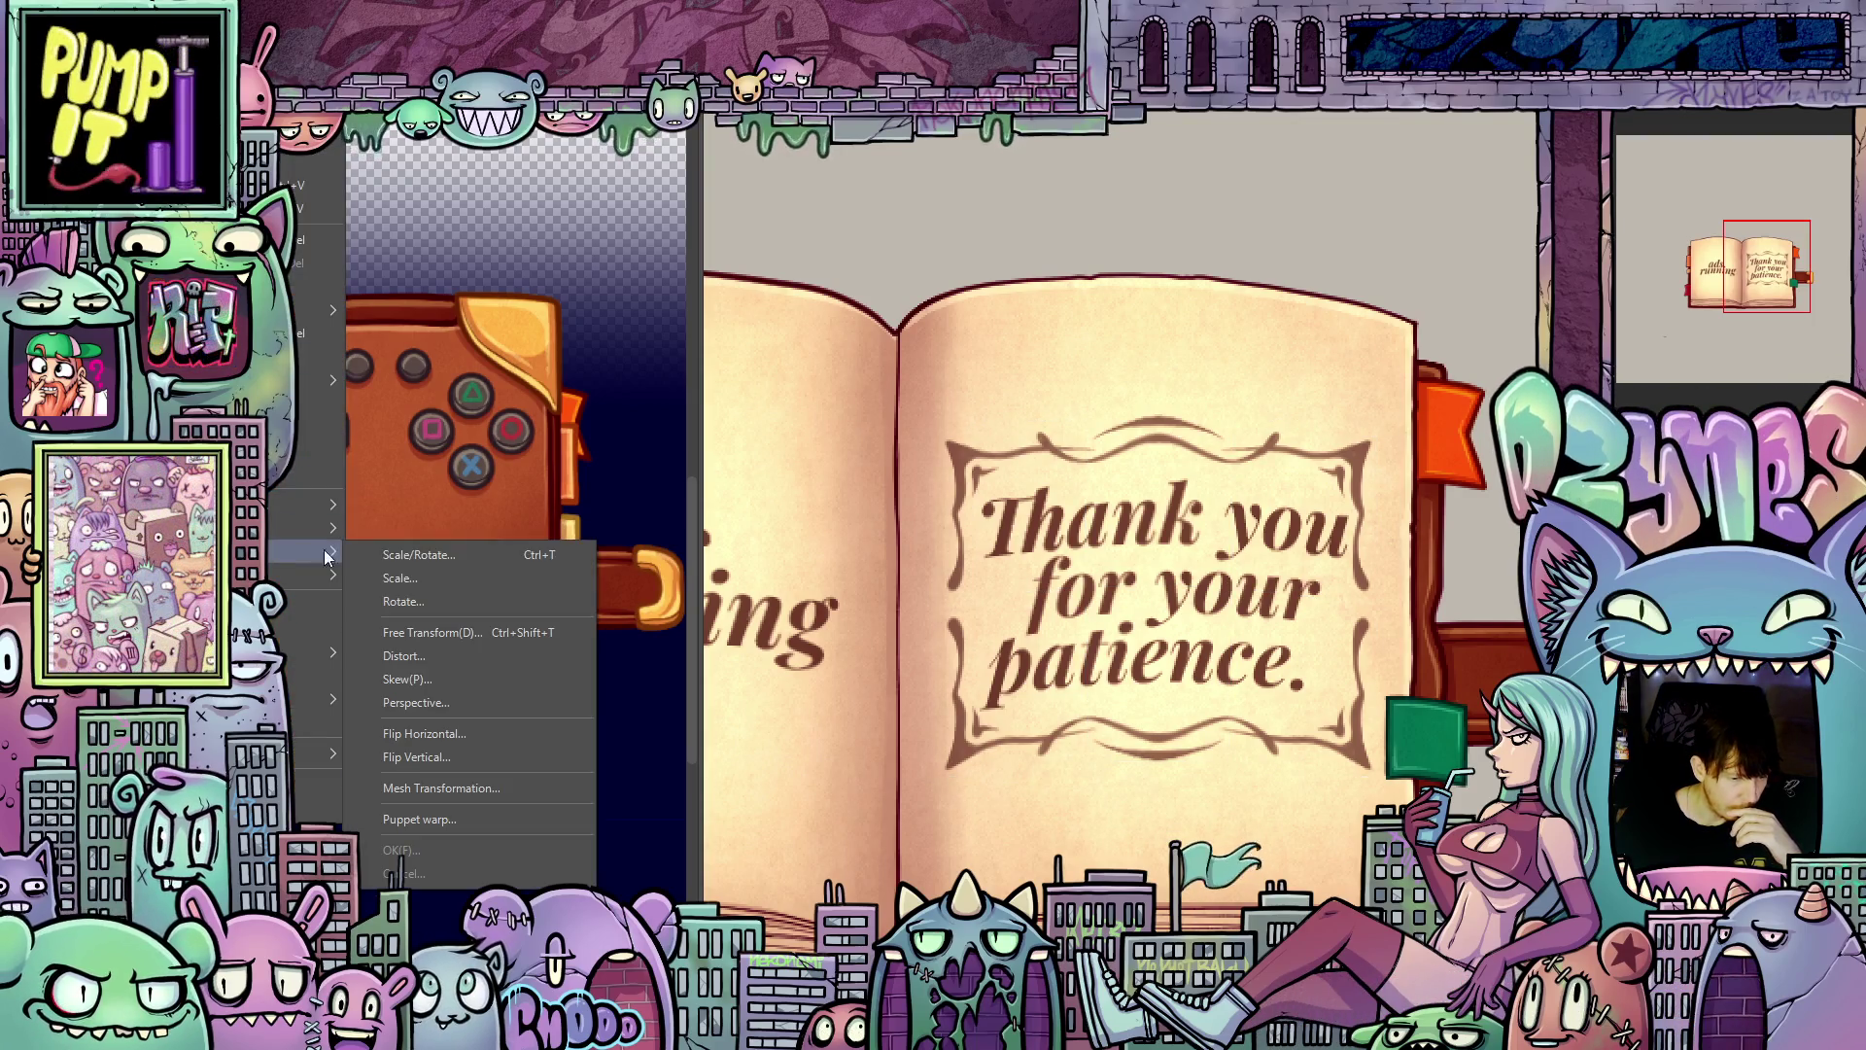
pyautogui.click(463, 679)
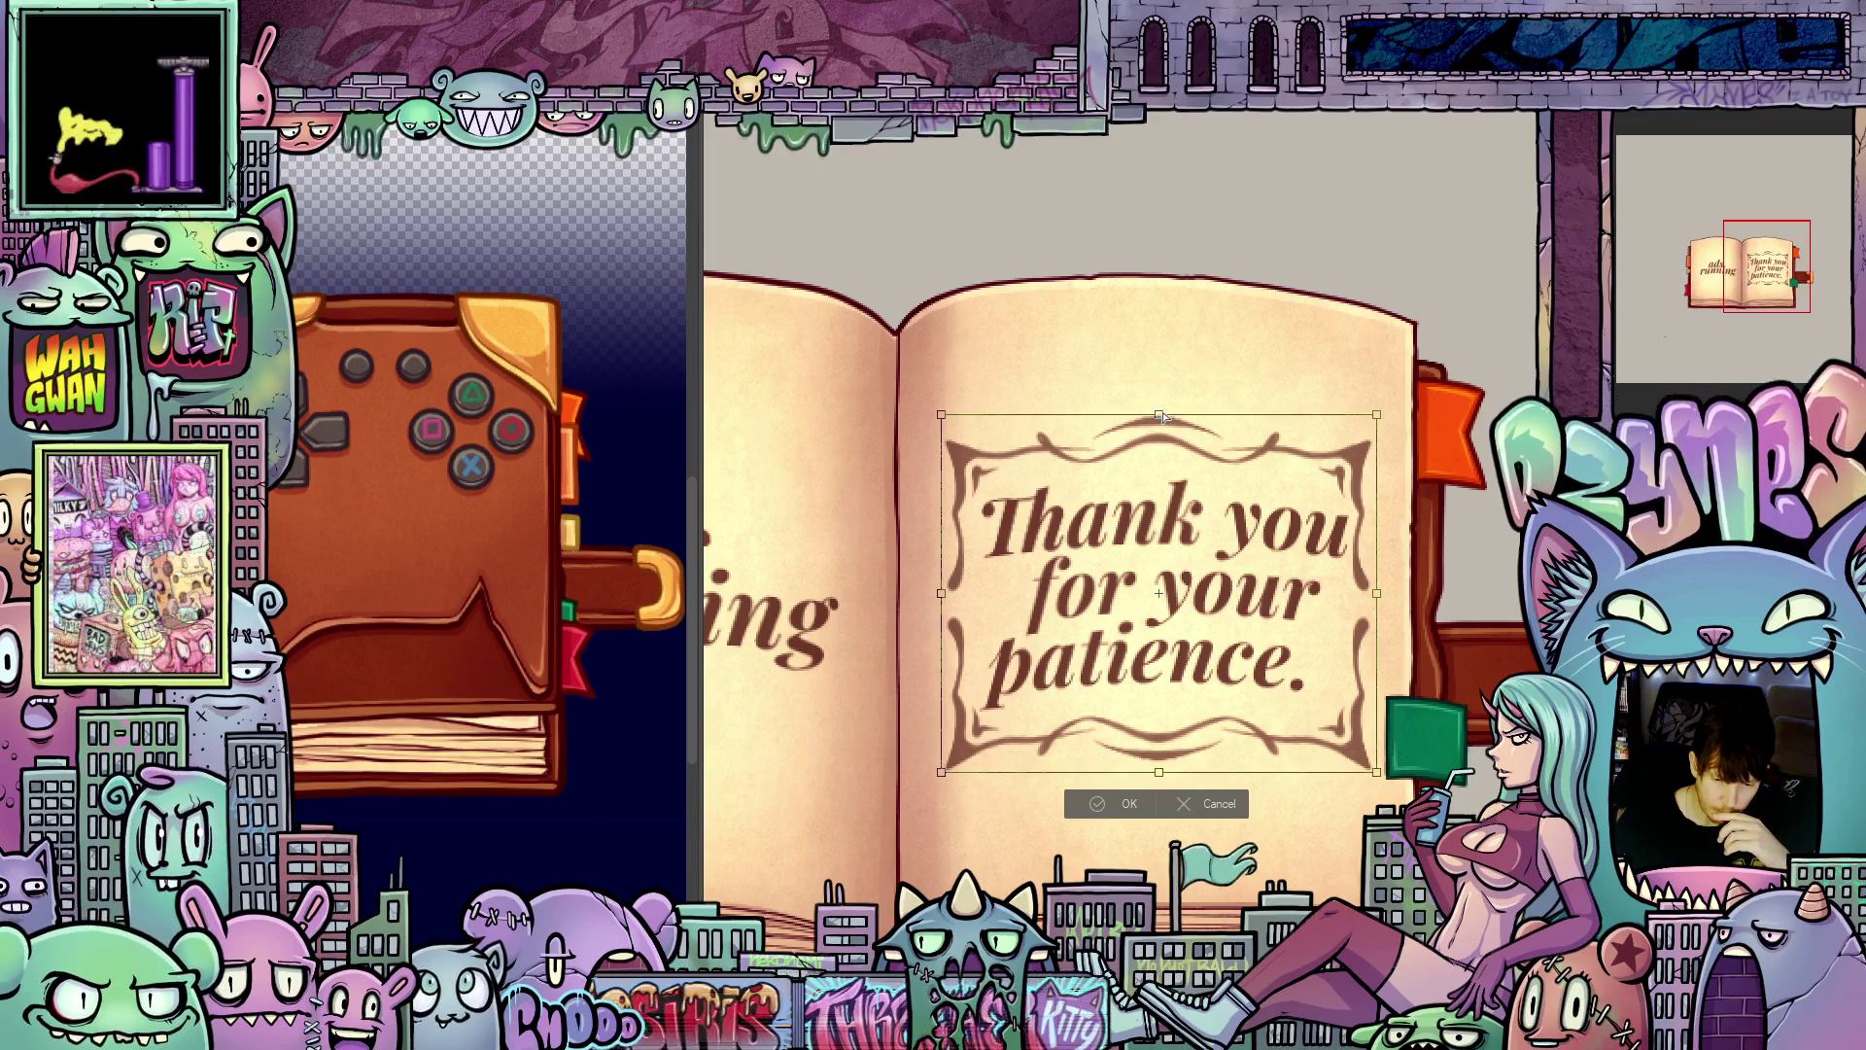
pyautogui.moveTo(1163, 414); pyautogui.dragTo(1165, 416)
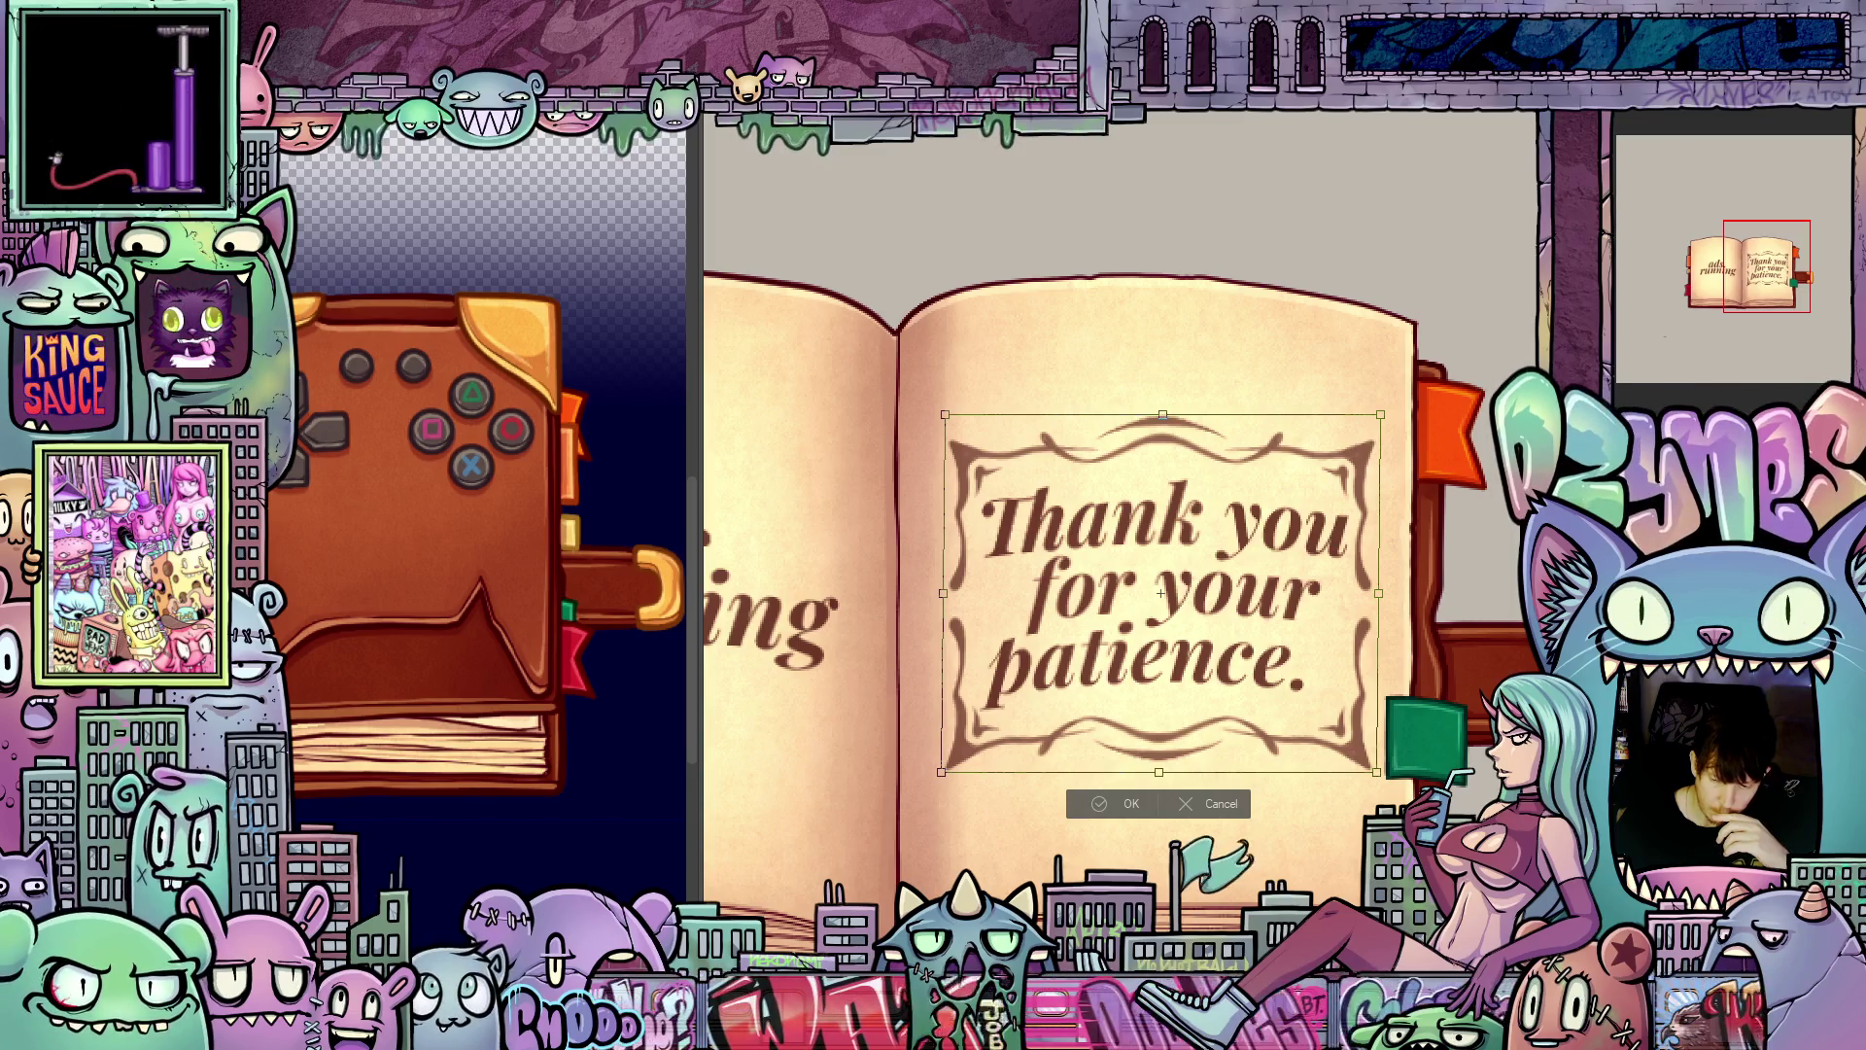
pyautogui.press('b')
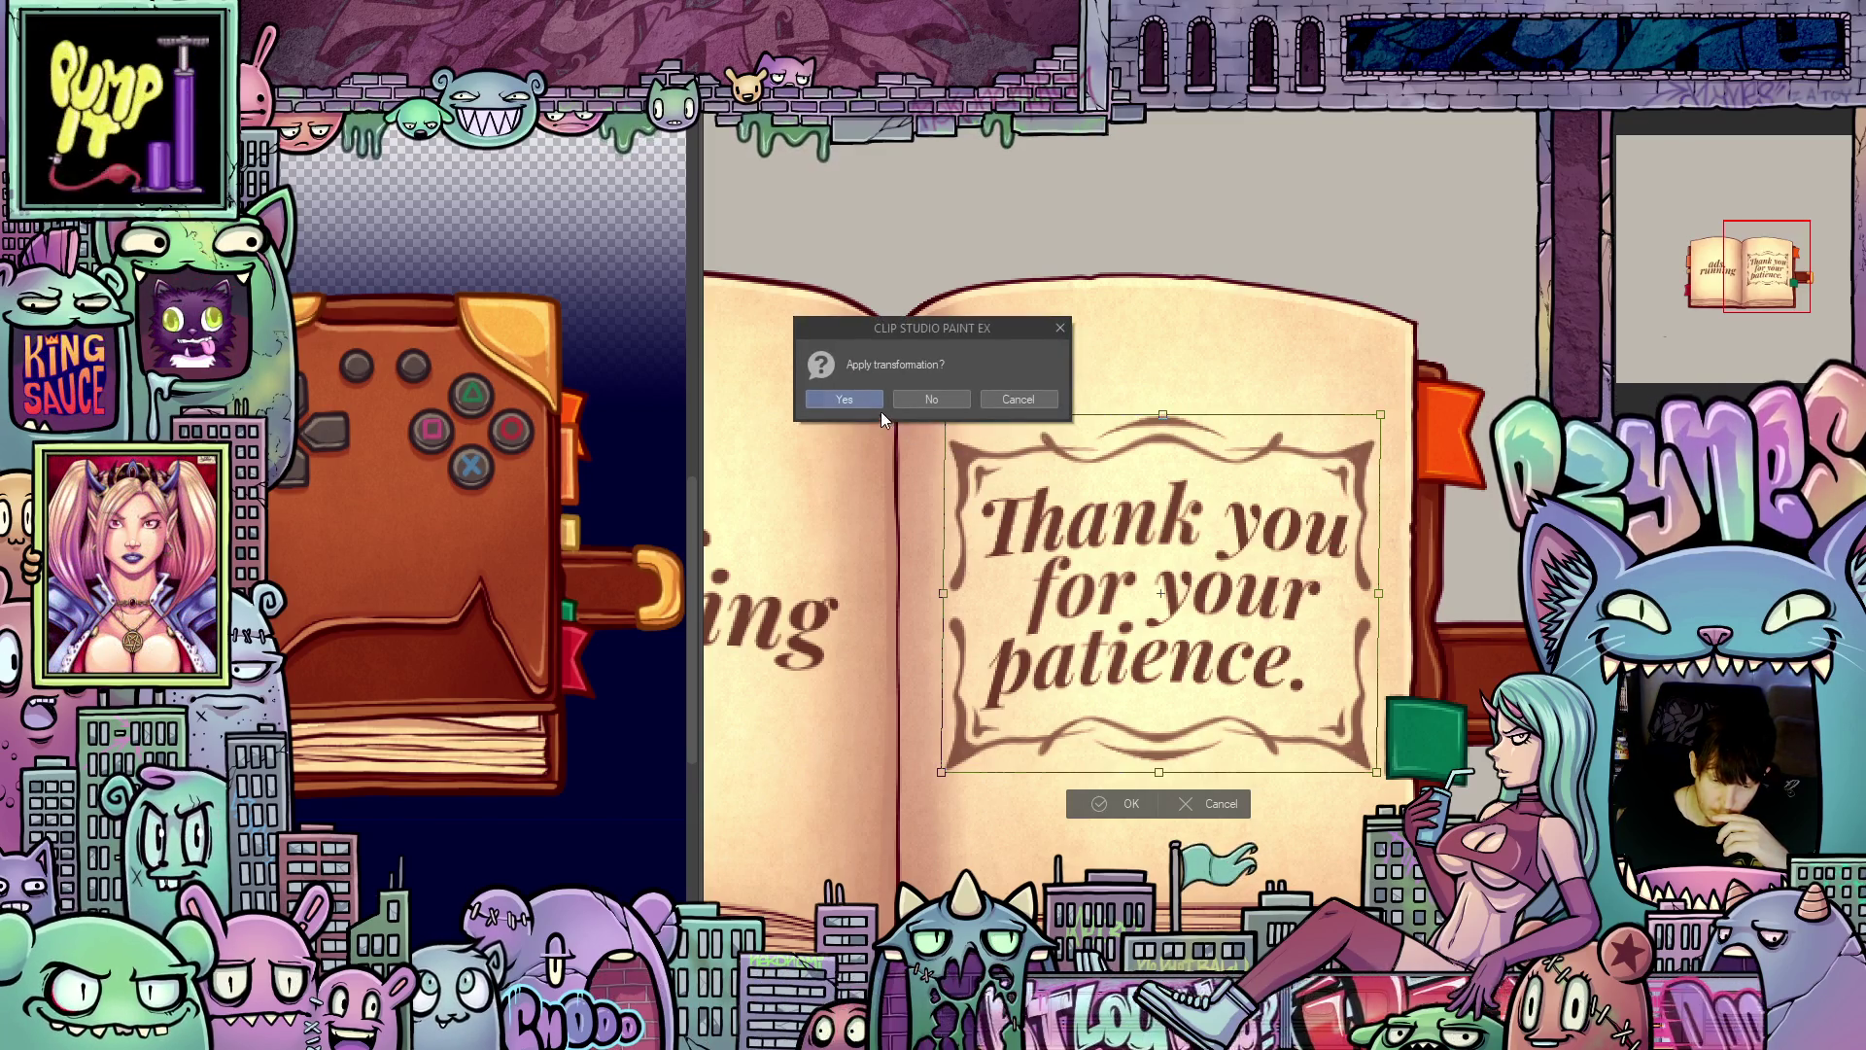
pyautogui.click(875, 402)
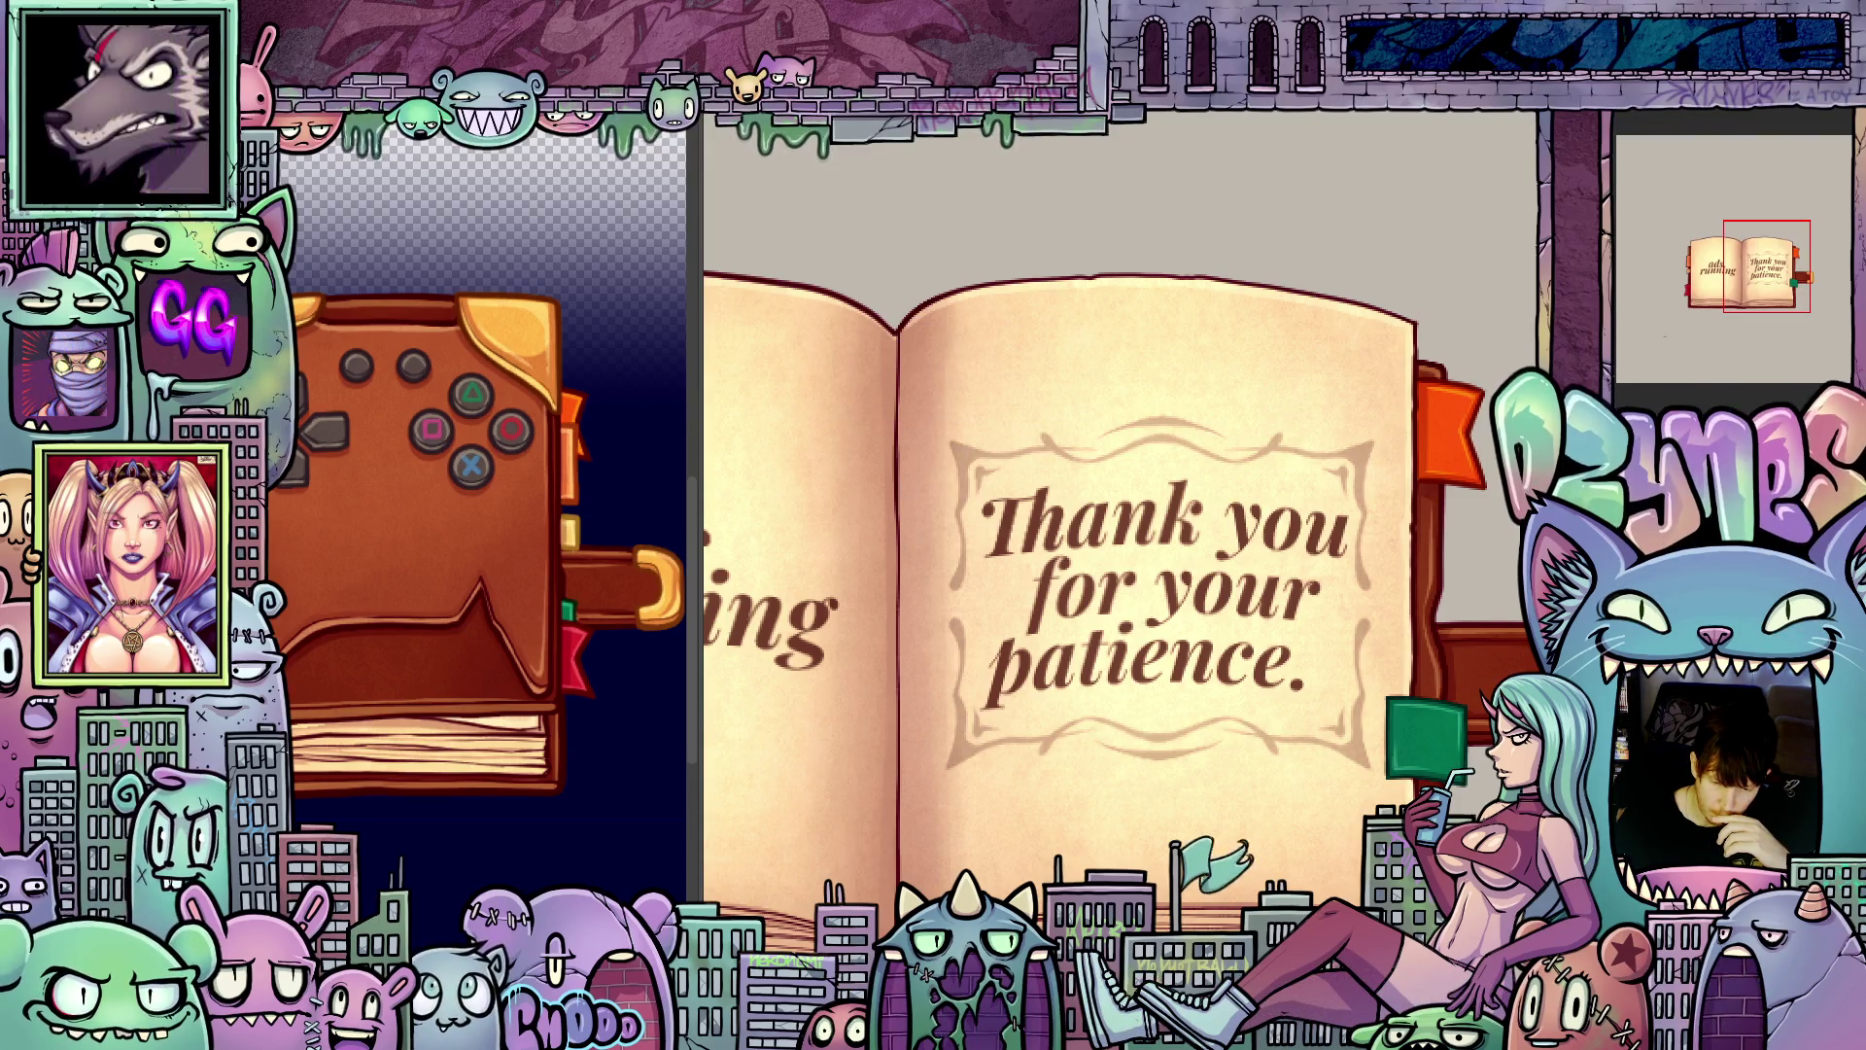
# Step: Zoom and pan to frame the whole book, then bring up the layer context menu
pyautogui.scroll(-5, 1537, 806)
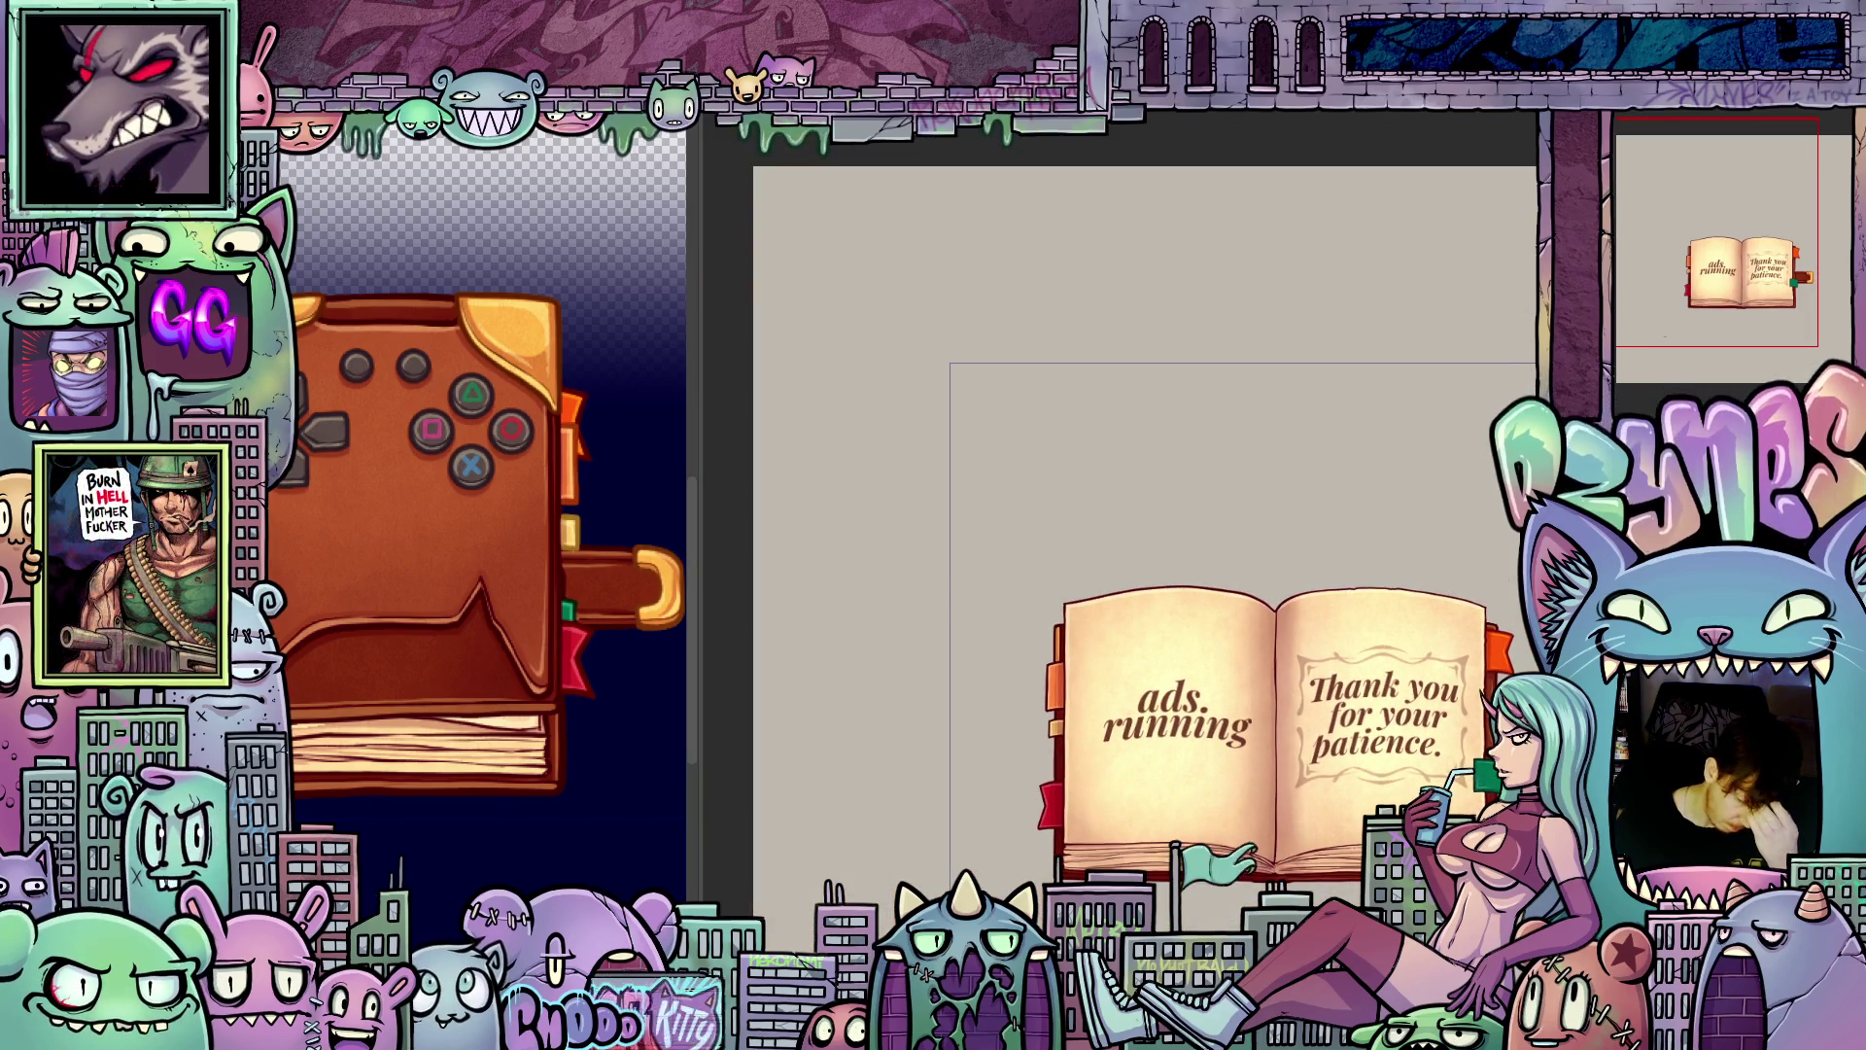
pyautogui.hscroll(3, 1118, 622)
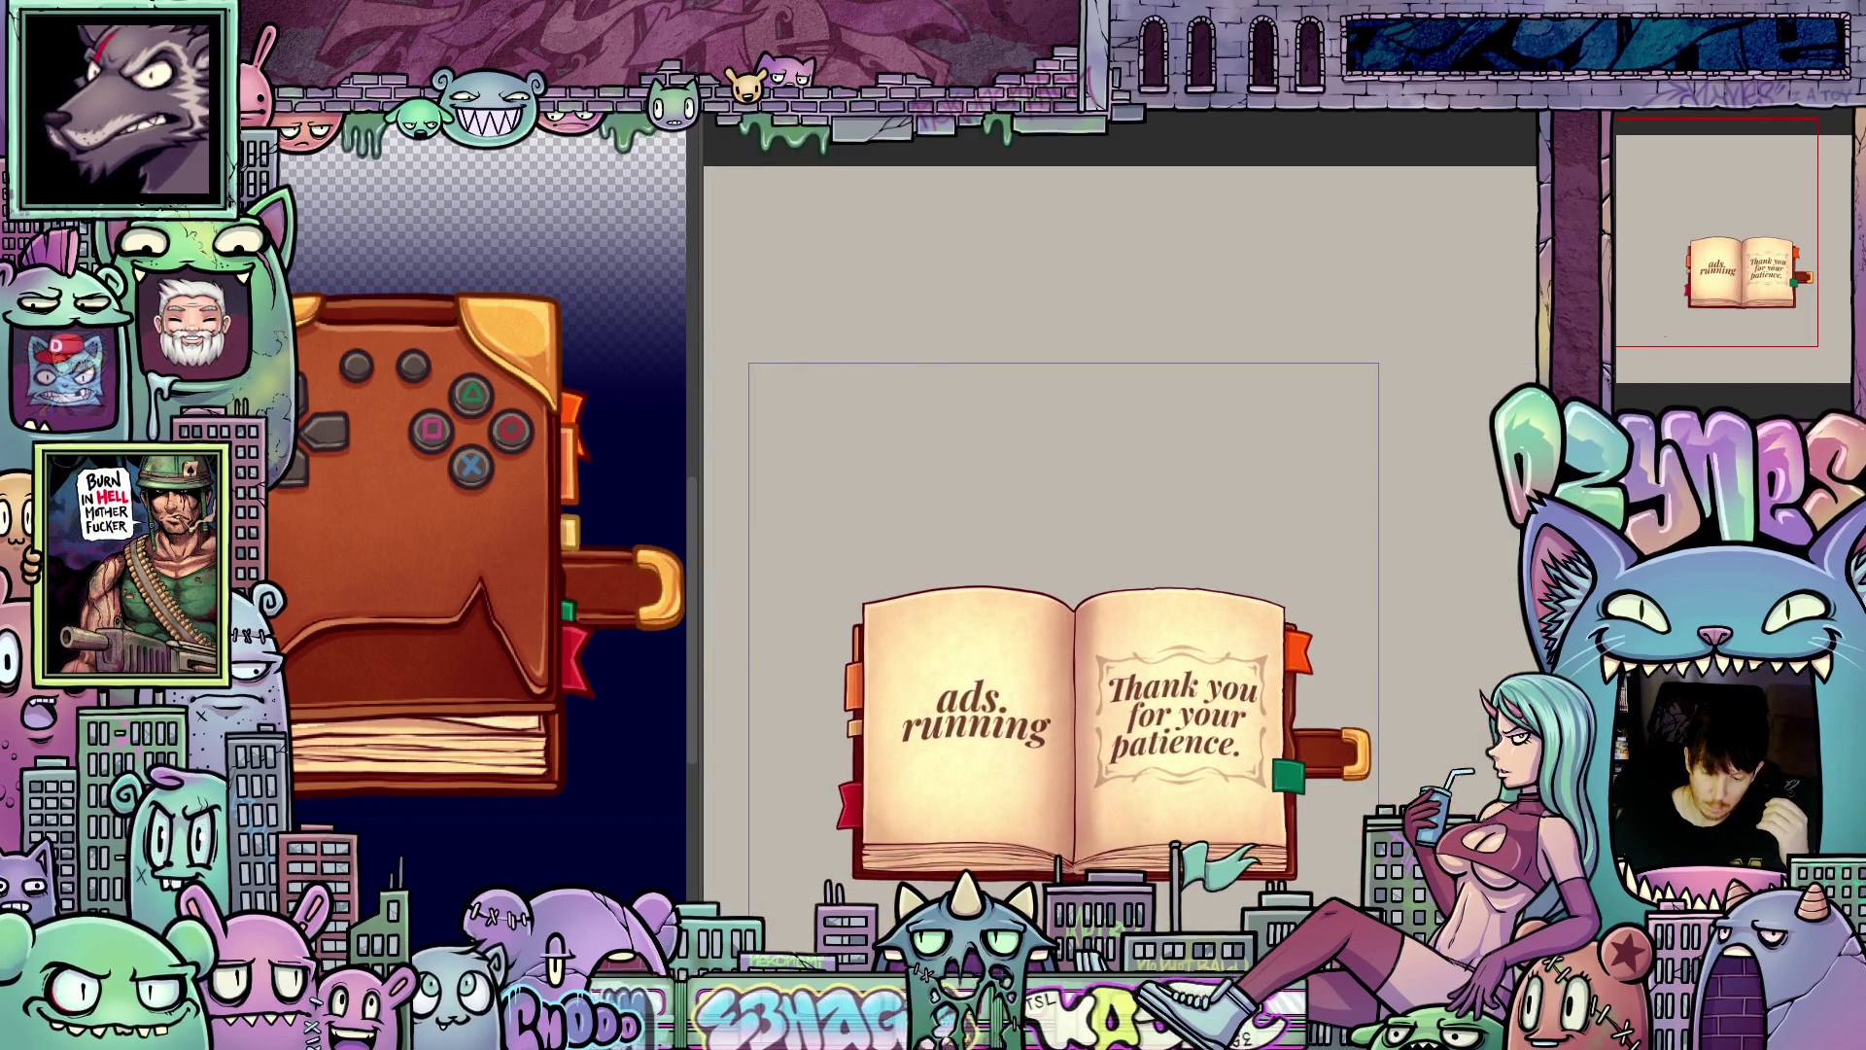
pyautogui.scroll(2, 1417, 774)
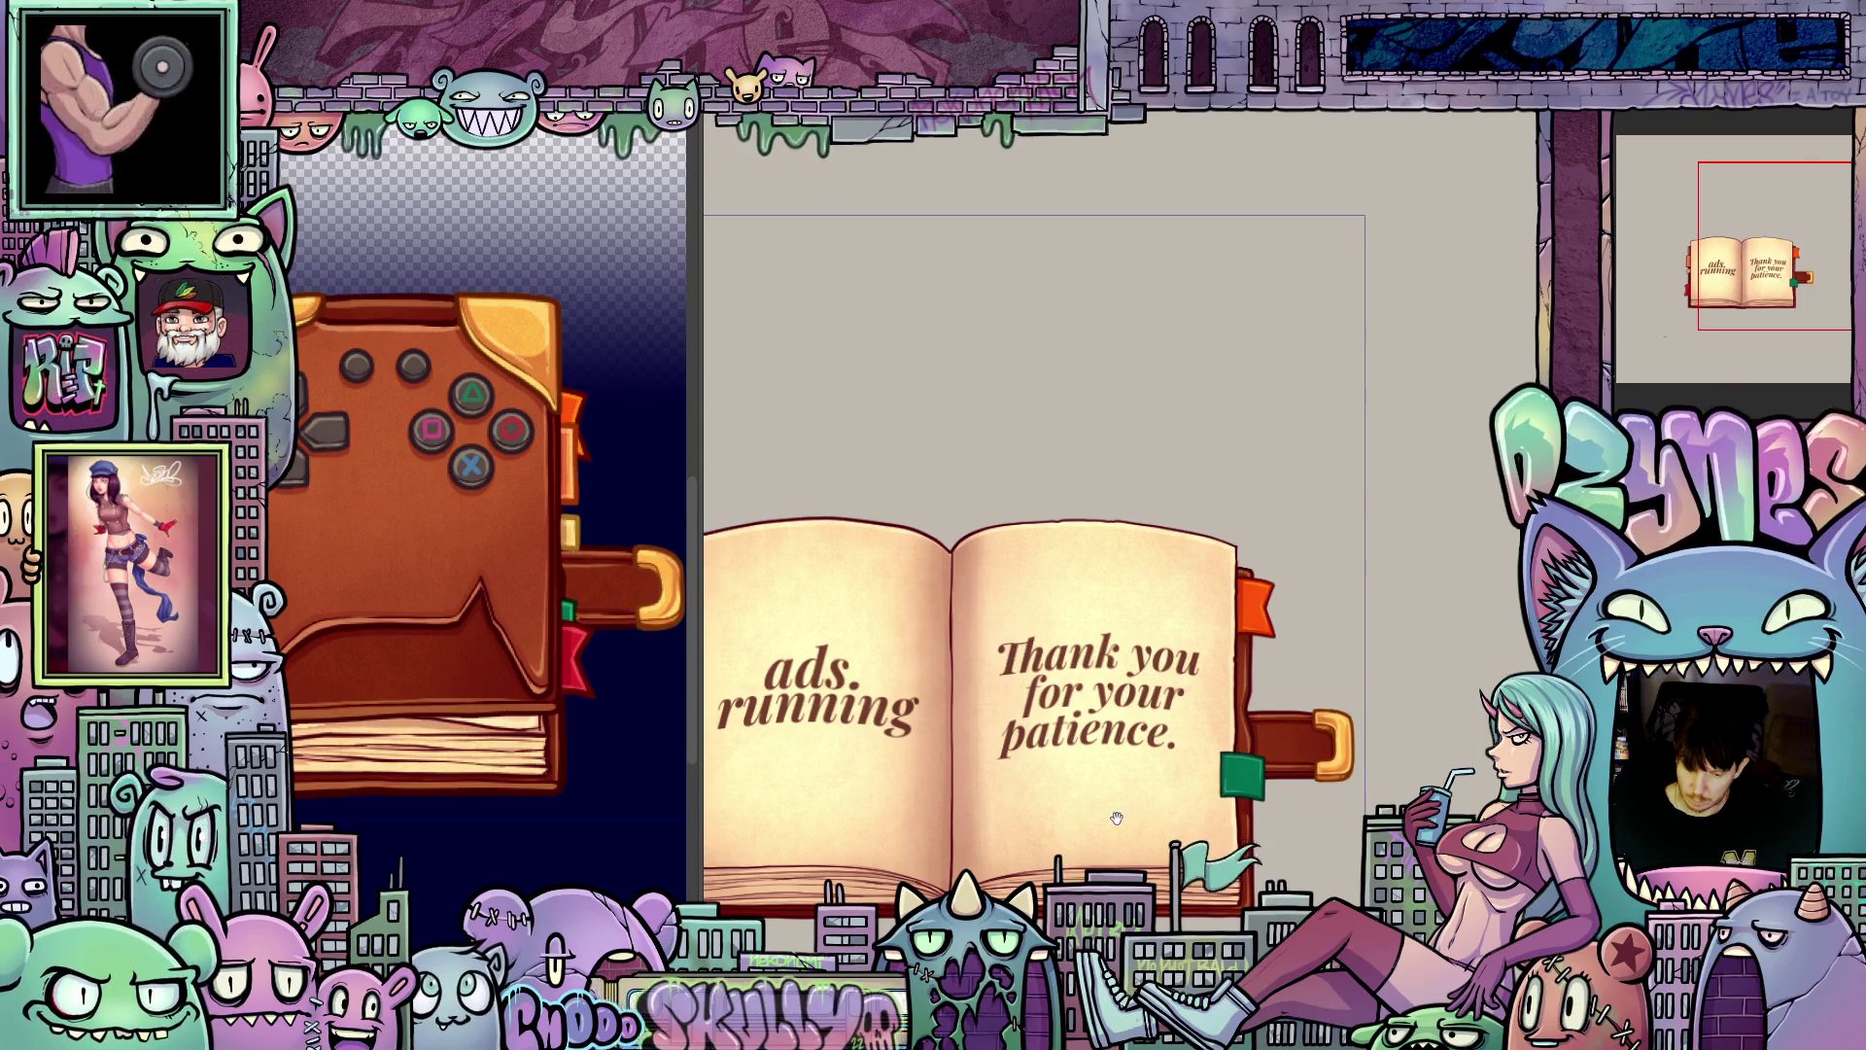
pyautogui.moveTo(1117, 819)
pyautogui.mouseDown()
pyautogui.moveTo(1229, 712)
pyautogui.moveTo(1198, 729)
pyautogui.mouseUp()
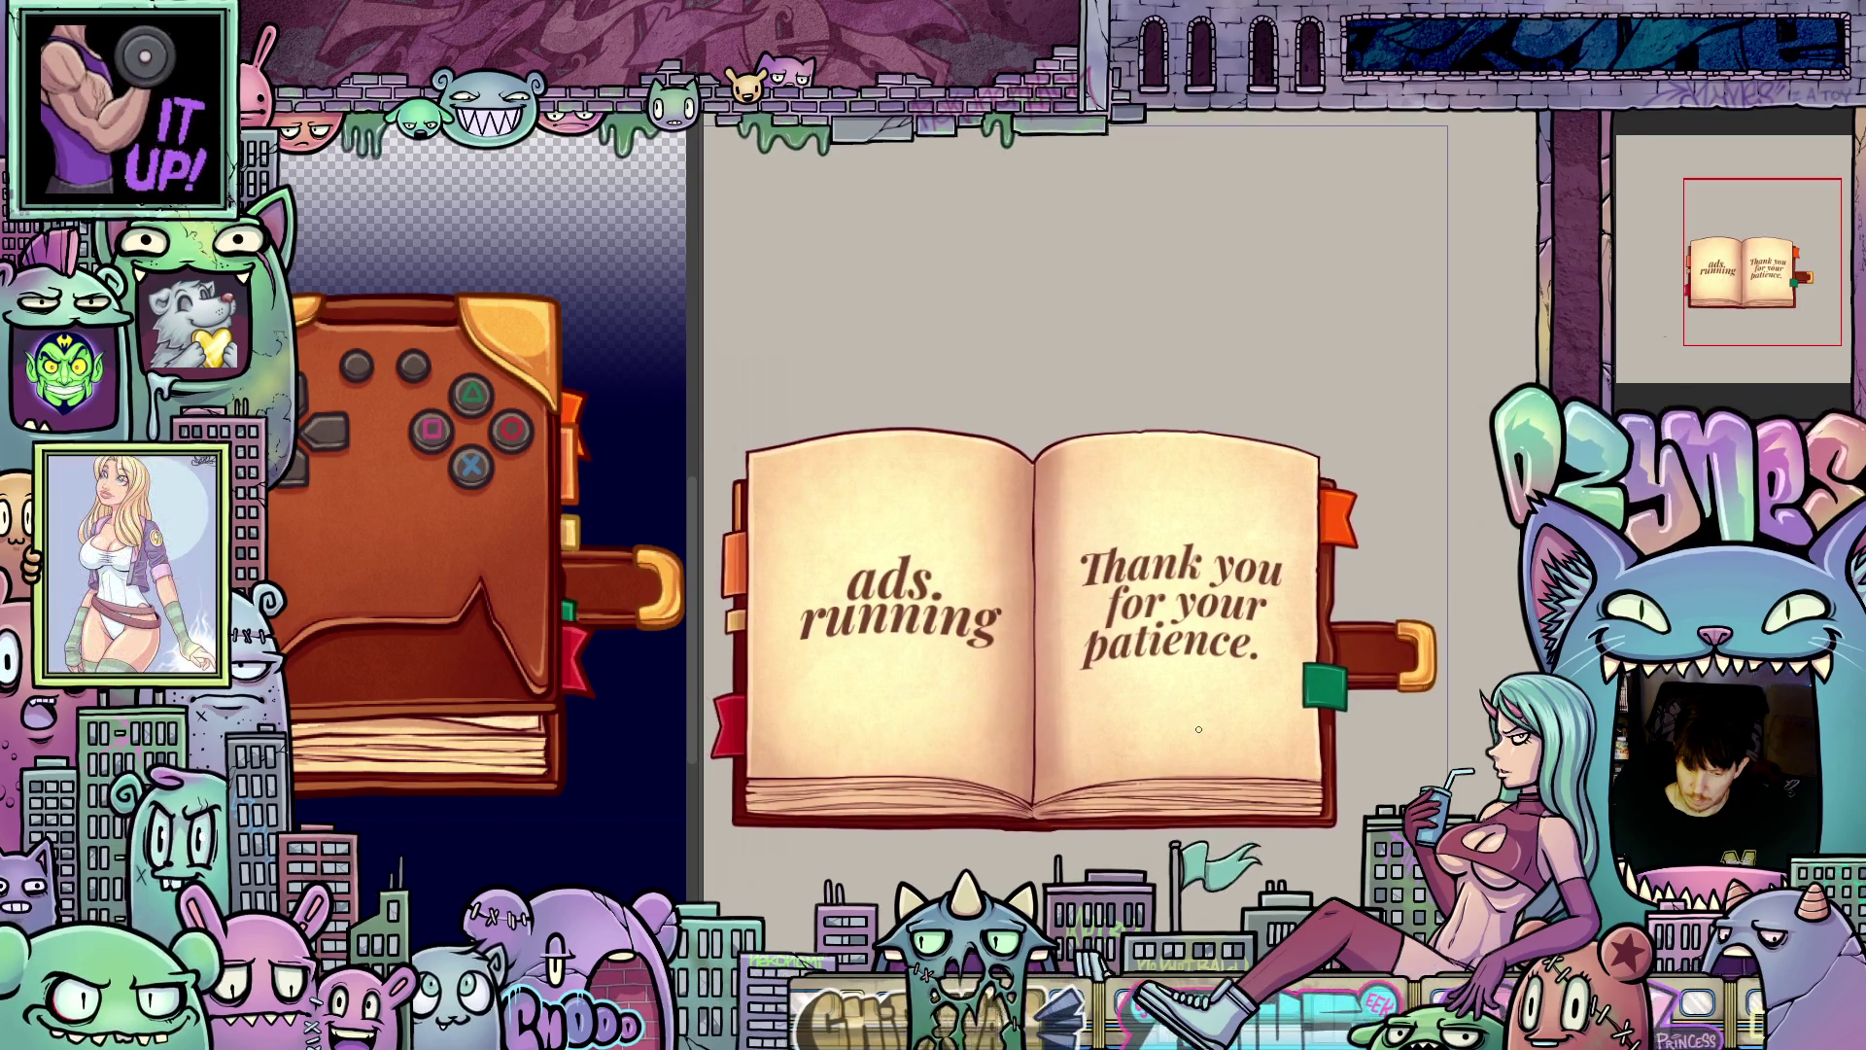
pyautogui.scroll(-4, 1199, 729)
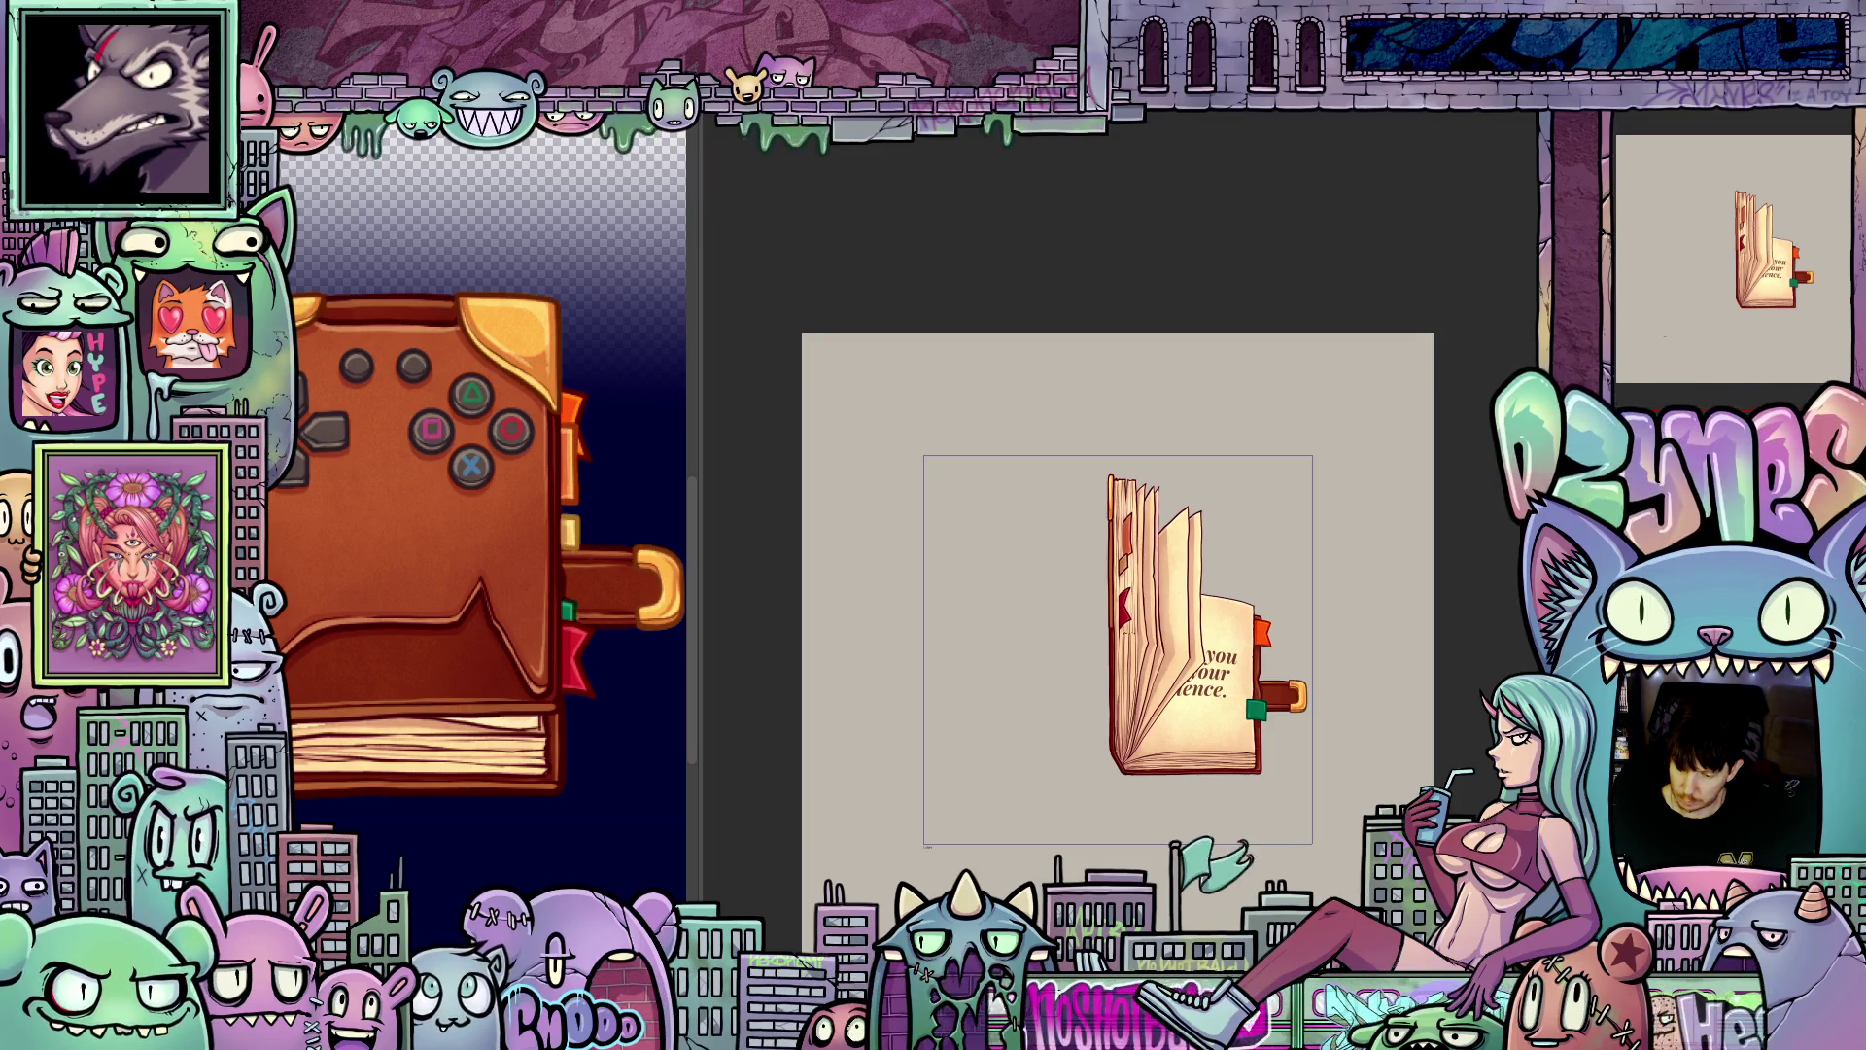
pyautogui.rightClick(1635, 350)
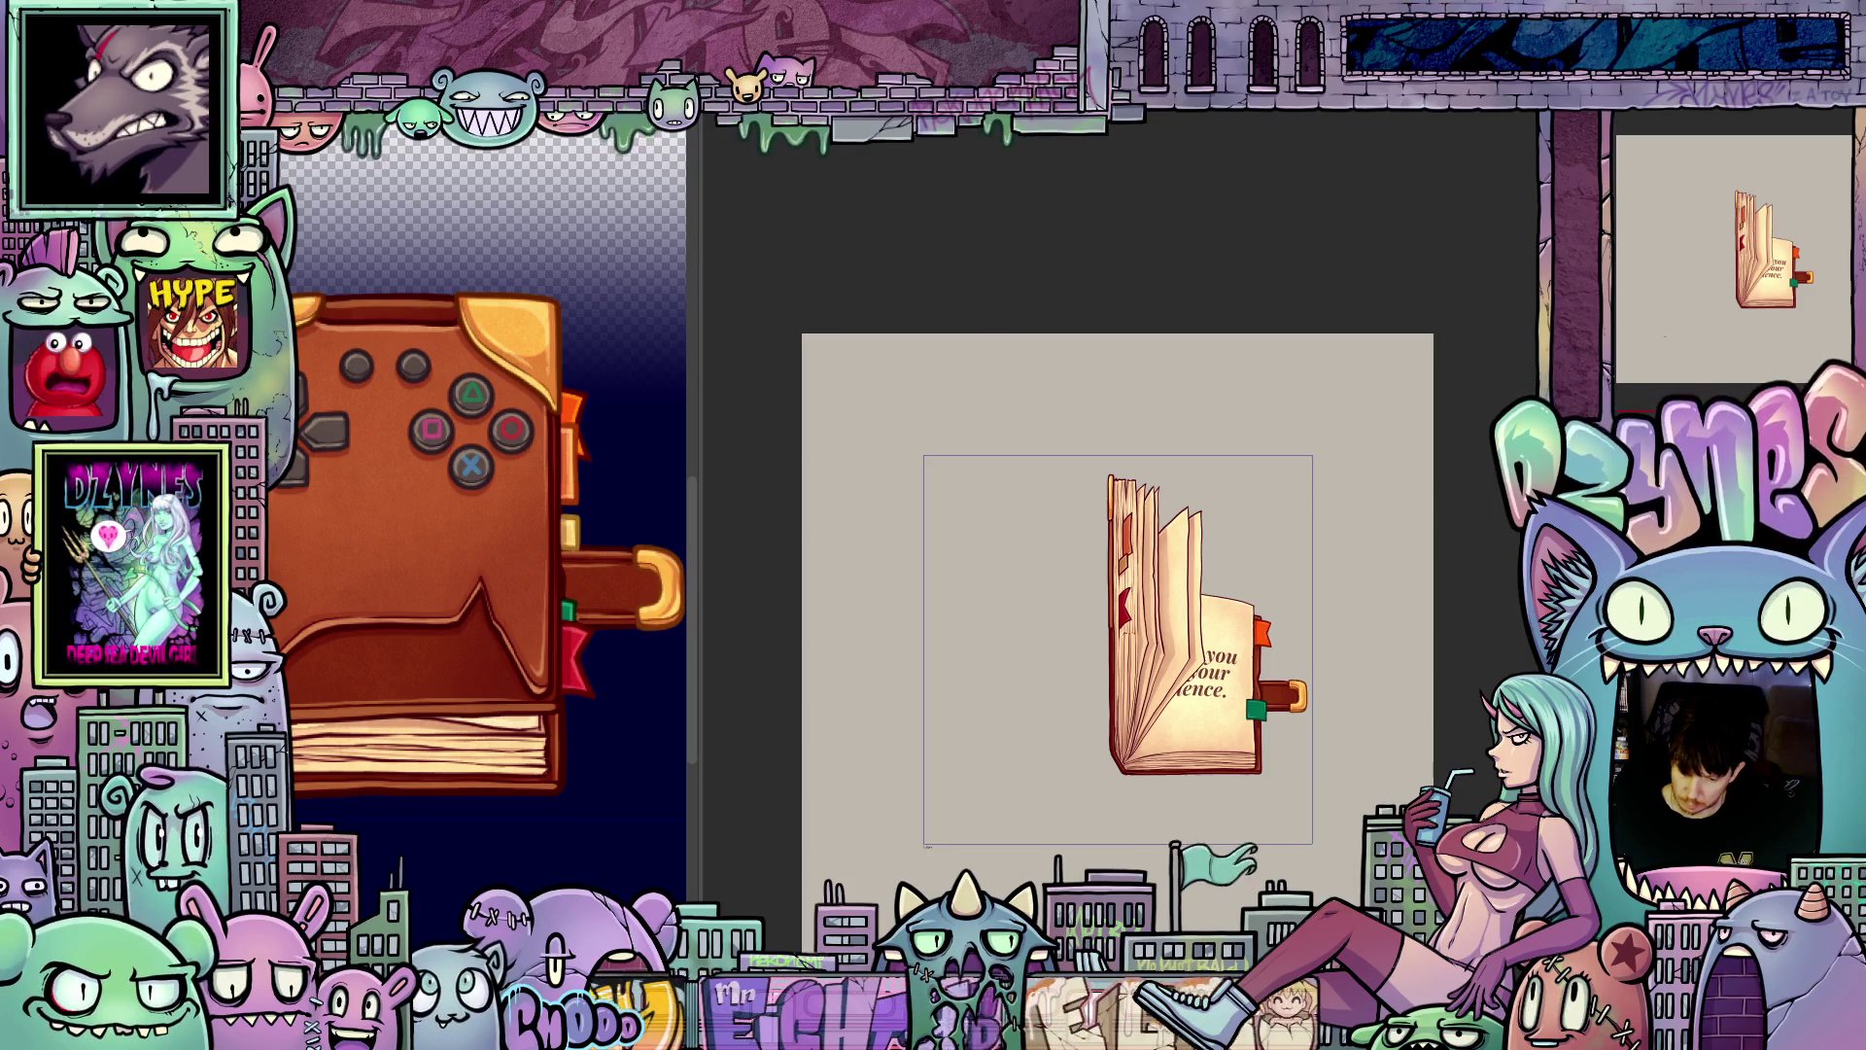
pyautogui.rightClick(1635, 278)
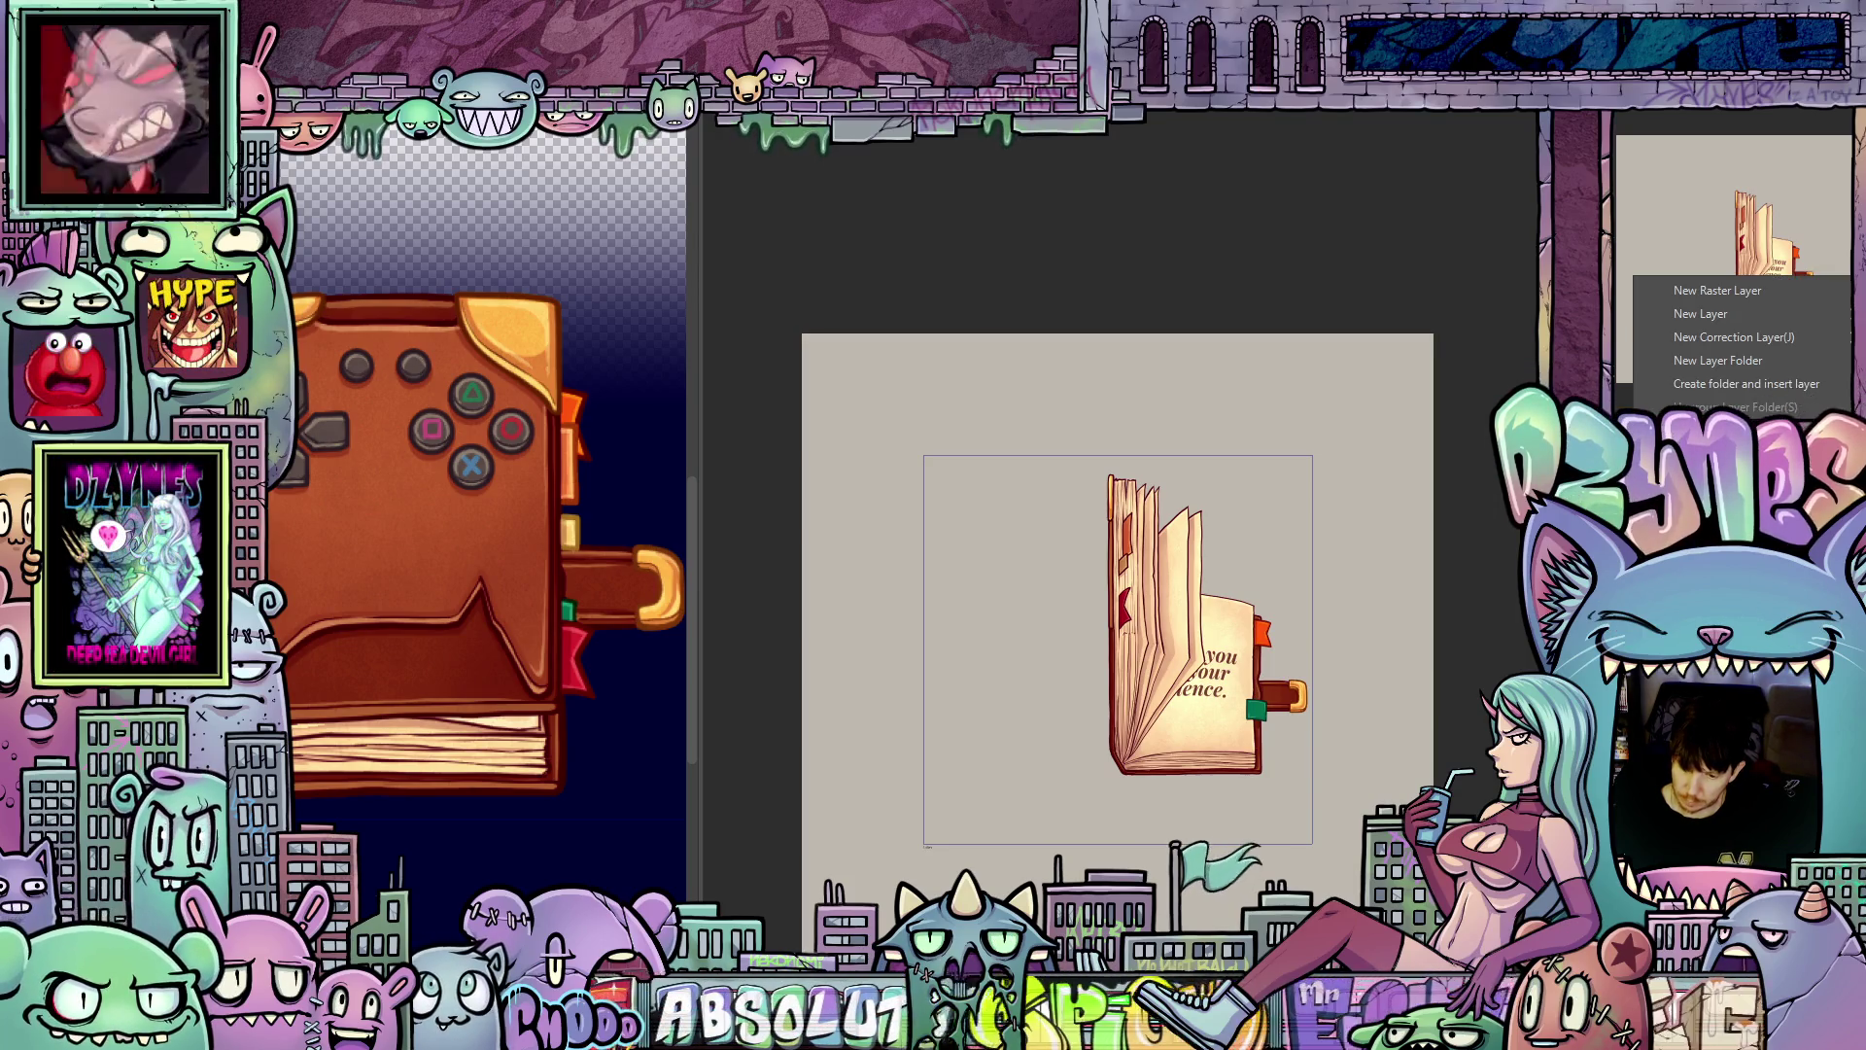
pyautogui.click(1718, 290)
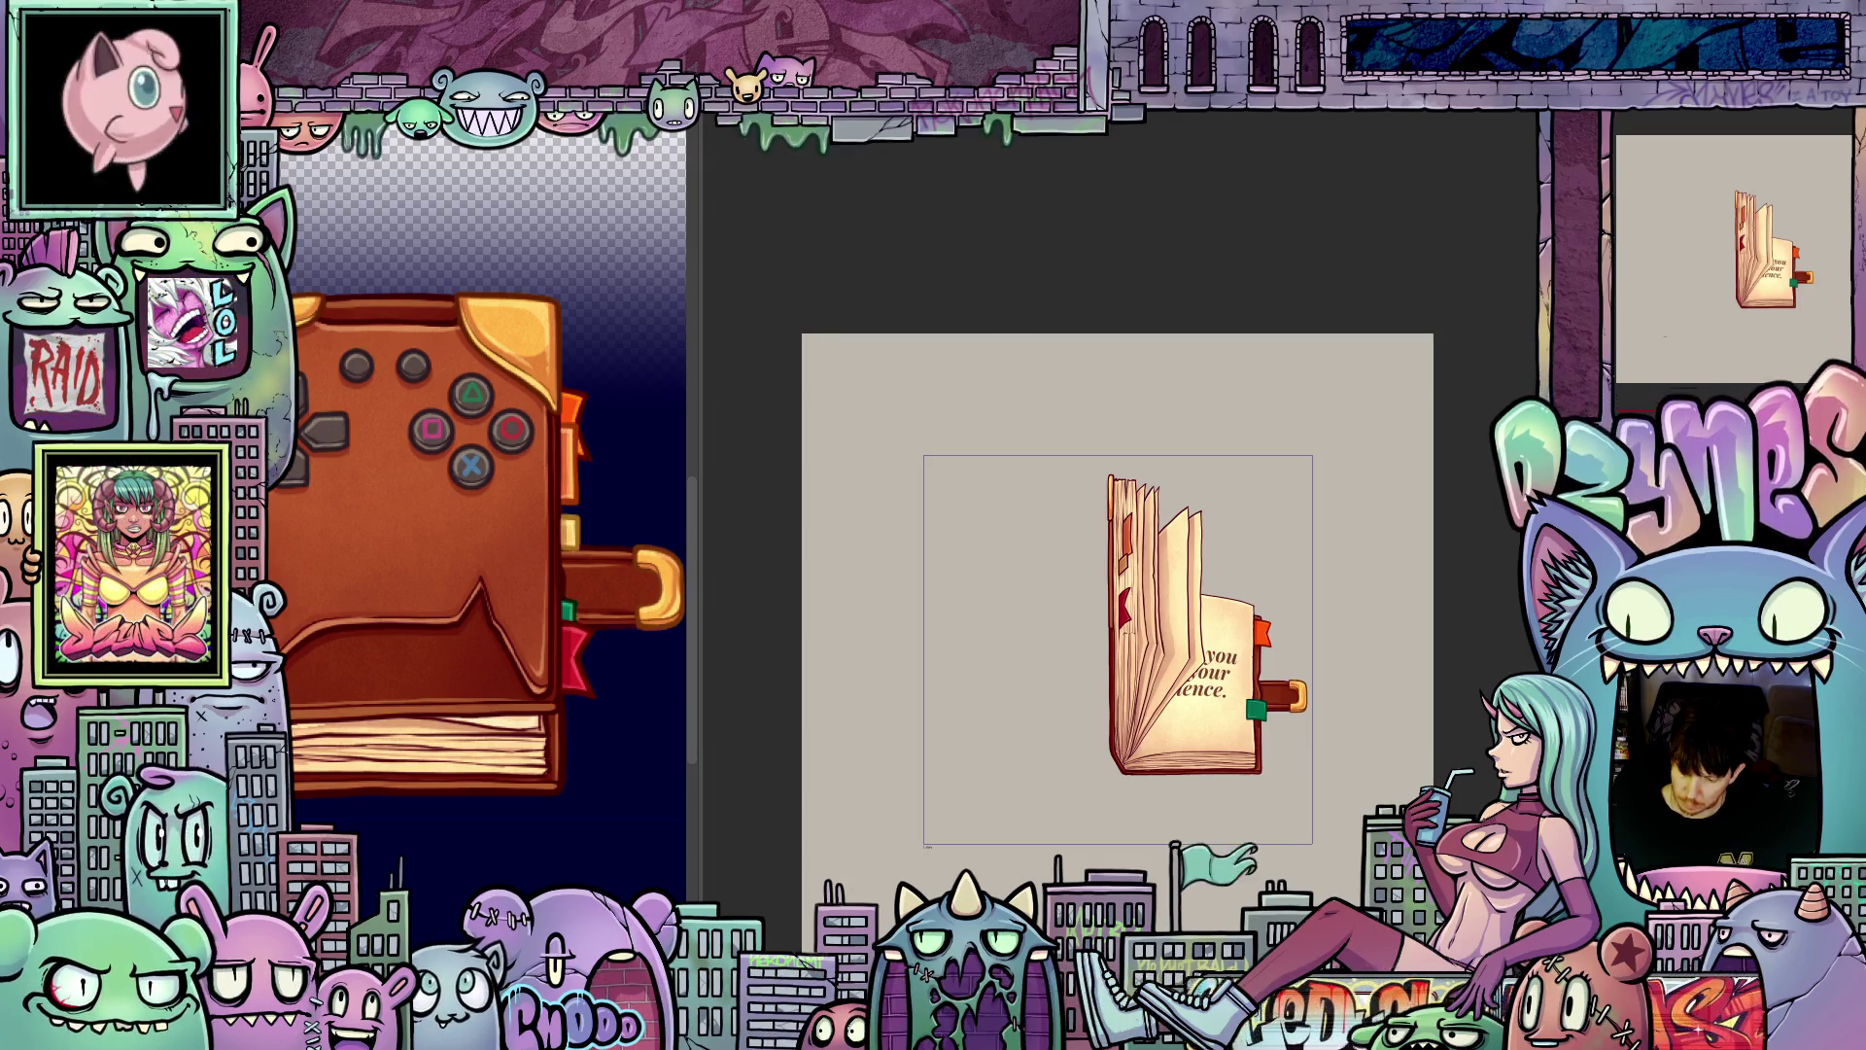
pyautogui.rightClick(1635, 280)
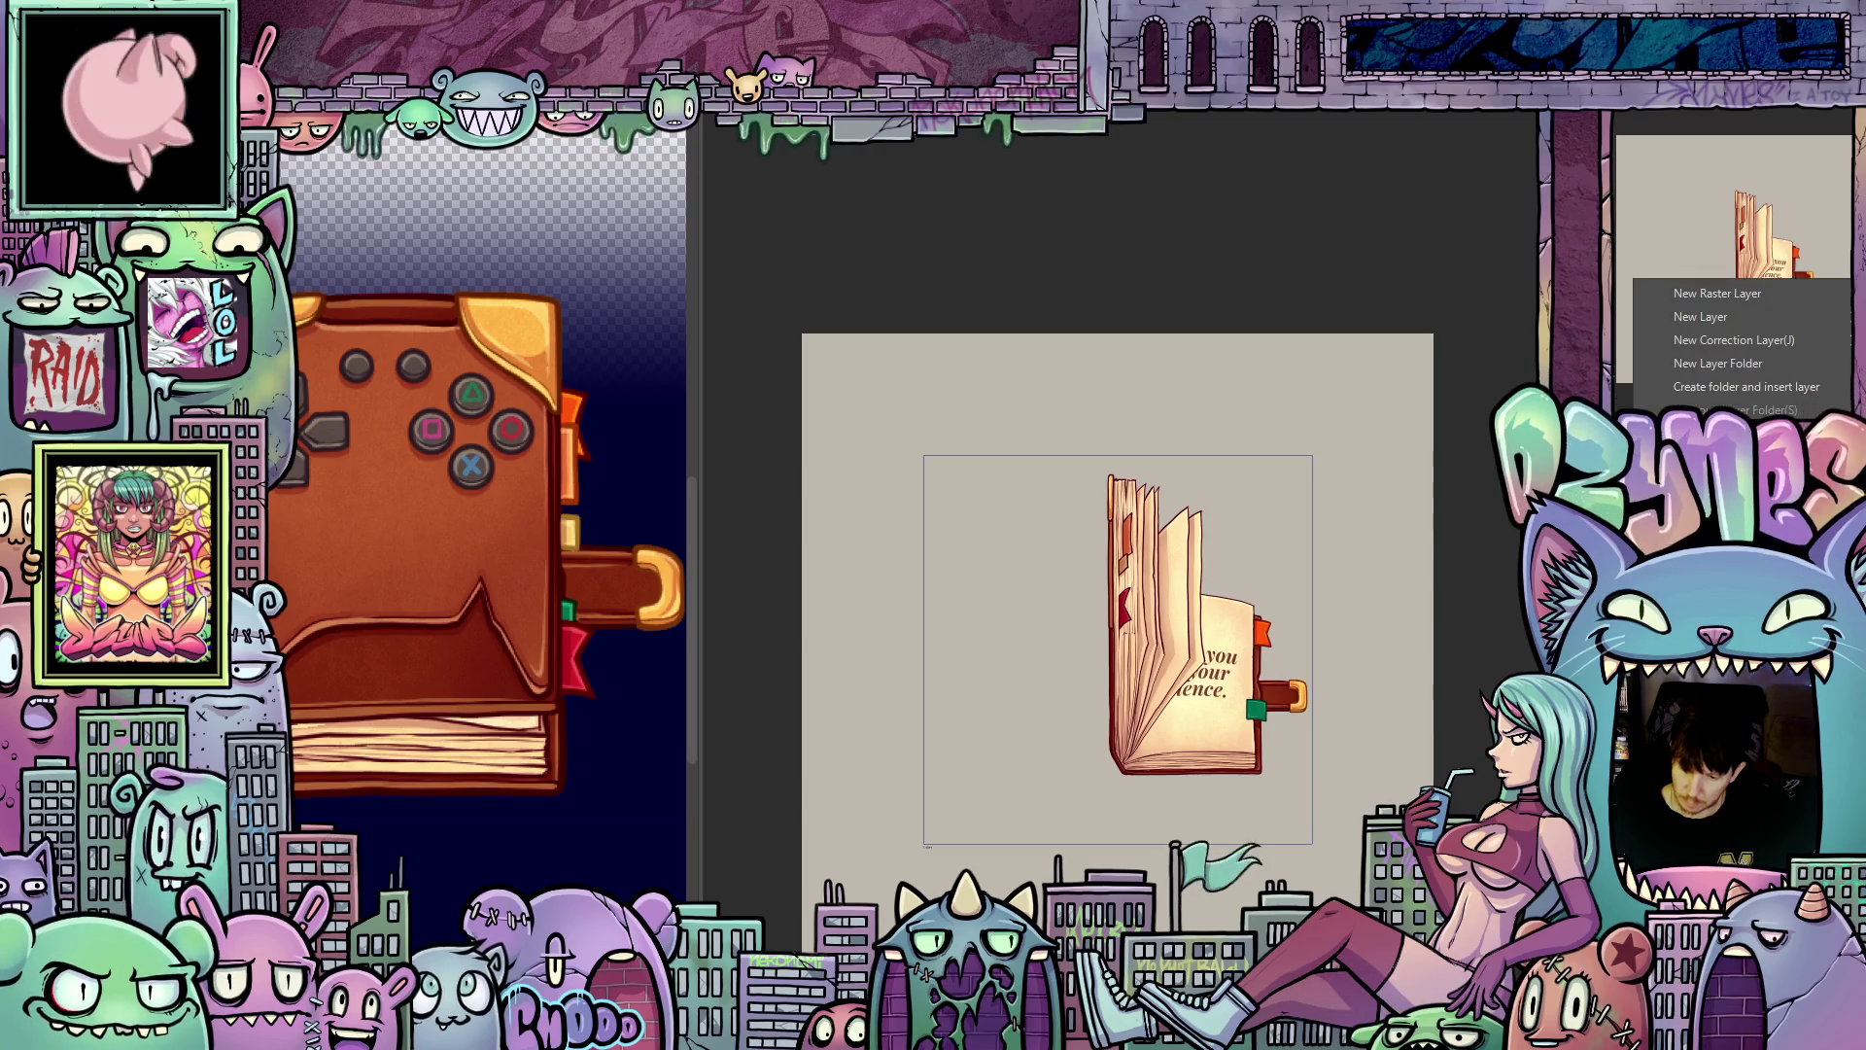
pyautogui.click(1718, 292)
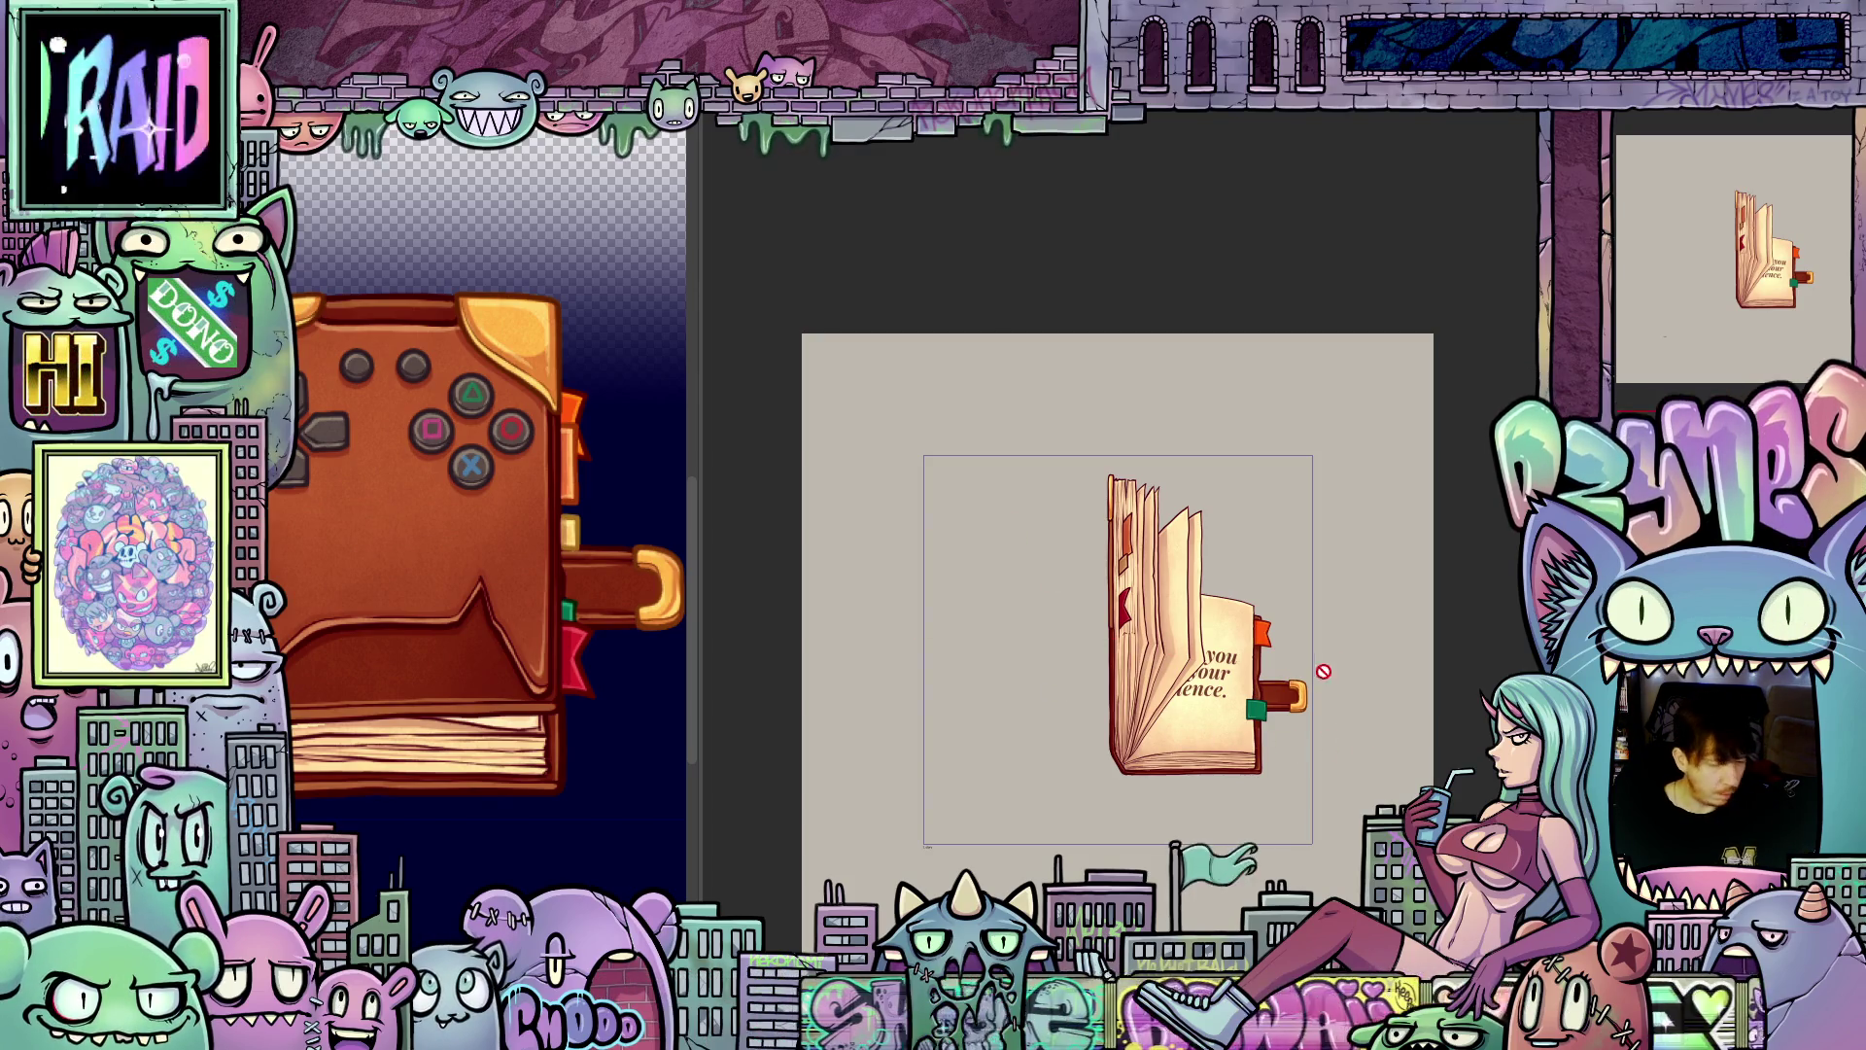
pyautogui.hotkey('ctrl', 'z')
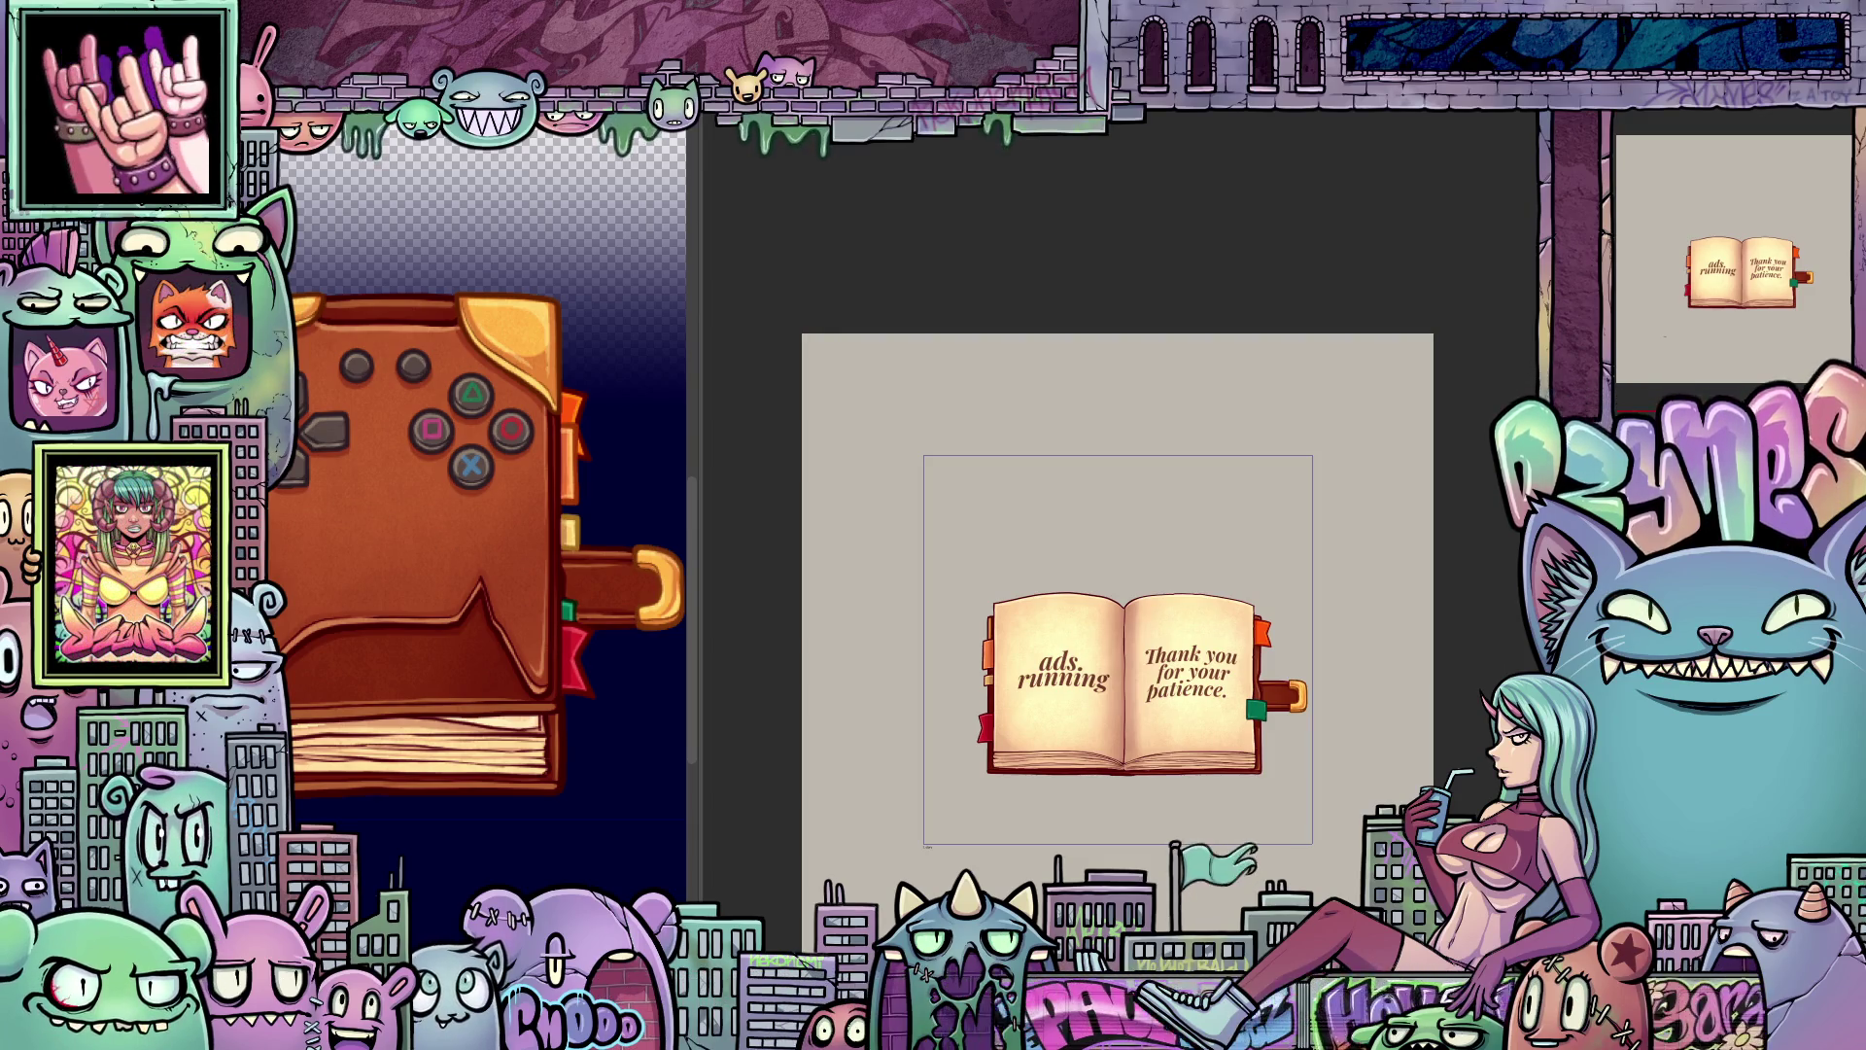
# Step: Save the book animation and close the timelapse replay to return to the canvas
pyautogui.hotkey('ctrl', 's')
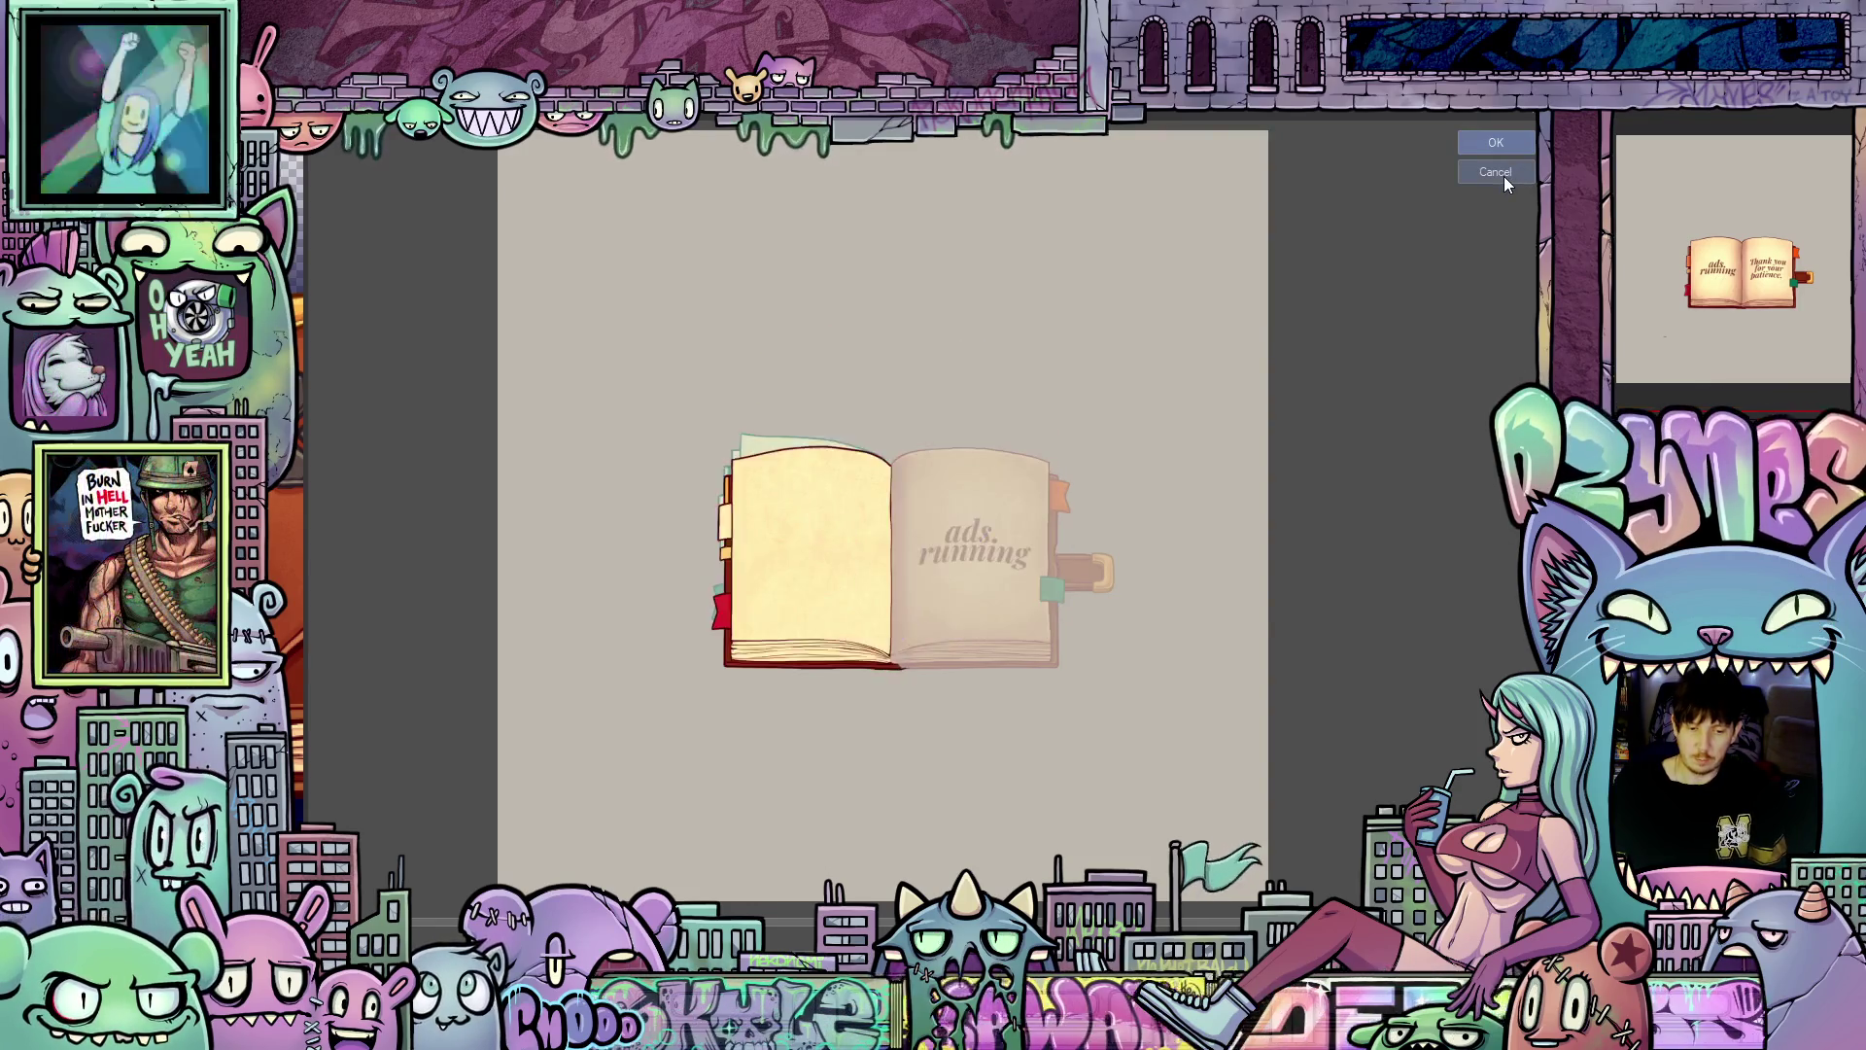
pyautogui.click(1496, 173)
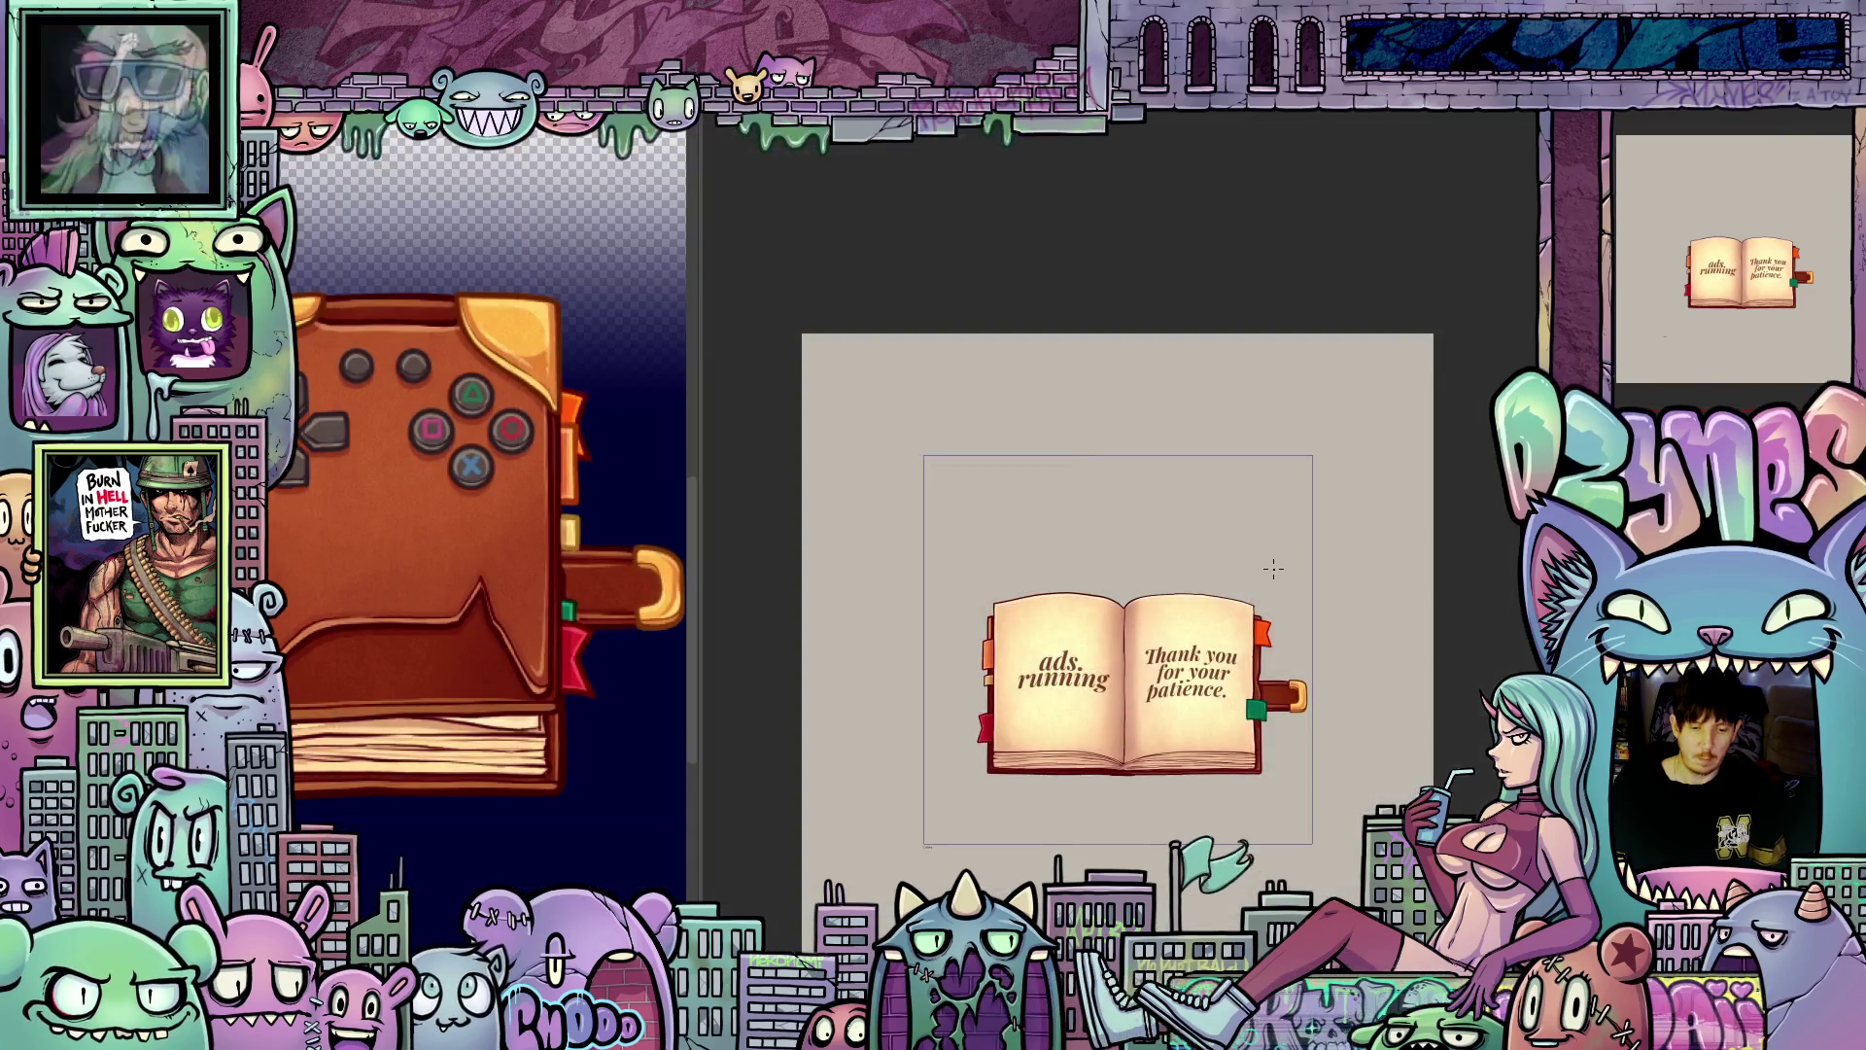
# Step: Zoom in and out to inspect the finished book, then open Canvas Properties
pyautogui.scroll(4, 1313, 745)
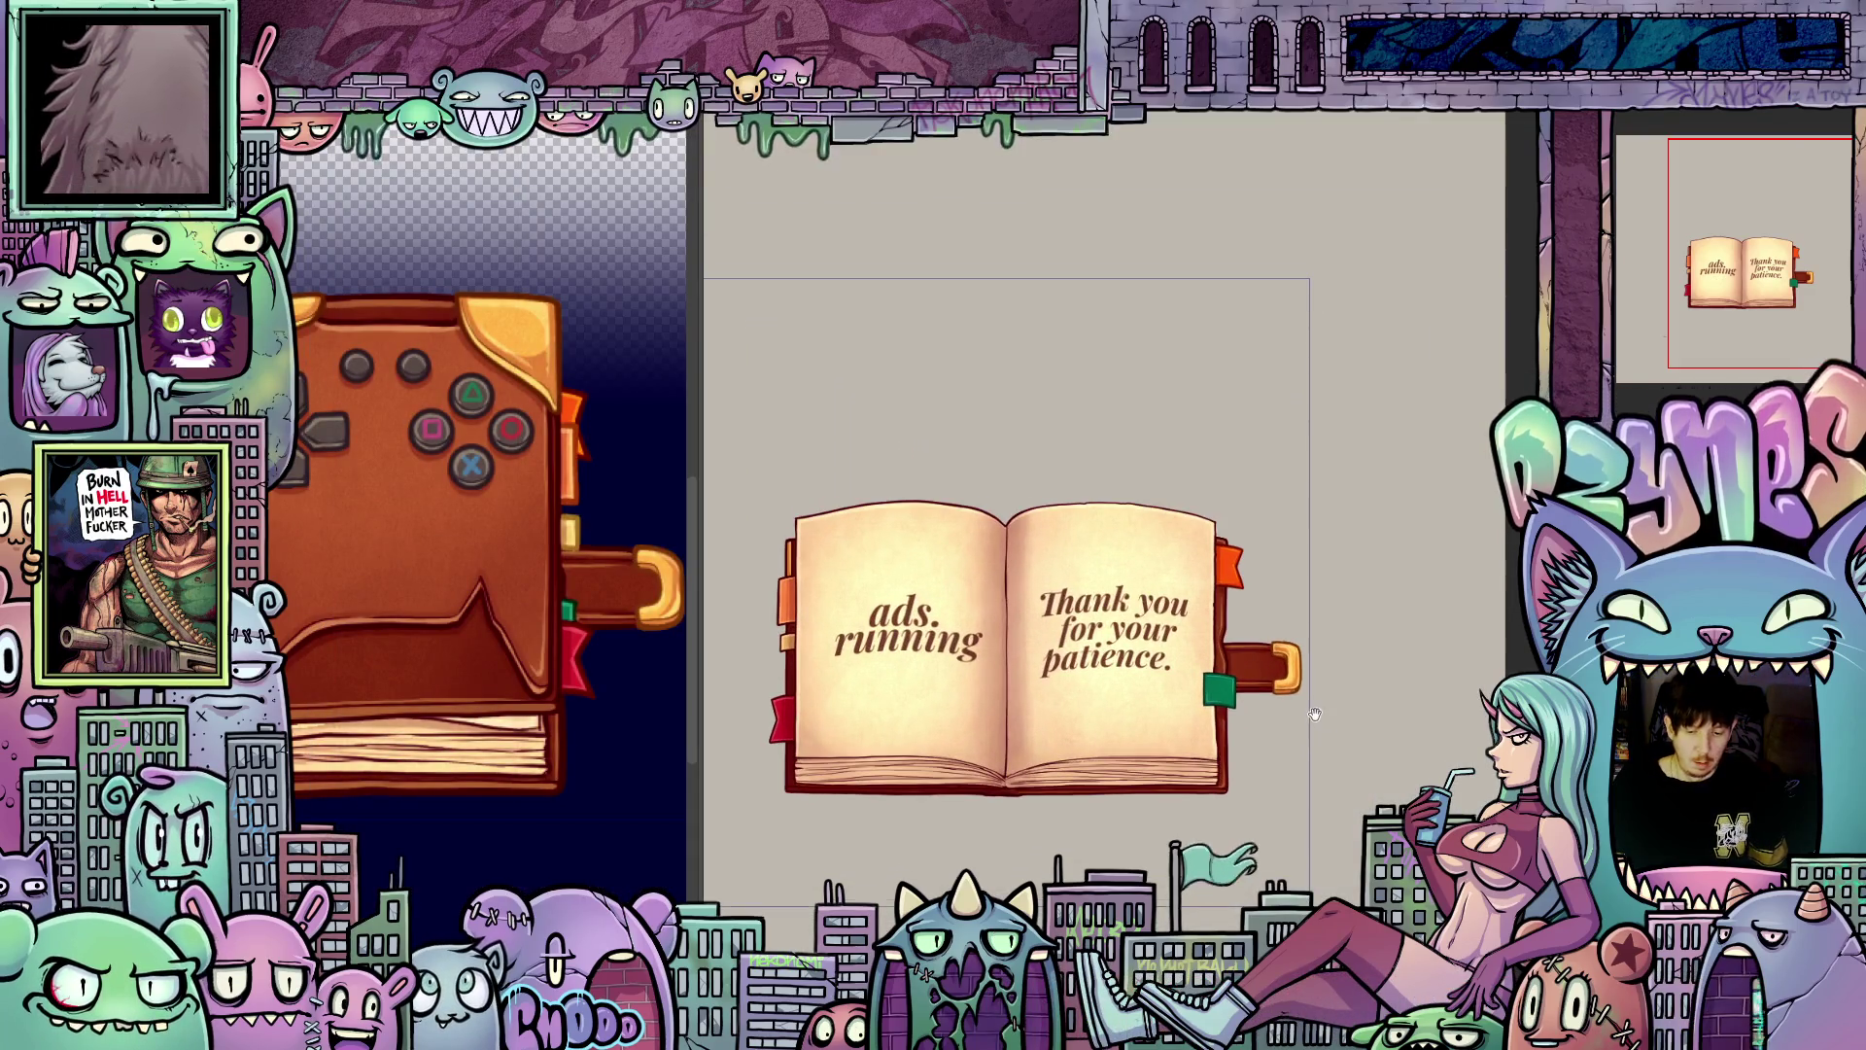
pyautogui.scroll(-4, 1410, 560)
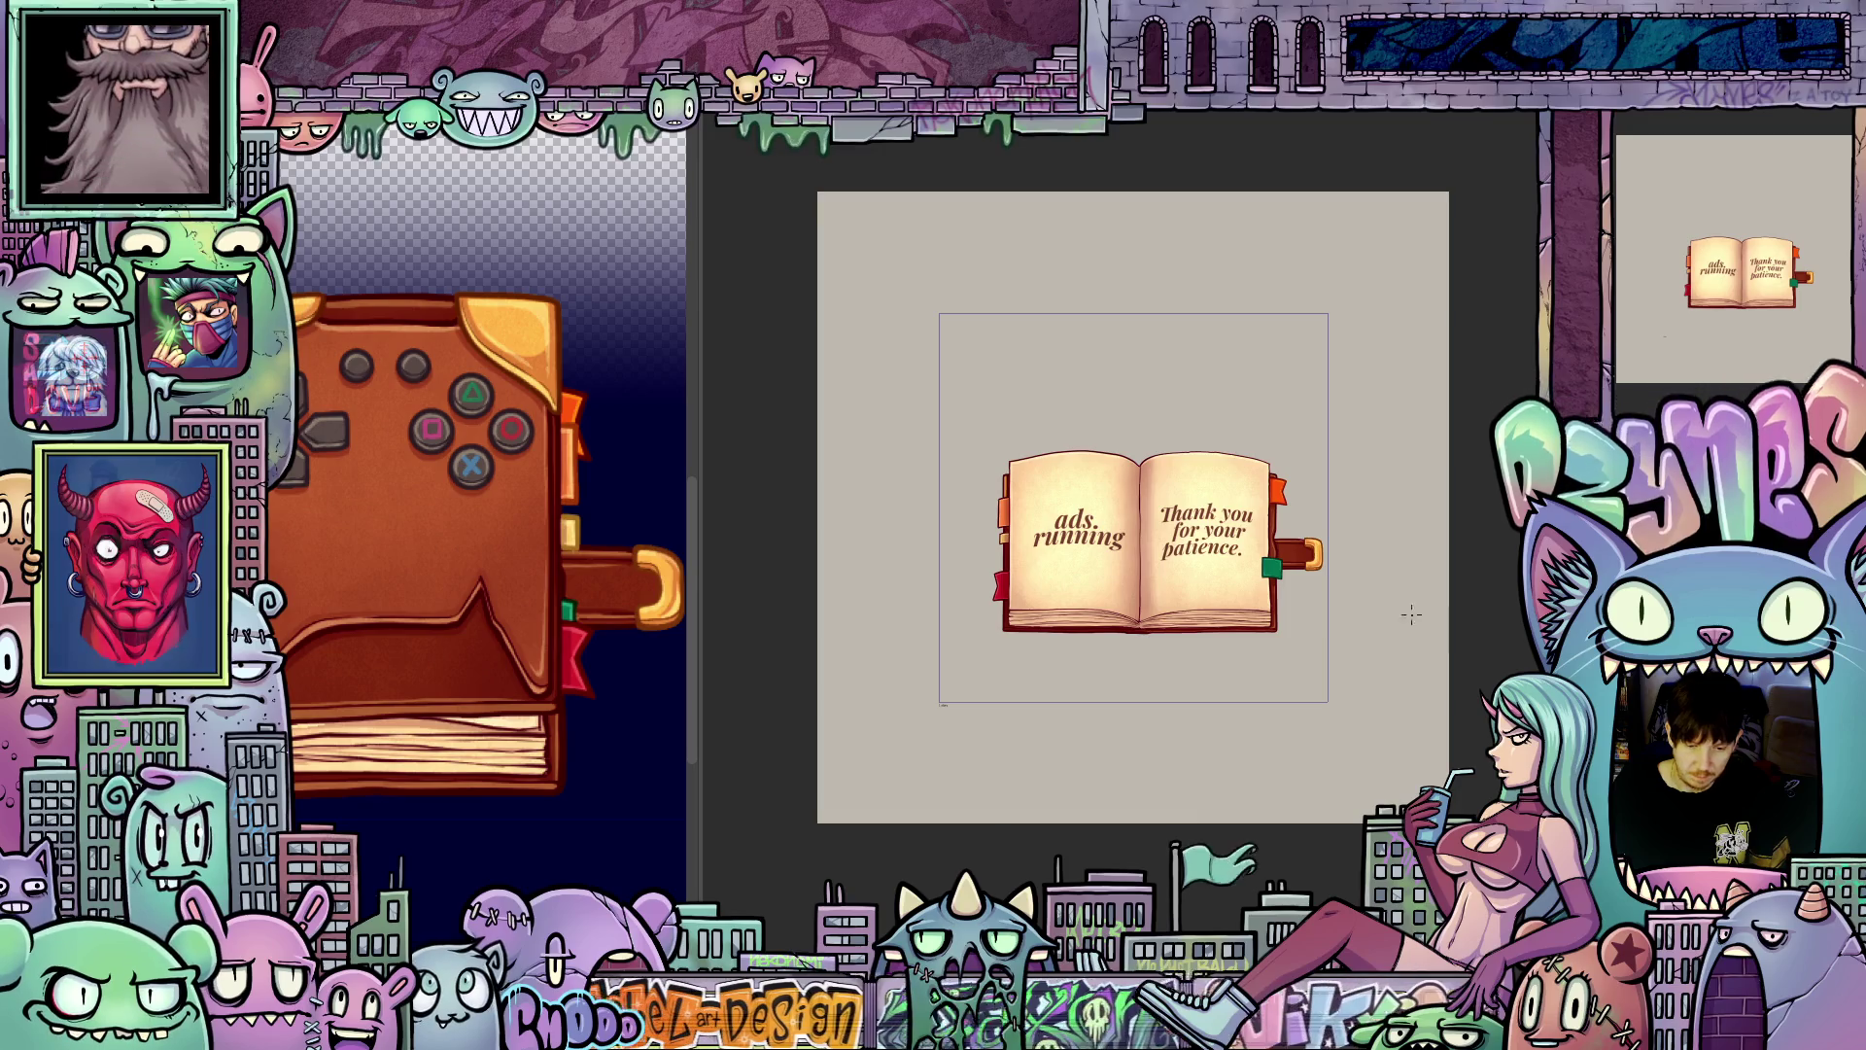
pyautogui.scroll(3, 1309, 623)
pyautogui.scroll(-2, 1309, 624)
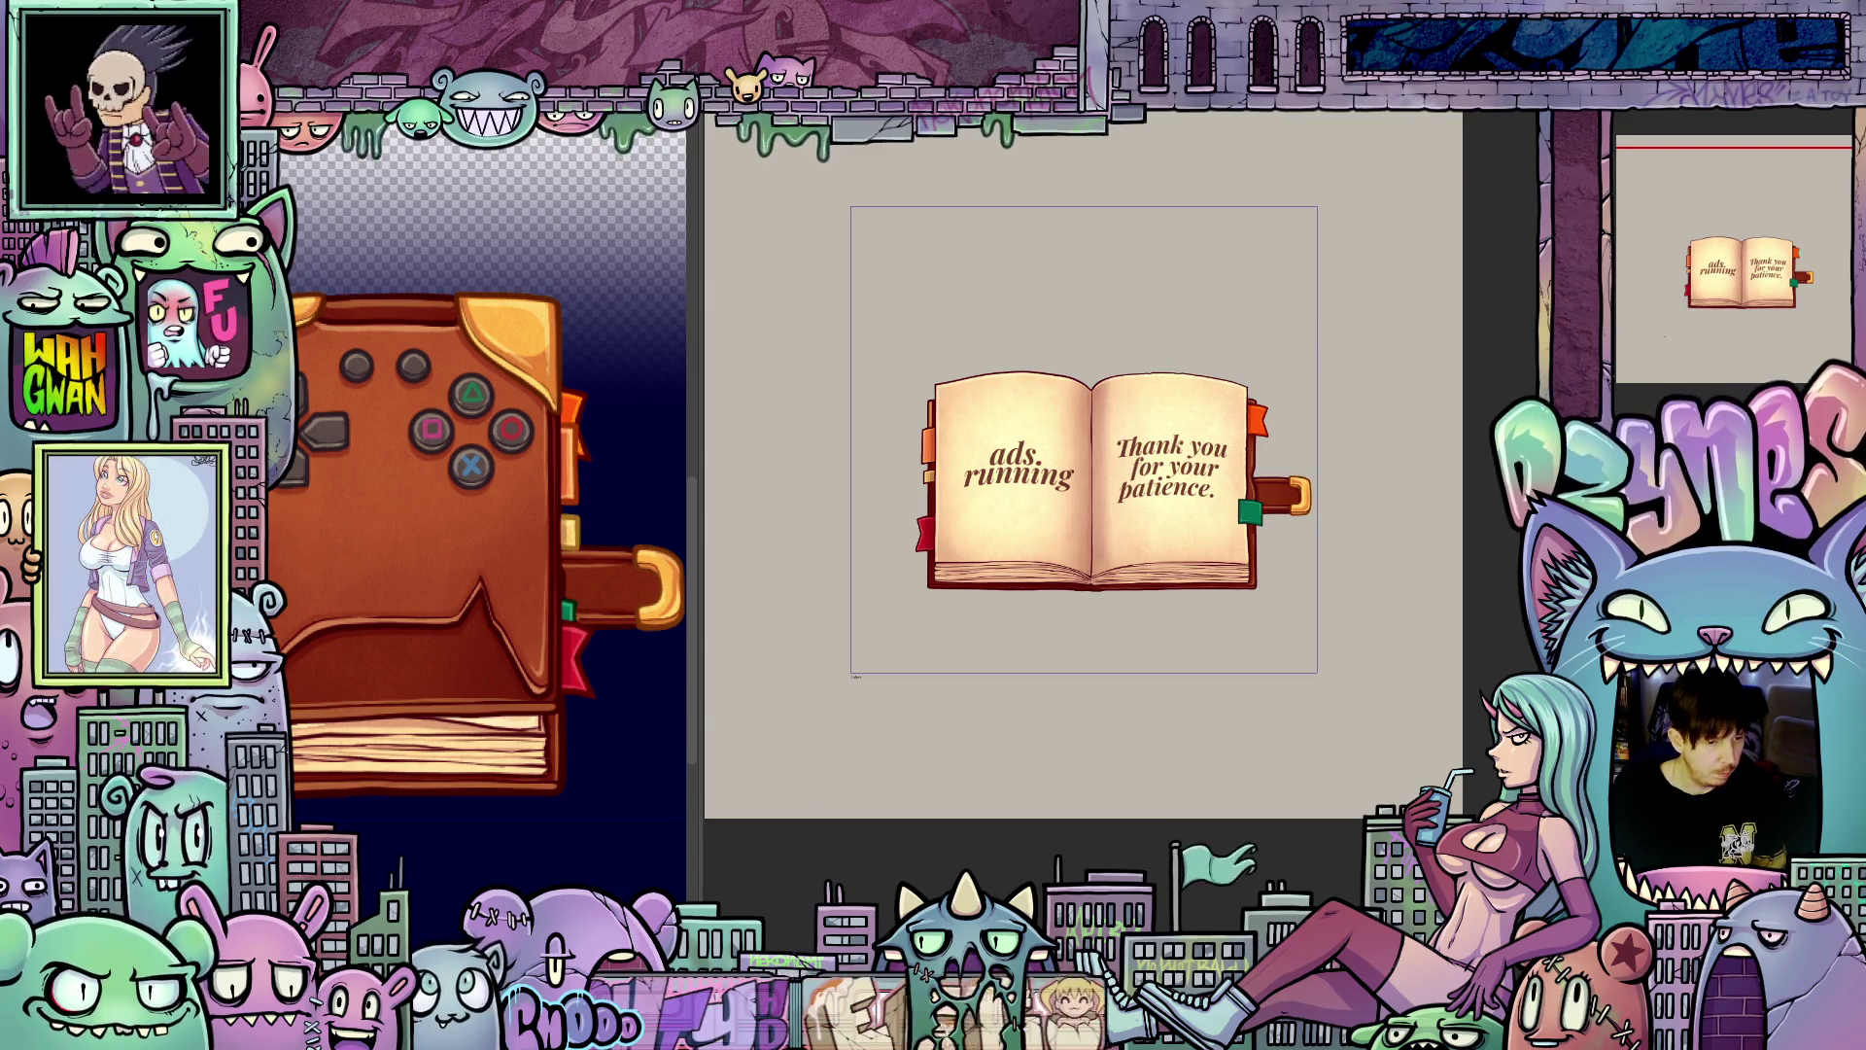
pyautogui.rightClick(330, 474)
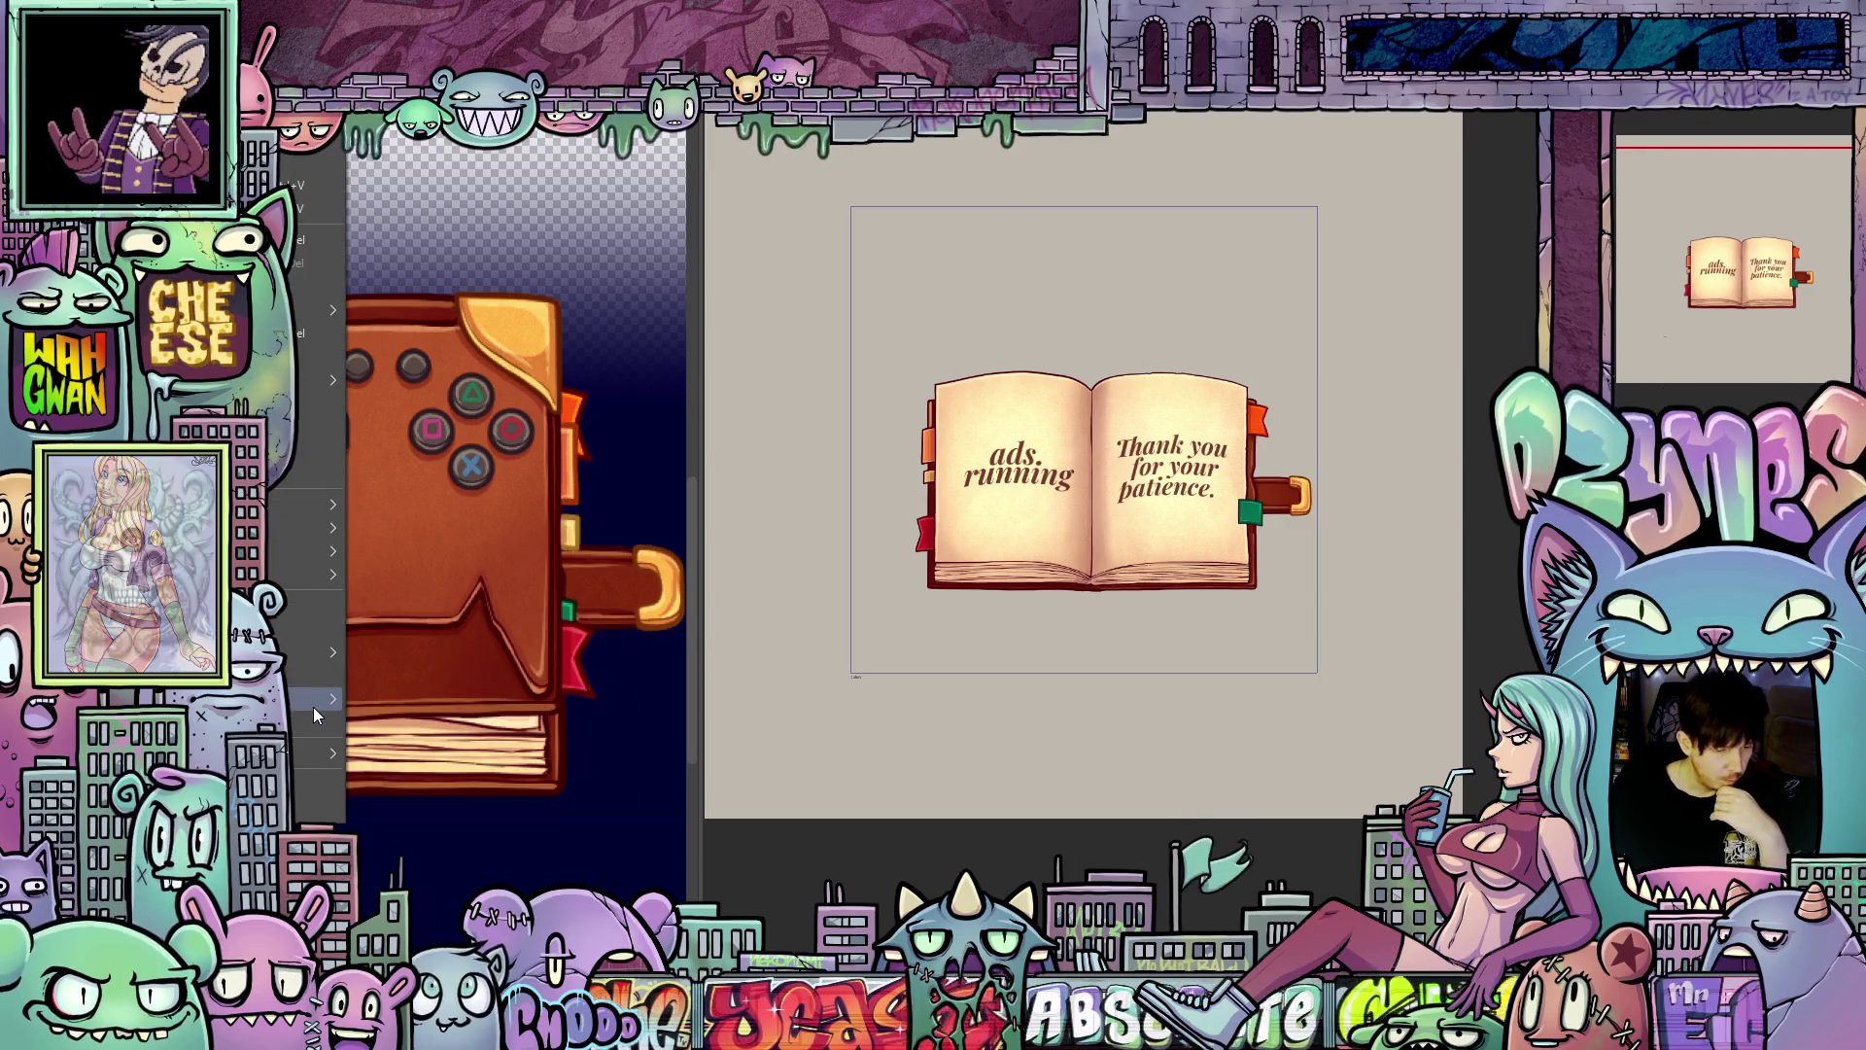
pyautogui.click(311, 717)
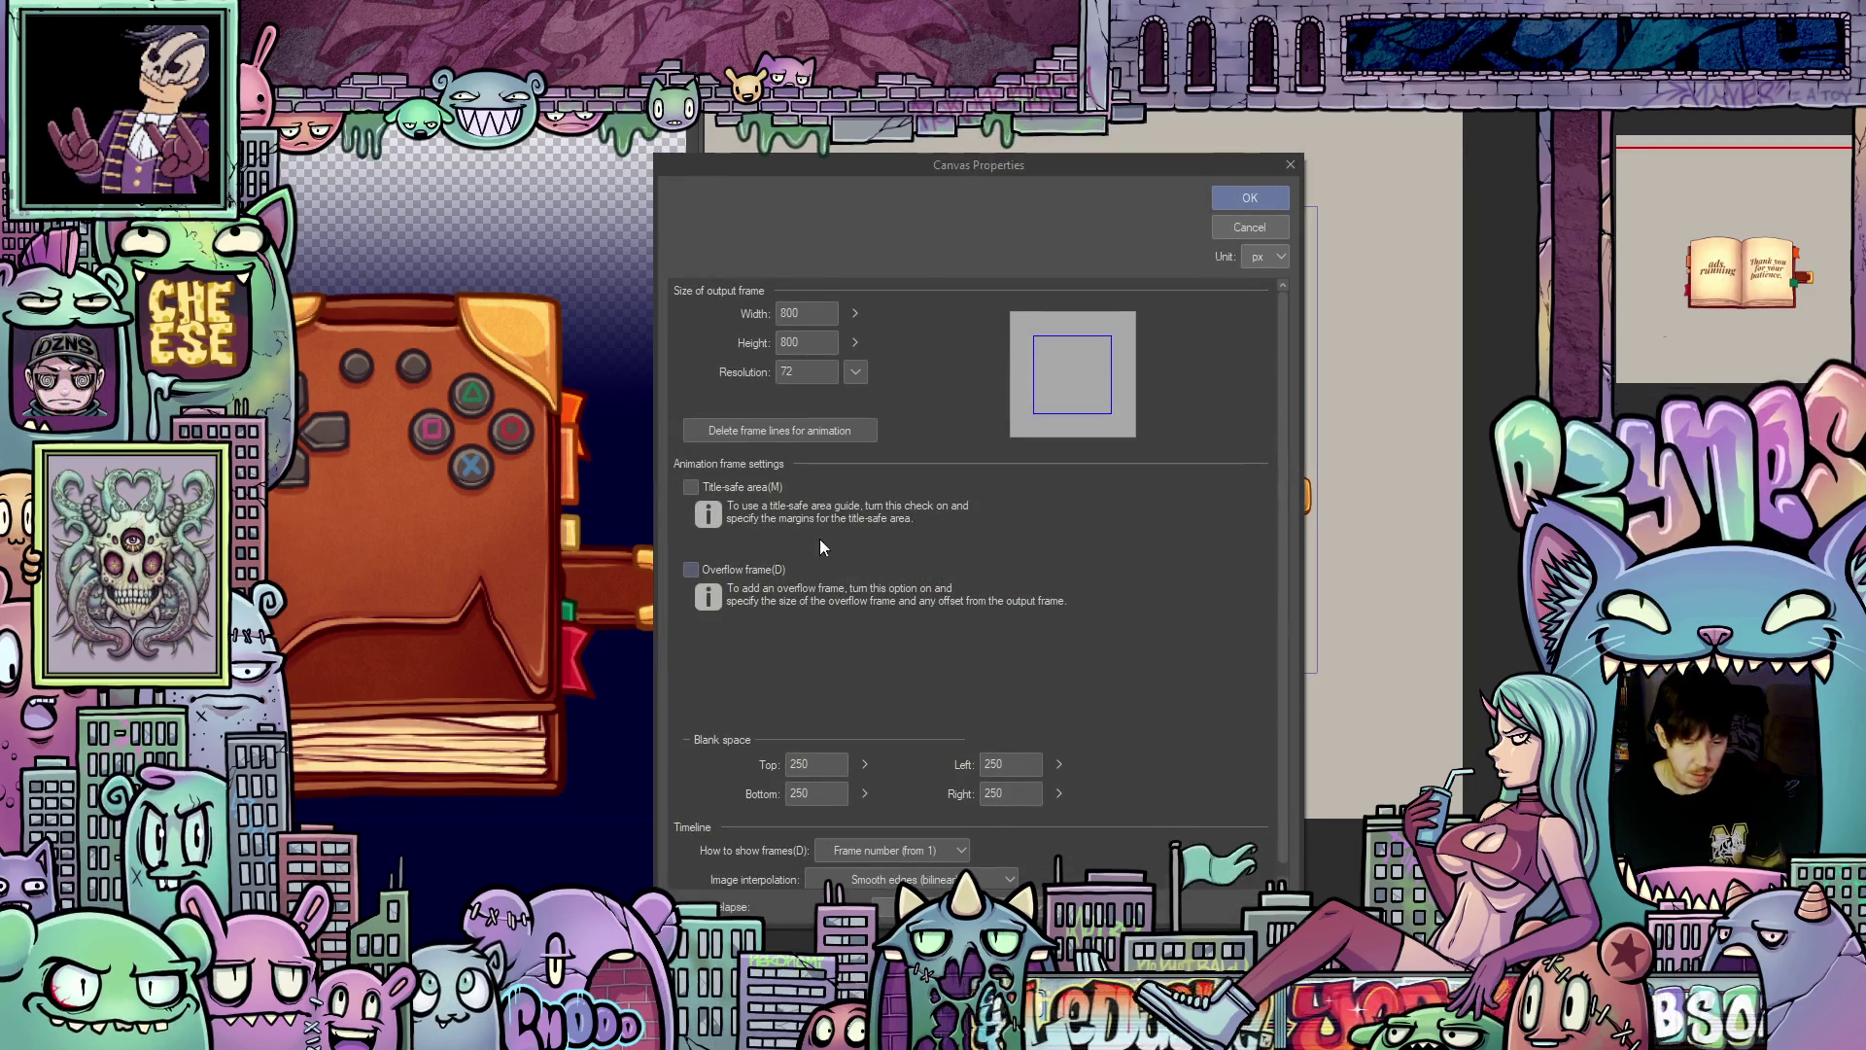
# Step: Set the output frame width to 900 px, then recentre and zoom in on the book
pyautogui.doubleClick(813, 314)
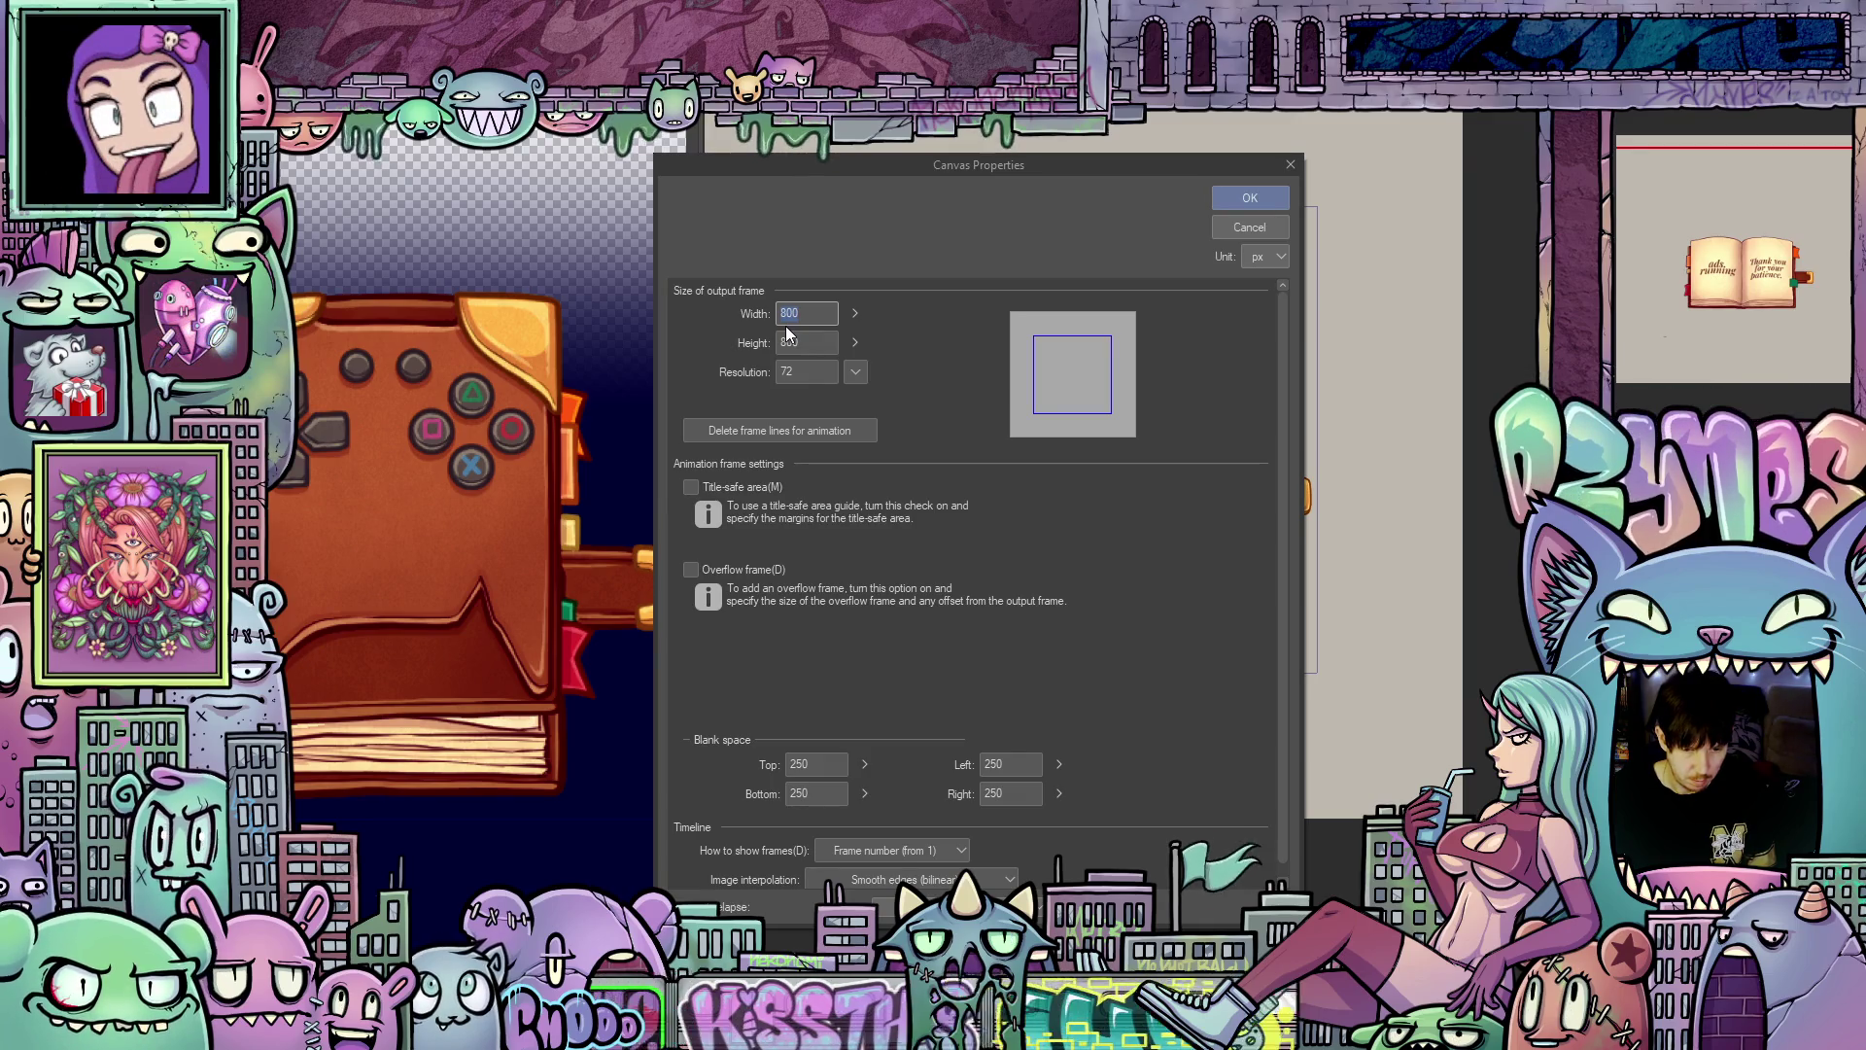
pyautogui.write('900')
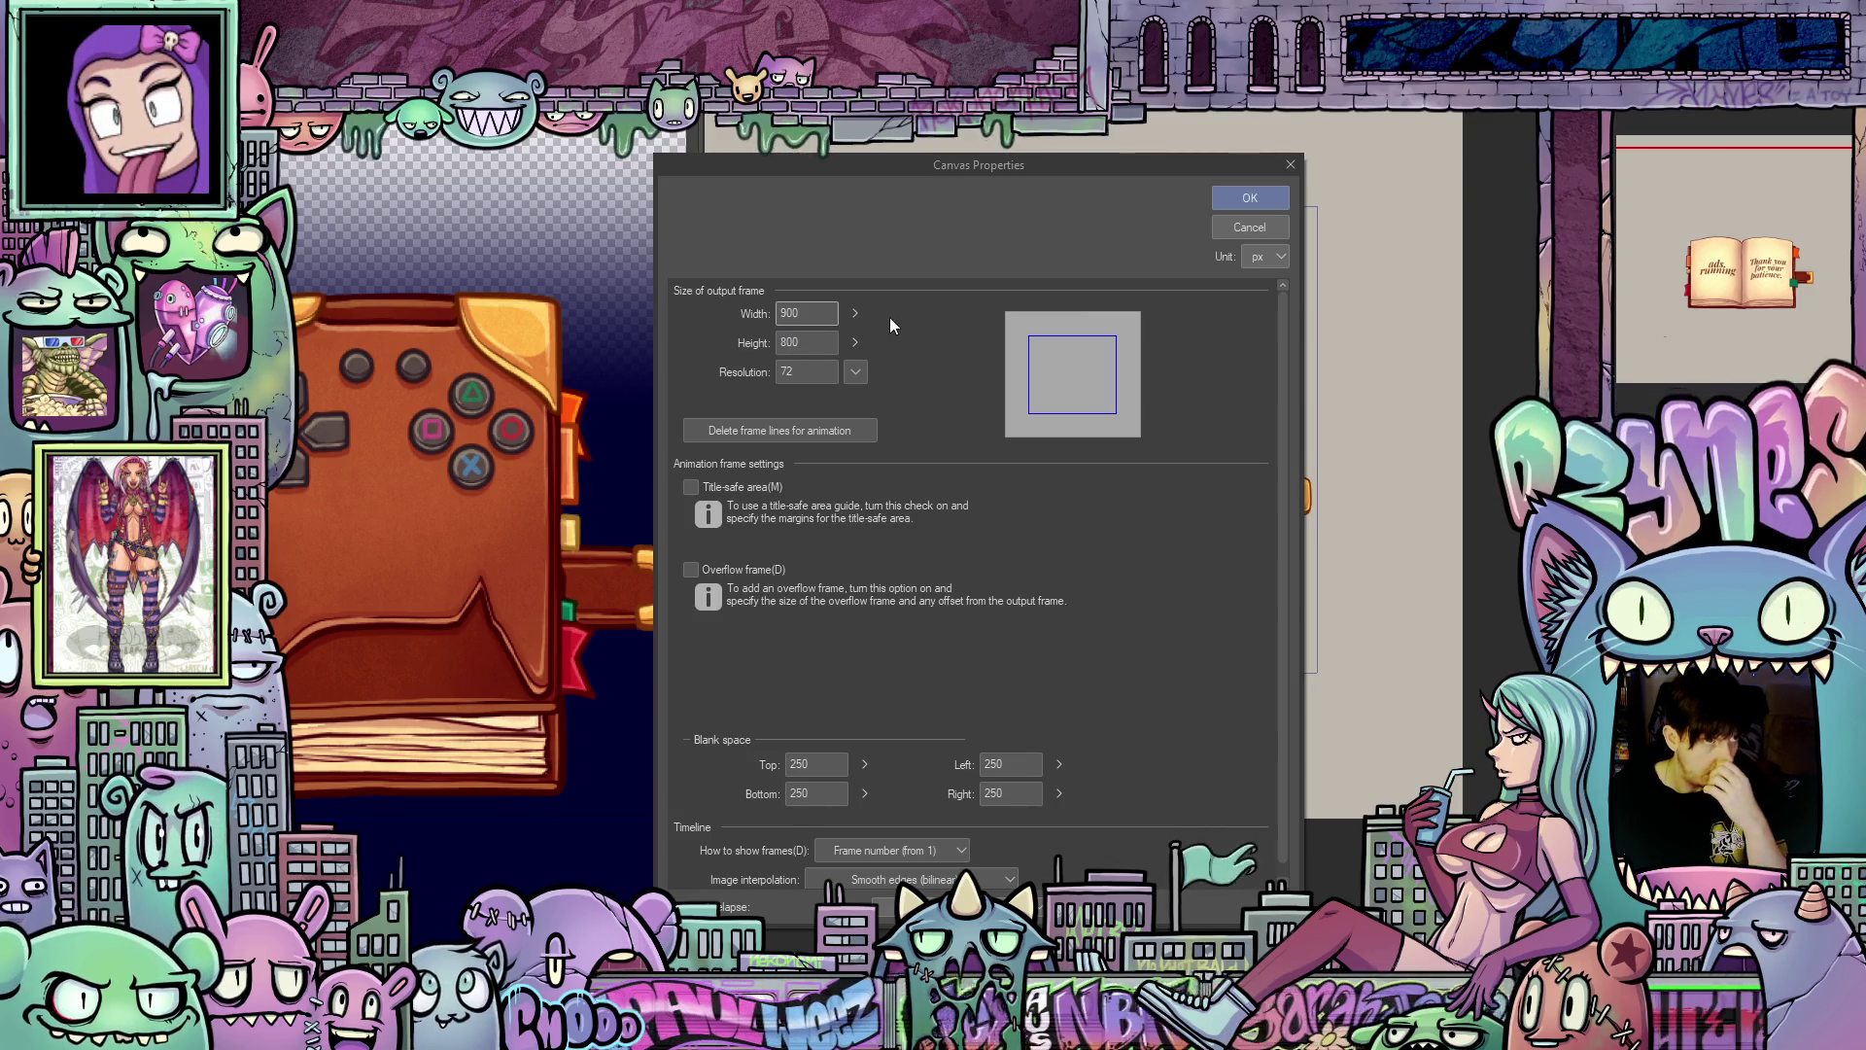
pyautogui.click(1250, 198)
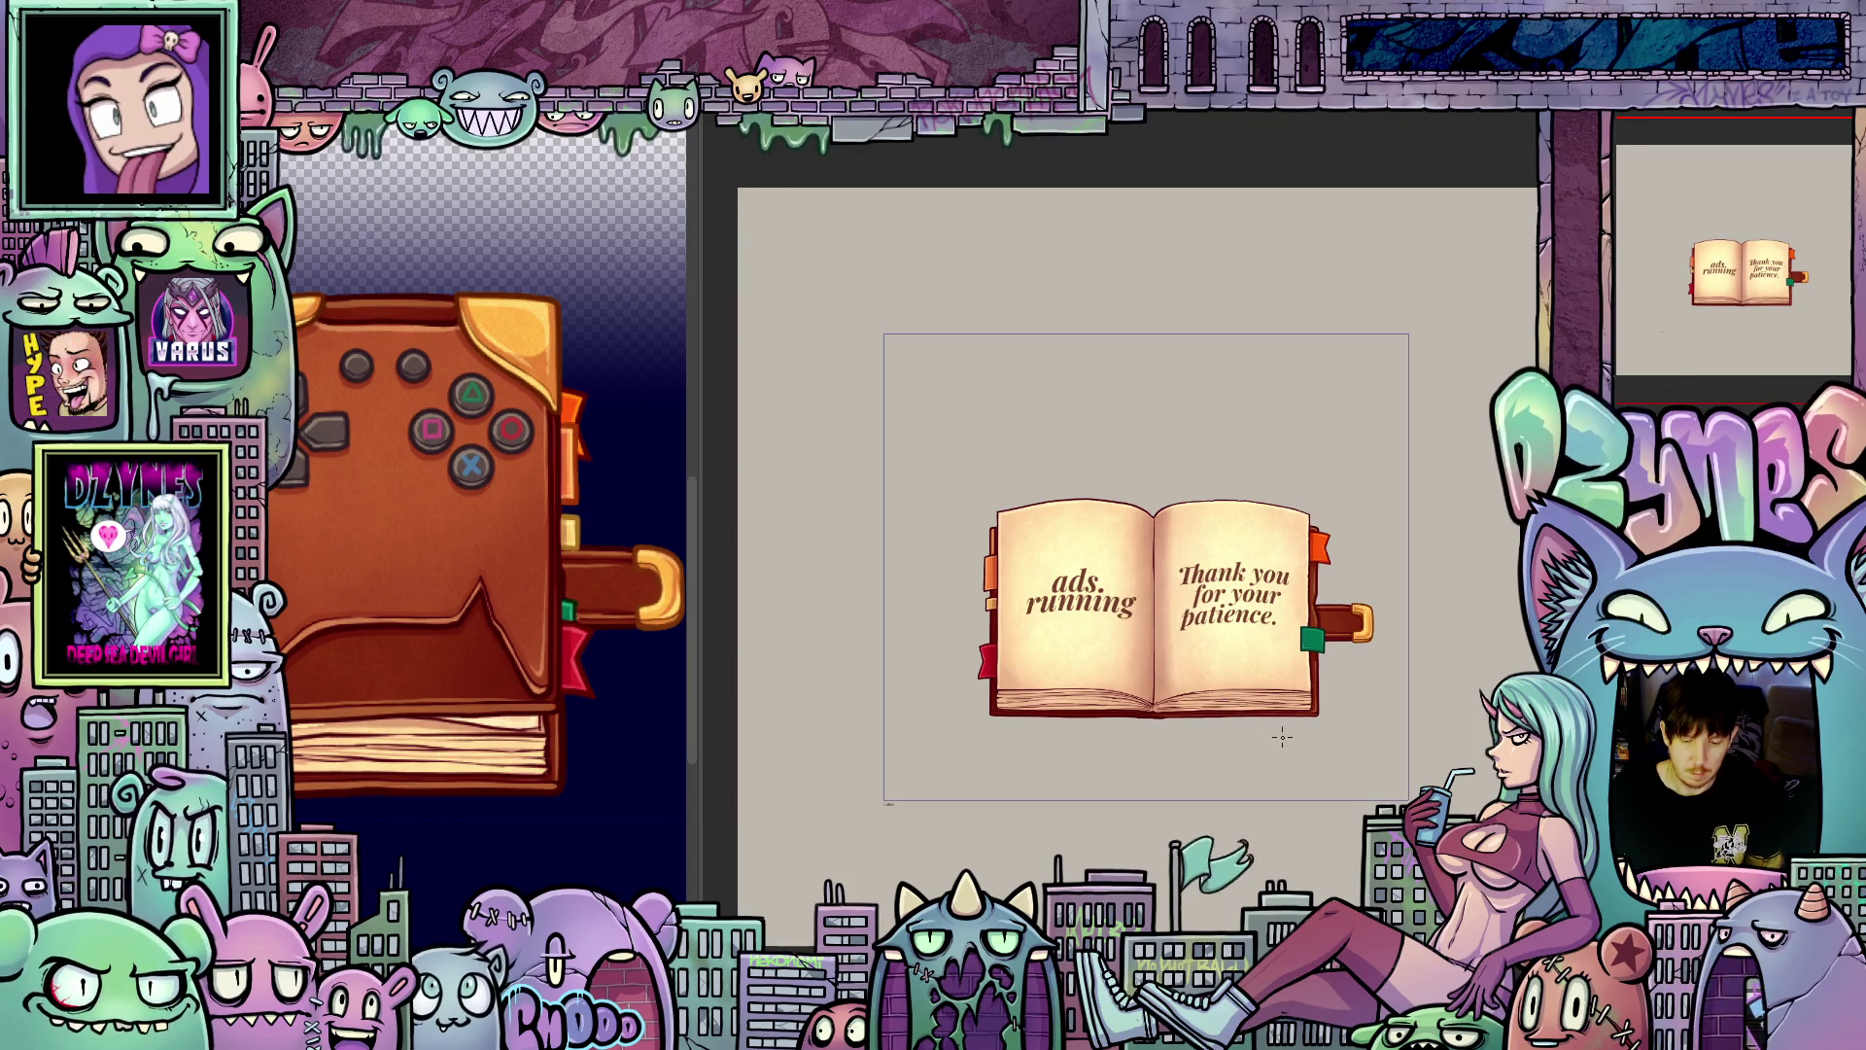
pyautogui.scroll(-1, 1256, 725)
pyautogui.moveTo(1256, 723); pyautogui.dragTo(1271, 720)
pyautogui.scroll(2, 1241, 707)
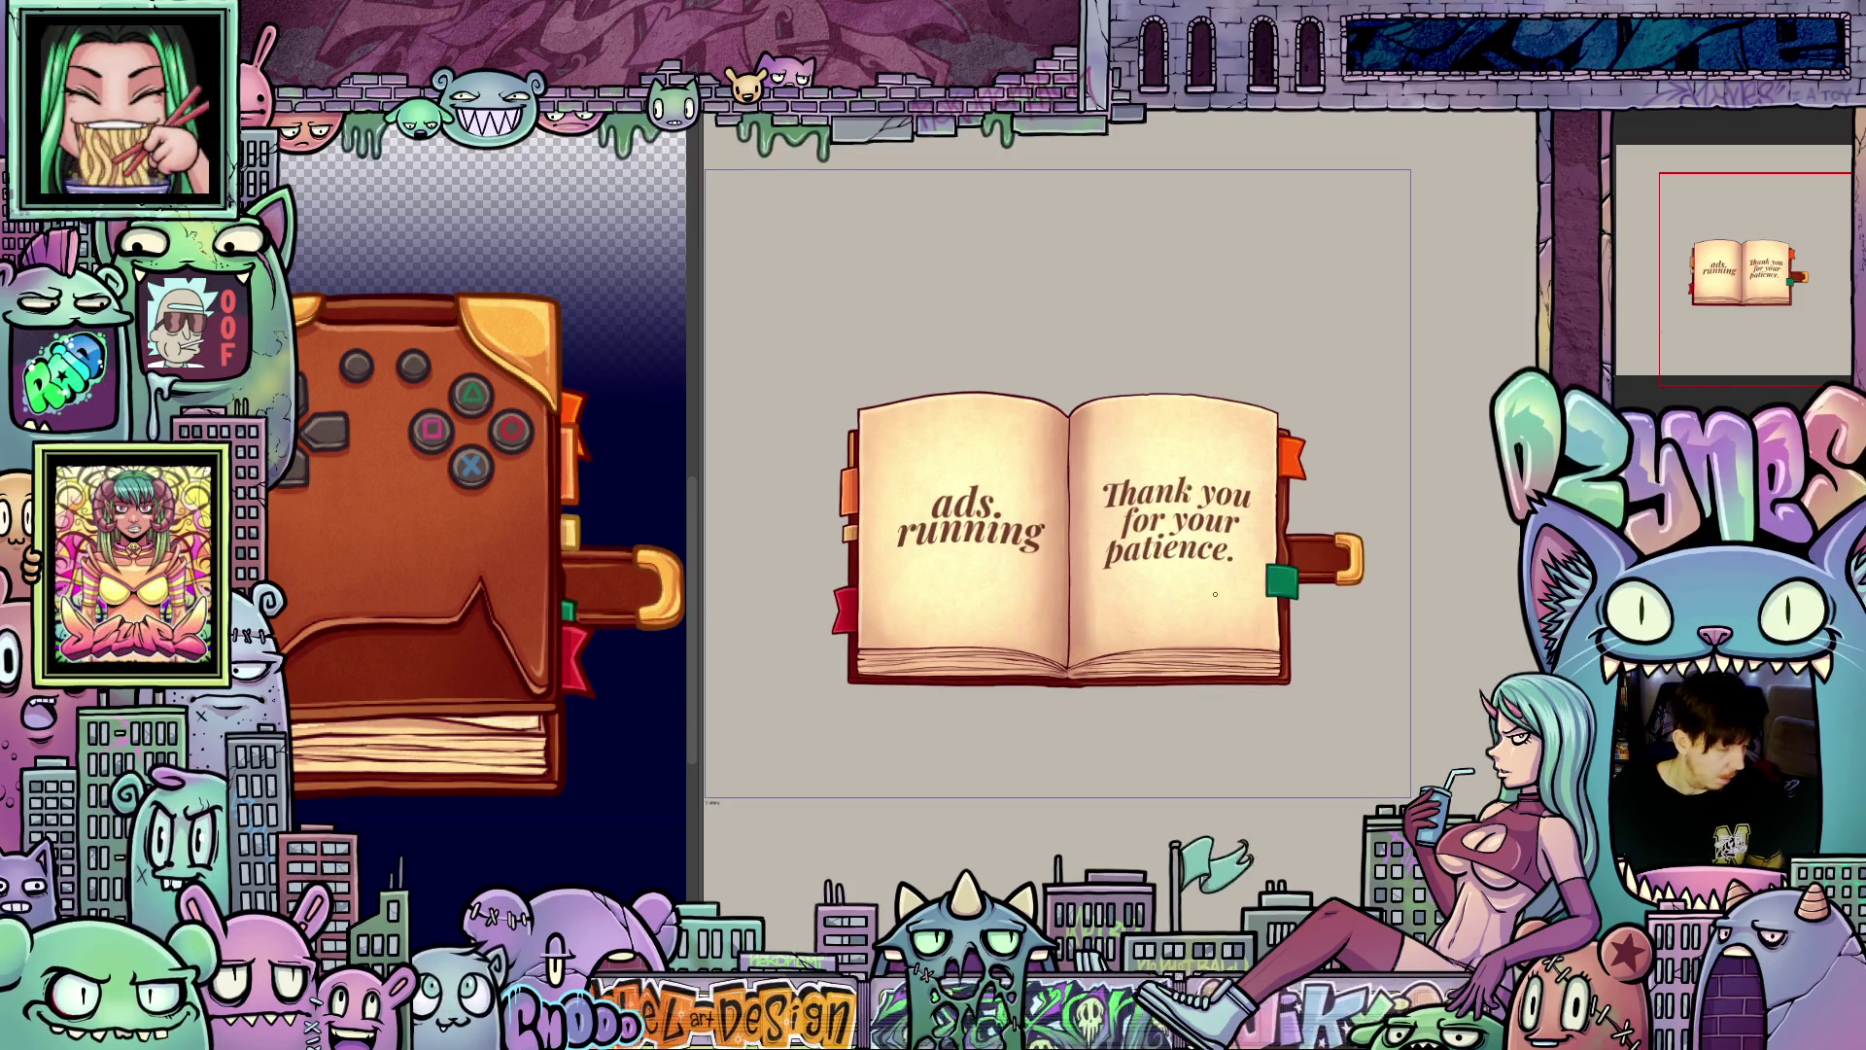
pyautogui.scroll(3, 1270, 663)
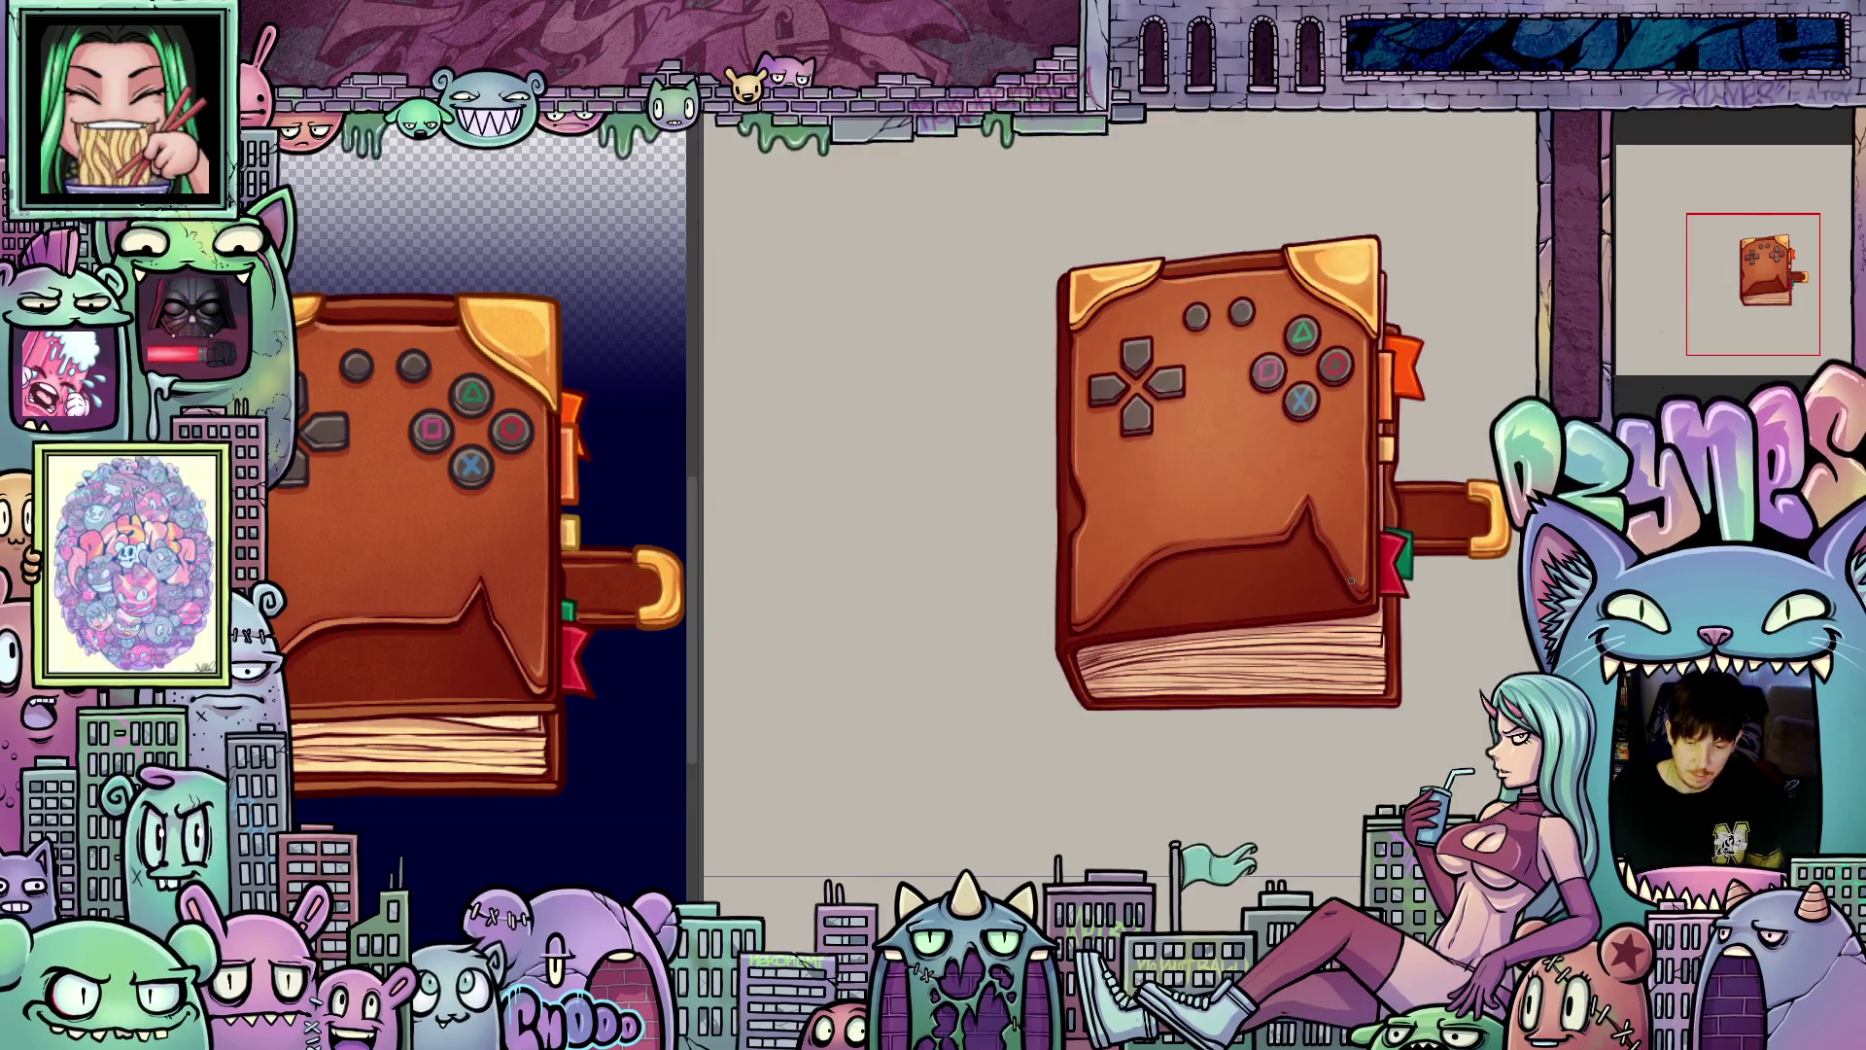
pyautogui.moveTo(1394, 533); pyautogui.dragTo(1325, 662)
pyautogui.scroll(4, 1325, 662)
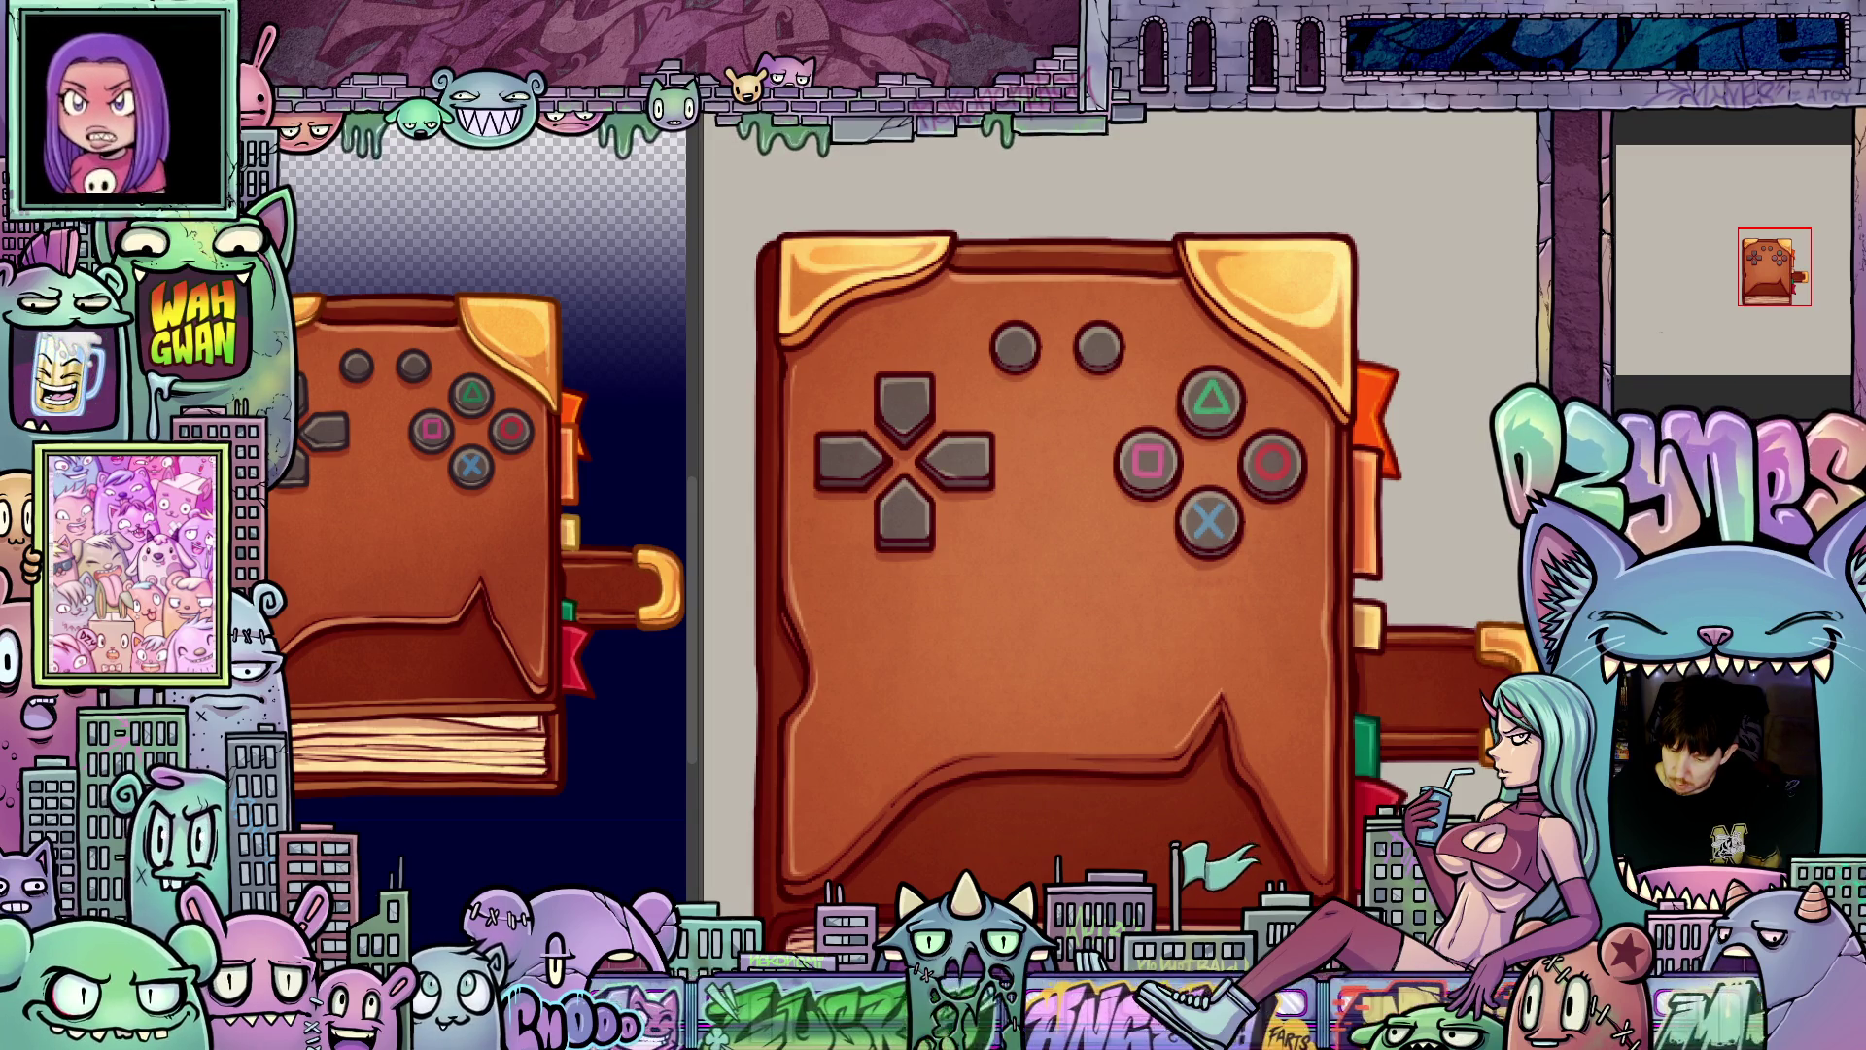
pyautogui.hotkey('ctrl', 'Tab')
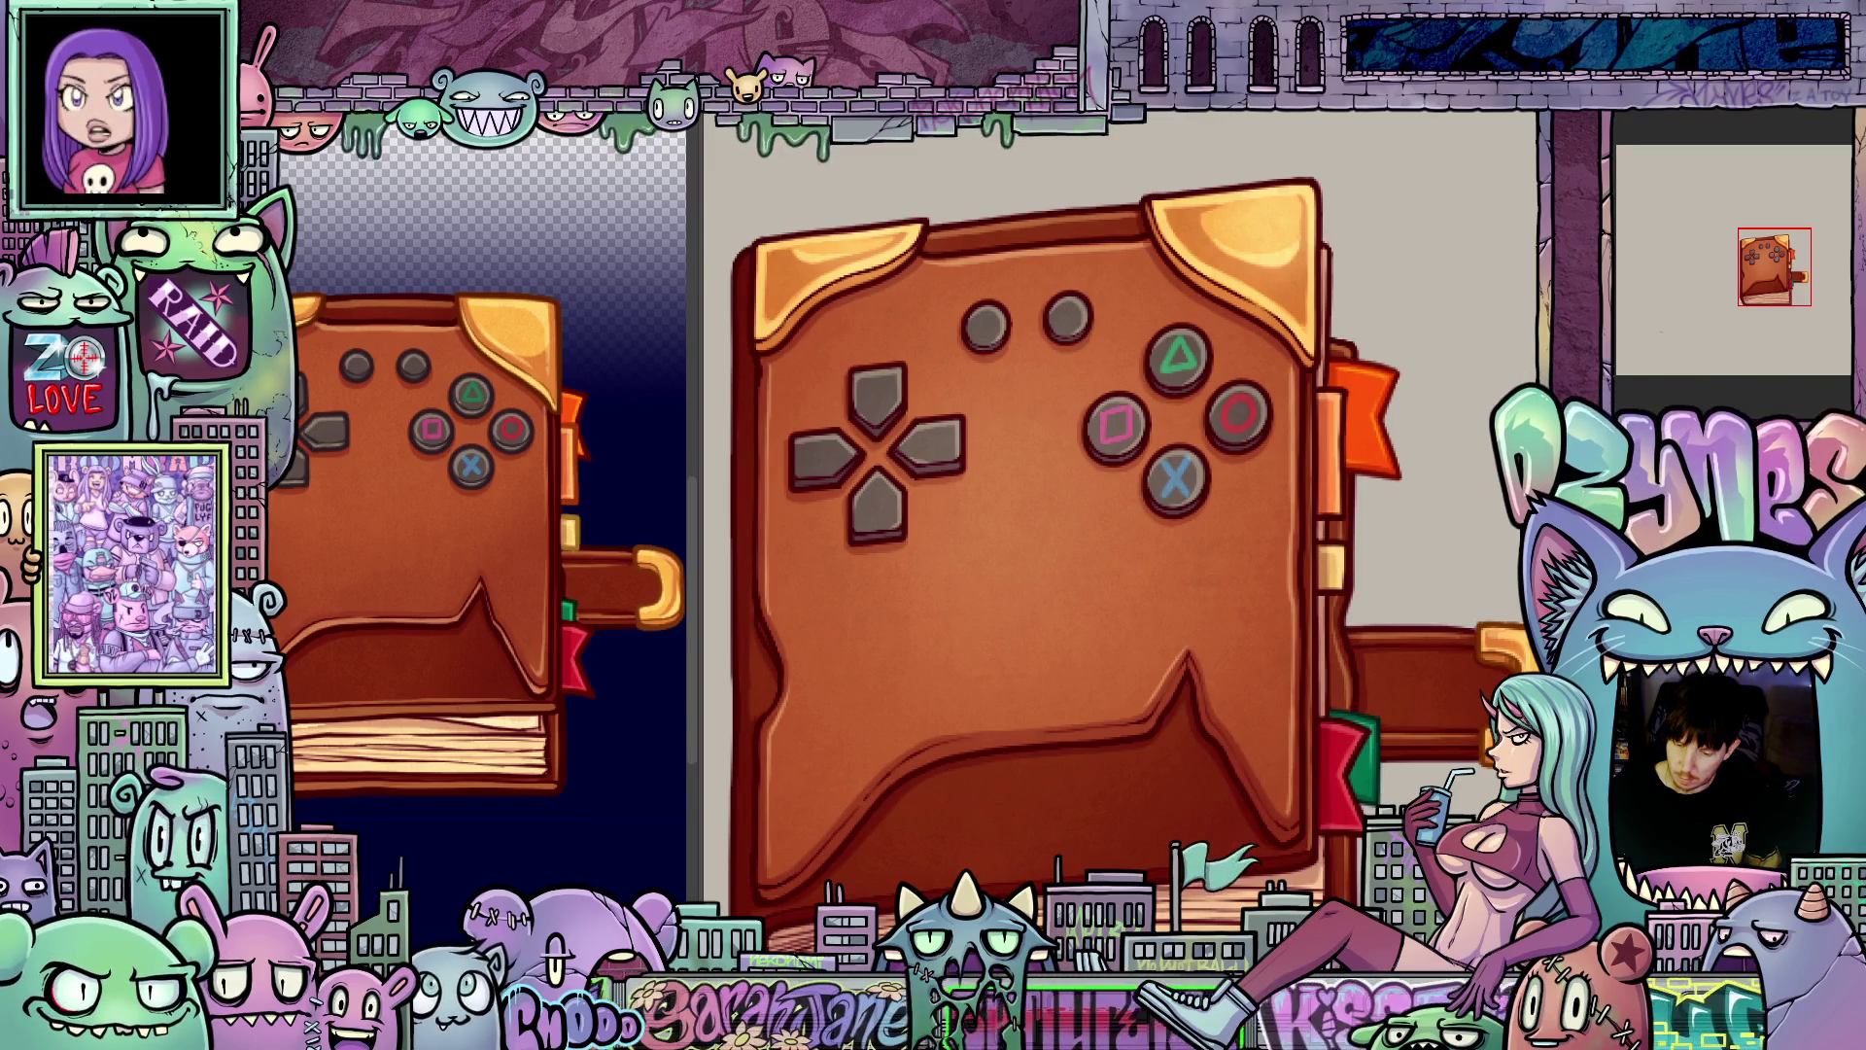
pyautogui.scroll(2, 1230, 569)
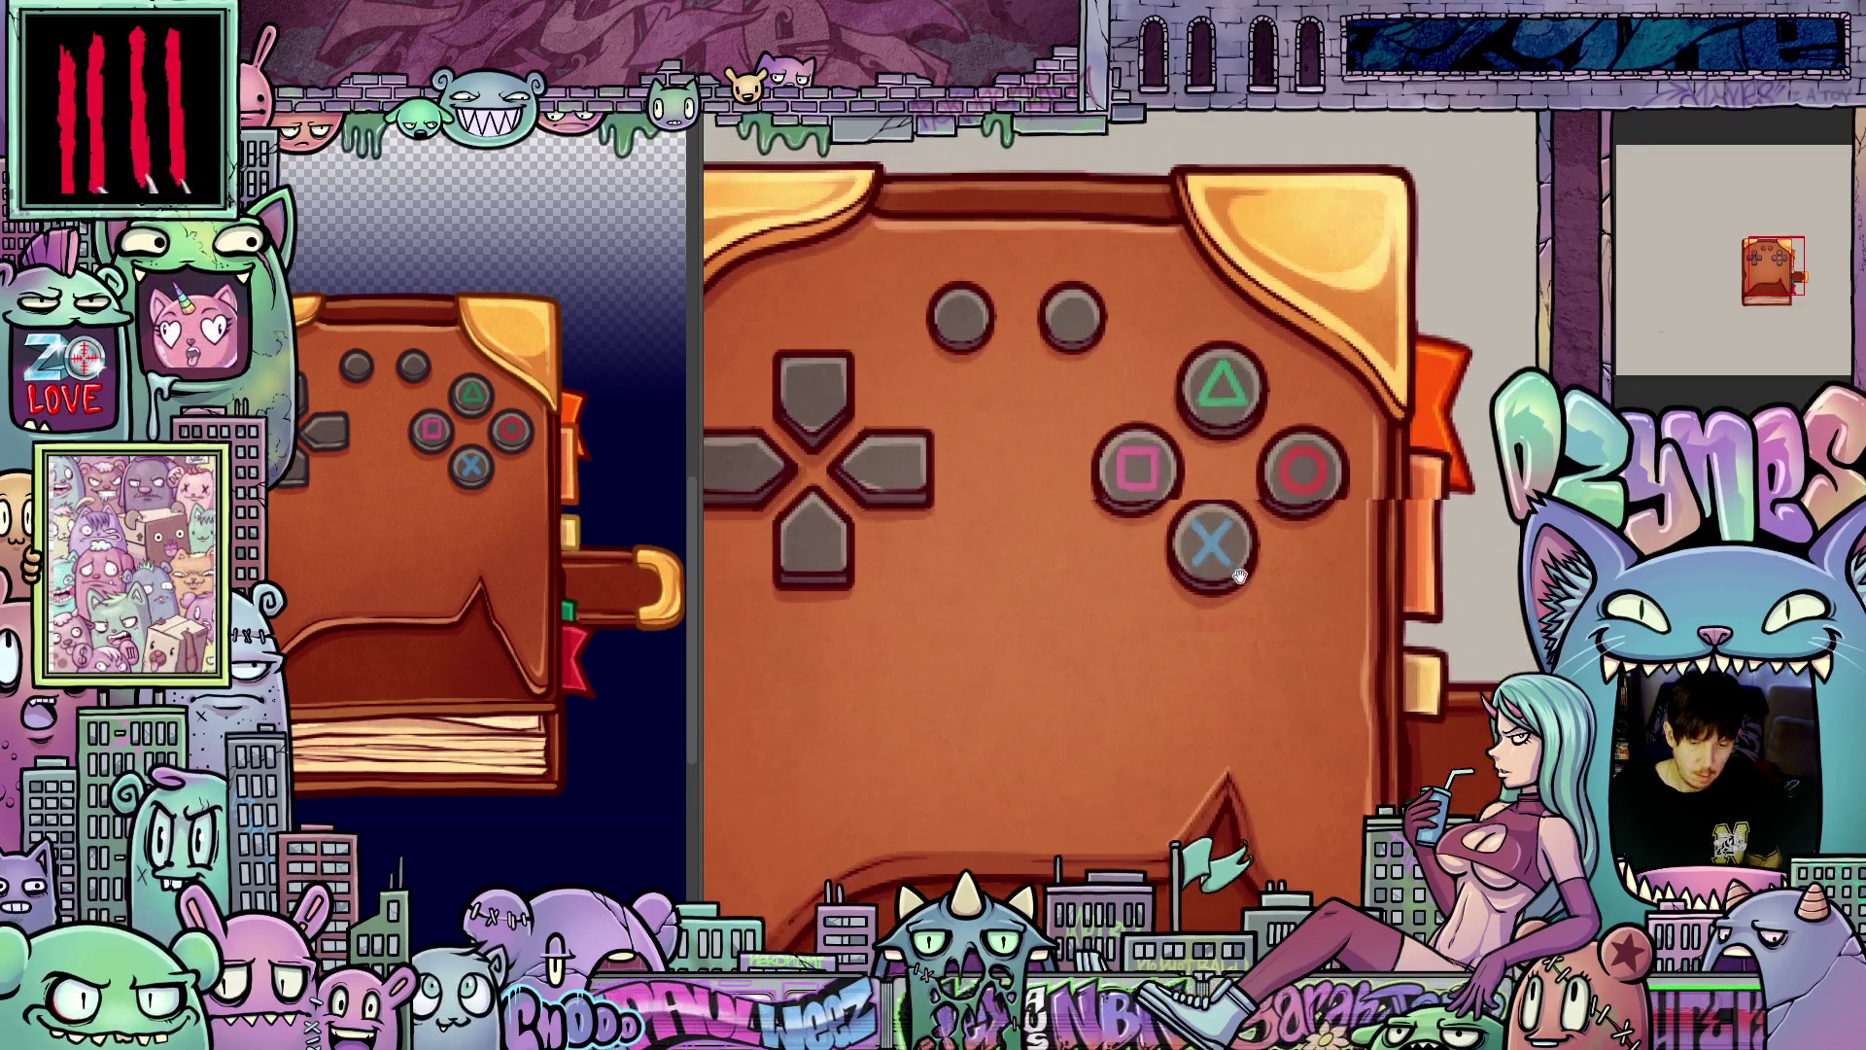
pyautogui.scroll(-3, 1230, 568)
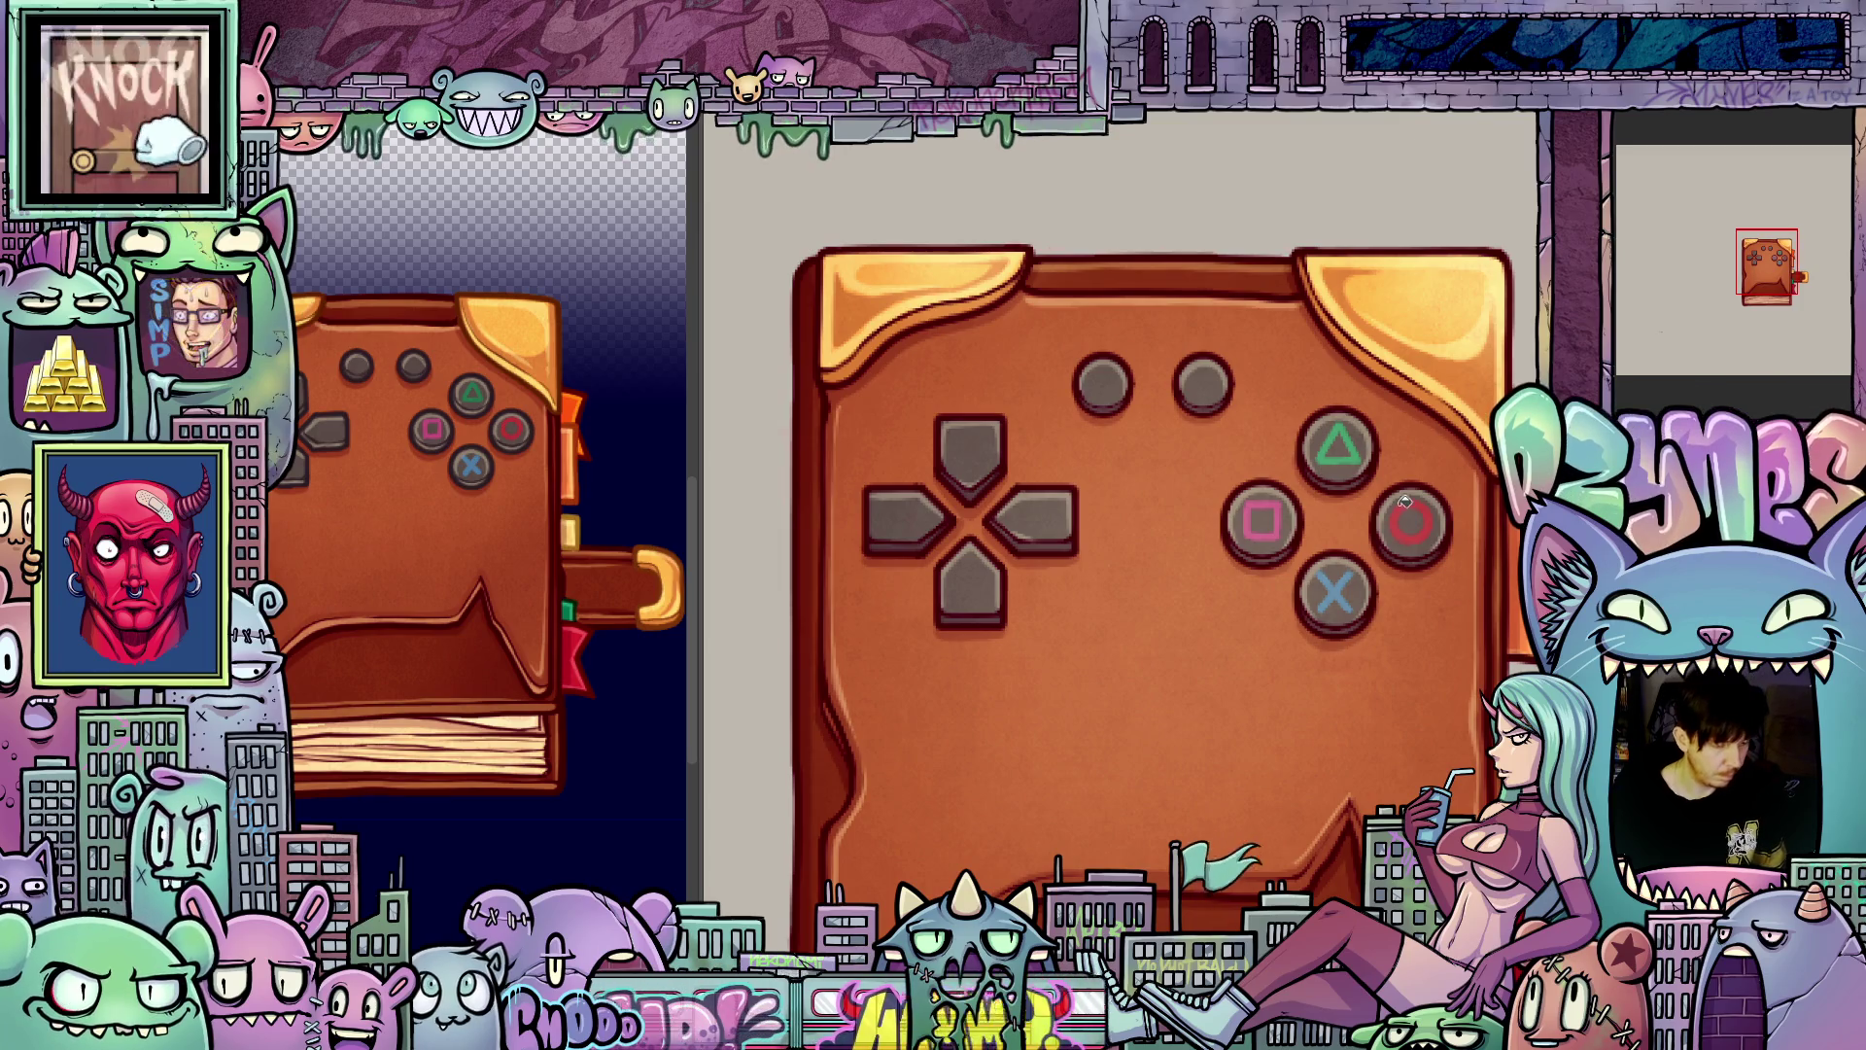
# Step: Lasso-select the face buttons, shoulder buttons and d-pad on the closed controller cover
pyautogui.moveTo(1384, 659); pyautogui.dragTo(1449, 593)
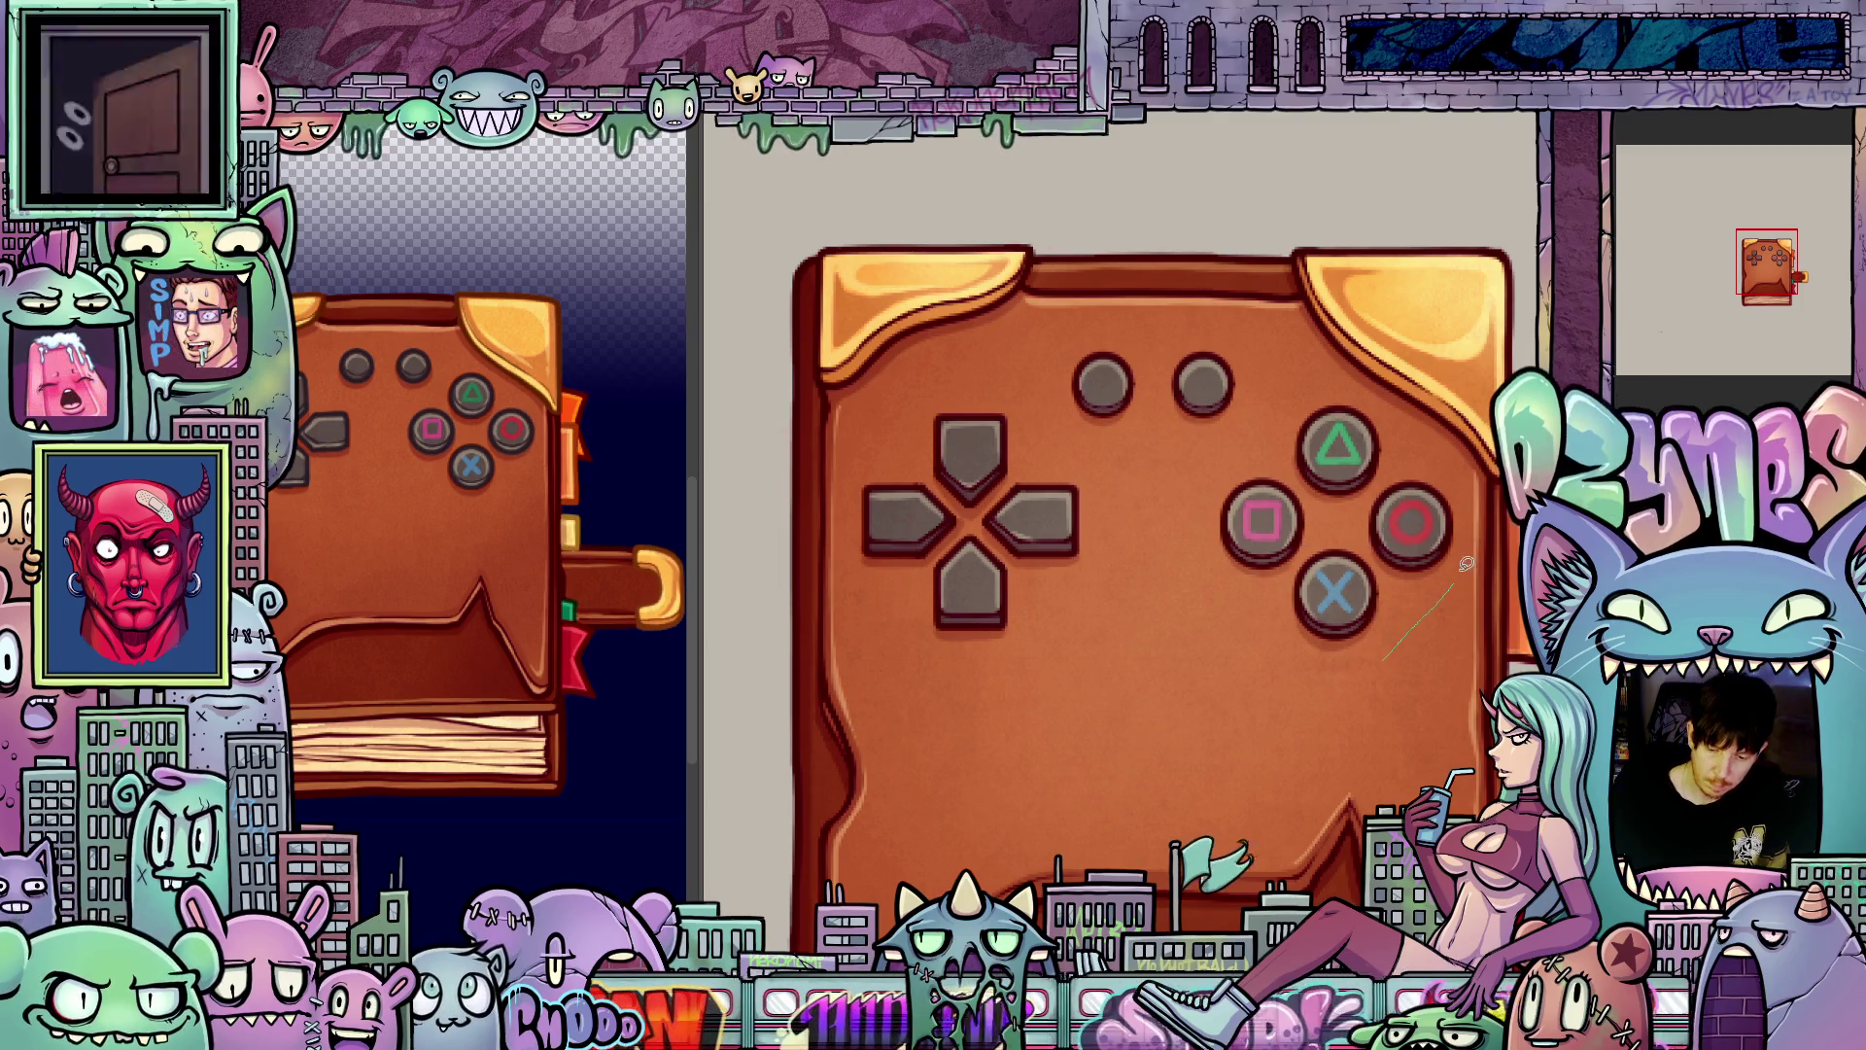
pyautogui.moveTo(1382, 398)
pyautogui.mouseDown()
pyautogui.moveTo(1224, 466)
pyautogui.moveTo(1399, 649)
pyautogui.mouseUp()
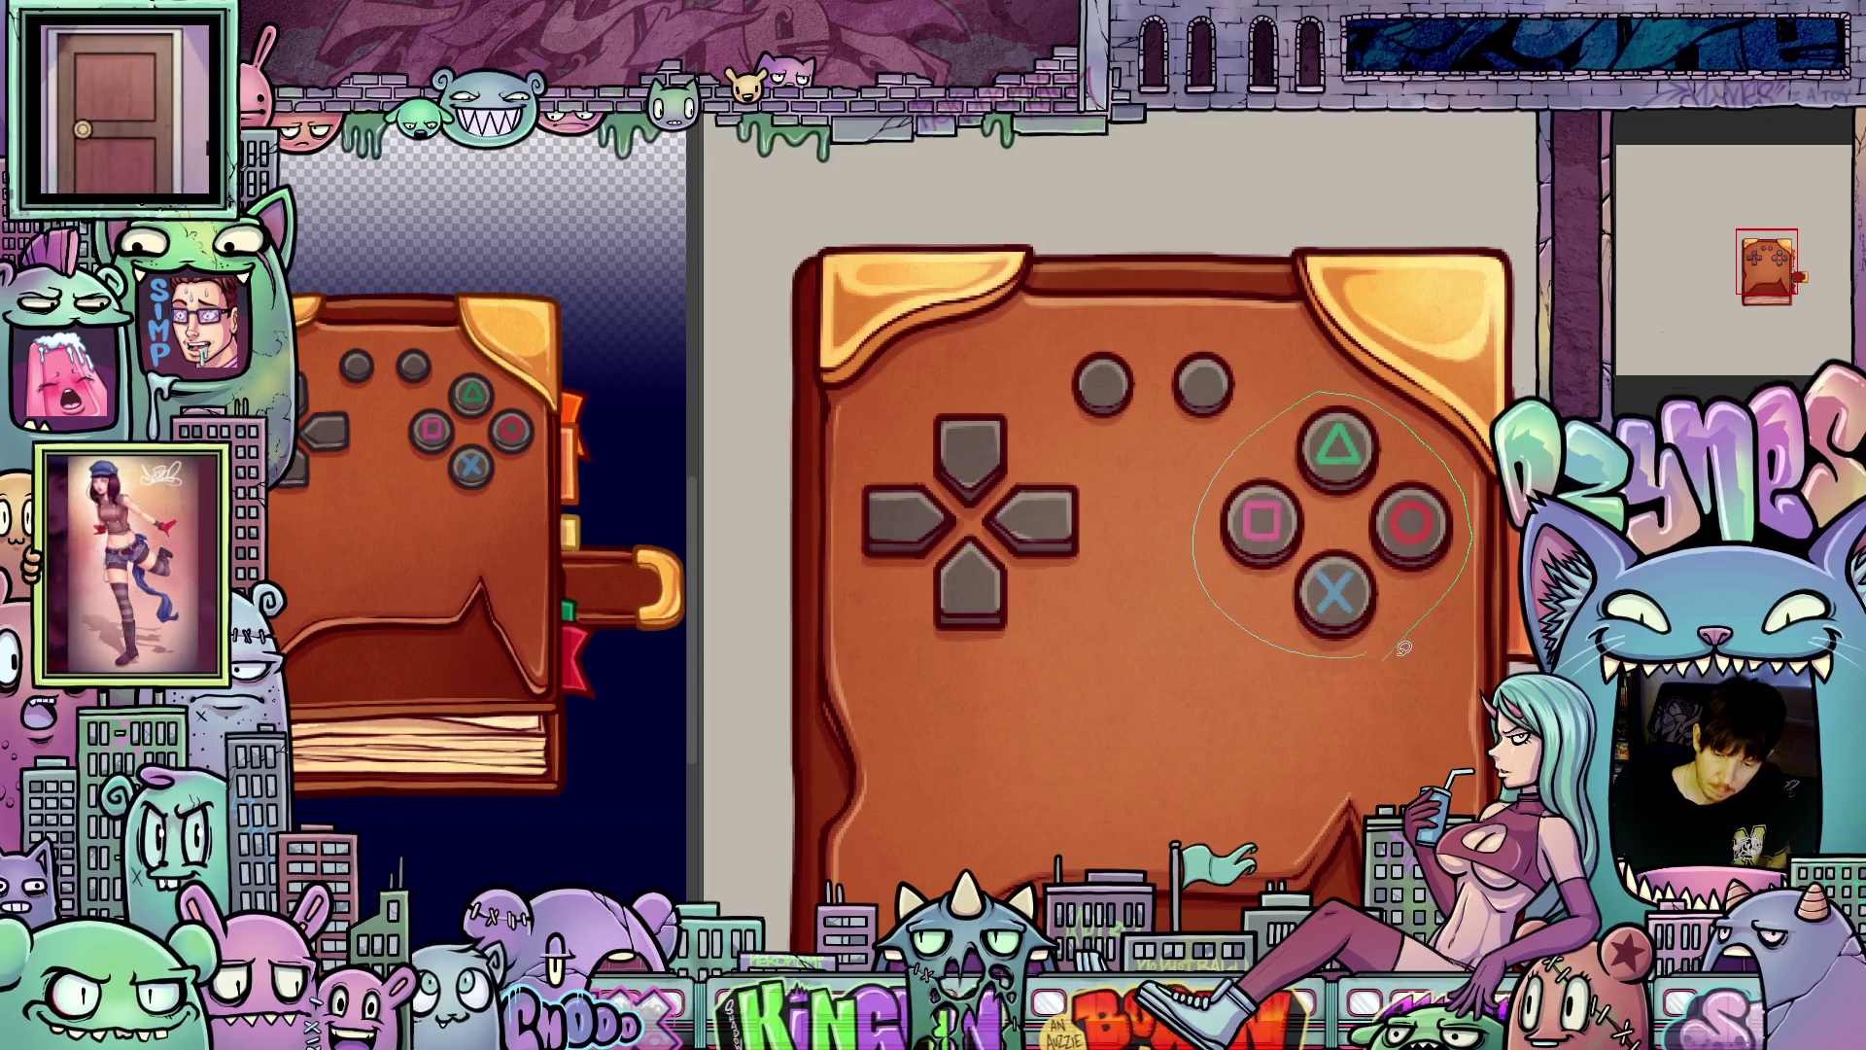
pyautogui.moveTo(1260, 433)
pyautogui.mouseDown()
pyautogui.moveTo(1262, 384)
pyautogui.moveTo(1049, 364)
pyautogui.mouseUp()
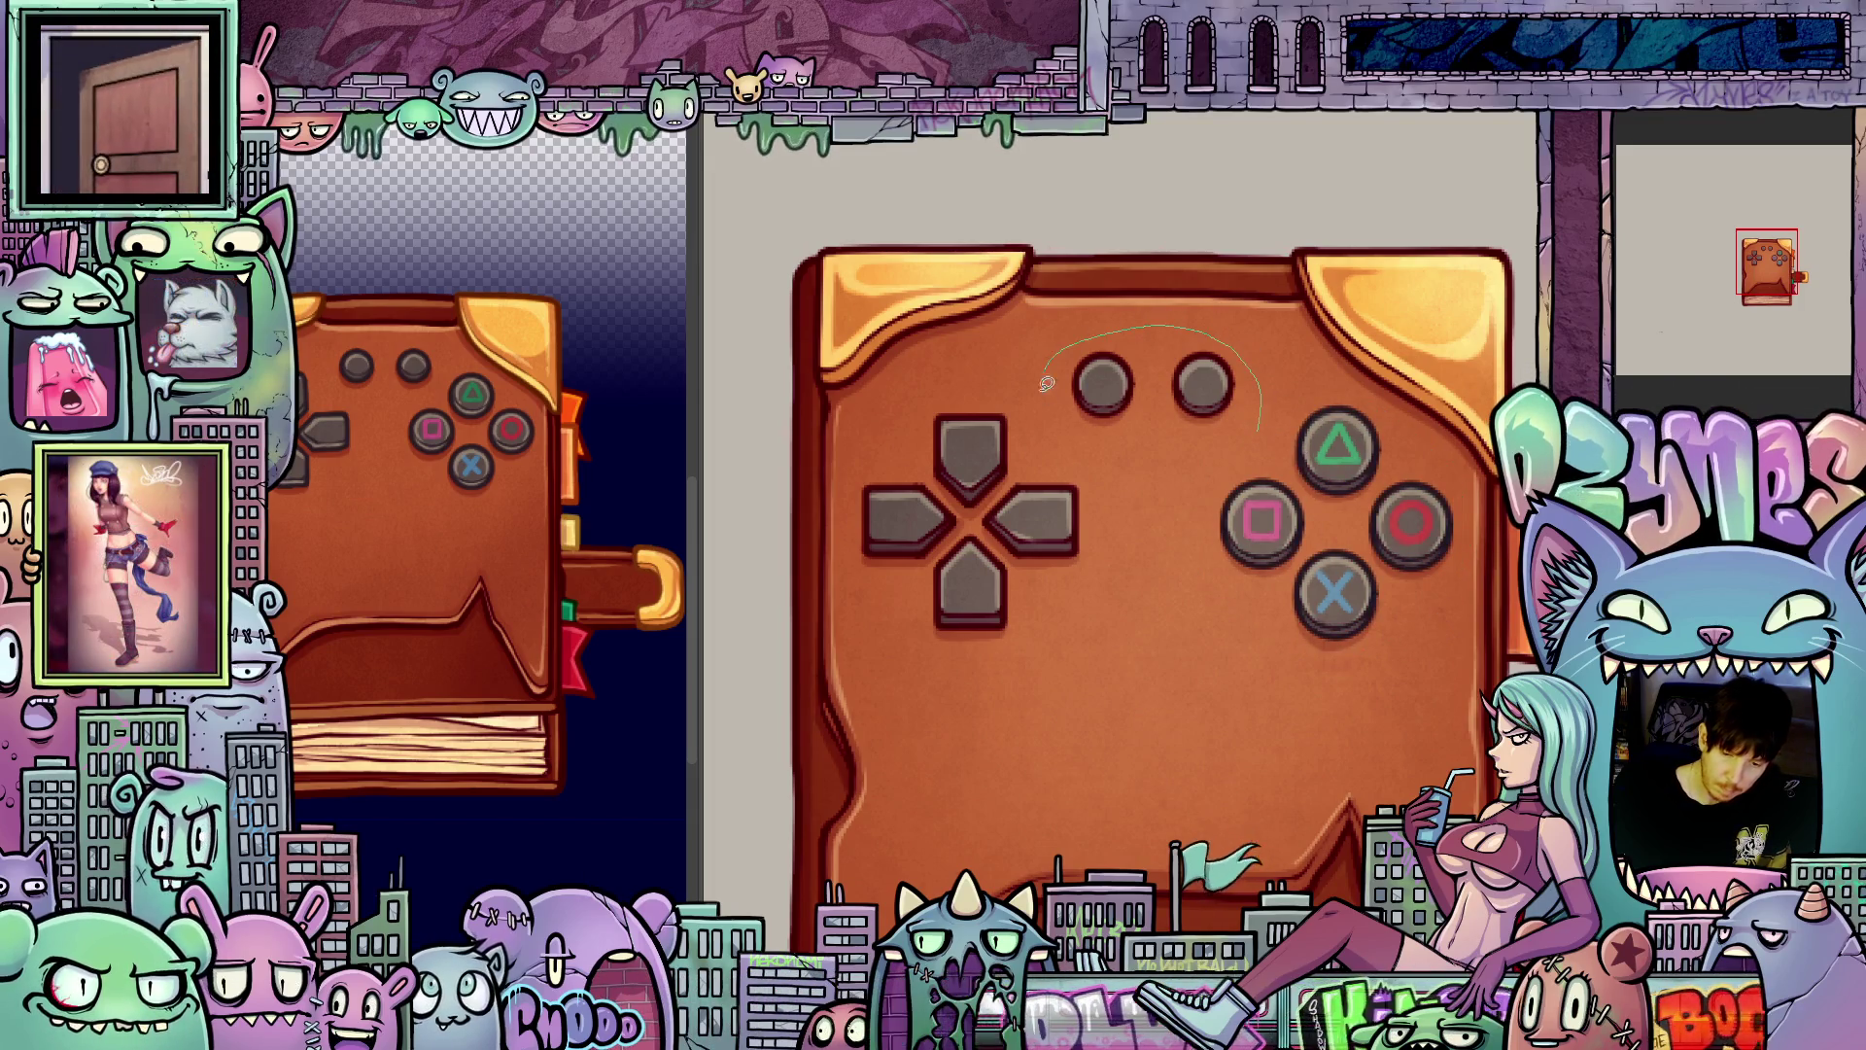
pyautogui.moveTo(1235, 442); pyautogui.dragTo(1249, 437)
pyautogui.moveTo(1098, 466); pyautogui.dragTo(905, 404)
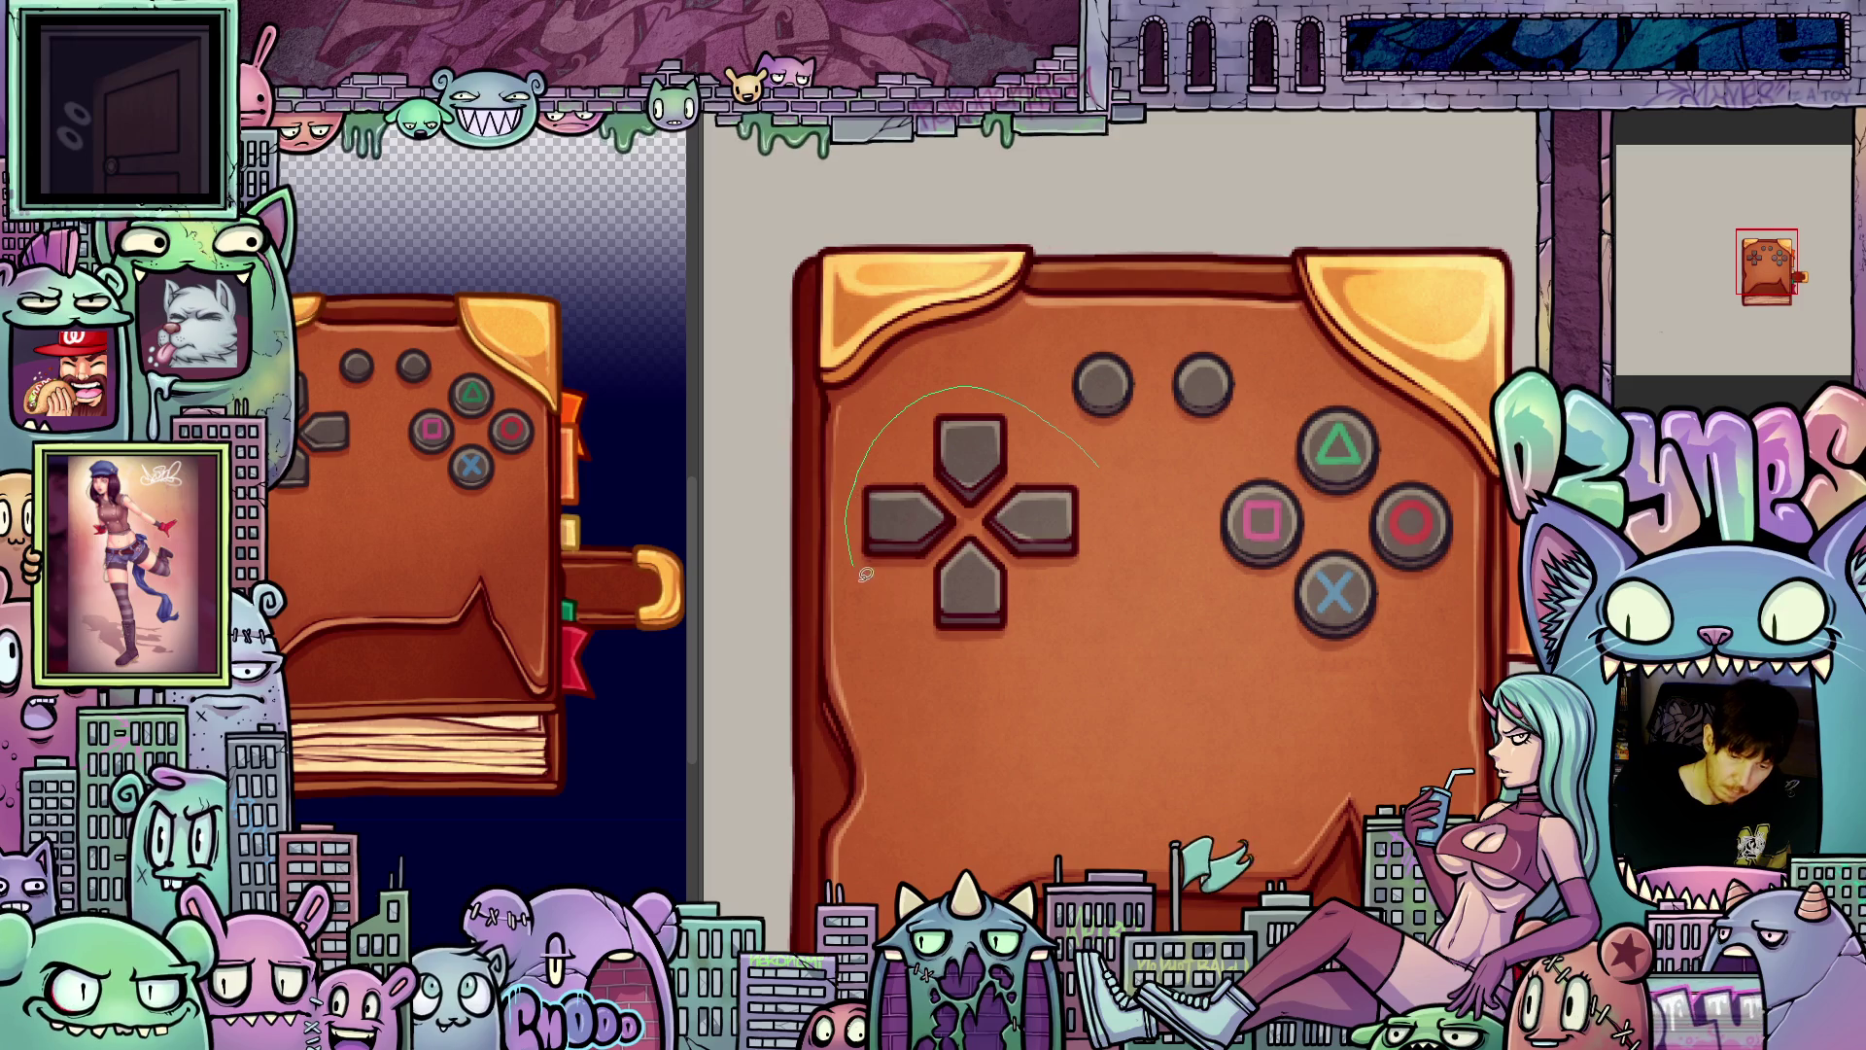
pyautogui.moveTo(1042, 642)
pyautogui.mouseDown()
pyautogui.moveTo(1098, 467)
pyautogui.moveTo(1183, 572)
pyautogui.moveTo(1402, 530)
pyautogui.mouseUp()
pyautogui.moveTo(1427, 436)
pyautogui.mouseDown()
pyautogui.moveTo(1347, 355)
pyautogui.moveTo(1166, 467)
pyautogui.mouseUp()
pyautogui.moveTo(1186, 423)
pyautogui.mouseDown()
pyautogui.moveTo(1206, 302)
pyautogui.moveTo(1031, 311)
pyautogui.moveTo(1186, 423)
pyautogui.mouseUp()
pyautogui.moveTo(848, 429)
pyautogui.mouseDown()
pyautogui.moveTo(819, 562)
pyautogui.moveTo(1019, 617)
pyautogui.mouseUp()
pyautogui.moveTo(1054, 433); pyautogui.dragTo(1048, 422)
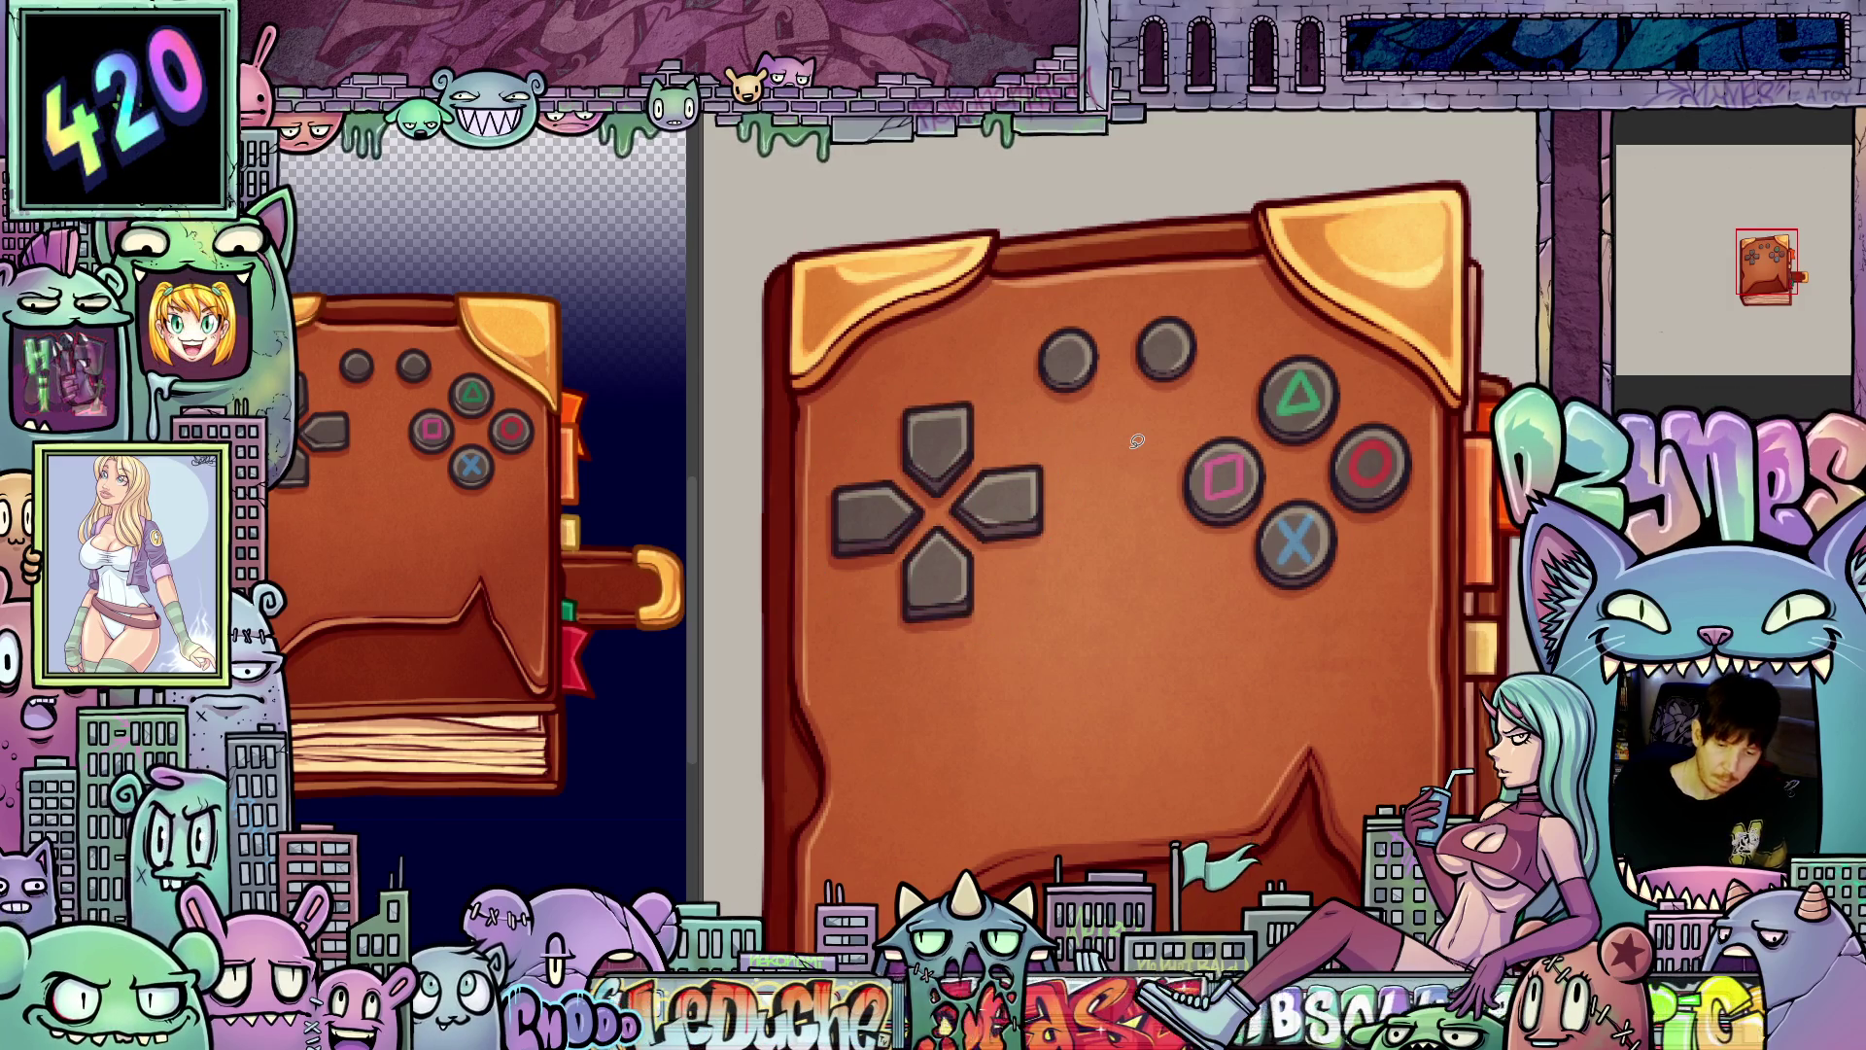
# Step: Lasso-select the face buttons, shoulder buttons and d-pad on the tilted cover, then advance a frame
pyautogui.moveTo(1300, 476); pyautogui.dragTo(1334, 446)
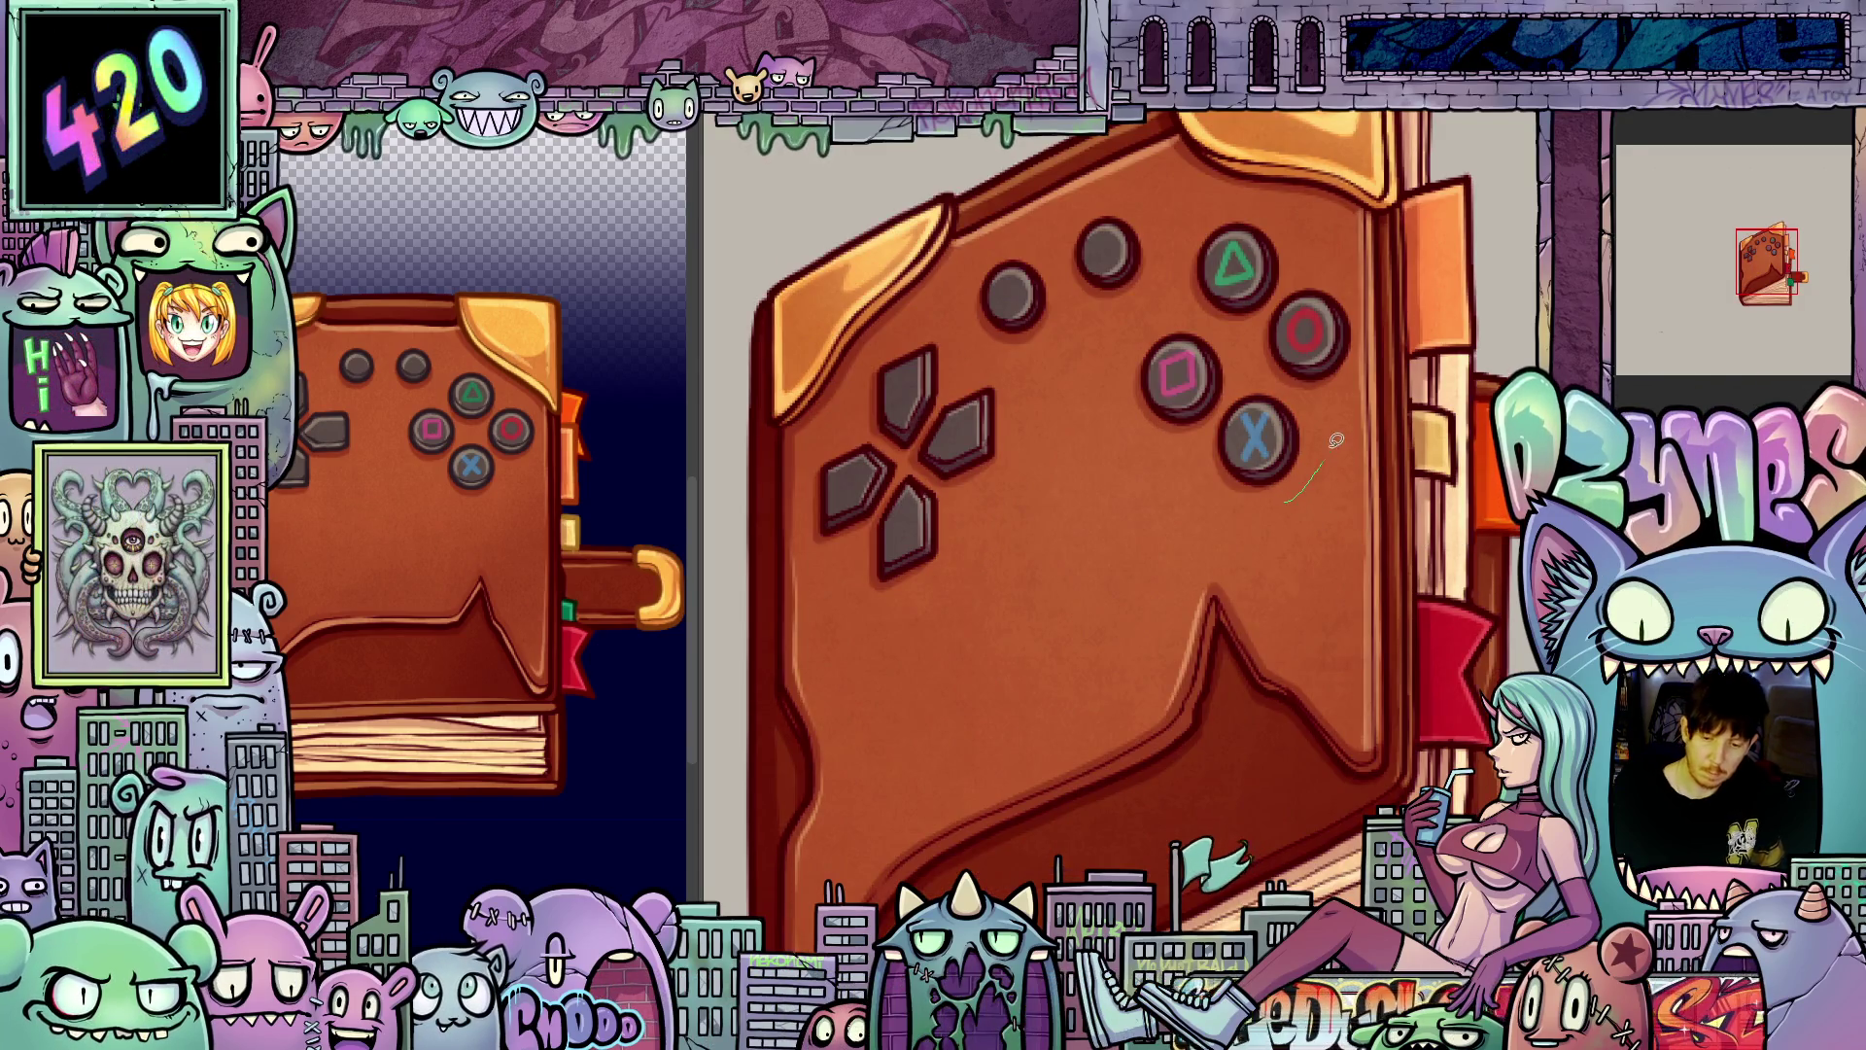
pyautogui.moveTo(1355, 291); pyautogui.dragTo(1268, 196)
pyautogui.moveTo(1154, 281)
pyautogui.mouseDown()
pyautogui.moveTo(1234, 525)
pyautogui.moveTo(1285, 500)
pyautogui.moveTo(1162, 281)
pyautogui.moveTo(1138, 194)
pyautogui.mouseUp()
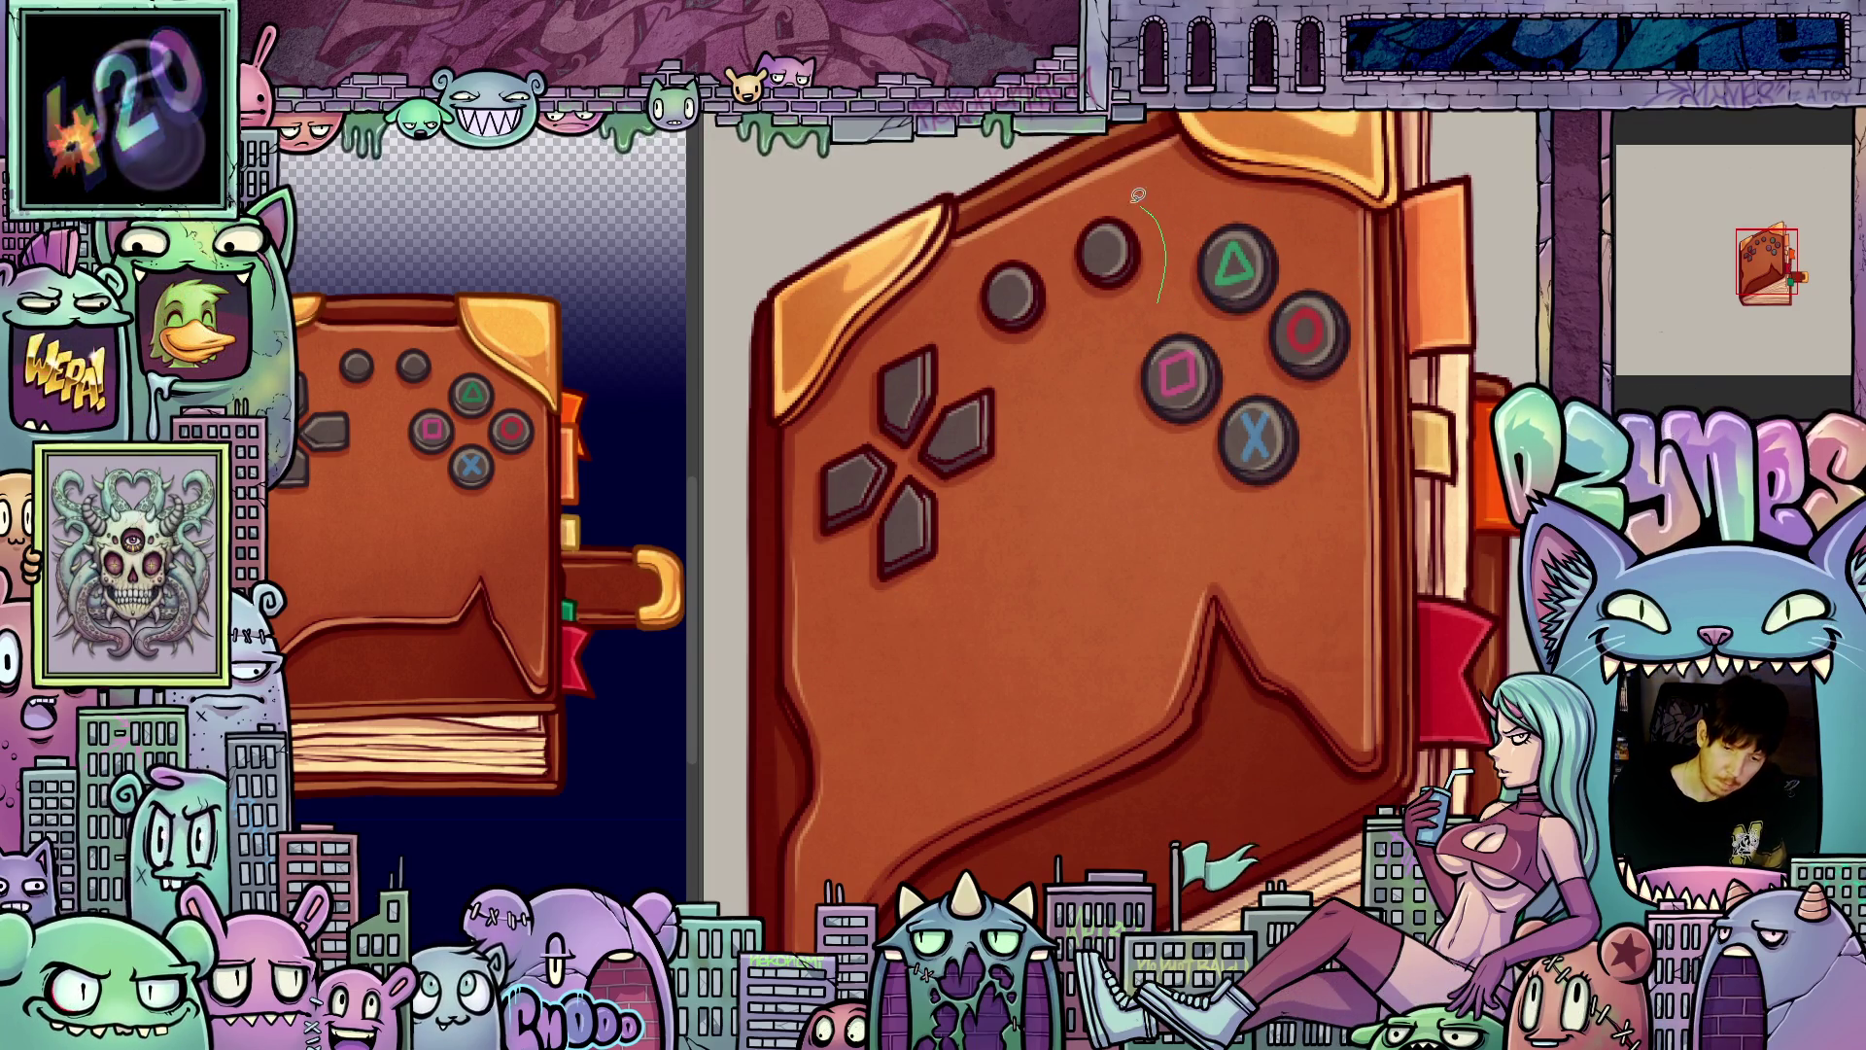
pyautogui.moveTo(996, 243)
pyautogui.mouseDown()
pyautogui.moveTo(1087, 346)
pyautogui.moveTo(1026, 372)
pyautogui.mouseUp()
pyautogui.moveTo(1003, 367); pyautogui.dragTo(963, 330)
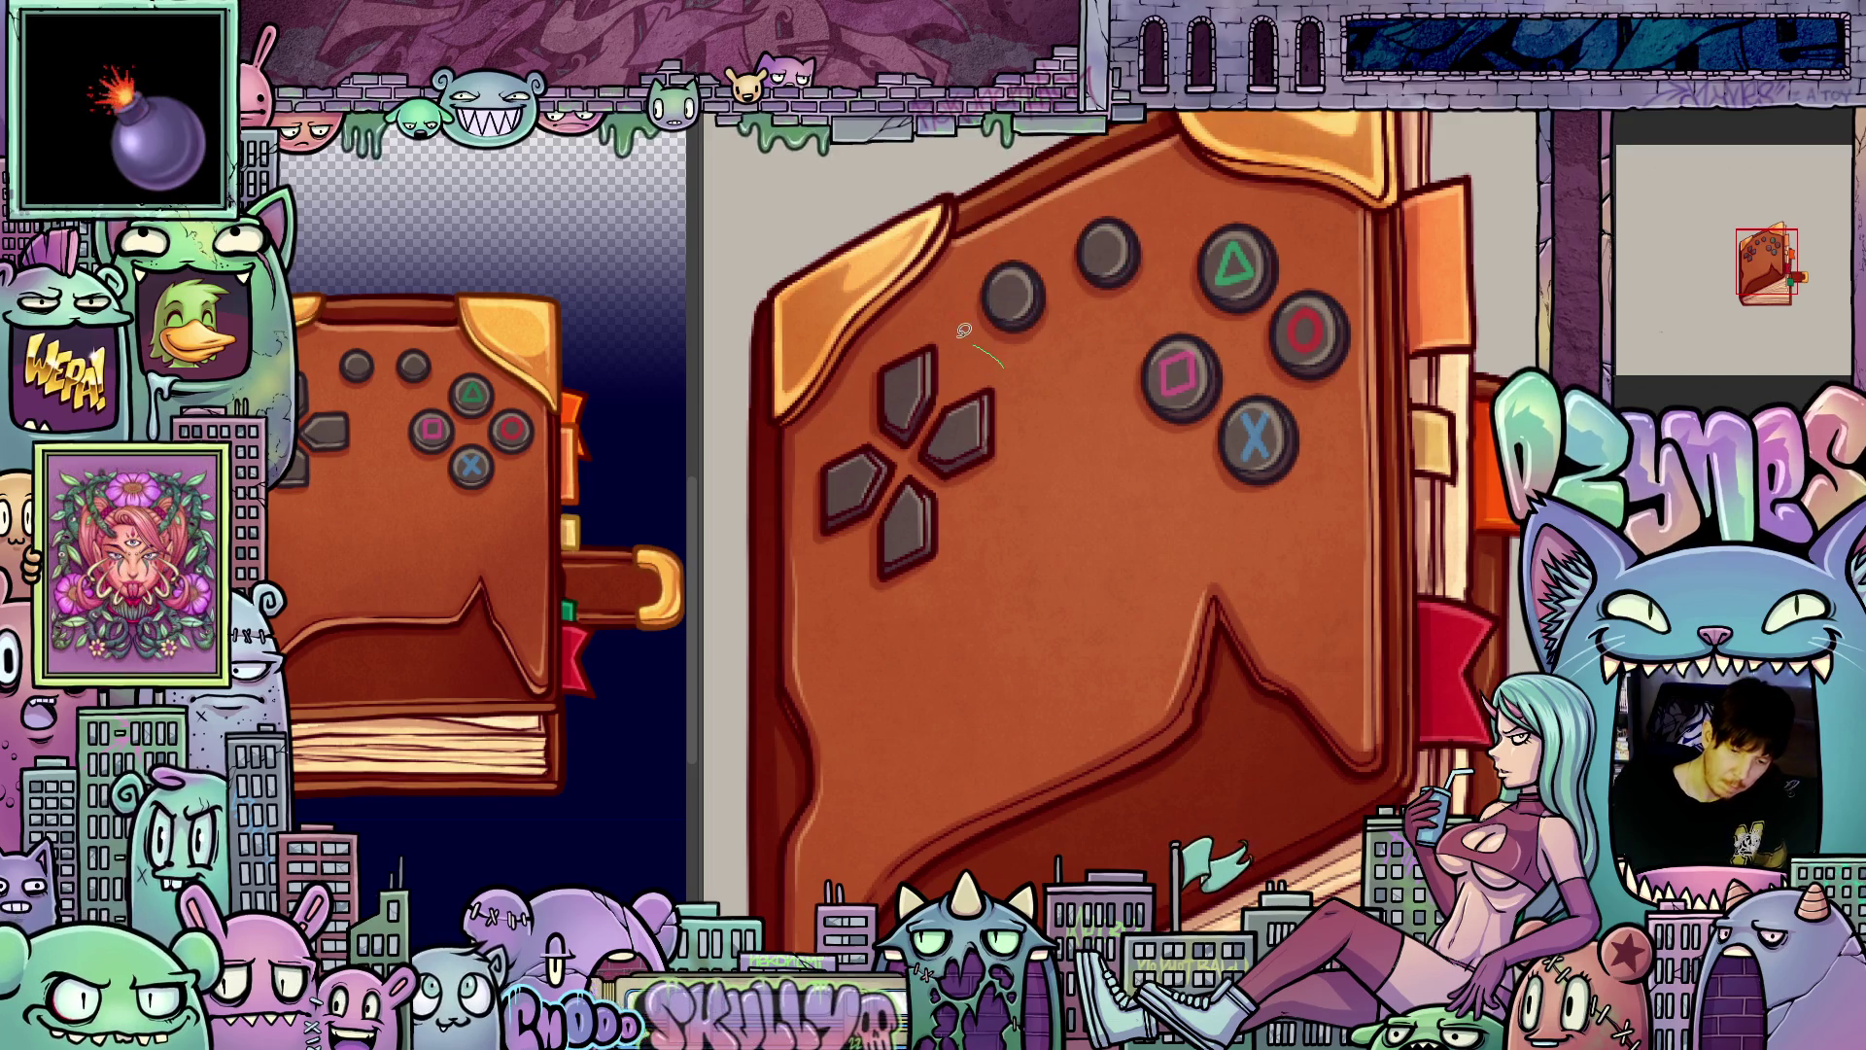
pyautogui.moveTo(977, 561); pyautogui.dragTo(1006, 368)
pyautogui.hotkey('ctrl', 'Tab')
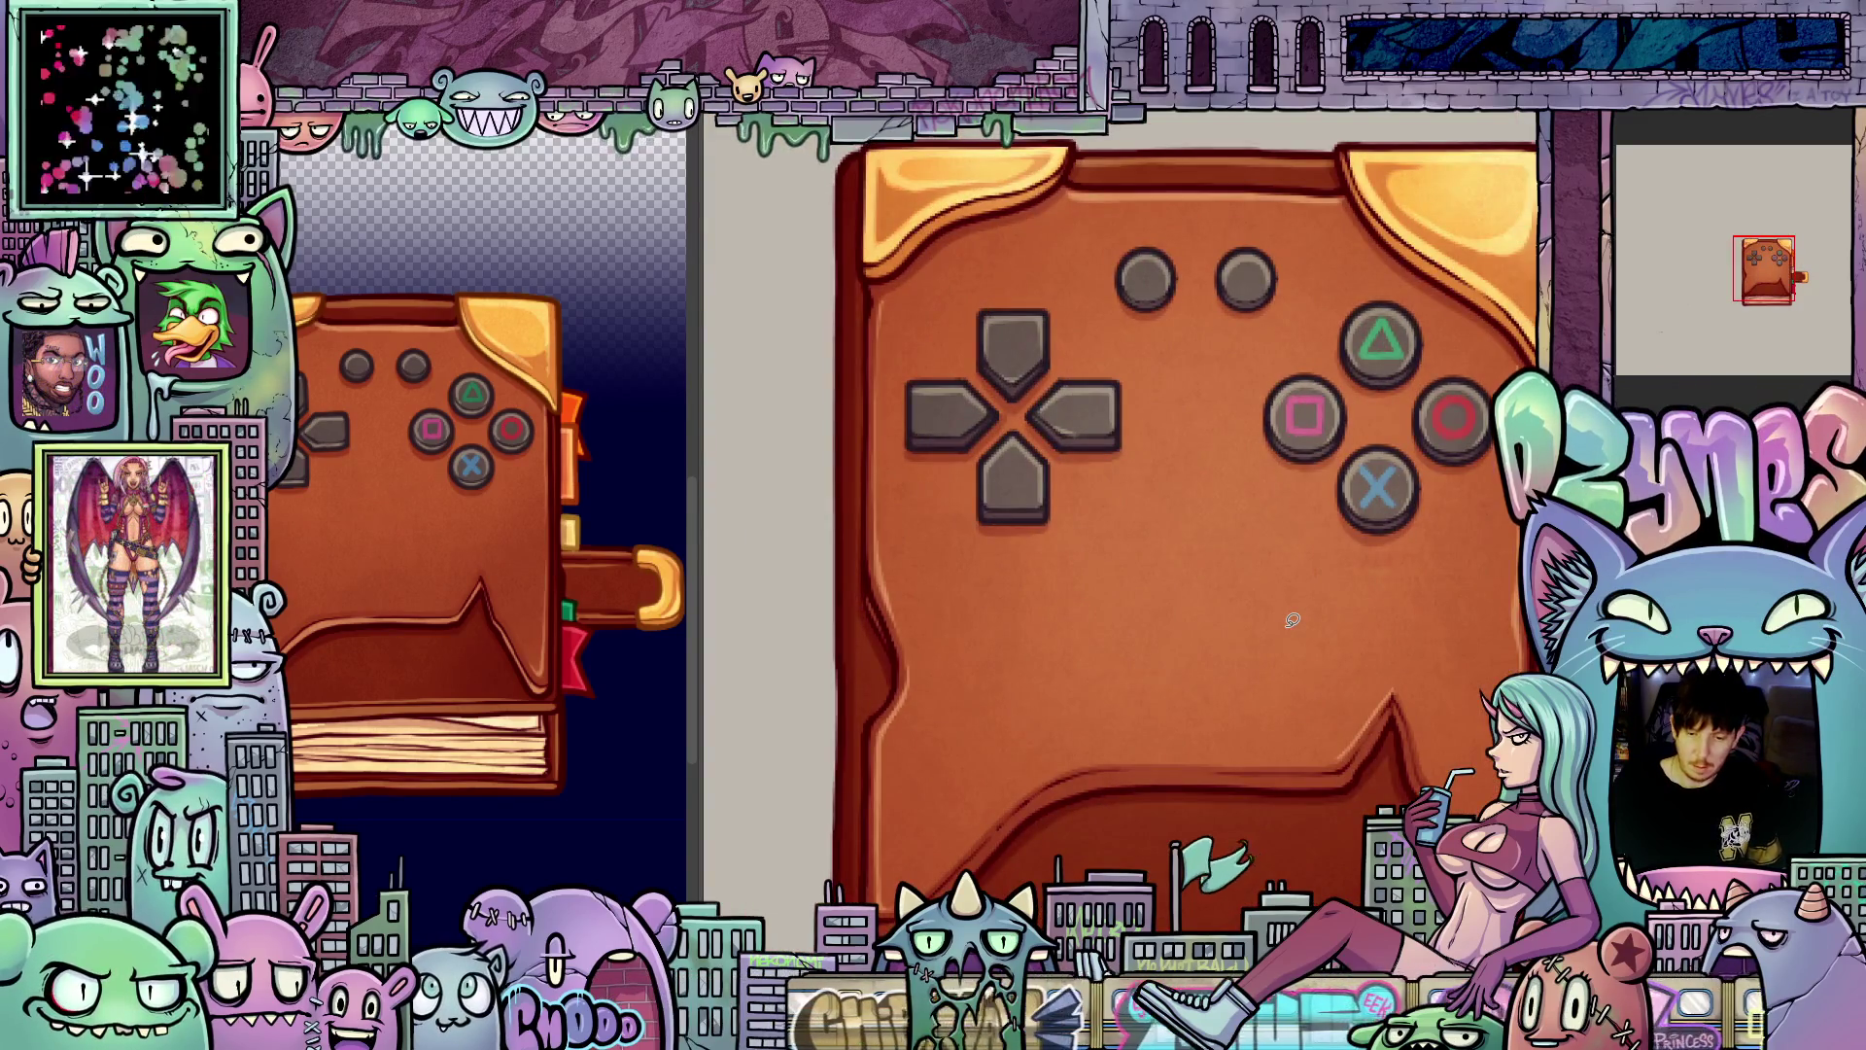
pyautogui.moveTo(1283, 538); pyautogui.dragTo(992, 670)
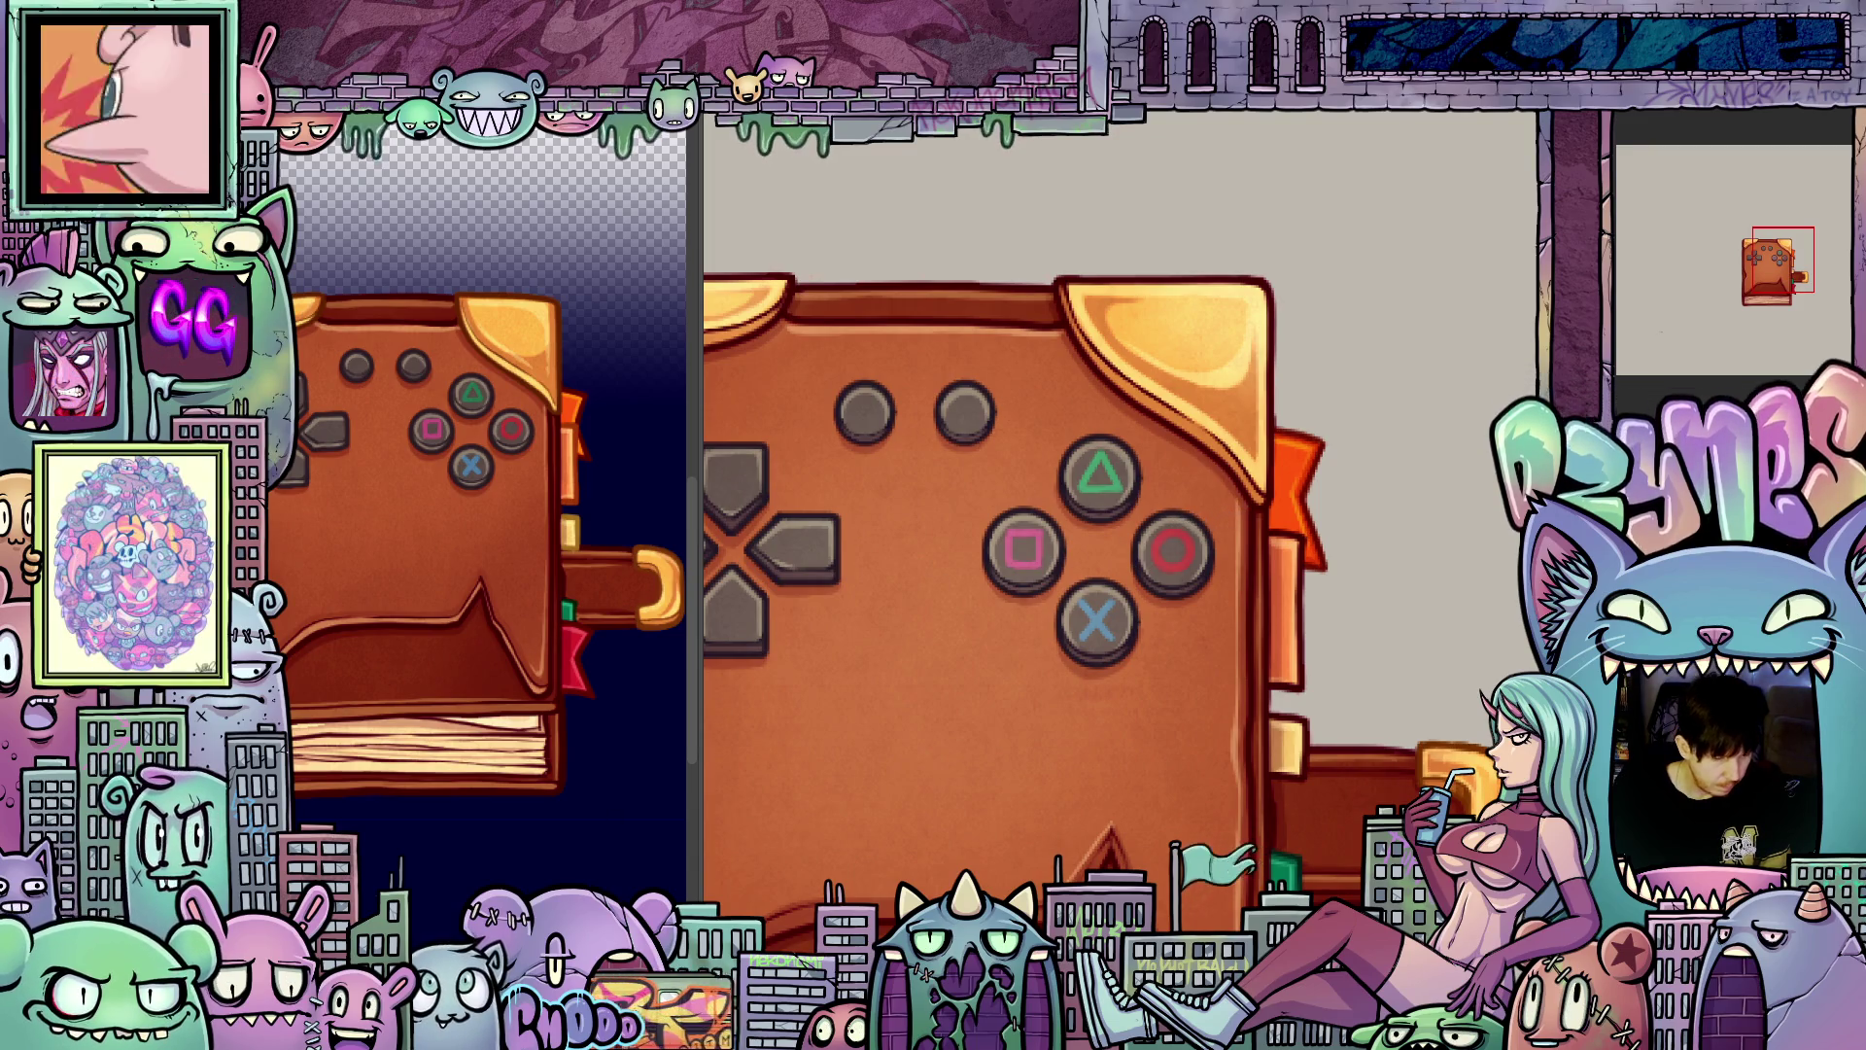
# Step: Sample the brown strap's colour with the eyedropper, with the cover's top corner in view
pyautogui.moveTo(1098, 544); pyautogui.dragTo(977, 427)
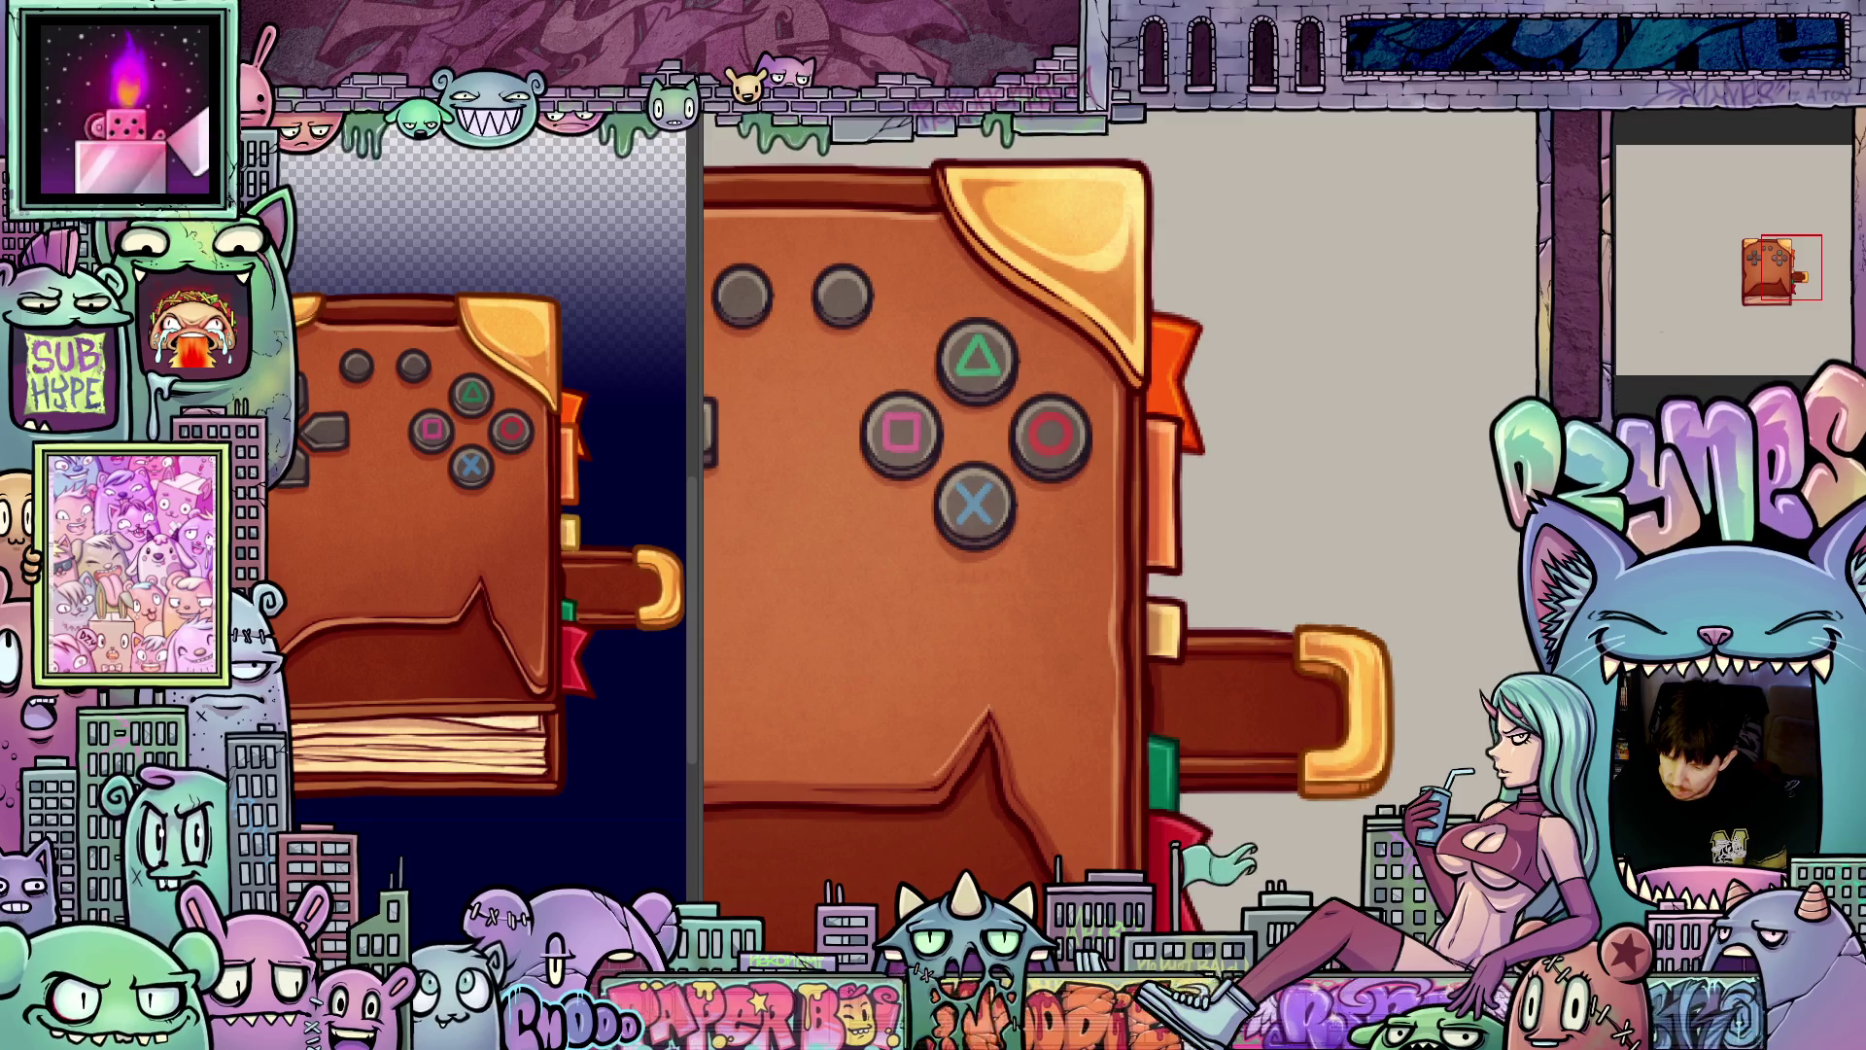
pyautogui.hotkey('ctrl', 'z')
pyautogui.keyDown('ctrl'); pyautogui.click(1385, 746); pyautogui.keyUp('ctrl')
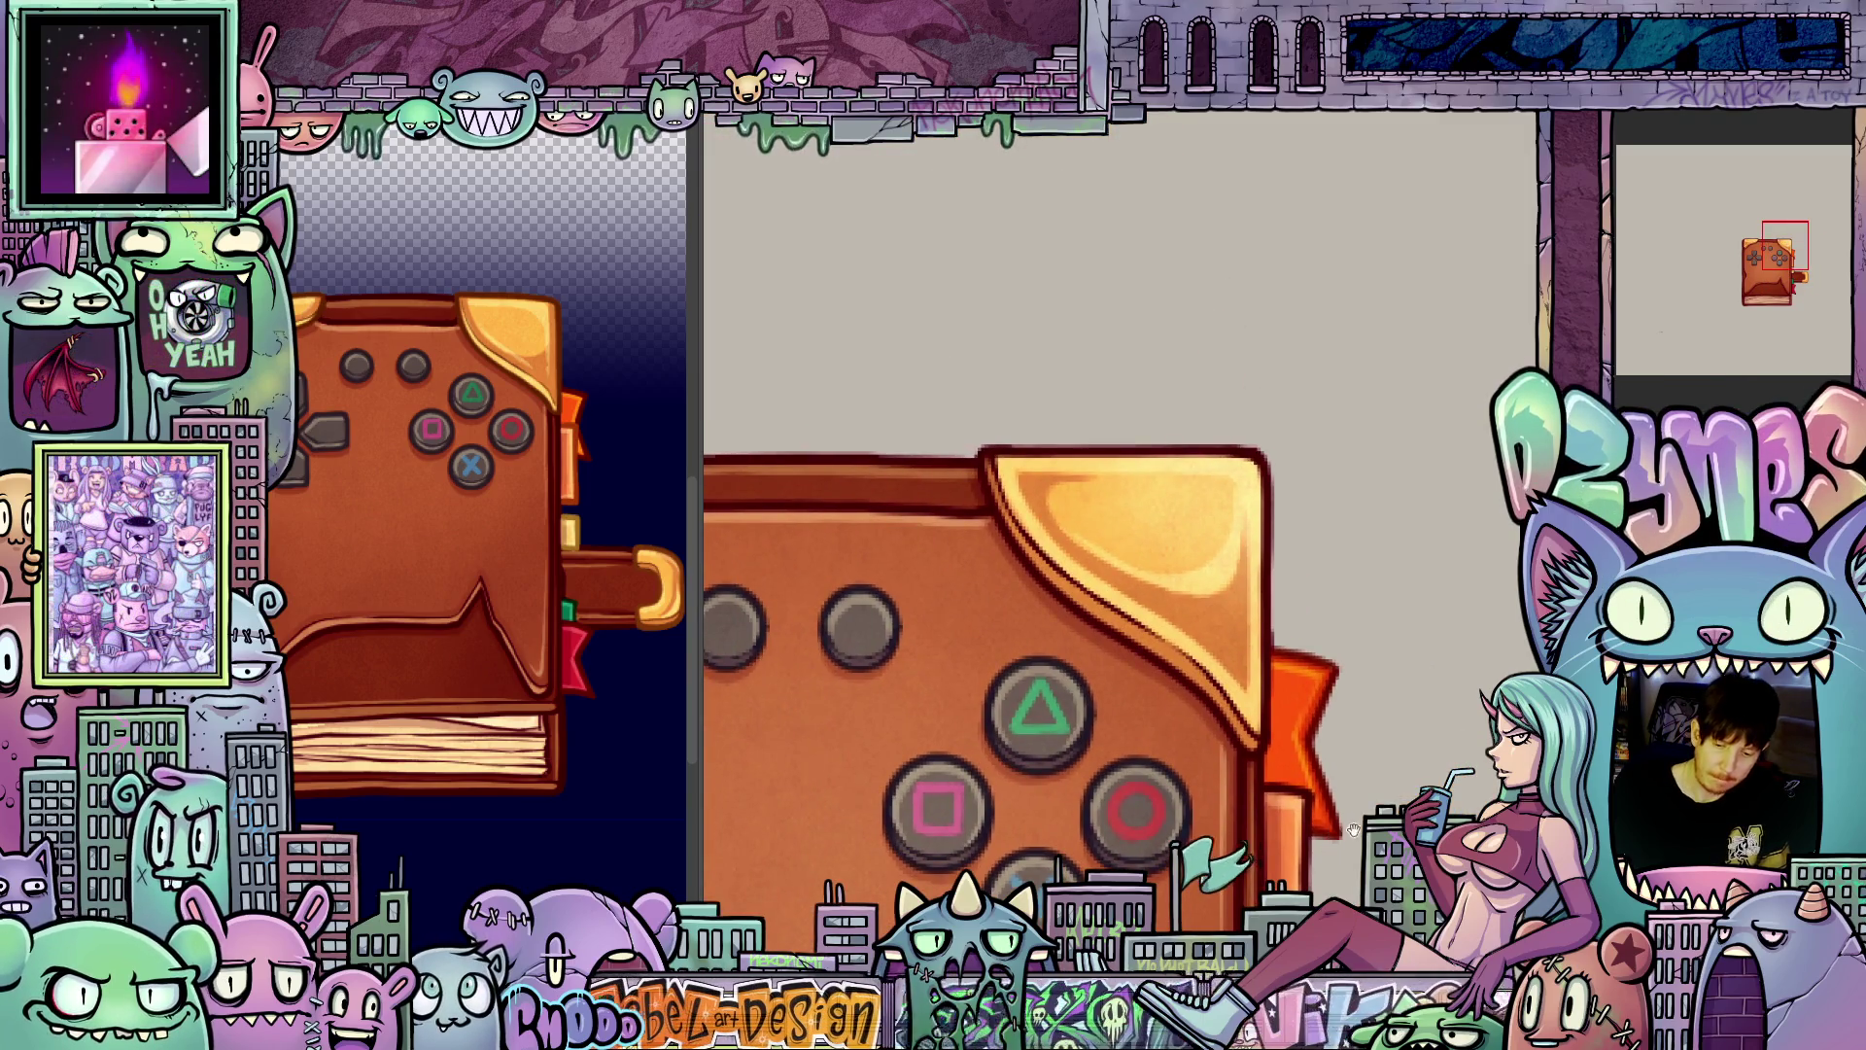
pyautogui.moveTo(1301, 594); pyautogui.dragTo(1308, 504)
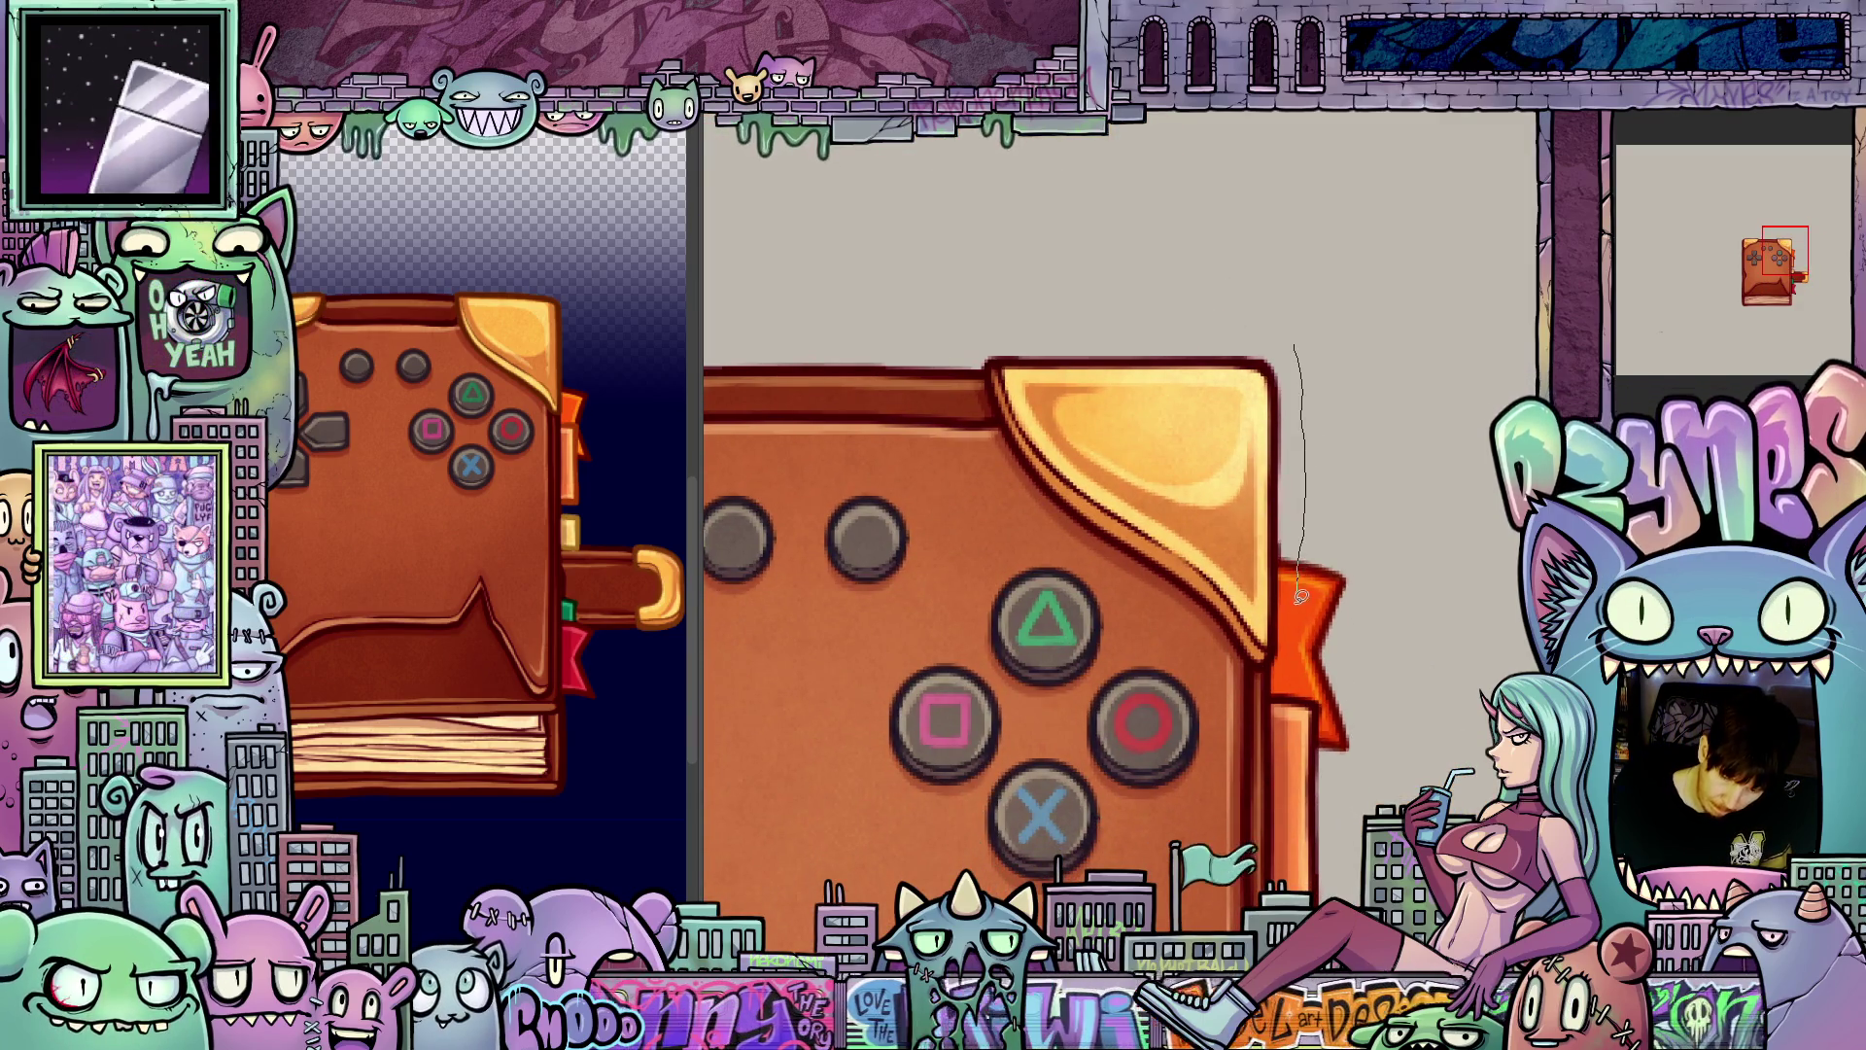
# Step: Lasso the gold top-right corner of the cover, then show the tilted opening frame
pyautogui.moveTo(1227, 637); pyautogui.dragTo(1002, 413)
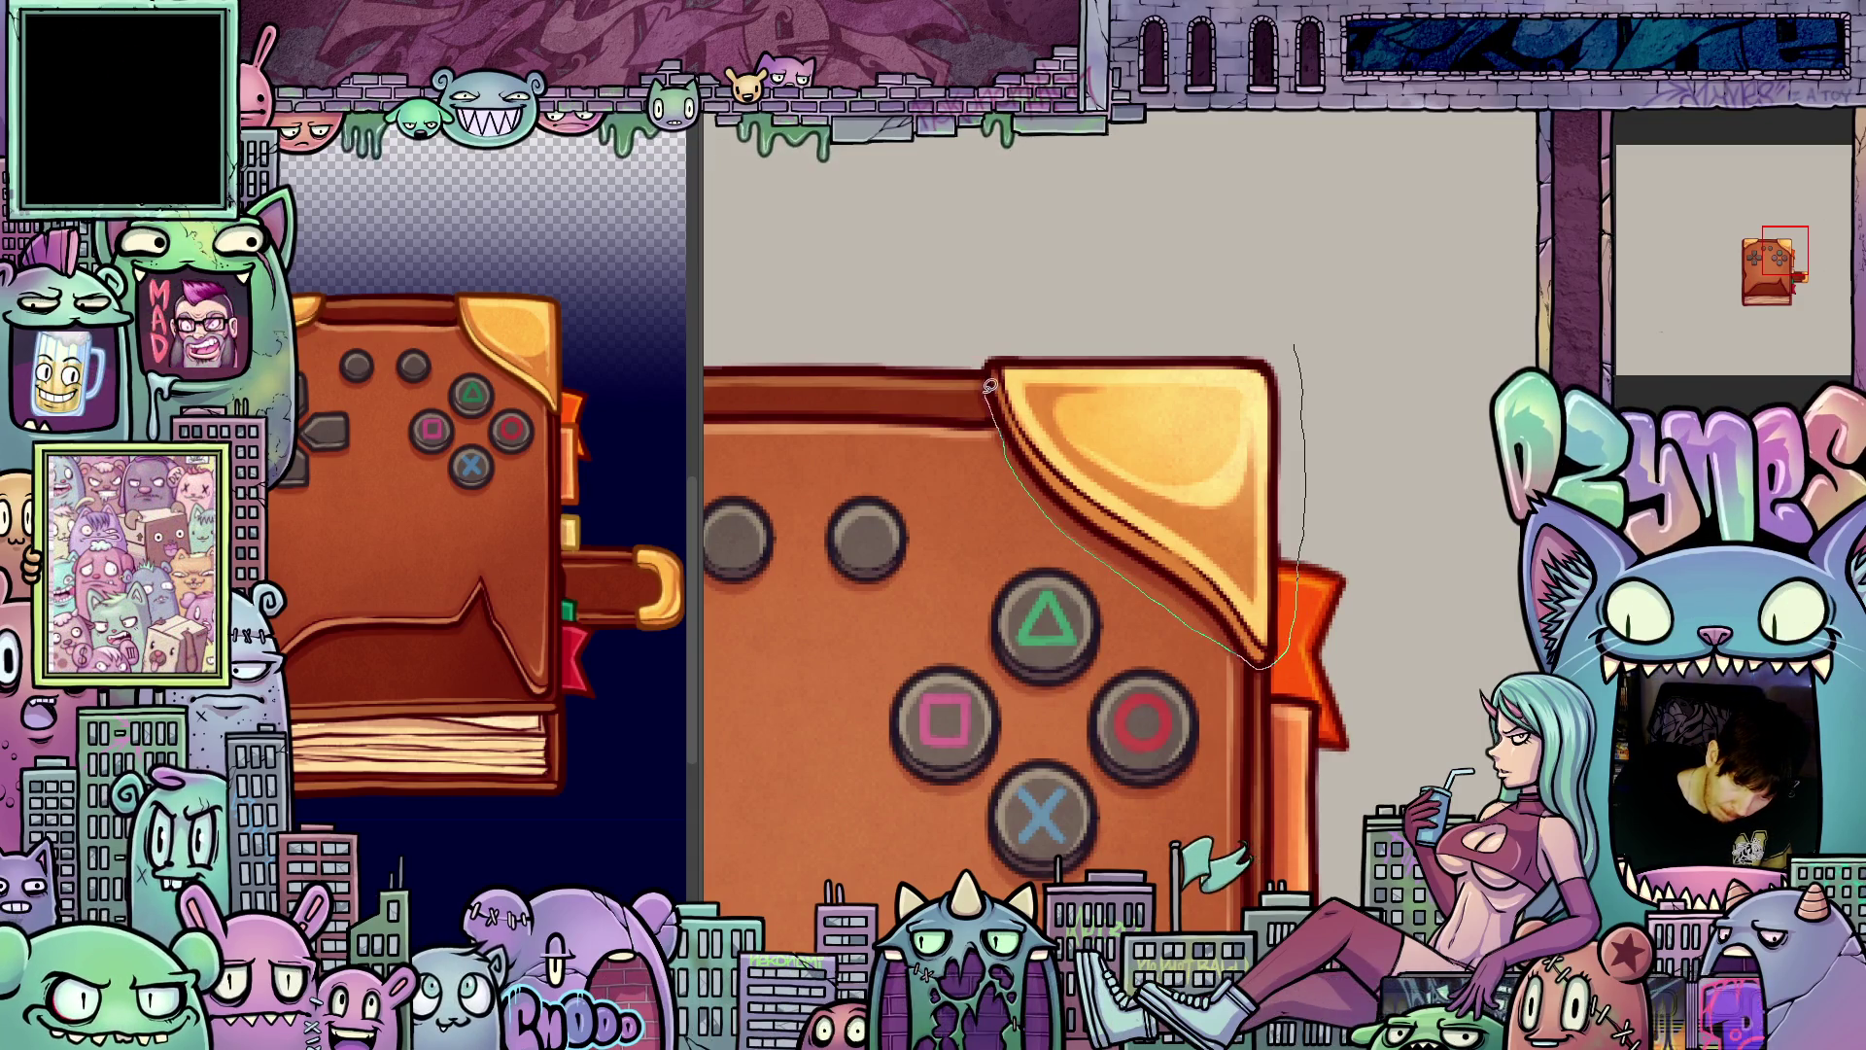
pyautogui.moveTo(1306, 337); pyautogui.dragTo(1305, 340)
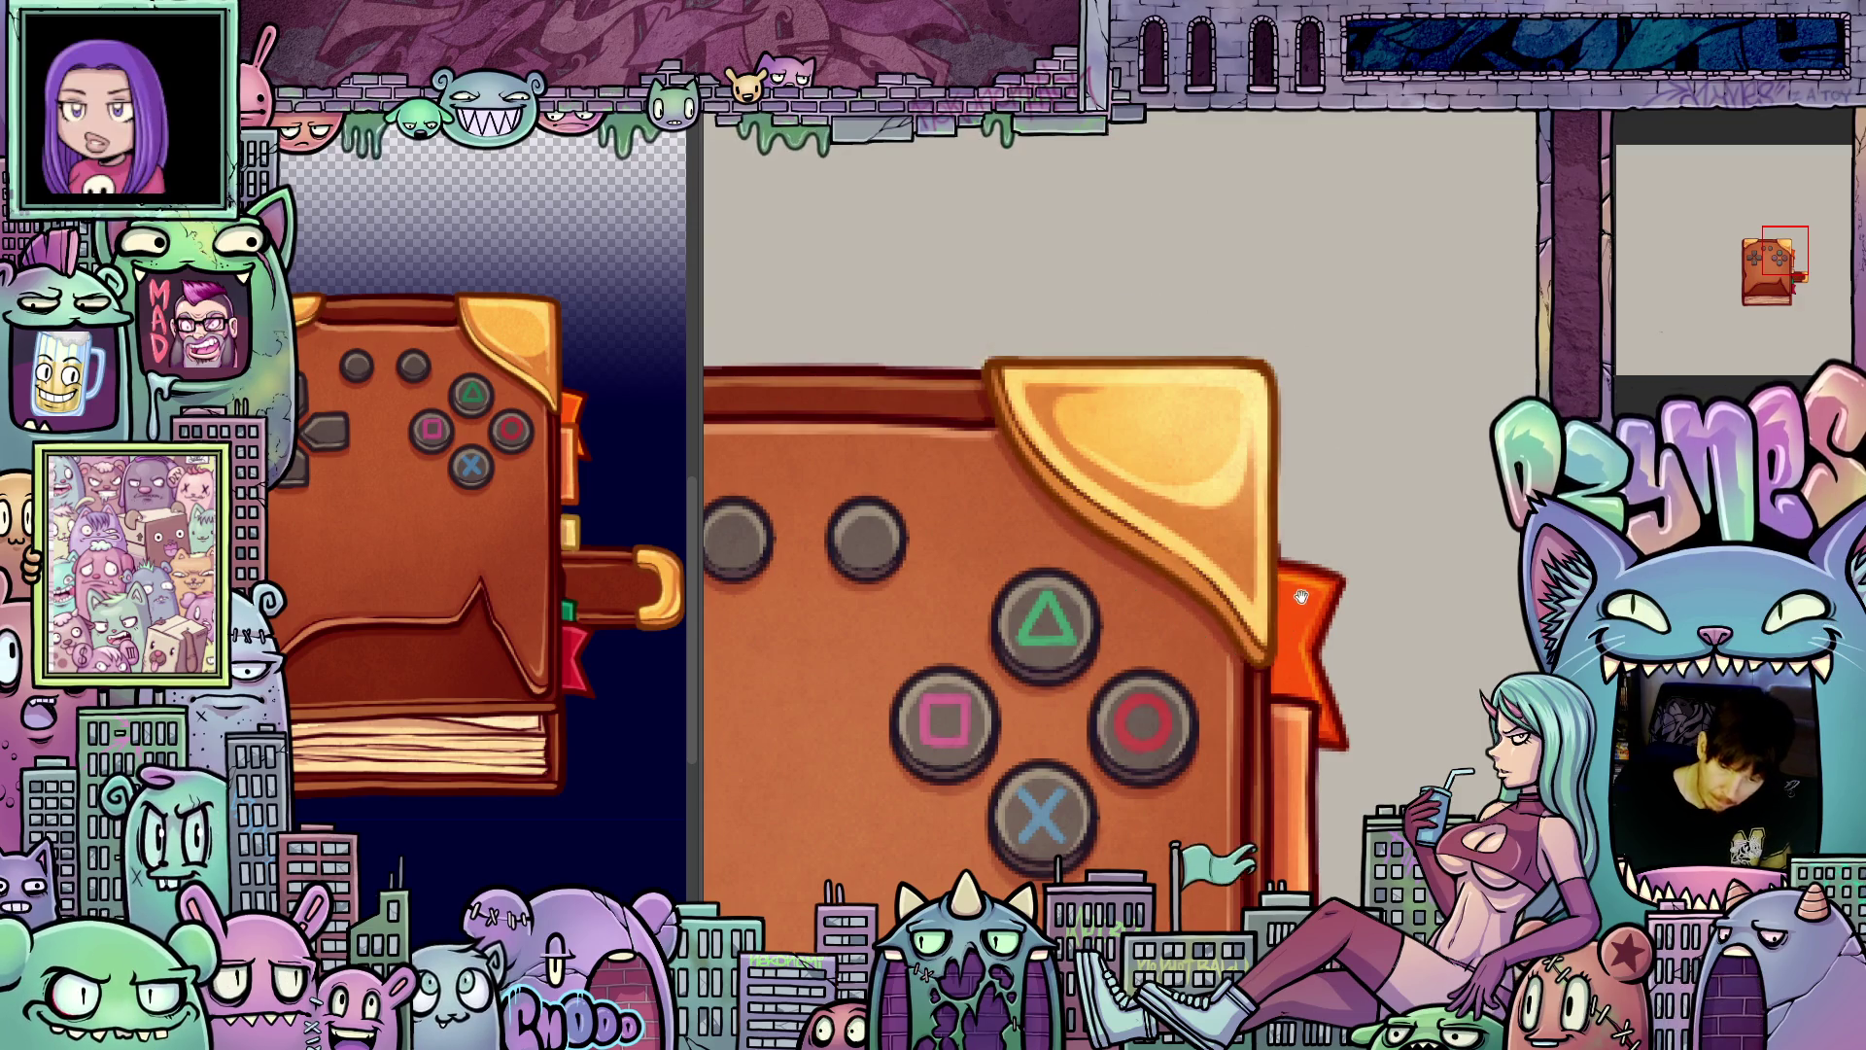
pyautogui.moveTo(1325, 594); pyautogui.dragTo(1408, 620)
pyautogui.hotkey('ctrl', 'z')
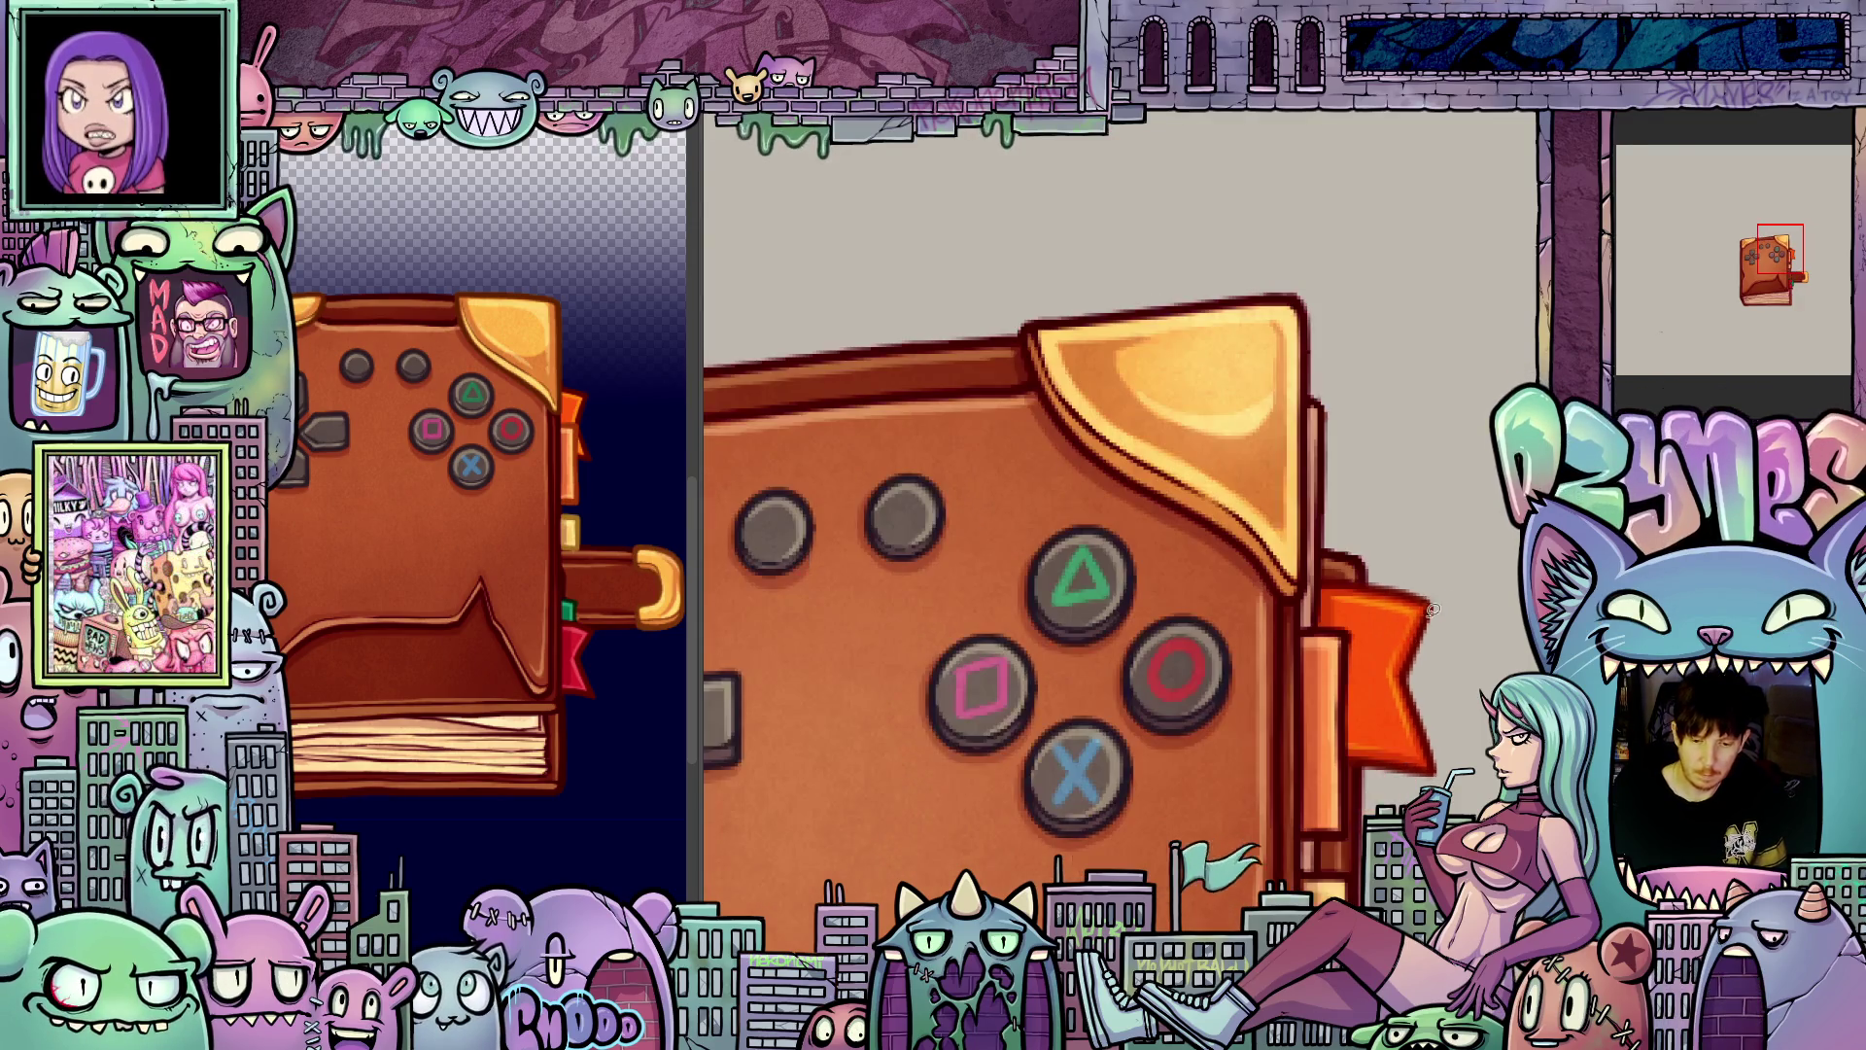